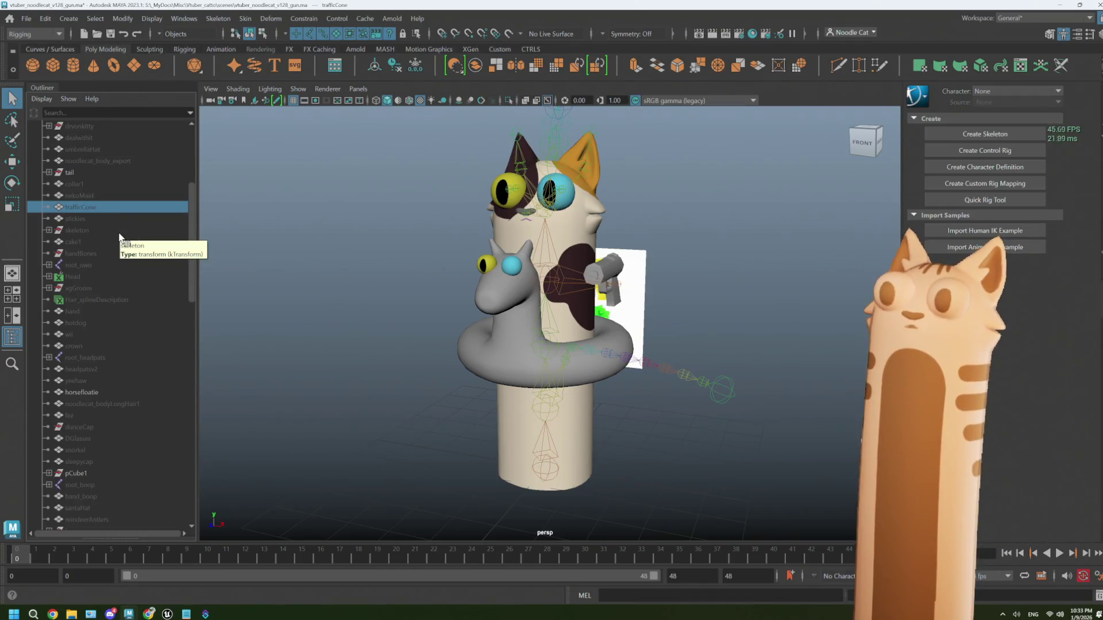
- Browse the crown, fez and DGlasses props in the scene list and toggle DGlasses' visibility
{"action": "scroll", "coordinate": [119, 232], "scroll_direction": "down", "scroll_amount": 3}
{"action": "scroll", "coordinate": [118, 232], "scroll_direction": "up", "scroll_amount": 3}
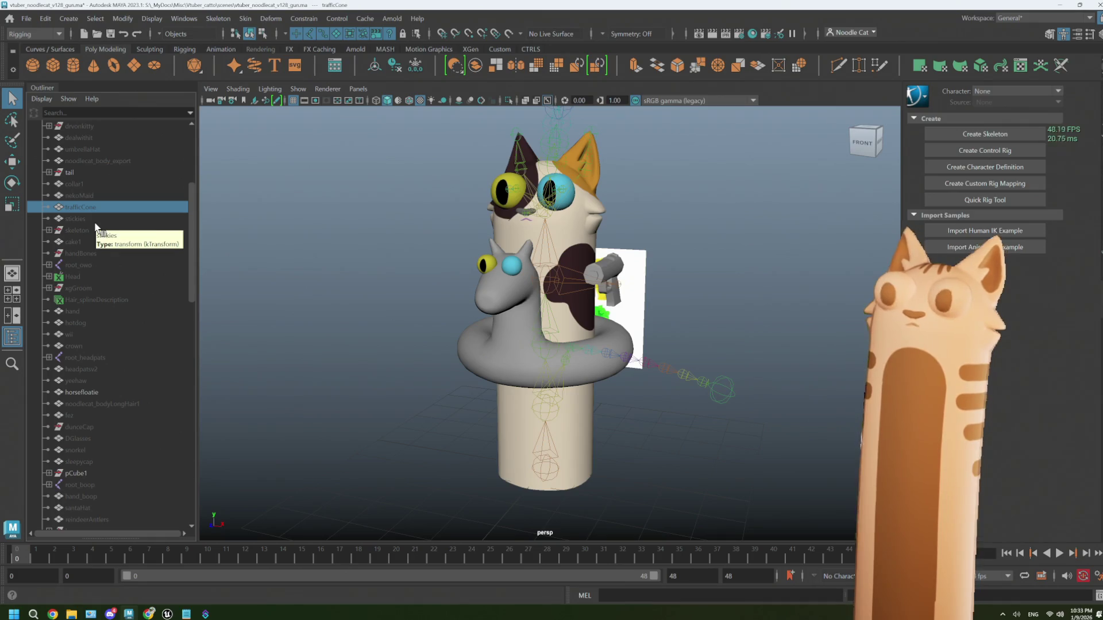
{"action": "scroll", "coordinate": [96, 227], "scroll_direction": "down", "scroll_amount": 3}
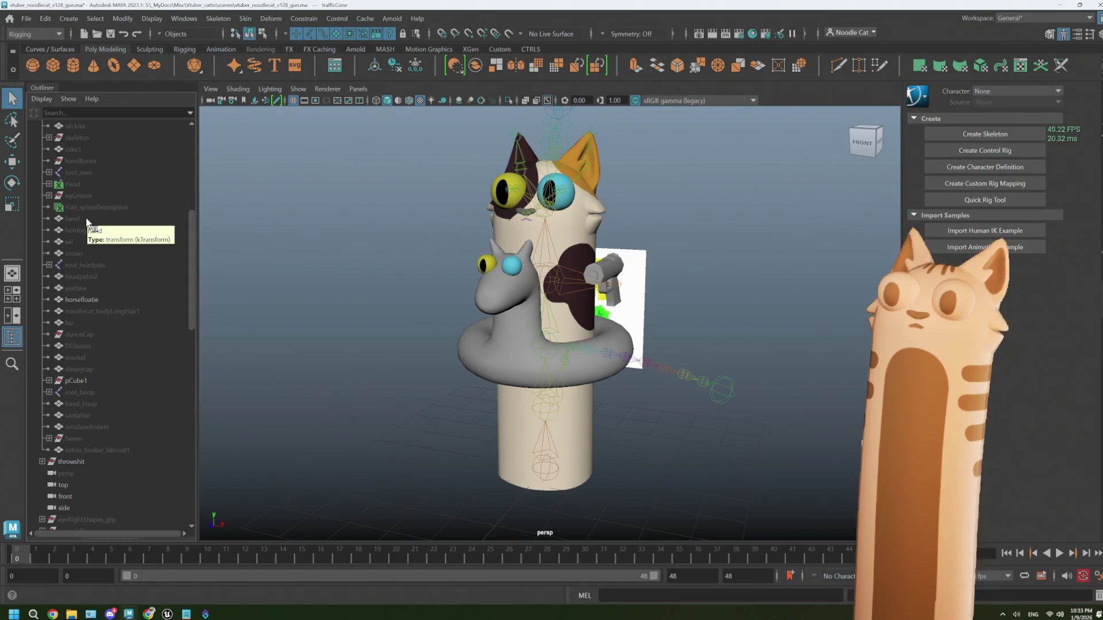
{"action": "left_click", "coordinate": [84, 243]}
{"action": "left_click", "coordinate": [86, 255]}
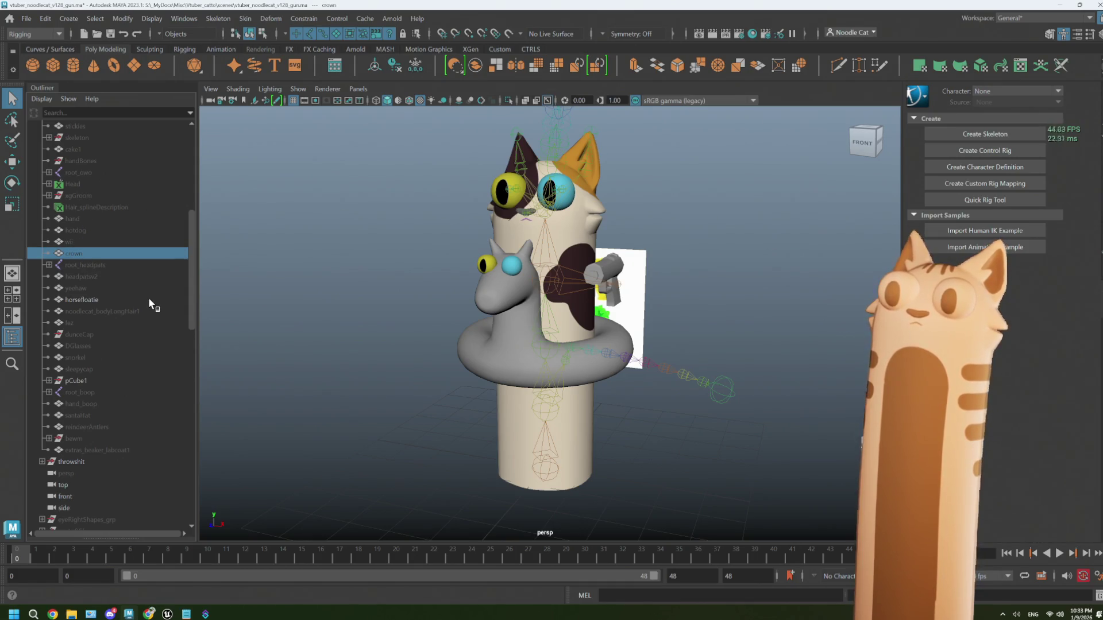
{"action": "left_click", "coordinate": [86, 323]}
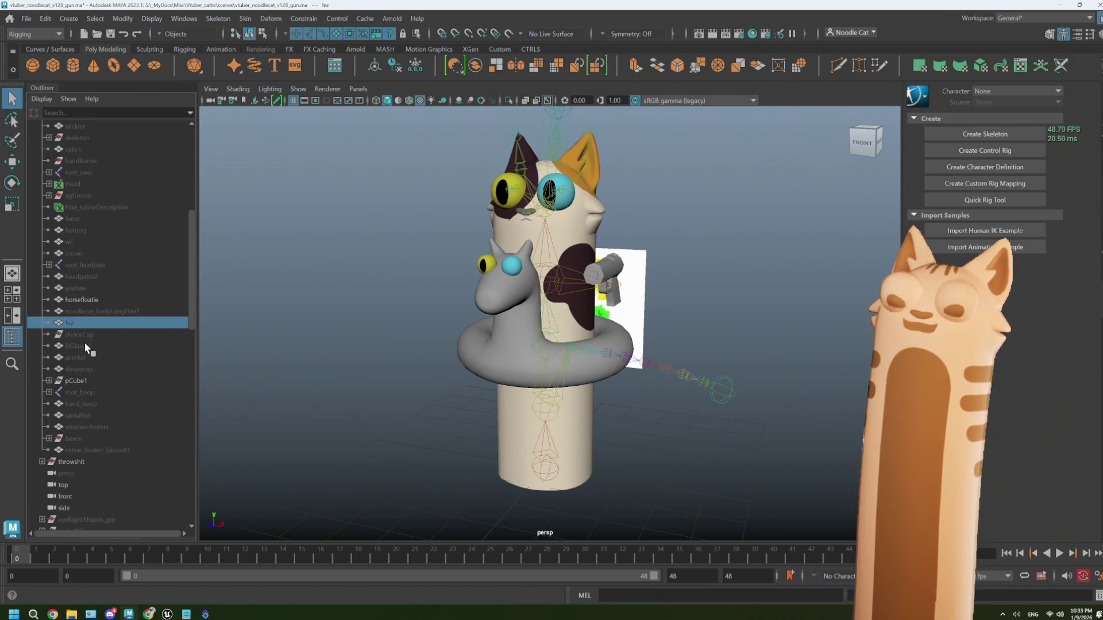
{"action": "left_click", "coordinate": [91, 346]}
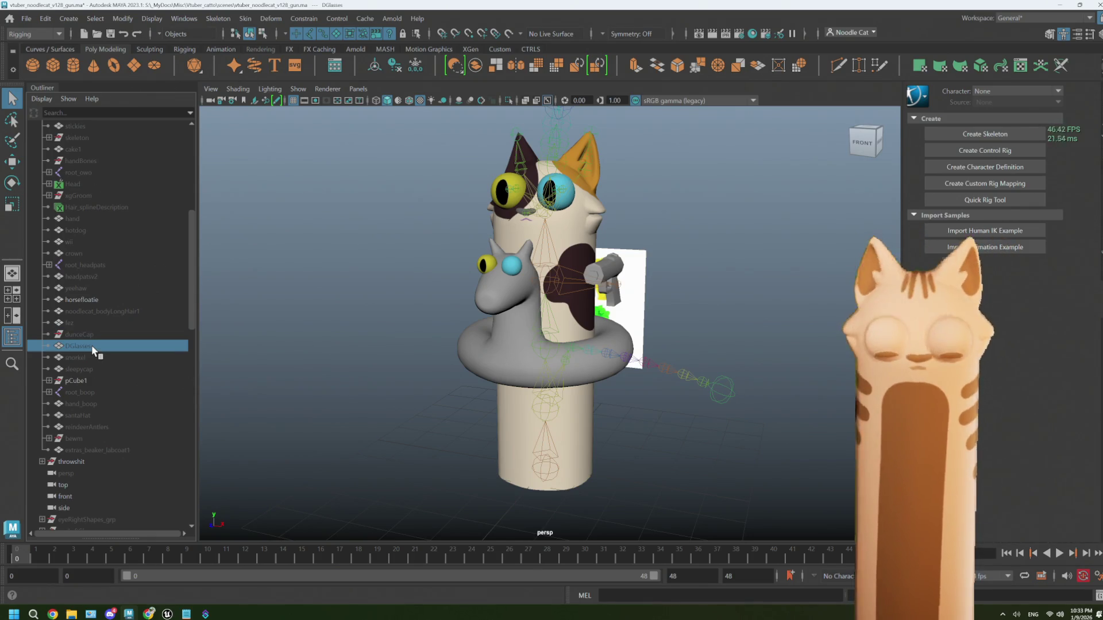
{"action": "key", "text": "h"}
{"action": "key", "text": "h"}
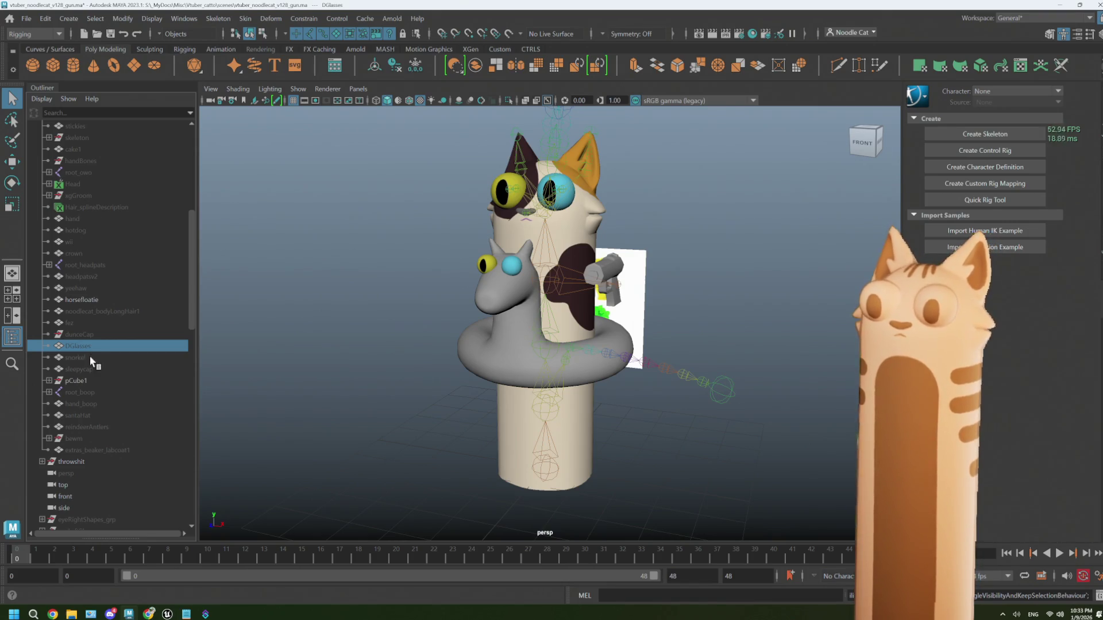
- Select the fez and unhide it on the cat's head
{"action": "scroll", "coordinate": [133, 409], "scroll_direction": "up", "scroll_amount": 8}
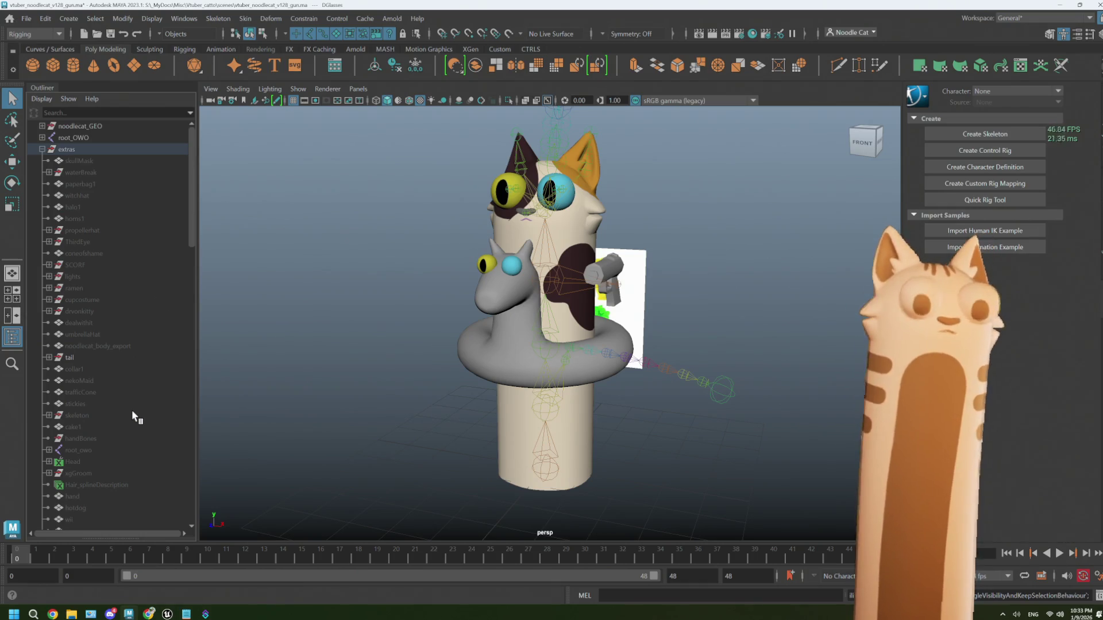
{"action": "scroll", "coordinate": [133, 409], "scroll_direction": "down", "scroll_amount": 11}
{"action": "left_click", "coordinate": [71, 230]}
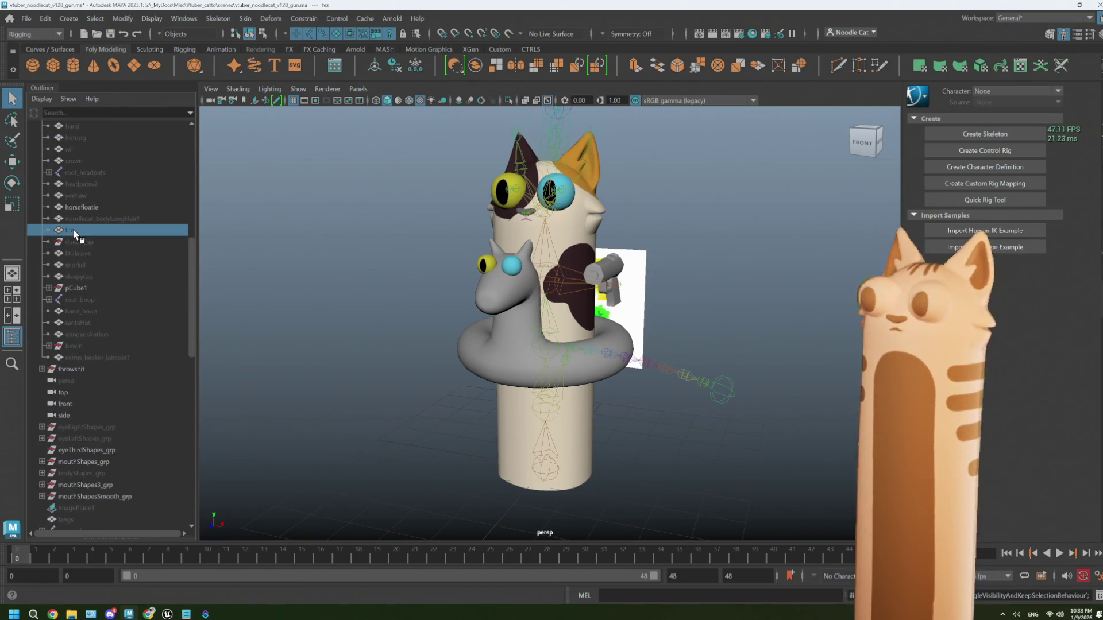
{"action": "key", "text": "h"}
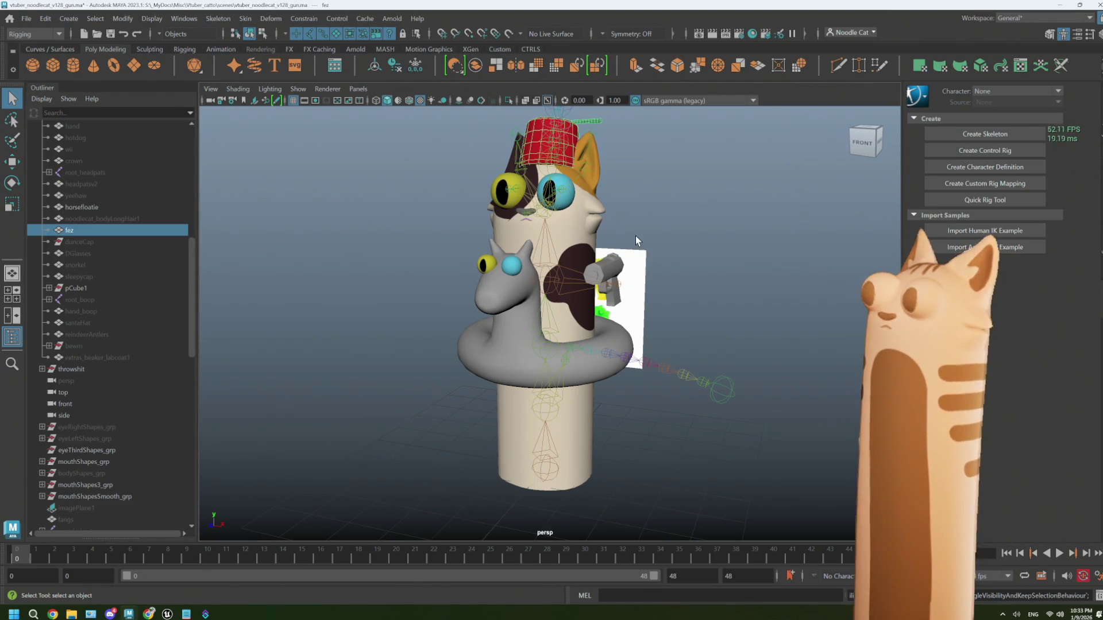
{"action": "mouse_move", "coordinate": [636, 236]}
{"action": "left_mouse_down", "text": "alt"}
{"action": "mouse_move", "coordinate": [598, 254]}
{"action": "mouse_move", "coordinate": [635, 234]}
{"action": "mouse_move", "coordinate": [636, 249]}
{"action": "mouse_move", "coordinate": [626, 230]}
{"action": "left_mouse_up", "text": "alt"}
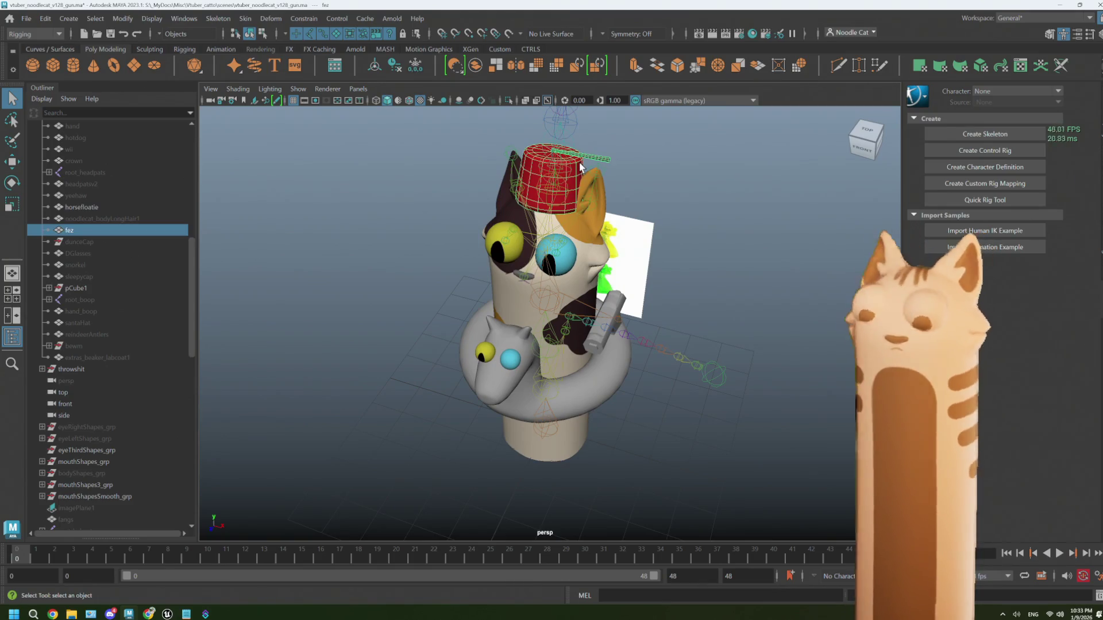
- Duplicate the fez as fez1 and apply a context-menu action to its selected transform channels
{"action": "key", "text": "ctrl+d"}
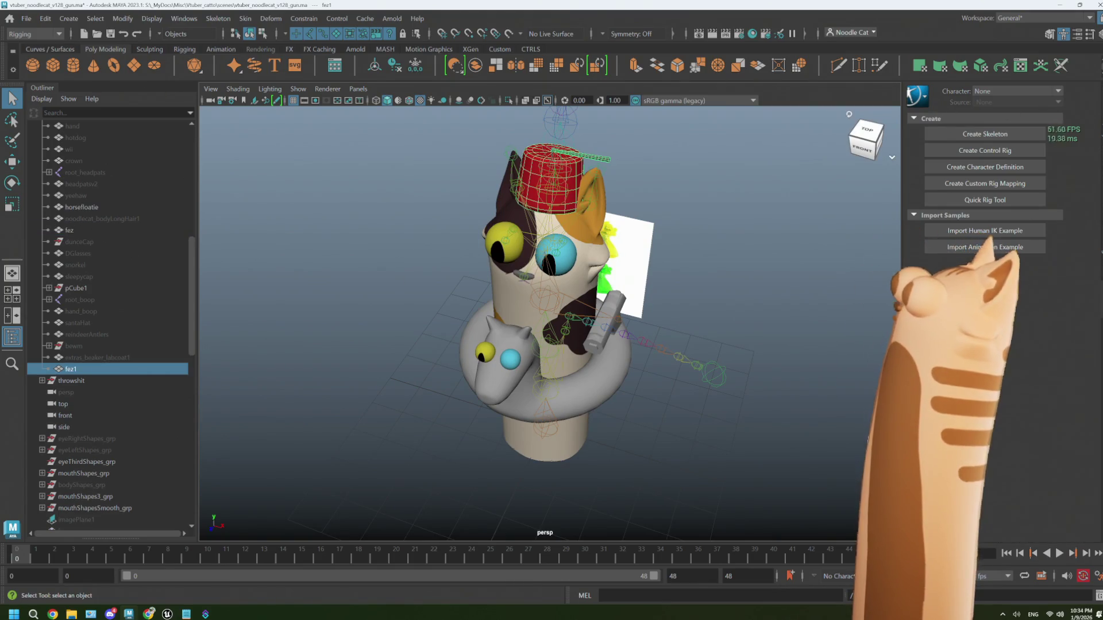
{"action": "key", "text": "ctrl+a"}
{"action": "left_click_drag", "start_coordinate": [1037, 122], "coordinate": [1038, 196]}
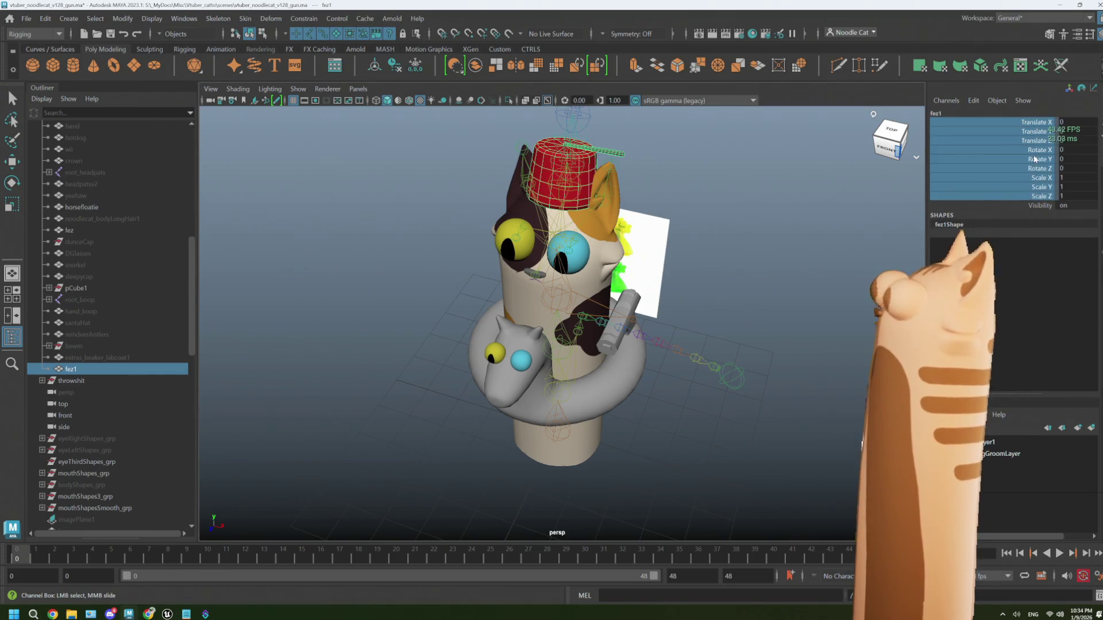
{"action": "right_click", "coordinate": [1038, 156]}
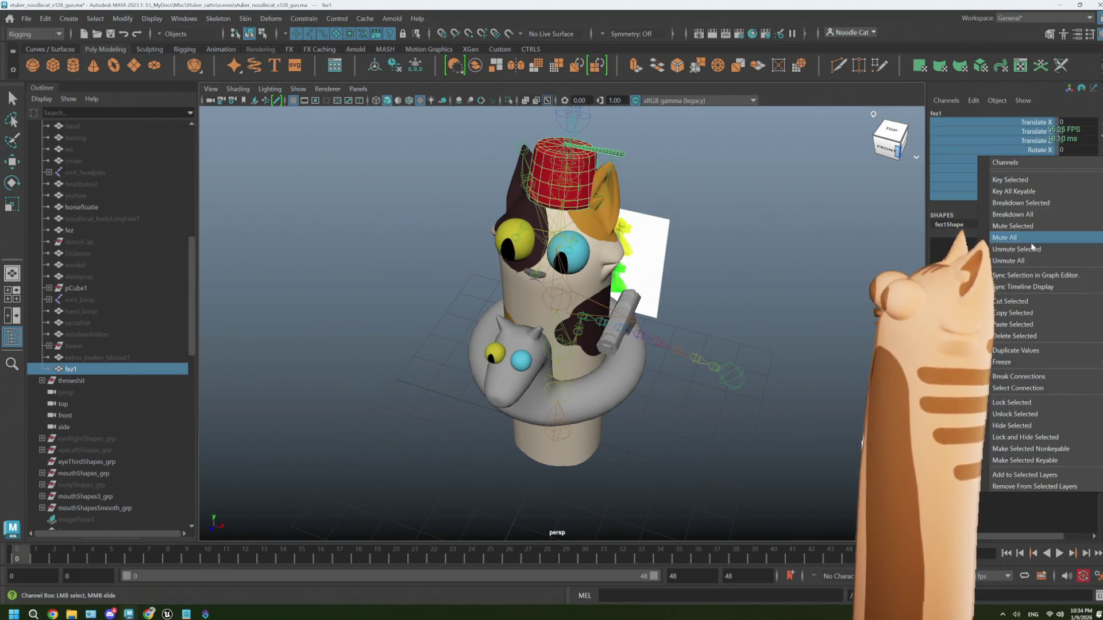
{"action": "left_click", "coordinate": [1050, 424]}
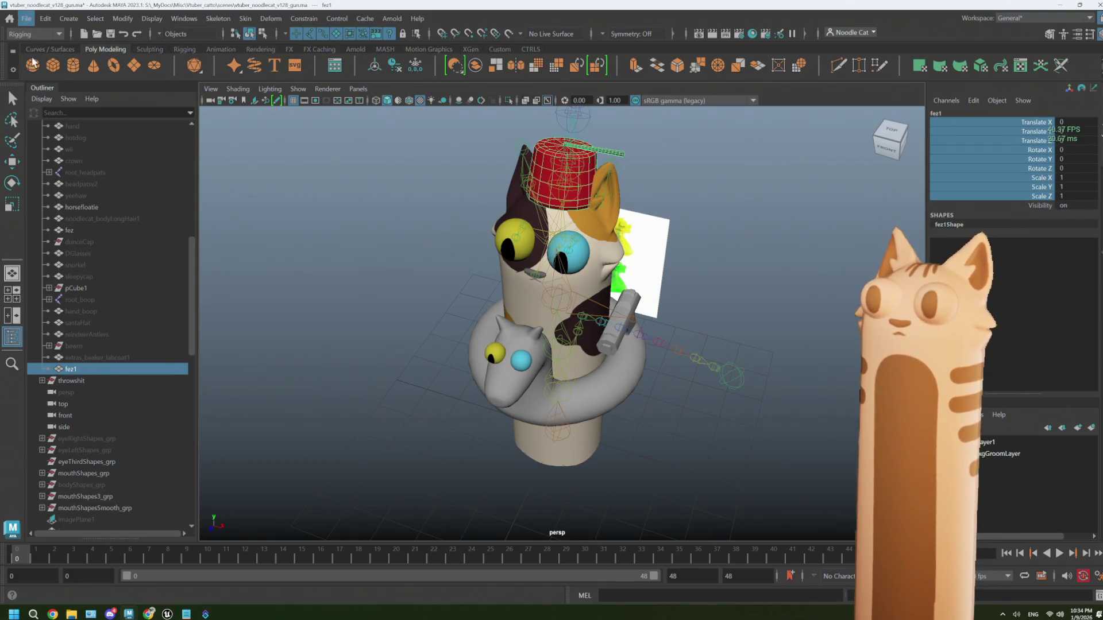
- Export the selected fez1 as fez.fbx into the scenes/_EXPORT folder with Export Selection
{"action": "left_click", "coordinate": [26, 19]}
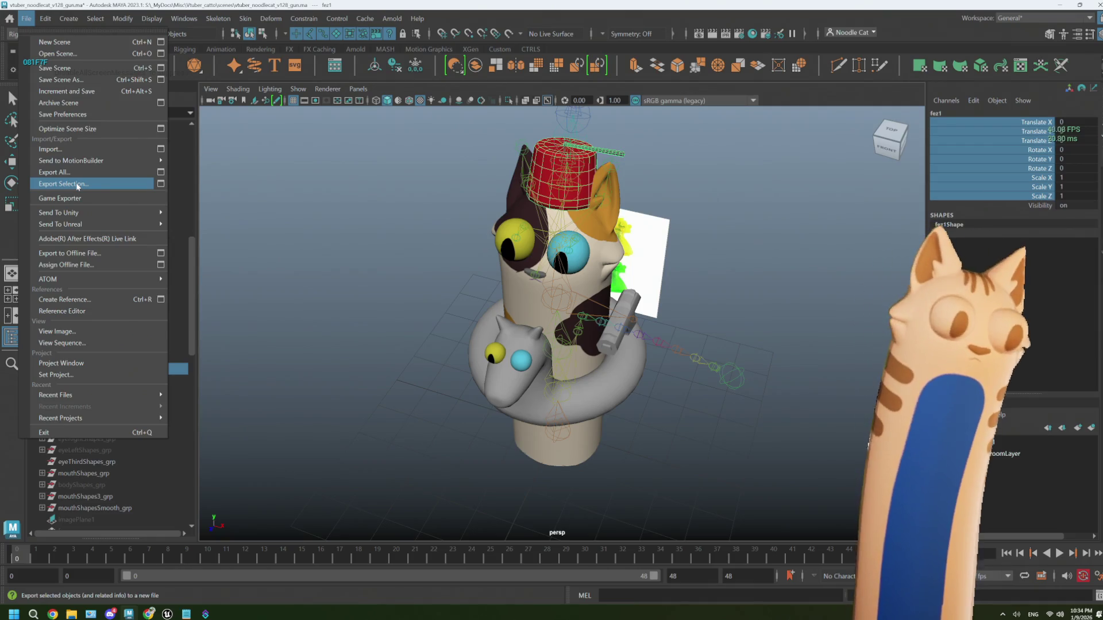
{"action": "left_click", "coordinate": [78, 185]}
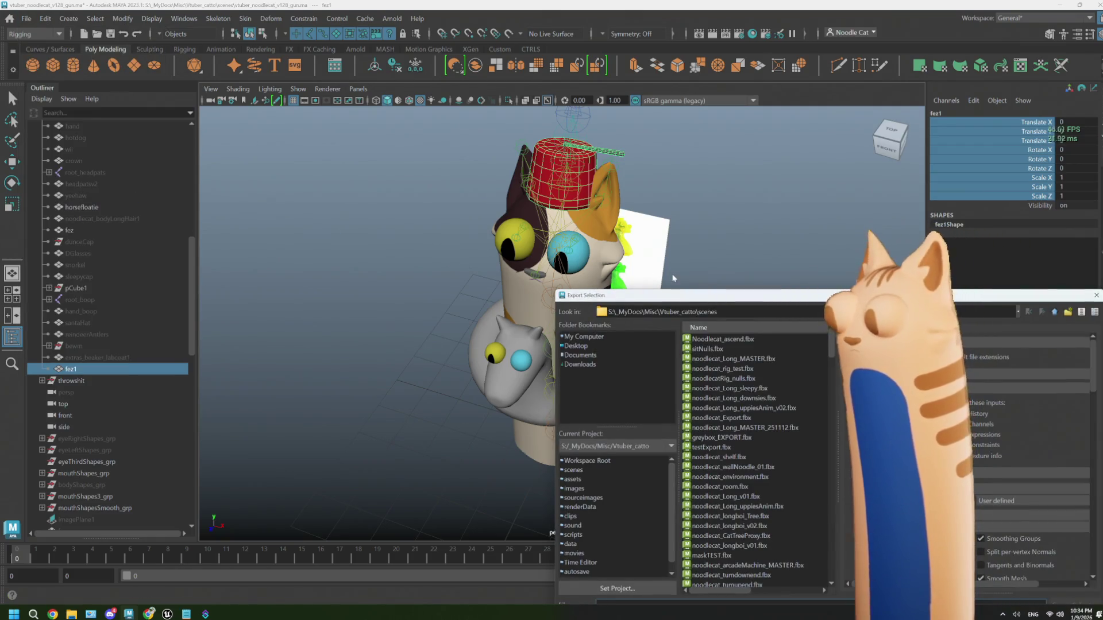
{"action": "left_click_drag", "start_coordinate": [682, 296], "coordinate": [337, 151]}
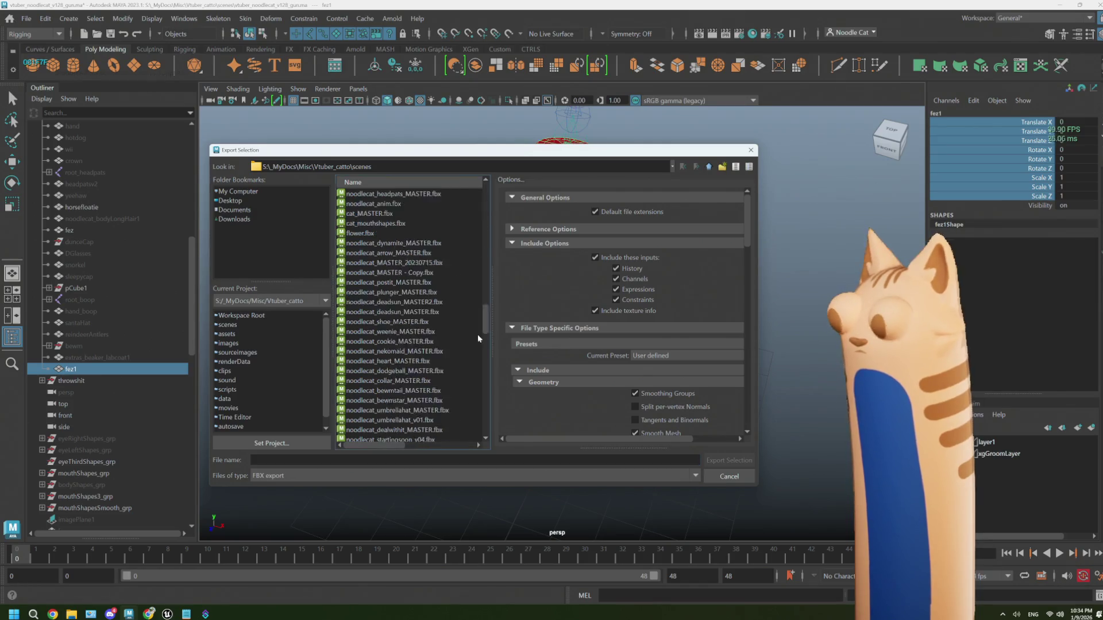
{"action": "scroll", "coordinate": [477, 334], "scroll_direction": "down", "scroll_amount": 8}
{"action": "scroll", "coordinate": [419, 381], "scroll_direction": "up", "scroll_amount": 8}
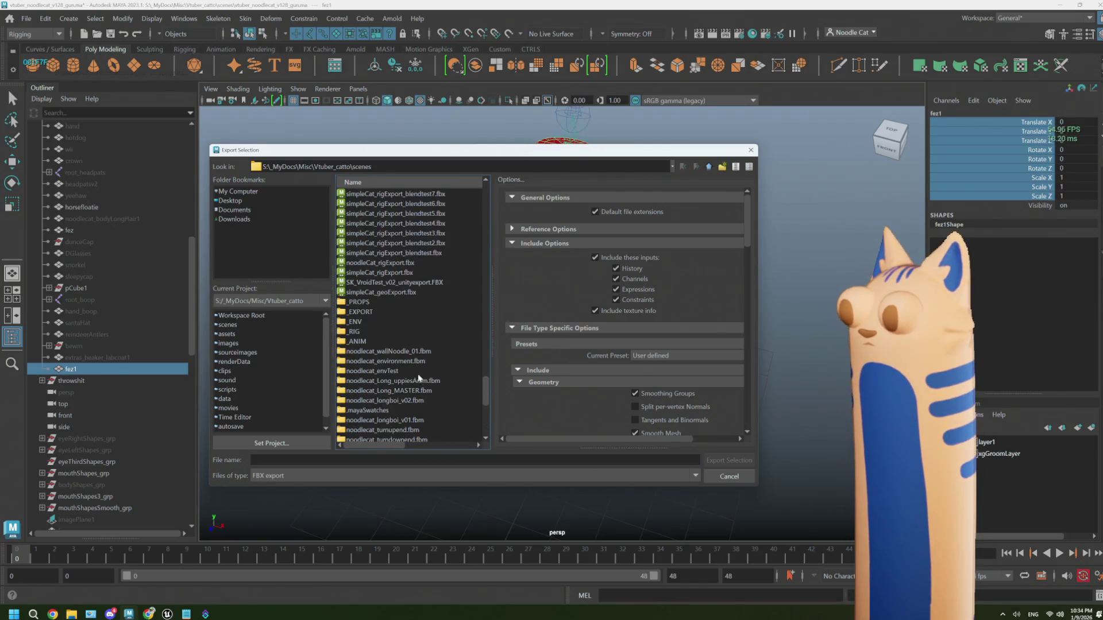
{"action": "double_click", "coordinate": [361, 302]}
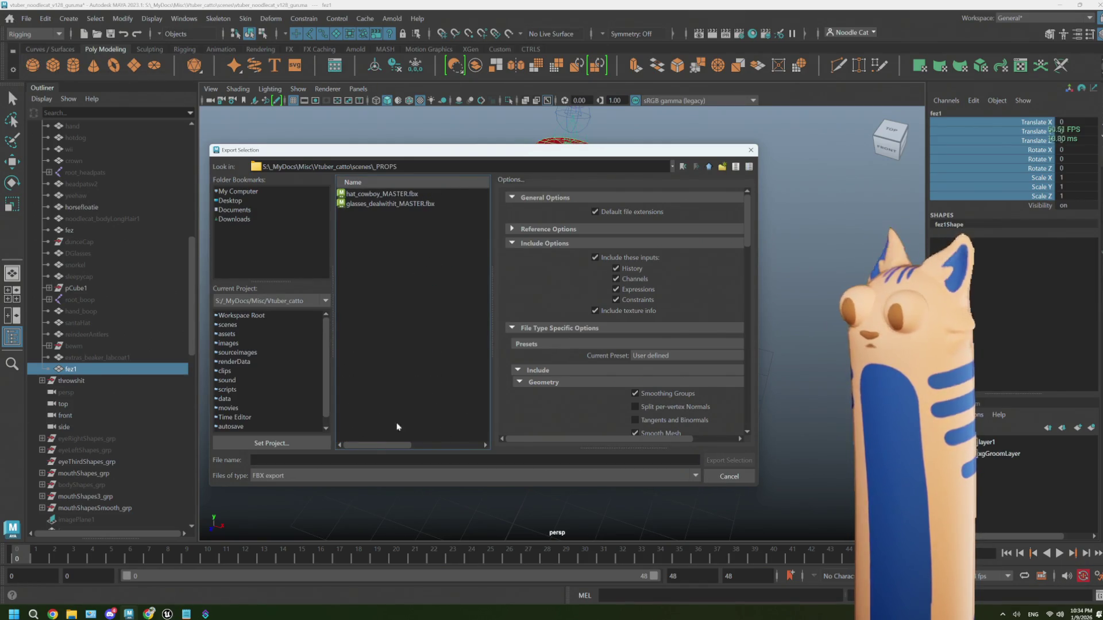
{"action": "left_click", "coordinate": [709, 167]}
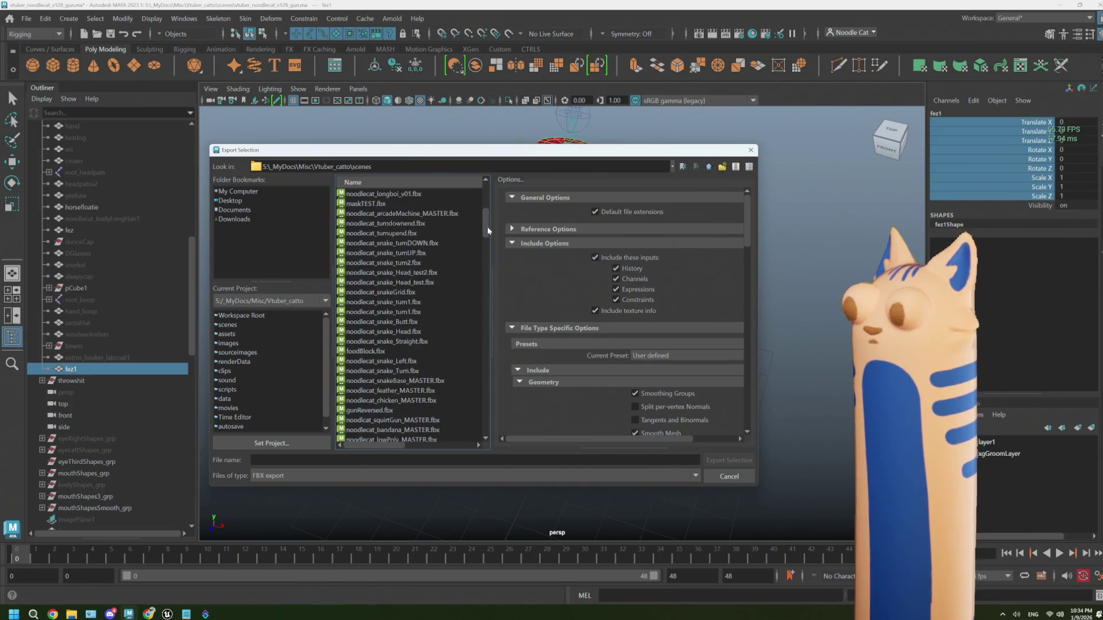
{"action": "mouse_move", "coordinate": [487, 227]}
{"action": "left_mouse_down"}
{"action": "mouse_move", "coordinate": [486, 419]}
{"action": "mouse_move", "coordinate": [454, 394]}
{"action": "left_mouse_up"}
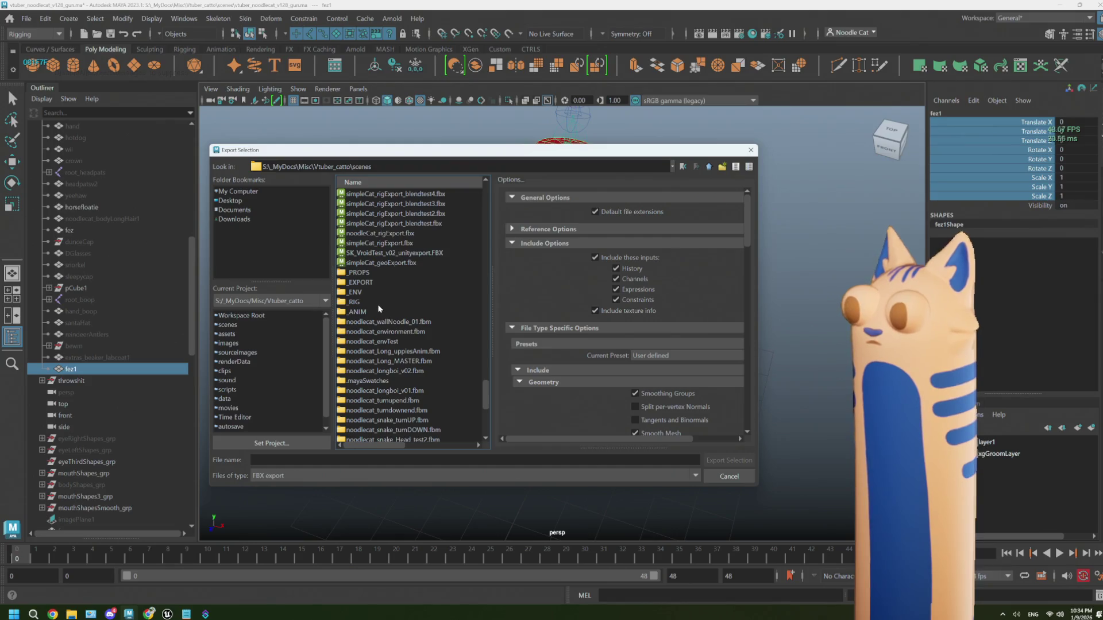
{"action": "double_click", "coordinate": [368, 284]}
{"action": "left_click", "coordinate": [314, 459]}
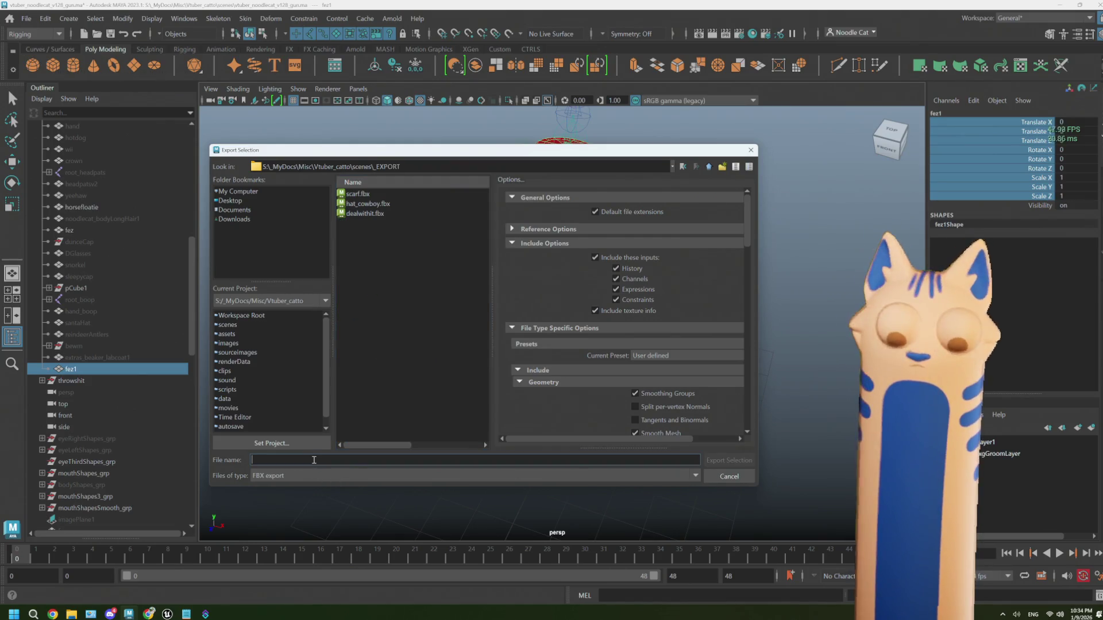
{"action": "type", "text": "fez"}
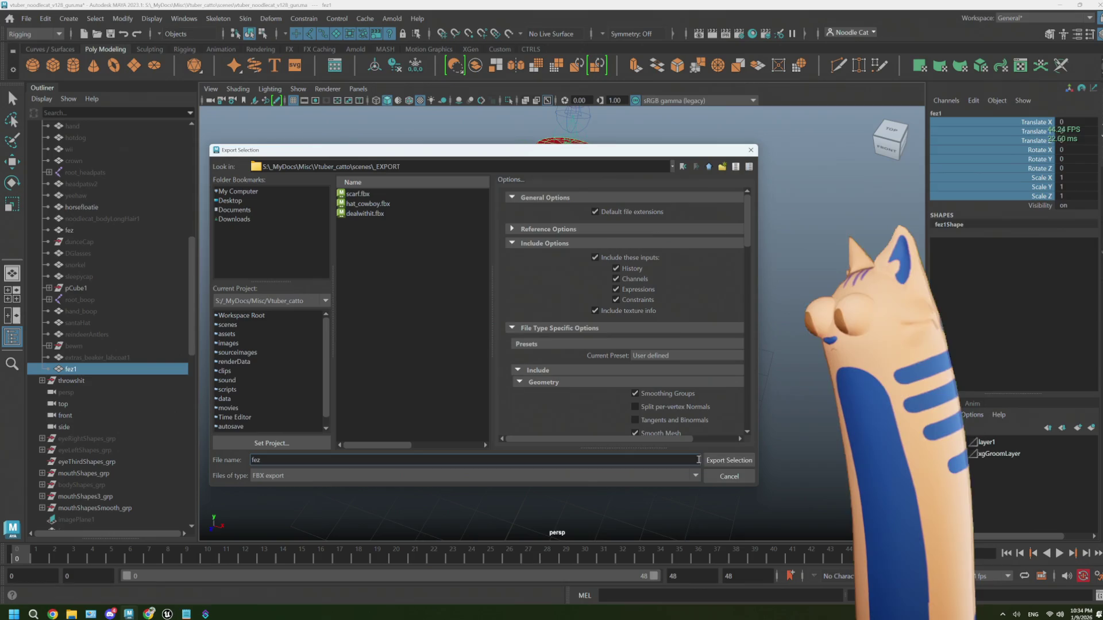
{"action": "left_click", "coordinate": [728, 460]}
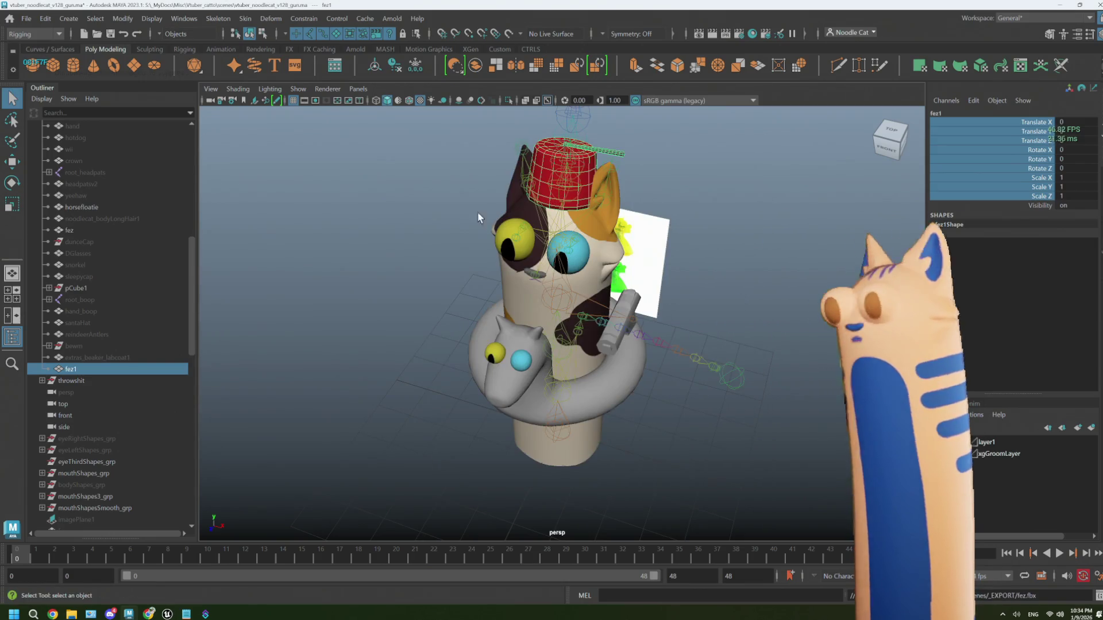
- Open propsBASE.ma from Recent Files without saving the current scene
{"action": "left_click", "coordinate": [31, 22]}
{"action": "mouse_move", "coordinate": [133, 389]}
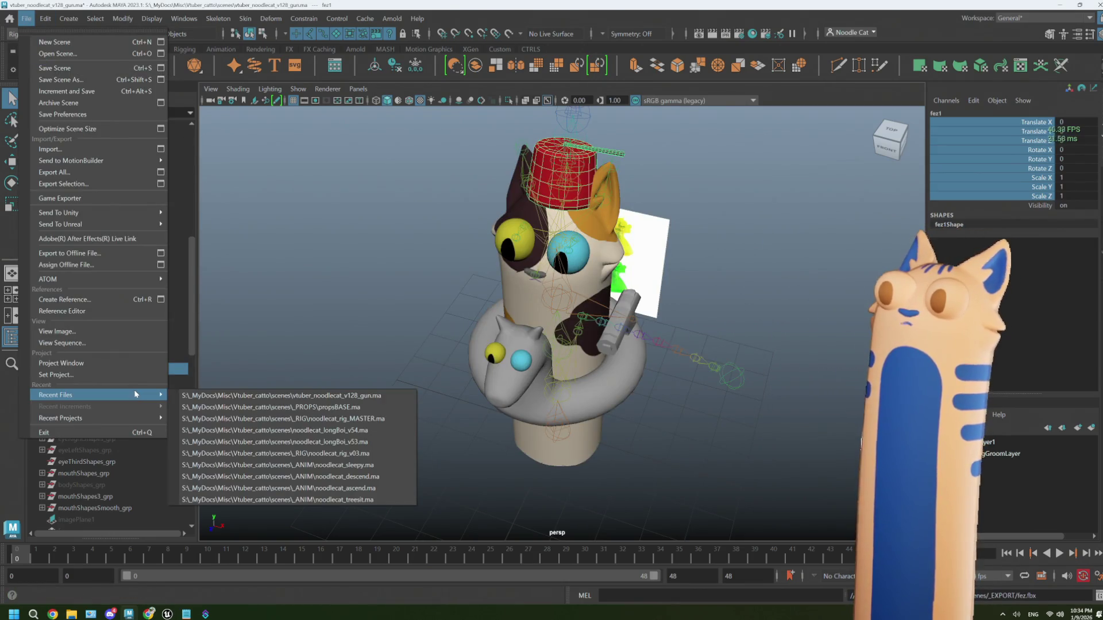
{"action": "left_click", "coordinate": [322, 403]}
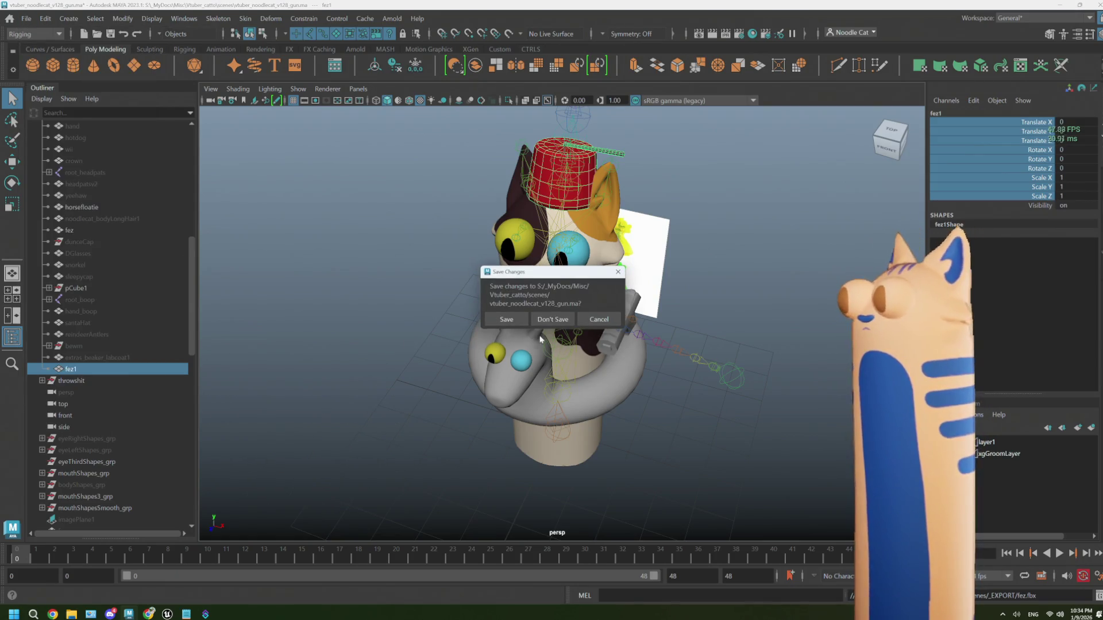
{"action": "left_click", "coordinate": [552, 318]}
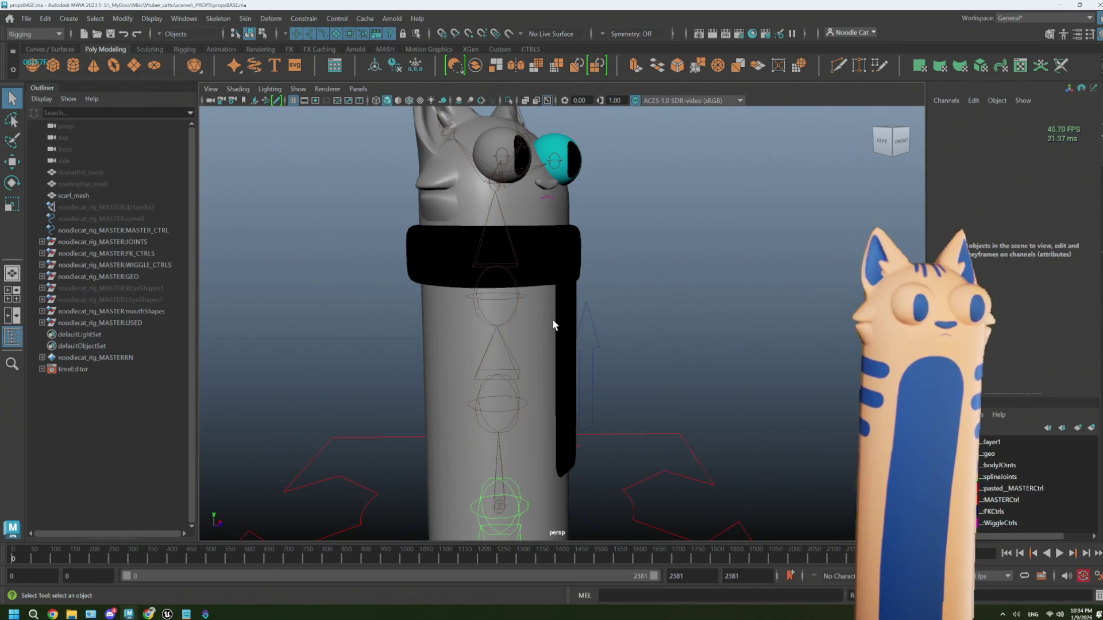
- Hide the cat's black scarf mesh and bring up the File menu
{"action": "left_click", "coordinate": [545, 272]}
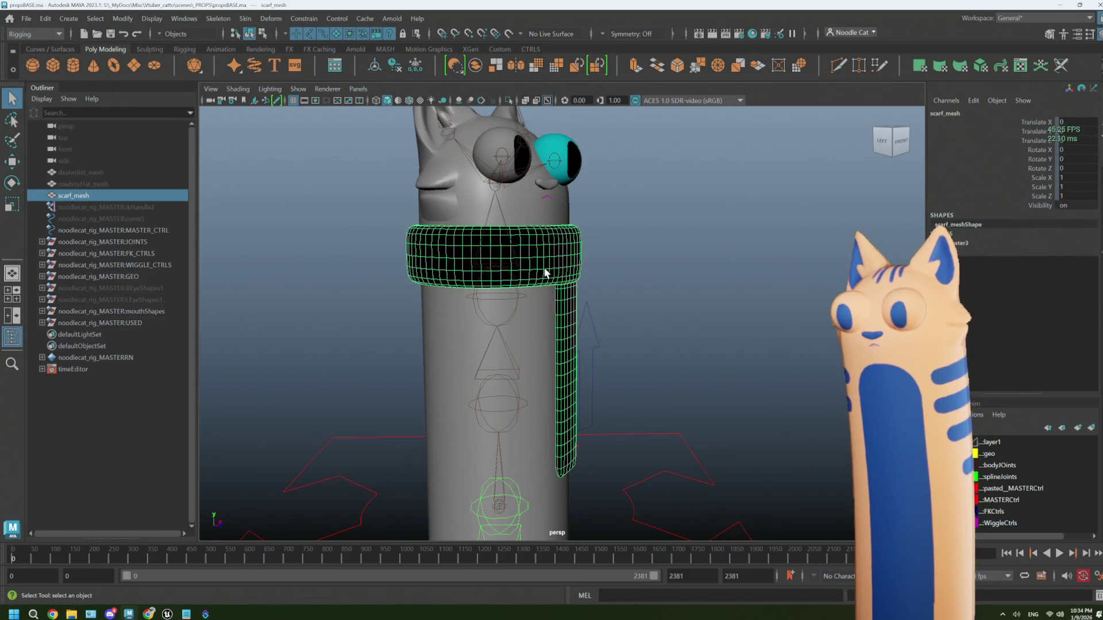
{"action": "key", "text": "h"}
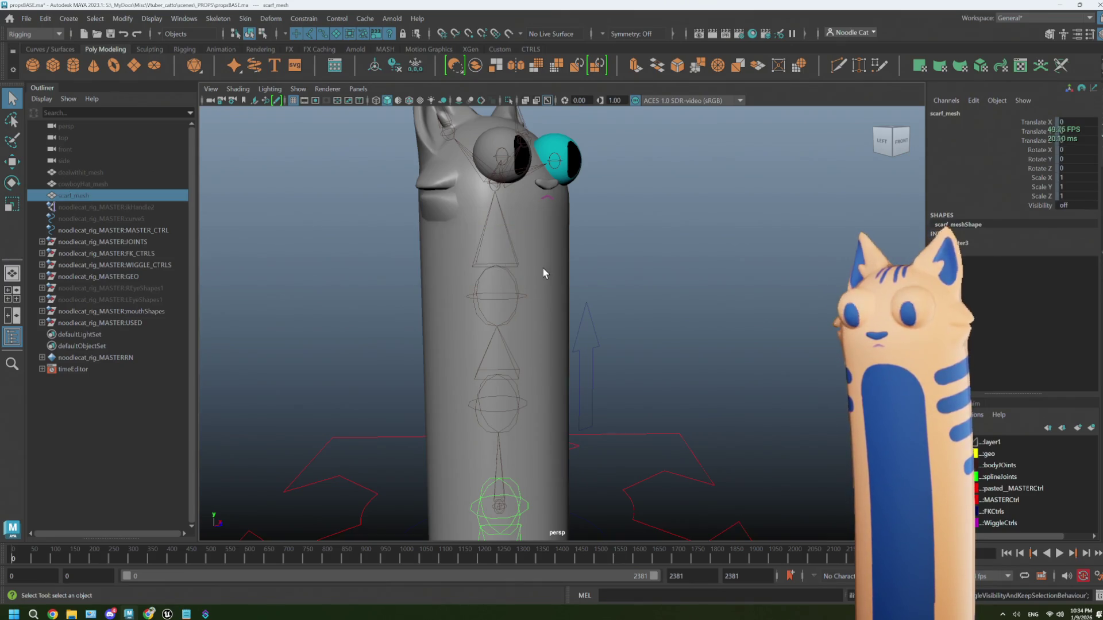
{"action": "left_click", "coordinate": [23, 19]}
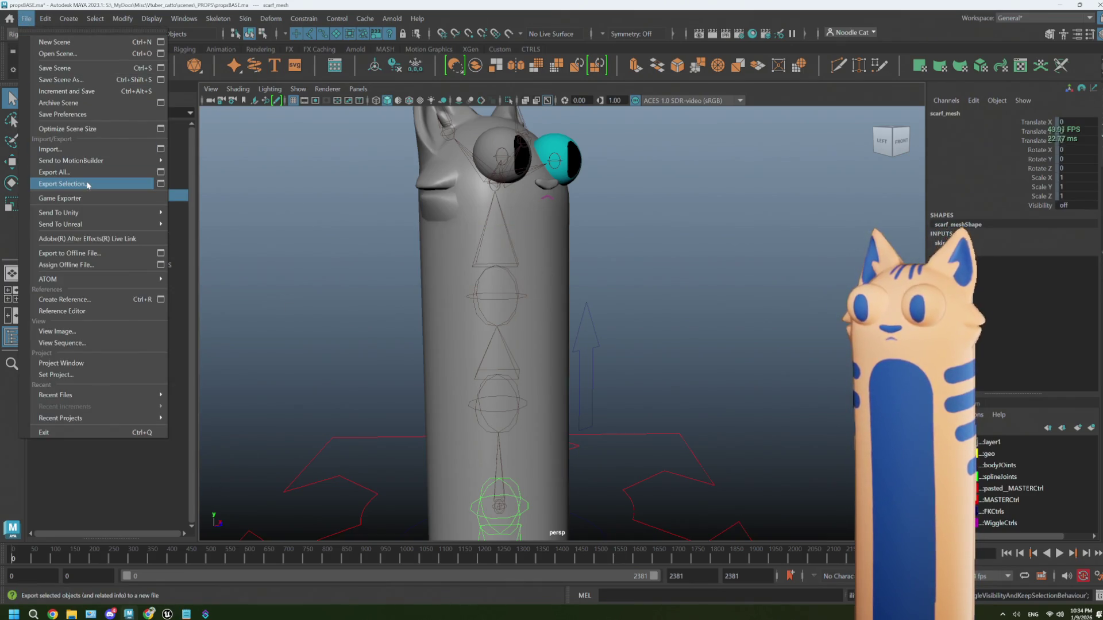
- Import fez.fbx from the _EXPORT folder into the propsBASE scene
{"action": "left_click", "coordinate": [55, 148]}
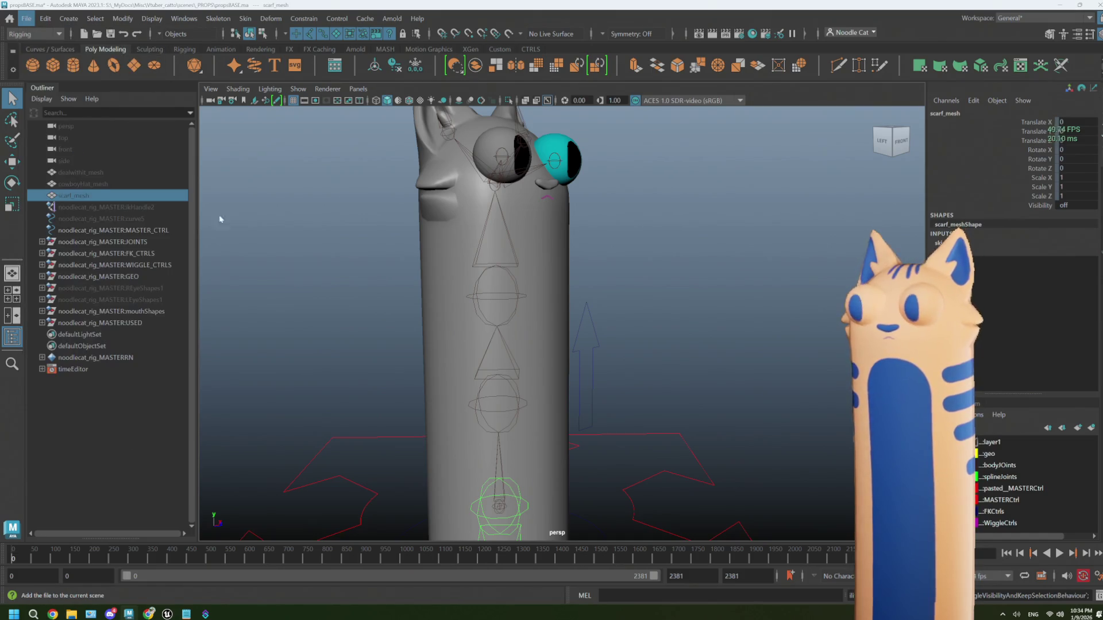
{"action": "scroll", "coordinate": [482, 305], "scroll_direction": "down", "scroll_amount": 15}
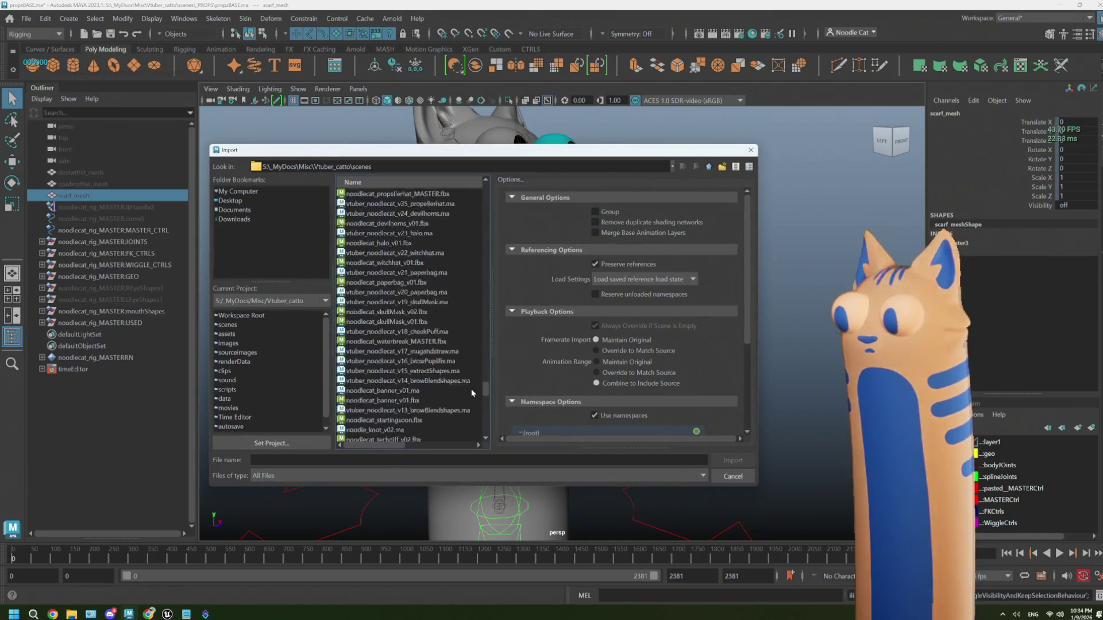
{"action": "scroll", "coordinate": [369, 237], "scroll_direction": "up", "scroll_amount": 1}
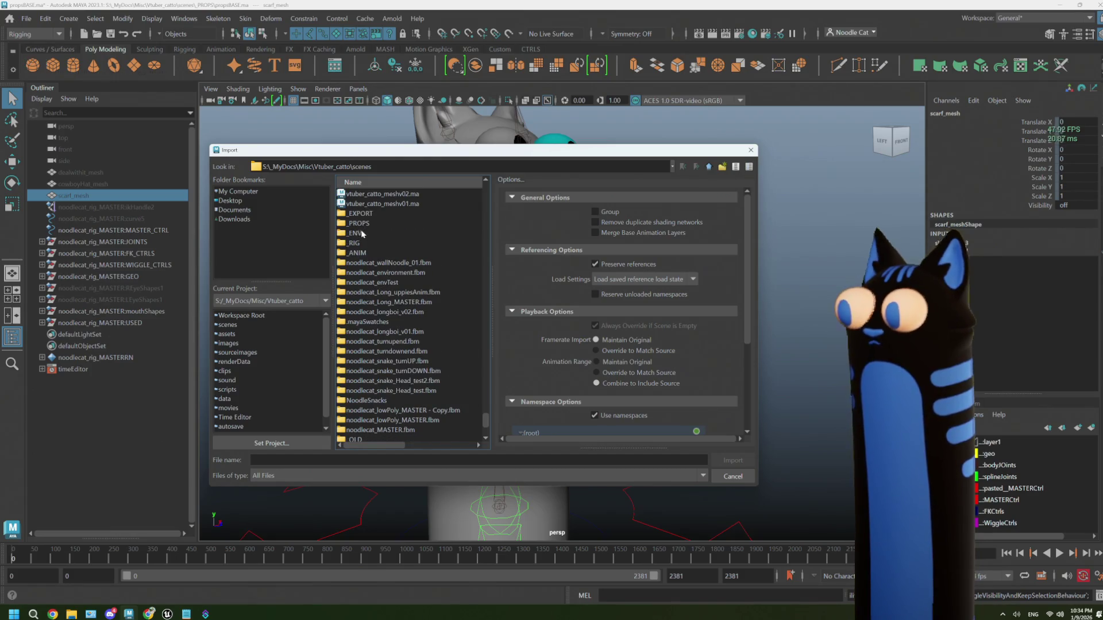
{"action": "double_click", "coordinate": [362, 214]}
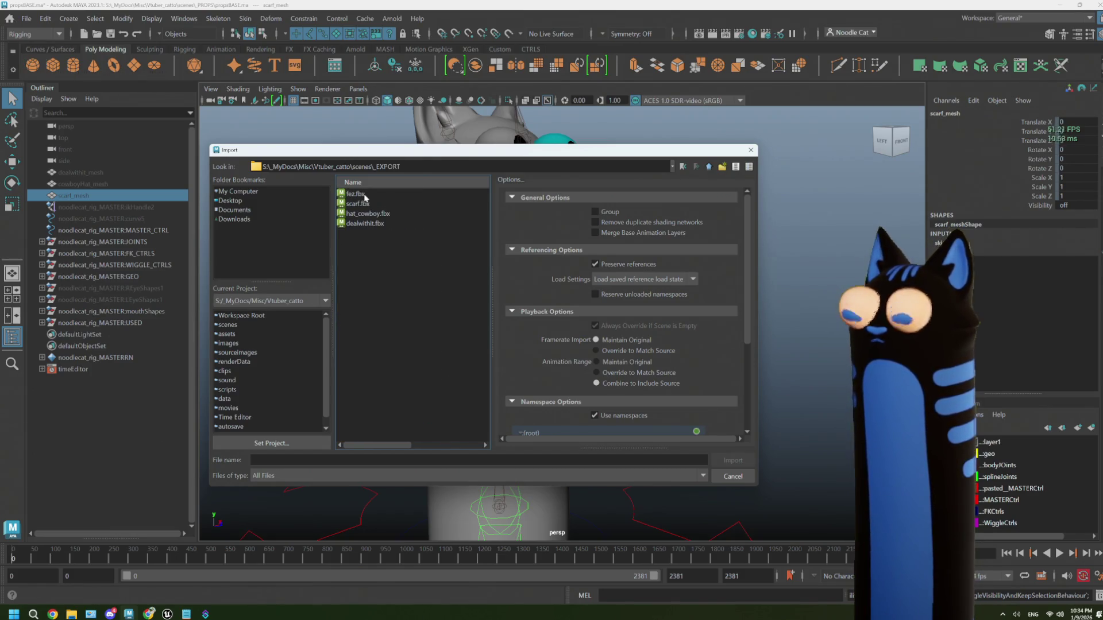
{"action": "left_click", "coordinate": [364, 195]}
{"action": "left_click", "coordinate": [730, 460]}
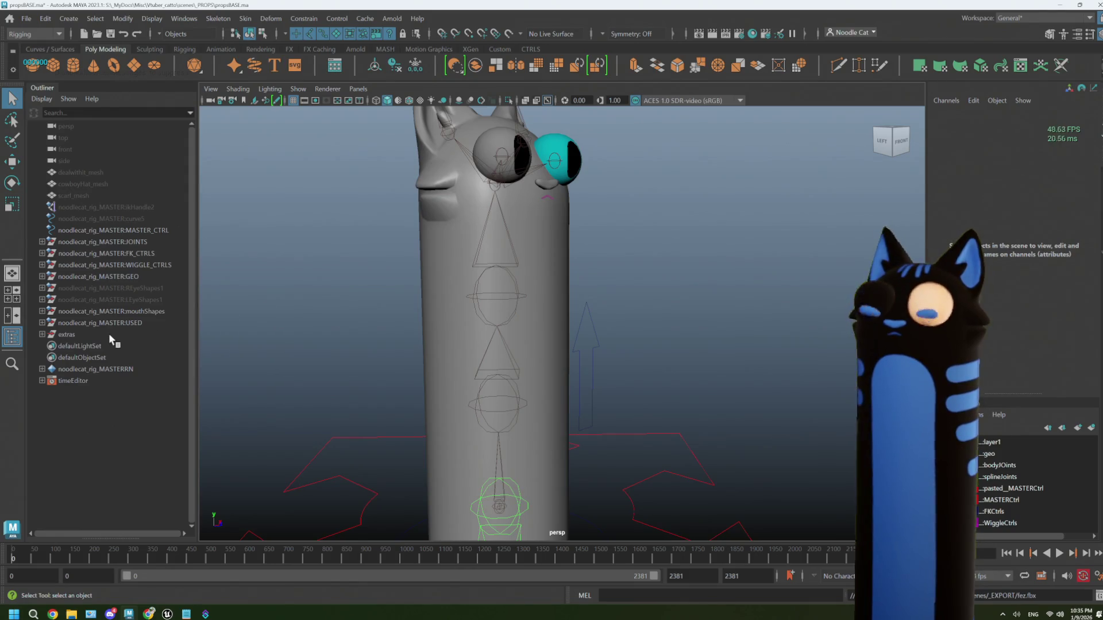
- Move fez1 out of the extras group to the top level and delete the empty extras group
{"action": "left_click", "coordinate": [42, 334]}
{"action": "left_click", "coordinate": [71, 344]}
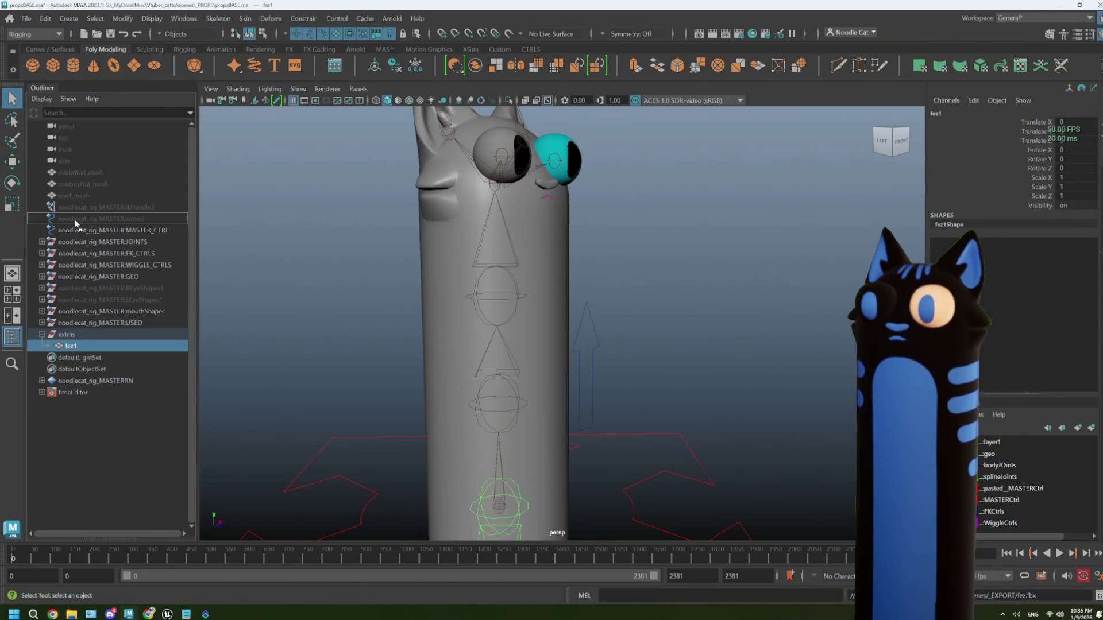
{"action": "left_click_drag", "start_coordinate": [79, 206], "coordinate": [80, 208]}
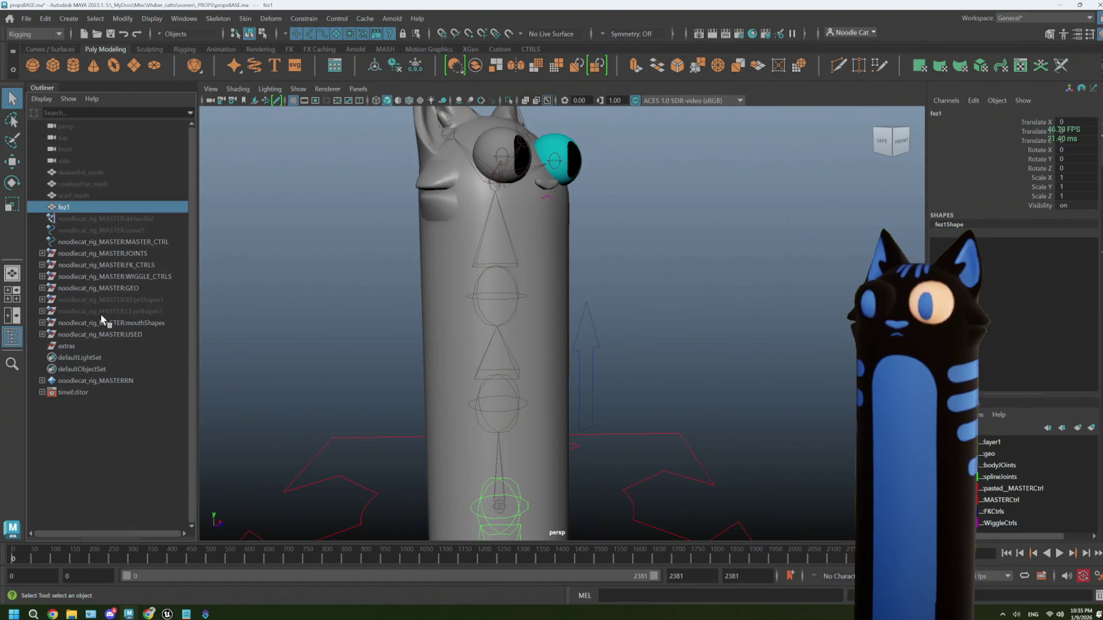
{"action": "left_click", "coordinate": [77, 347]}
{"action": "key", "text": "Delete"}
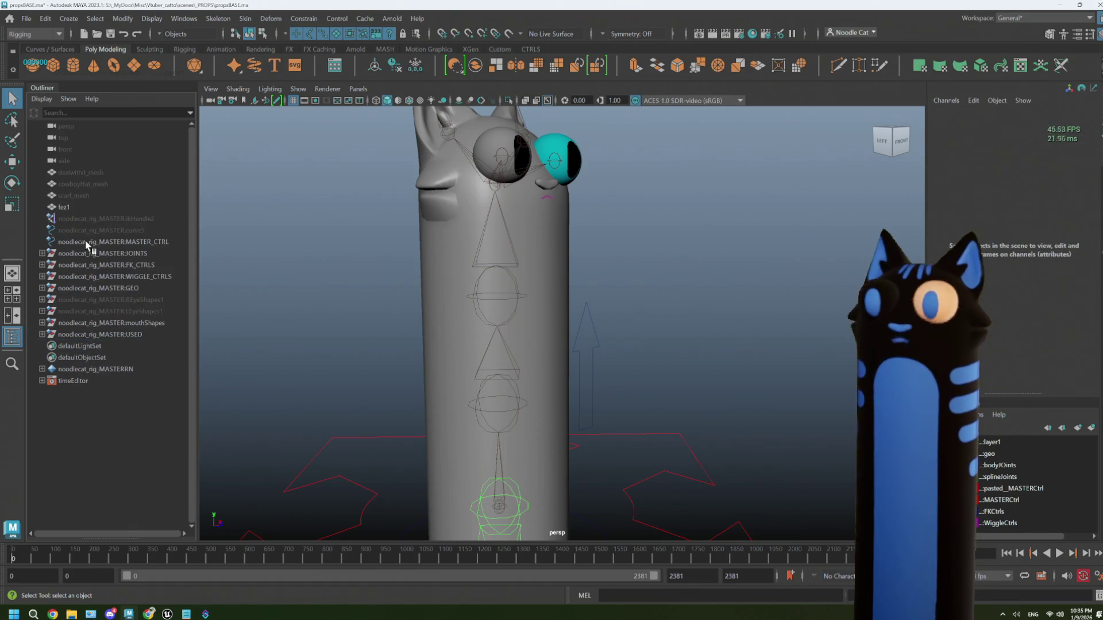
- Frame fez1 and raise it up onto the cat's head
{"action": "left_click", "coordinate": [64, 207]}
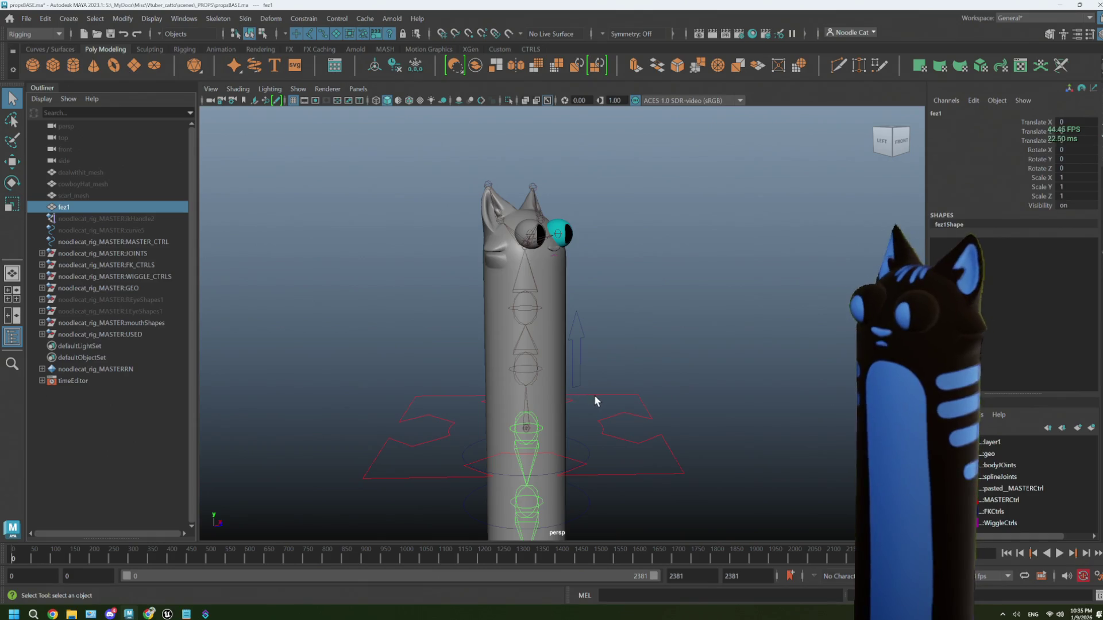
{"action": "key", "text": "f"}
{"action": "scroll", "coordinate": [596, 401], "scroll_direction": "down", "scroll_amount": 10}
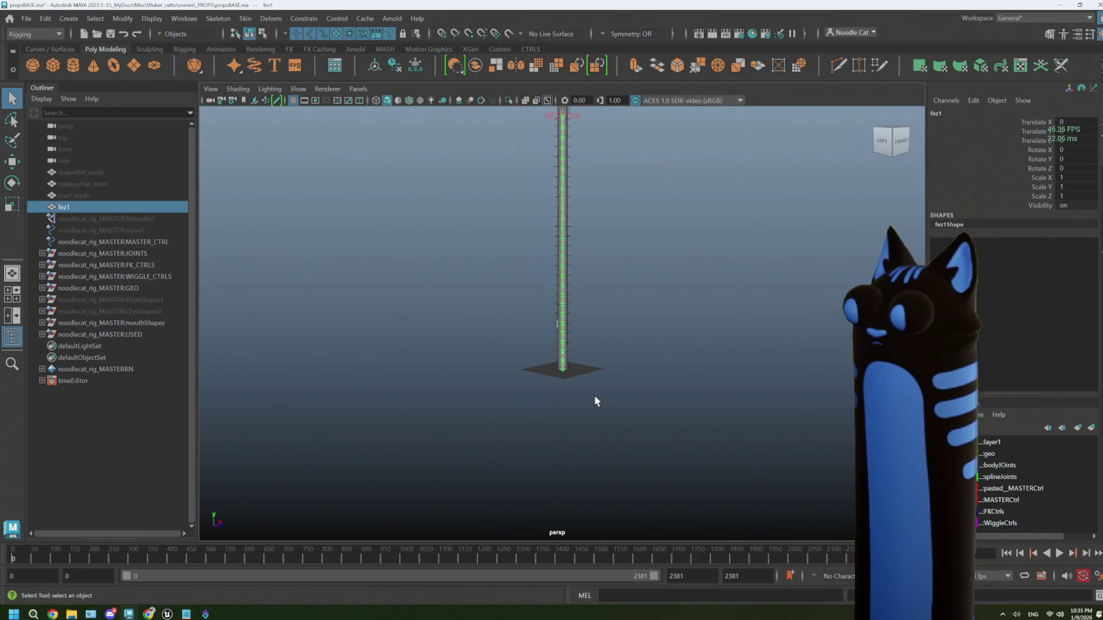
{"action": "key", "text": "w"}
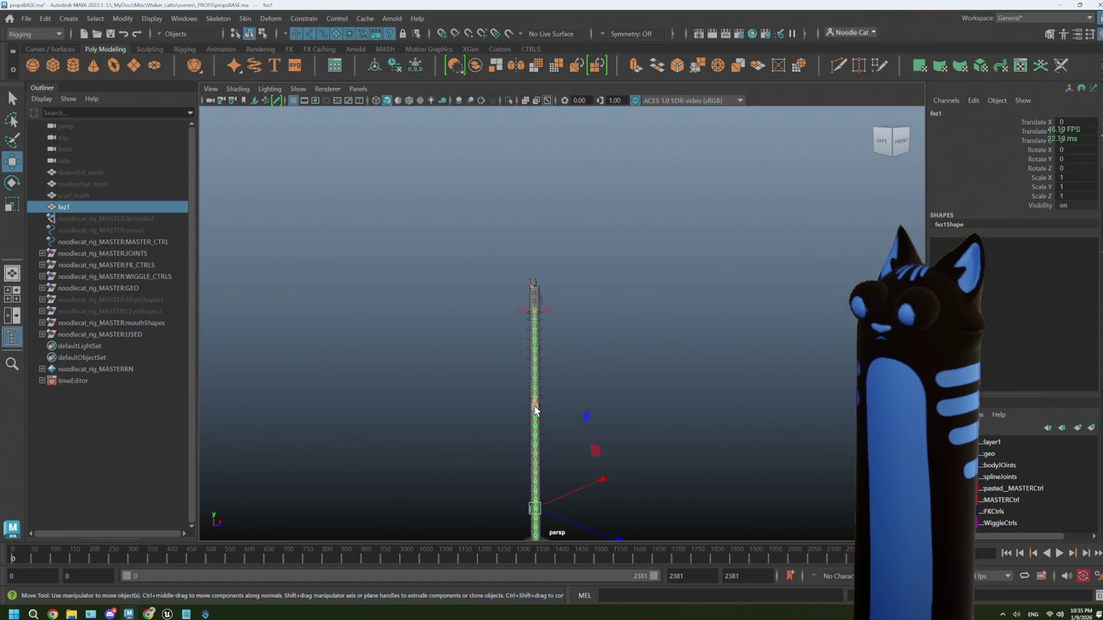
{"action": "left_click_drag", "start_coordinate": [535, 409], "coordinate": [536, 218]}
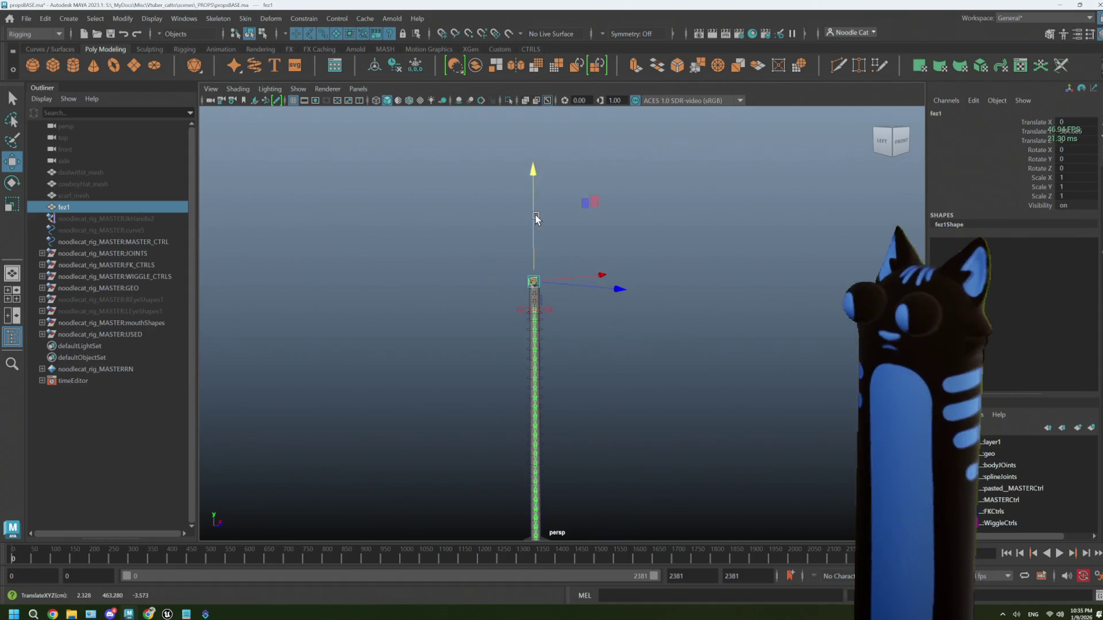
{"action": "scroll", "coordinate": [536, 218], "scroll_direction": "up", "scroll_amount": 10}
{"action": "mouse_move", "coordinate": [570, 378]}
{"action": "left_mouse_down"}
{"action": "mouse_move", "coordinate": [638, 343]}
{"action": "mouse_move", "coordinate": [536, 380]}
{"action": "mouse_move", "coordinate": [567, 407]}
{"action": "mouse_move", "coordinate": [546, 370]}
{"action": "mouse_move", "coordinate": [571, 344]}
{"action": "mouse_move", "coordinate": [670, 330]}
{"action": "mouse_move", "coordinate": [689, 350]}
{"action": "left_mouse_up"}
- Switch to an enlarged front view and reselect the fez
{"action": "key", "text": "r"}
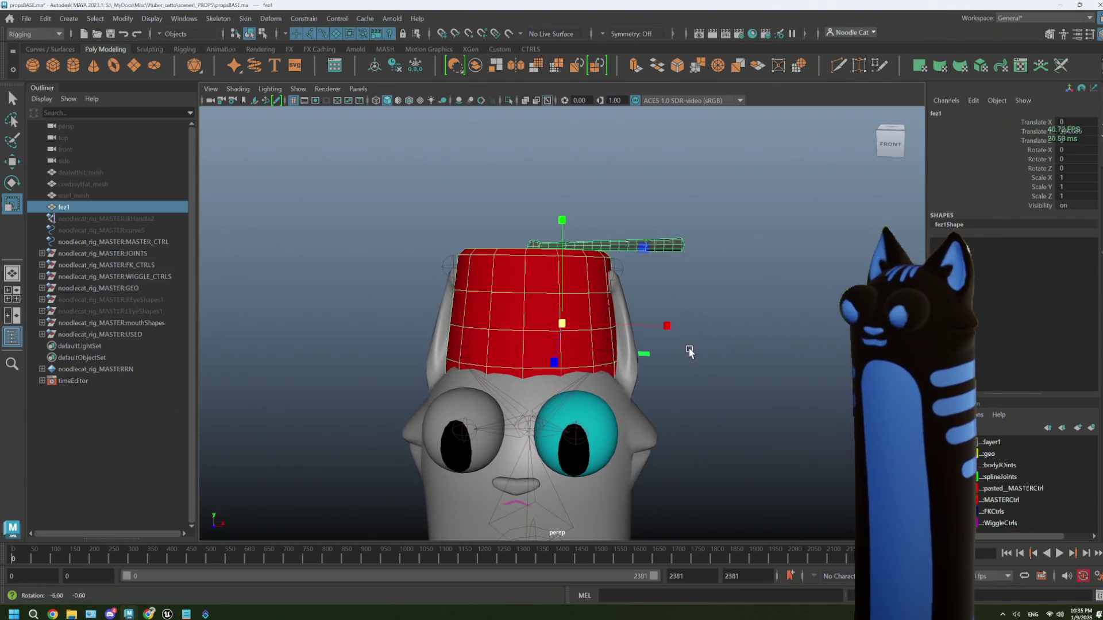
{"action": "key", "text": "space"}
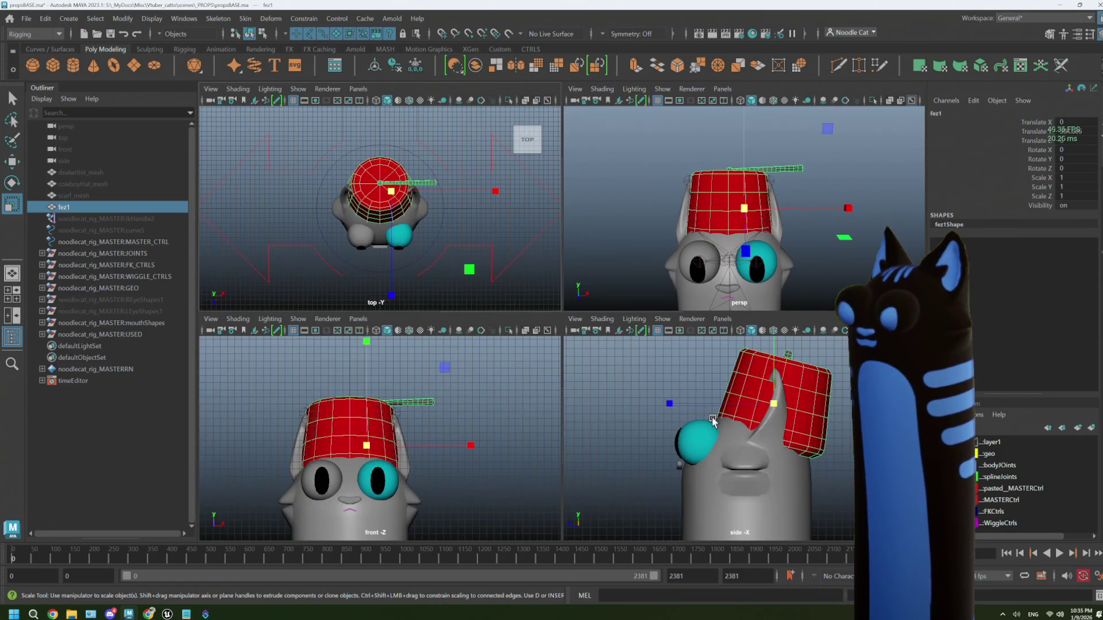
{"action": "key", "text": "space"}
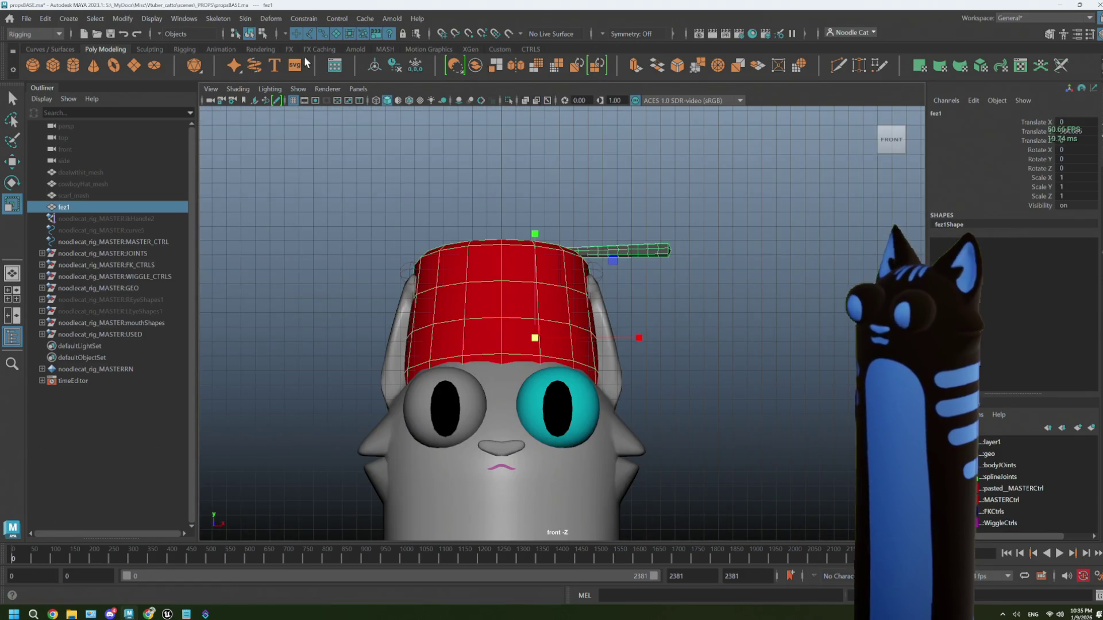
{"action": "left_click", "coordinate": [525, 167]}
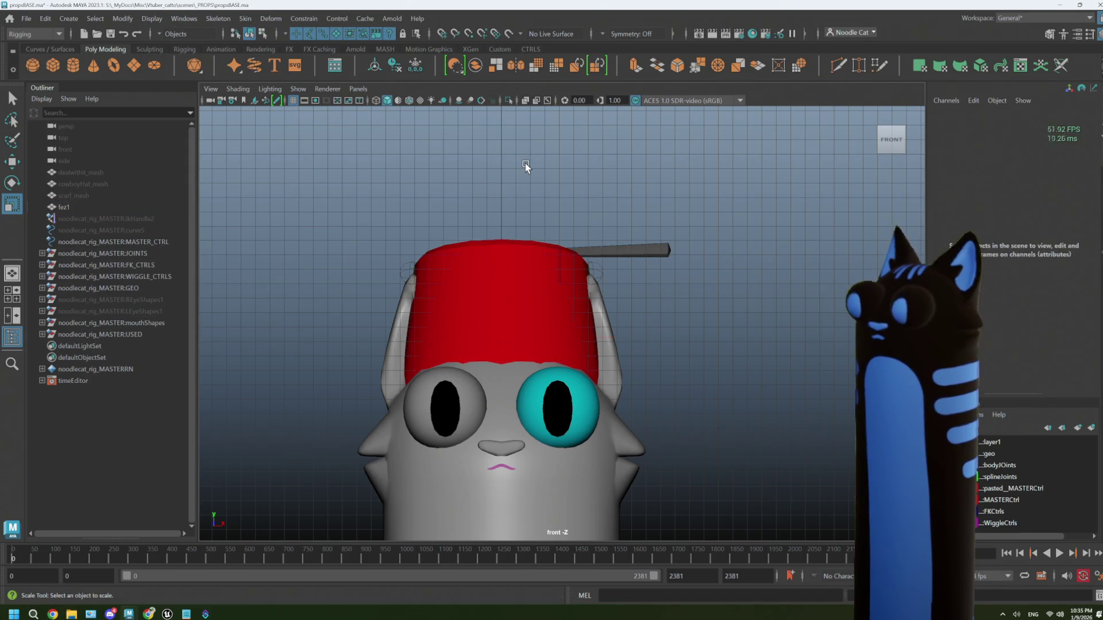
{"action": "left_click", "coordinate": [533, 281]}
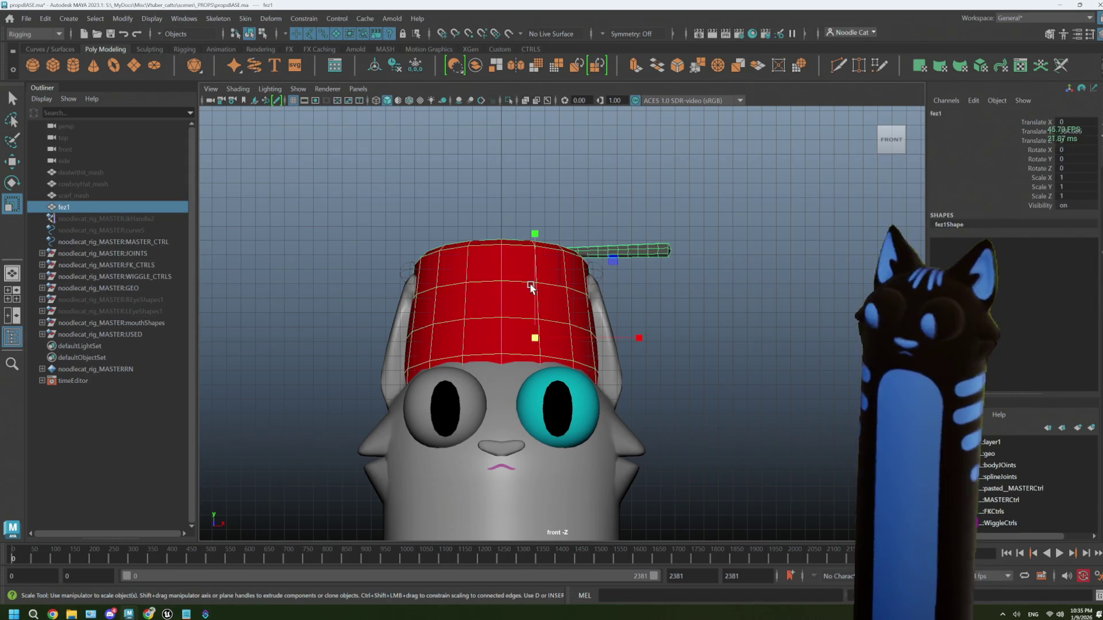
- Snap the fez's pivot to its centre line
{"action": "key", "text": "w"}
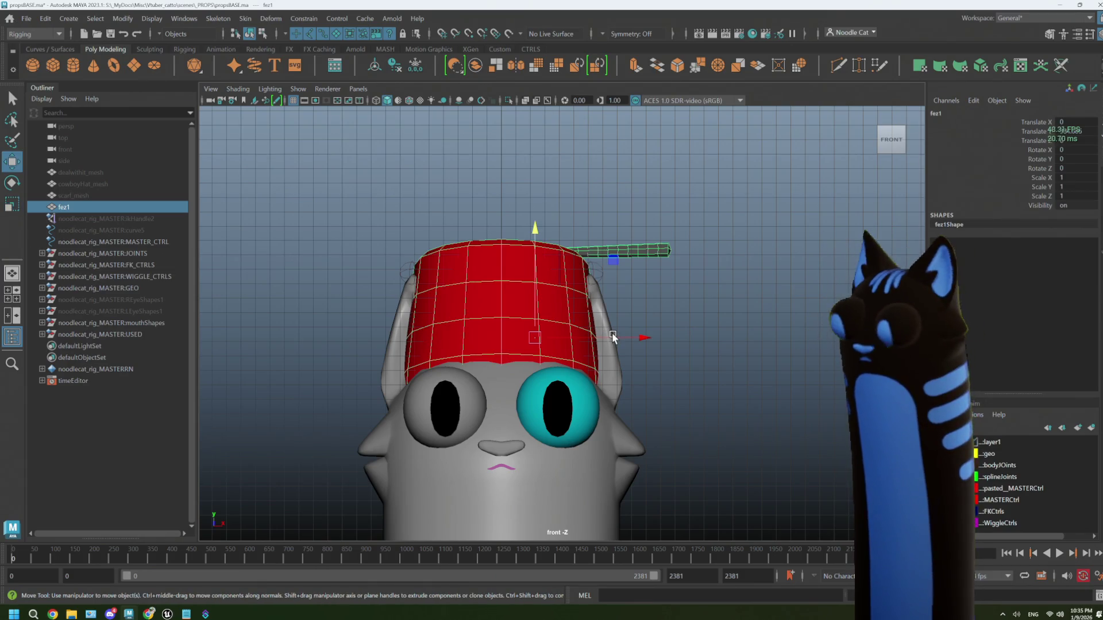
{"action": "key", "text": "d"}
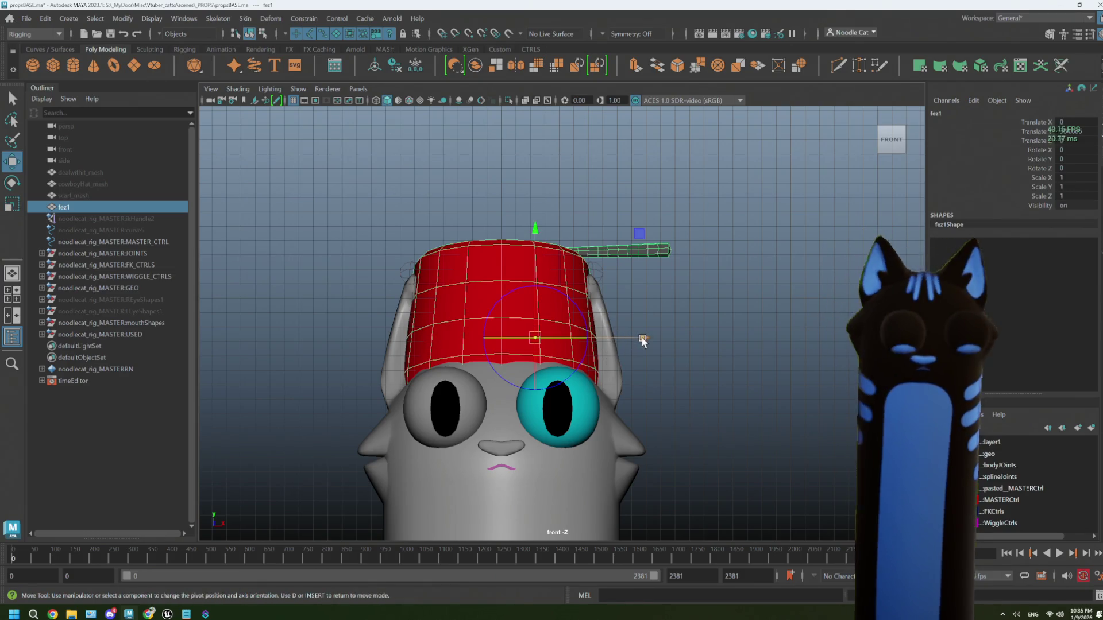
{"action": "left_click_drag", "start_coordinate": [642, 340], "coordinate": [610, 339]}
{"action": "key", "text": "v"}
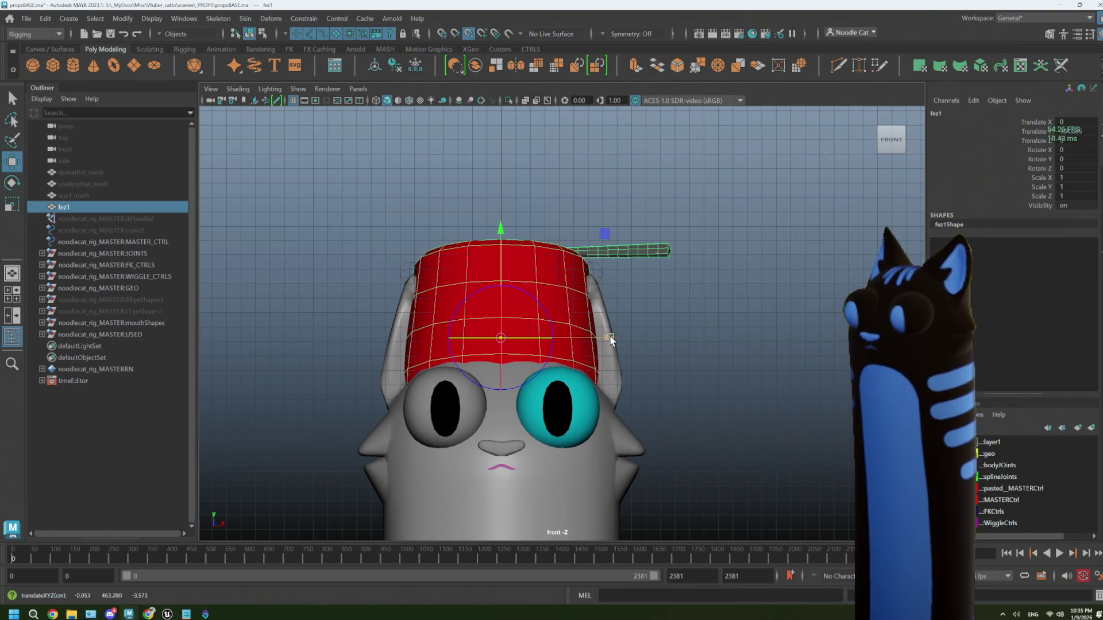
{"action": "mouse_move", "coordinate": [501, 338]}
{"action": "left_mouse_down"}
{"action": "mouse_move", "coordinate": [603, 337]}
{"action": "mouse_move", "coordinate": [495, 330]}
{"action": "left_mouse_up"}
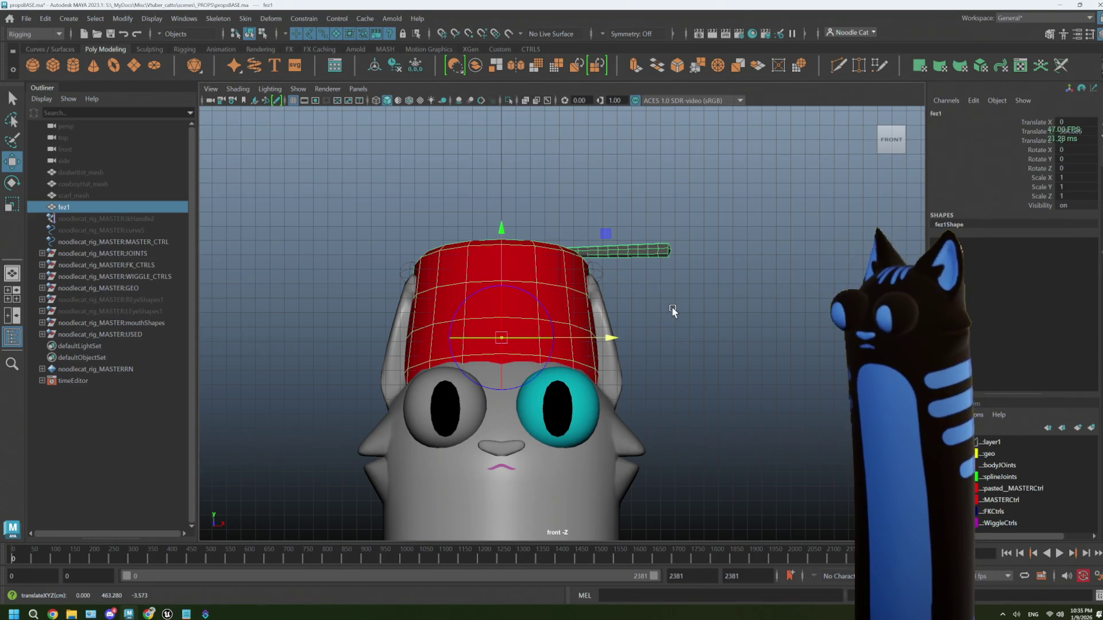
{"action": "key", "text": "d"}
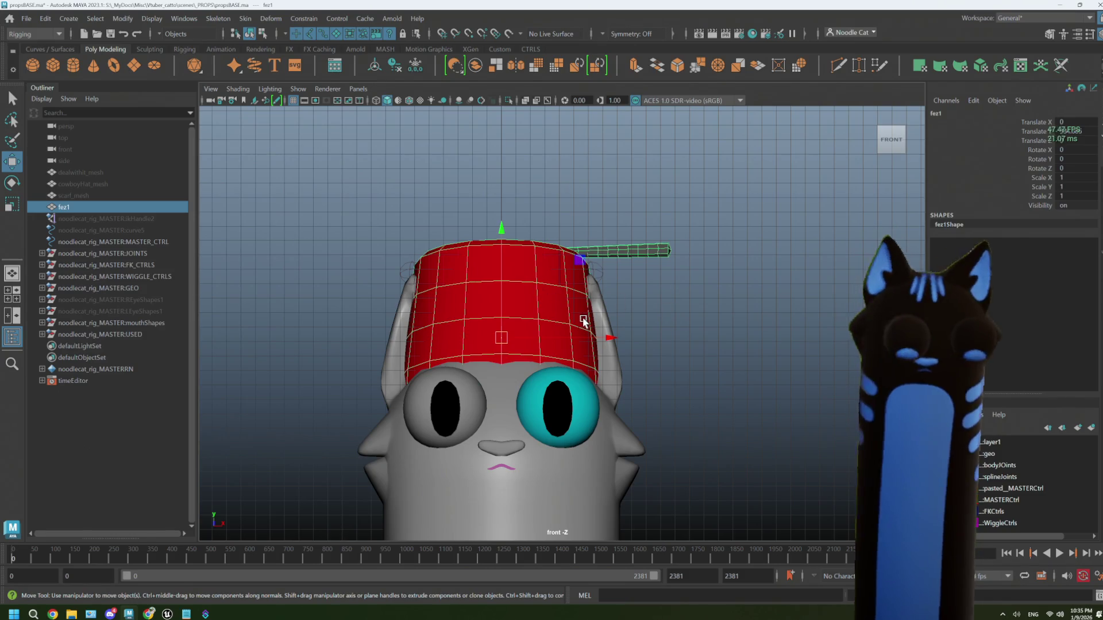
- Shrink the fez uniformly to 0.849 and lift it snugly onto the head
{"action": "key", "text": "r"}
{"action": "left_click_drag", "start_coordinate": [501, 337], "coordinate": [468, 331]}
{"action": "key", "text": "space"}
{"action": "key", "text": "space"}
{"action": "key", "text": "space"}
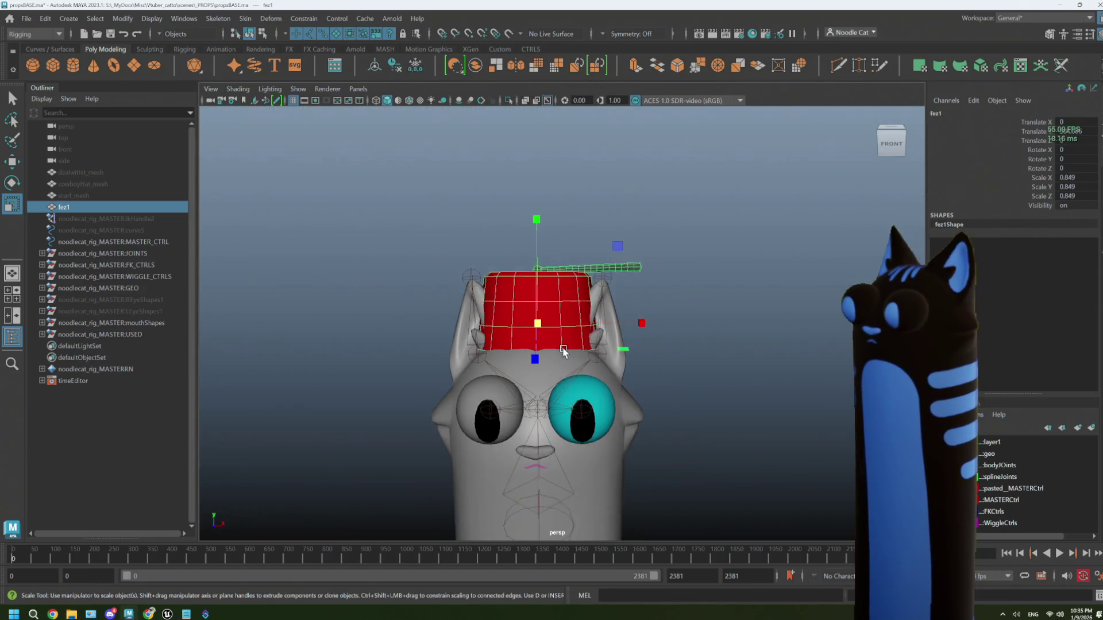
{"action": "left_click_drag", "start_coordinate": [563, 351], "coordinate": [608, 364]}
{"action": "key", "text": "w"}
{"action": "left_click_drag", "start_coordinate": [637, 253], "coordinate": [646, 240]}
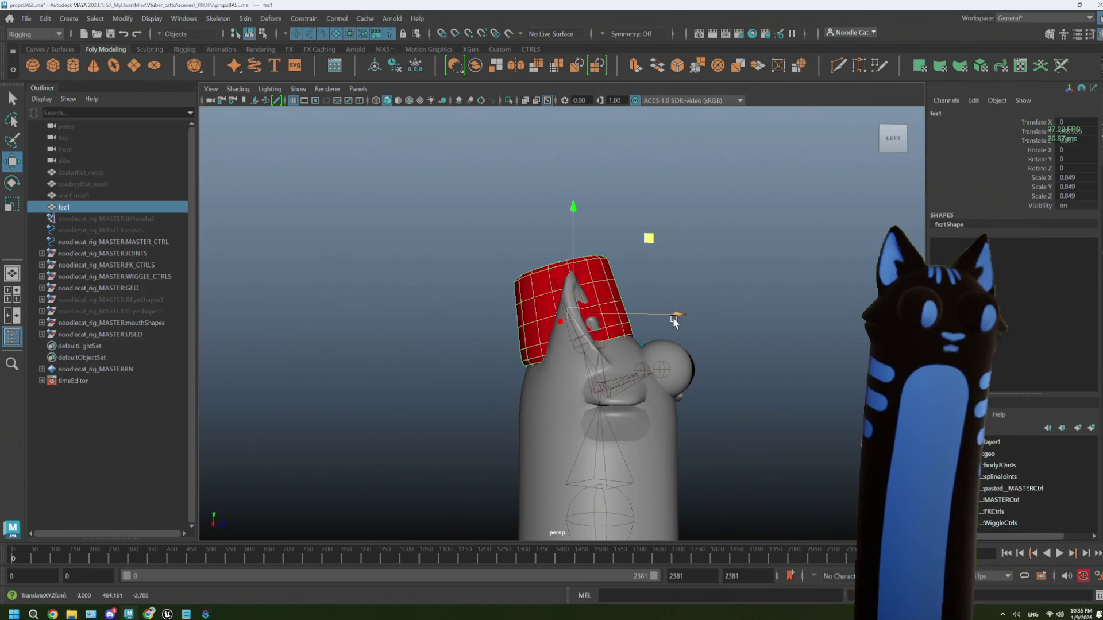
- Try shrinking the fez to 0.601, then undo back to 0.849
{"action": "mouse_move", "coordinate": [694, 332]}
{"action": "left_mouse_down"}
{"action": "mouse_move", "coordinate": [600, 369]}
{"action": "mouse_move", "coordinate": [554, 356]}
{"action": "mouse_move", "coordinate": [613, 366]}
{"action": "left_mouse_up"}
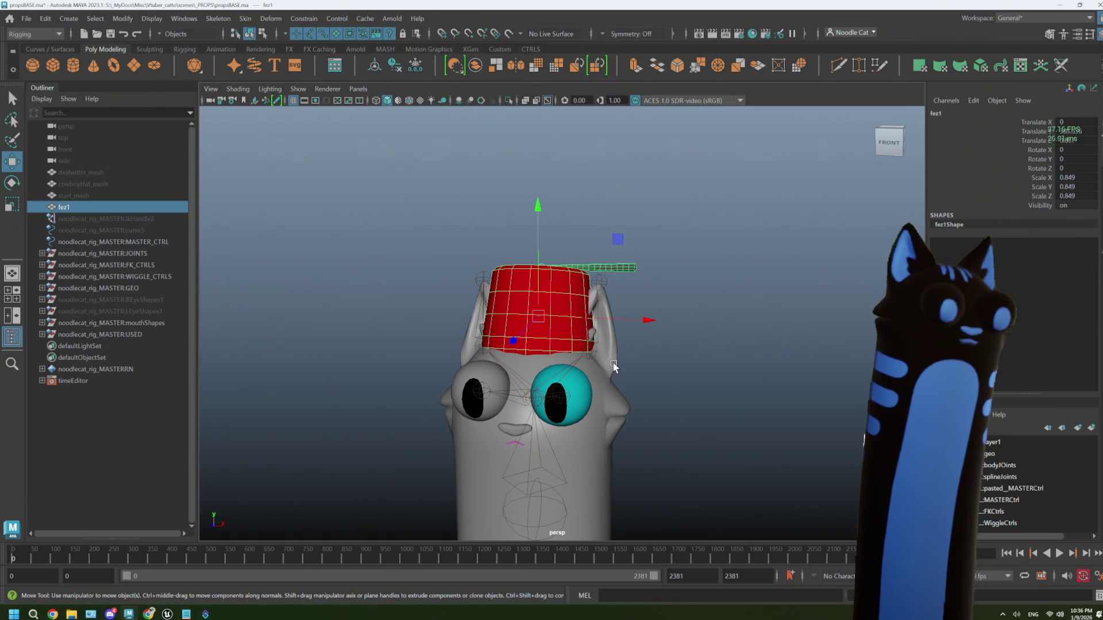
{"action": "key", "text": "r"}
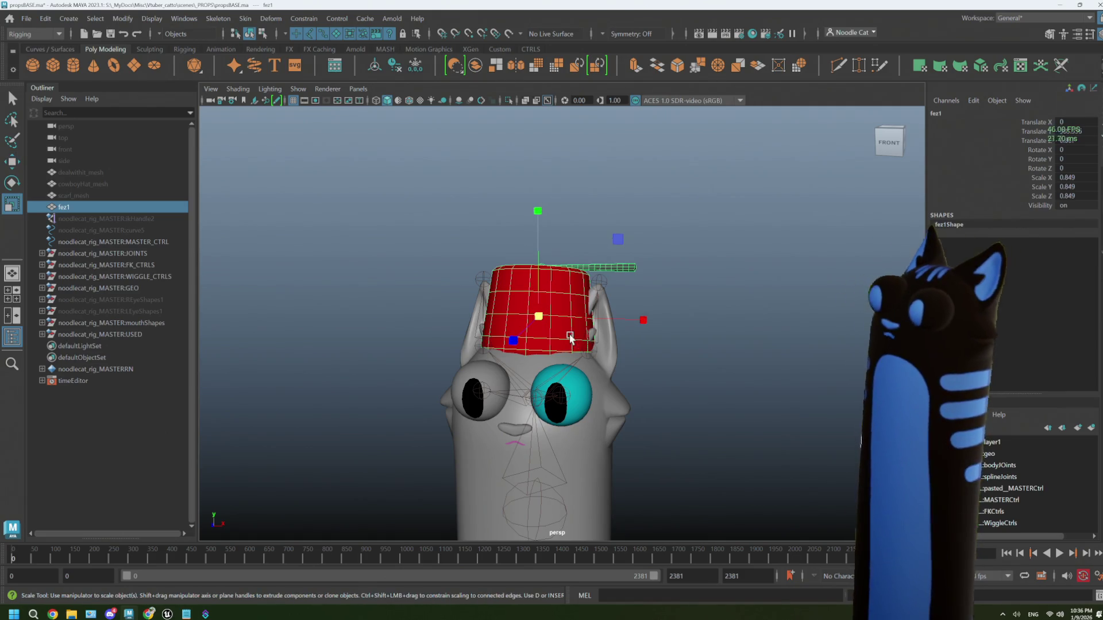
{"action": "mouse_move", "coordinate": [538, 316]}
{"action": "left_mouse_down"}
{"action": "mouse_move", "coordinate": [502, 317]}
{"action": "mouse_move", "coordinate": [583, 350]}
{"action": "mouse_move", "coordinate": [566, 353]}
{"action": "mouse_move", "coordinate": [550, 347]}
{"action": "mouse_move", "coordinate": [600, 323]}
{"action": "mouse_move", "coordinate": [539, 320]}
{"action": "mouse_move", "coordinate": [534, 336]}
{"action": "left_mouse_up"}
{"action": "key", "text": "ctrl+z"}
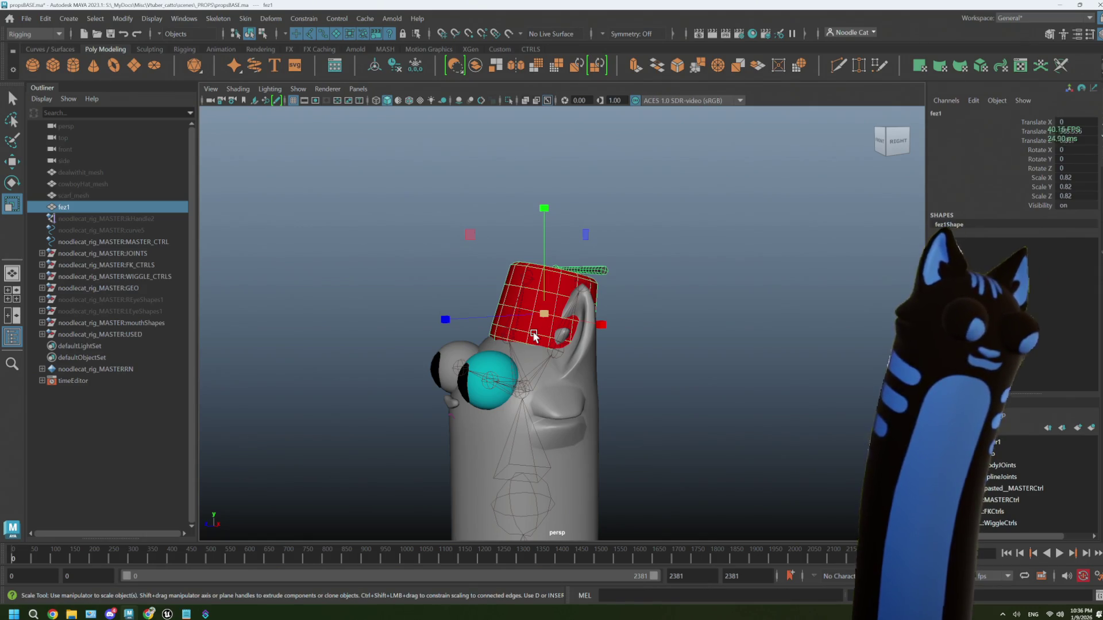
- Nudge the fez slightly upward between the ears, checking it from several angles
{"action": "left_click_drag", "start_coordinate": [532, 331], "coordinate": [578, 339]}
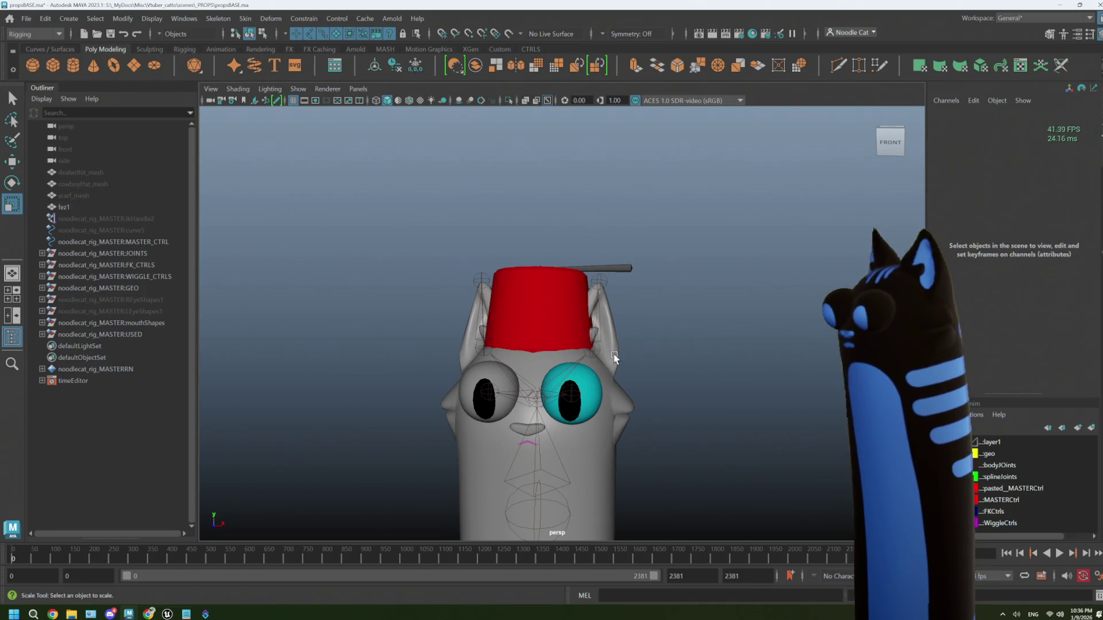
{"action": "mouse_move", "coordinate": [702, 345]}
{"action": "left_mouse_down"}
{"action": "mouse_move", "coordinate": [657, 354]}
{"action": "mouse_move", "coordinate": [583, 327]}
{"action": "left_mouse_up"}
{"action": "key", "text": "w"}
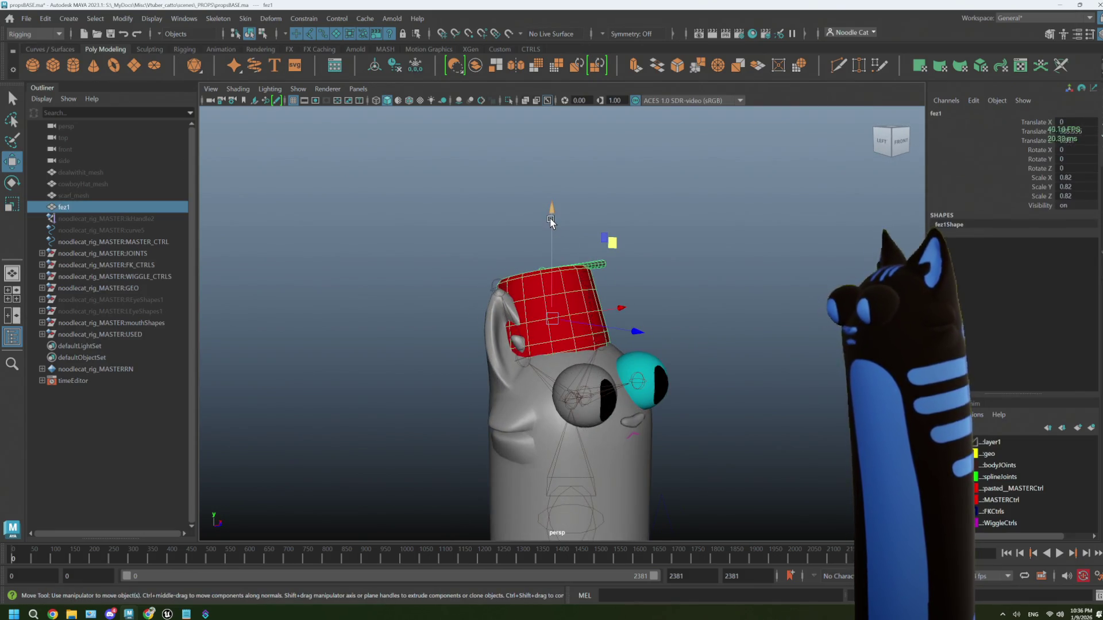
{"action": "mouse_move", "coordinate": [550, 223]}
{"action": "left_mouse_down"}
{"action": "mouse_move", "coordinate": [660, 322]}
{"action": "mouse_move", "coordinate": [697, 374]}
{"action": "mouse_move", "coordinate": [785, 372]}
{"action": "mouse_move", "coordinate": [695, 381]}
{"action": "mouse_move", "coordinate": [715, 382]}
{"action": "left_mouse_up"}
{"action": "left_click", "coordinate": [697, 322]}
{"action": "left_click", "coordinate": [540, 339]}
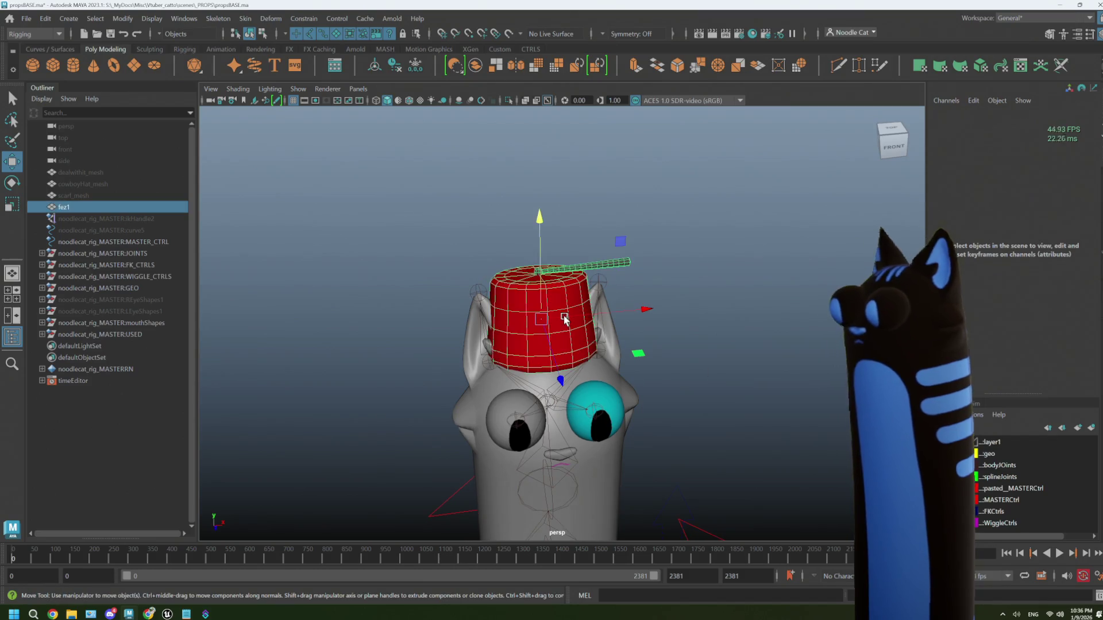
{"action": "left_click_drag", "start_coordinate": [621, 340], "coordinate": [596, 375]}
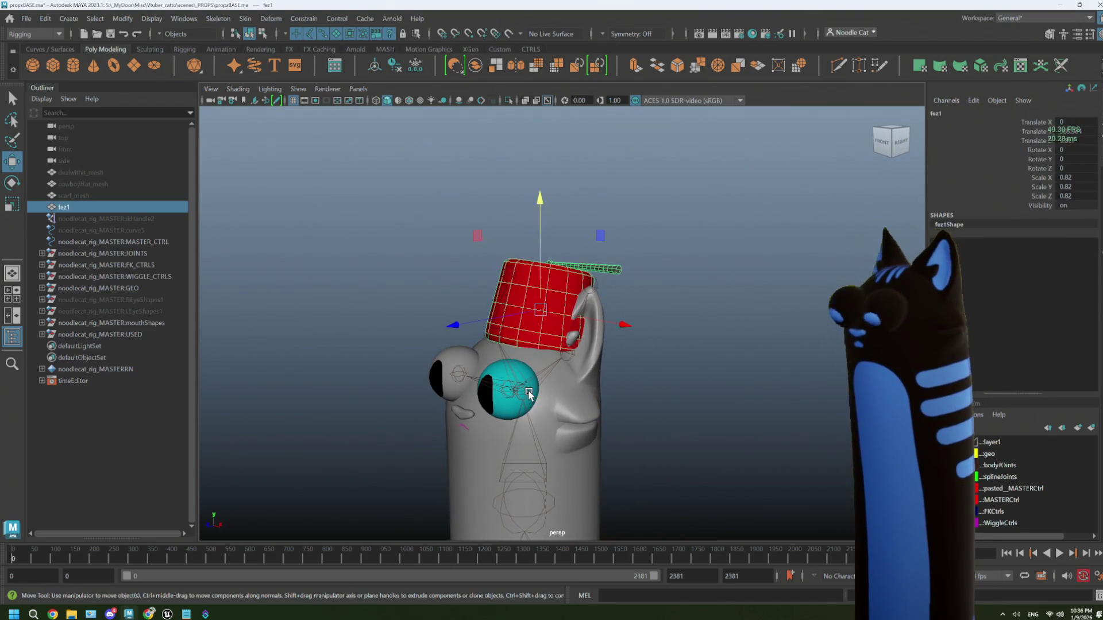
- Freeze fez1's transformations so scale reads 1 and delete its construction history
{"action": "left_click", "coordinate": [135, 22]}
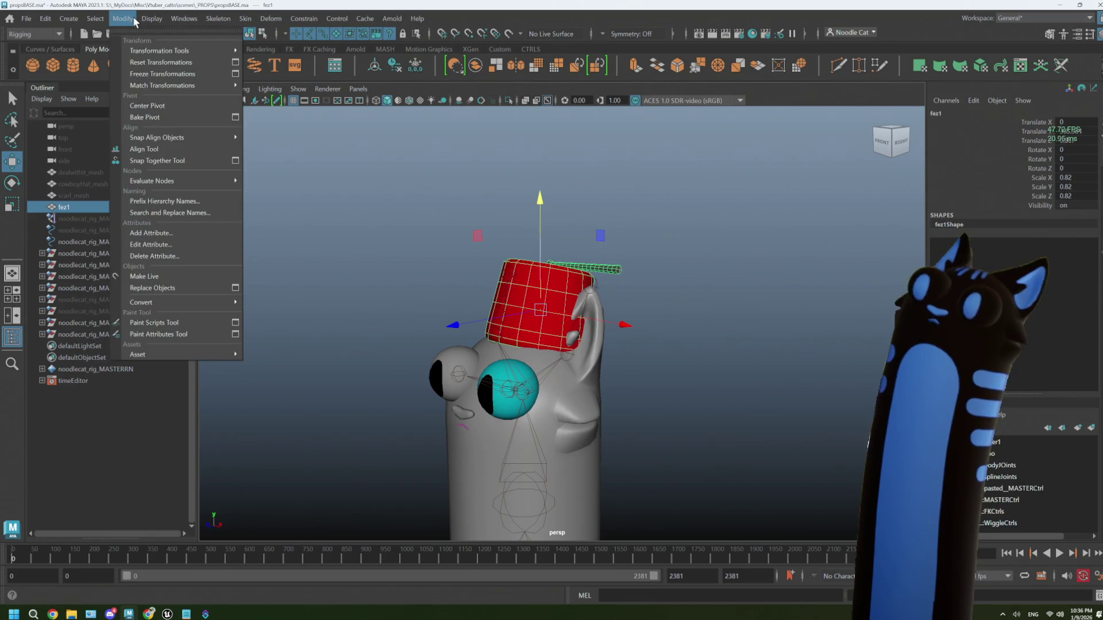
{"action": "mouse_move", "coordinate": [96, 18]}
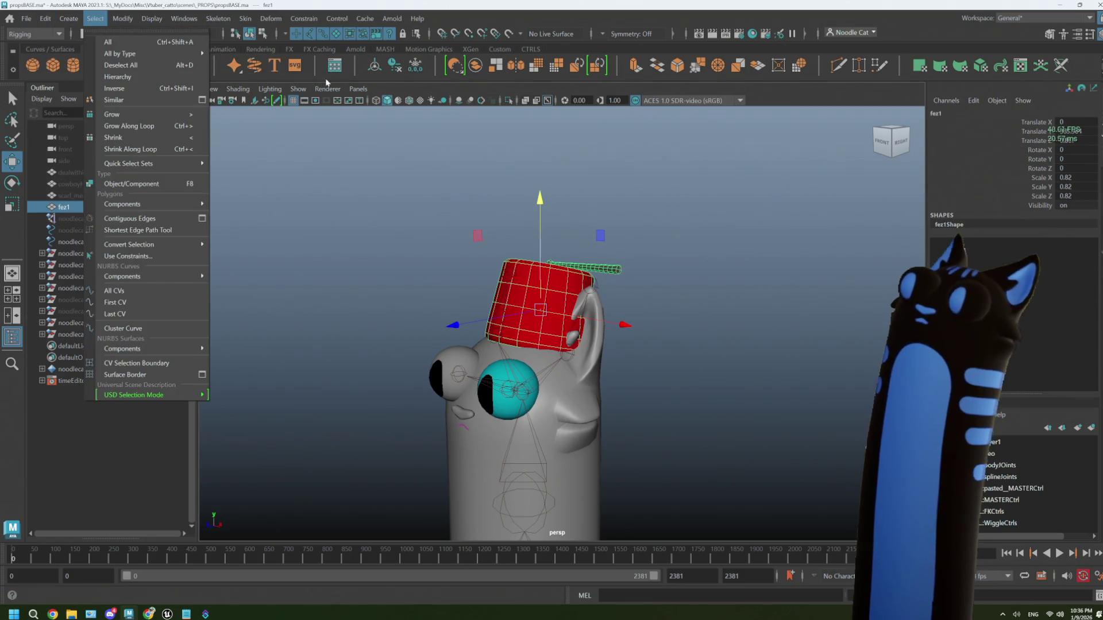
{"action": "left_click", "coordinate": [414, 68]}
{"action": "left_click", "coordinate": [44, 17]}
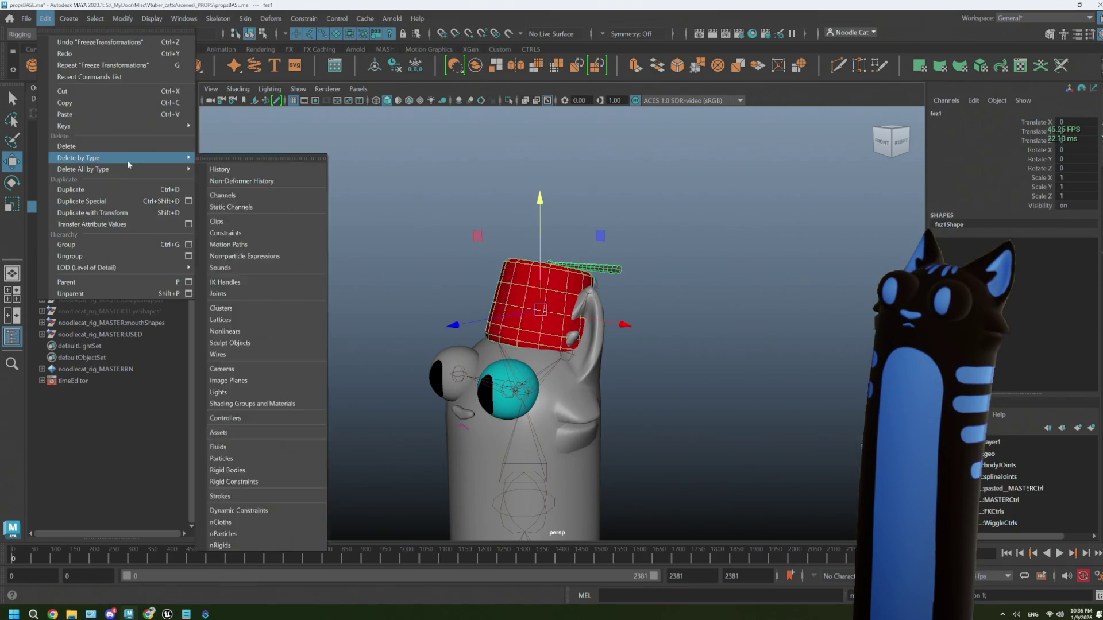
{"action": "mouse_move", "coordinate": [127, 160]}
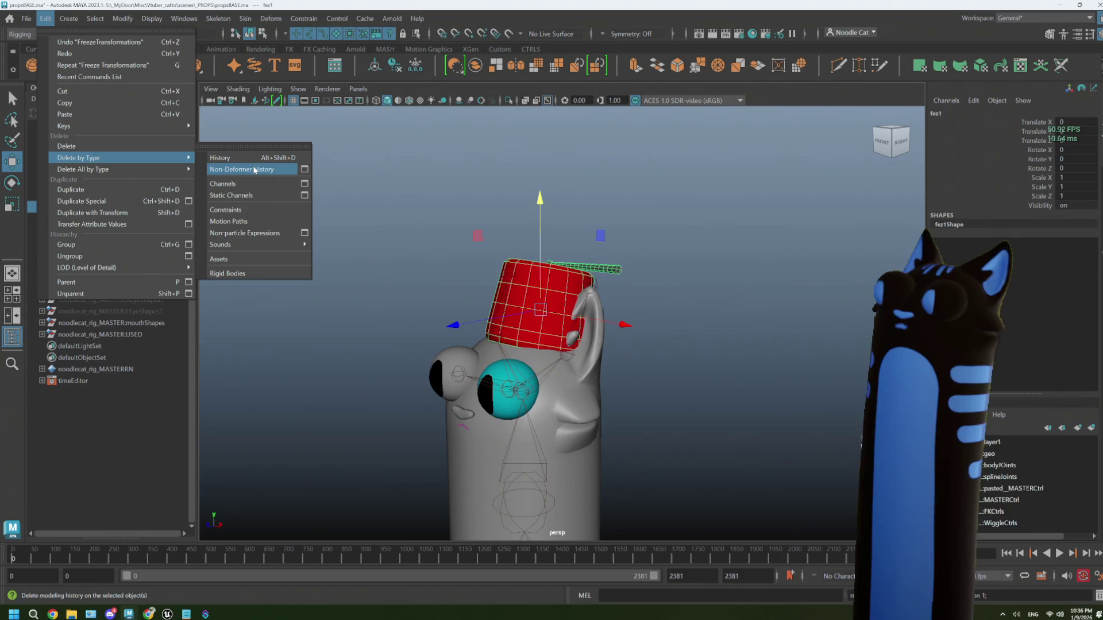
{"action": "left_click", "coordinate": [221, 158]}
- Bind the fez's skin to the cat's head joint
{"action": "left_click_drag", "start_coordinate": [569, 343], "coordinate": [556, 405]}
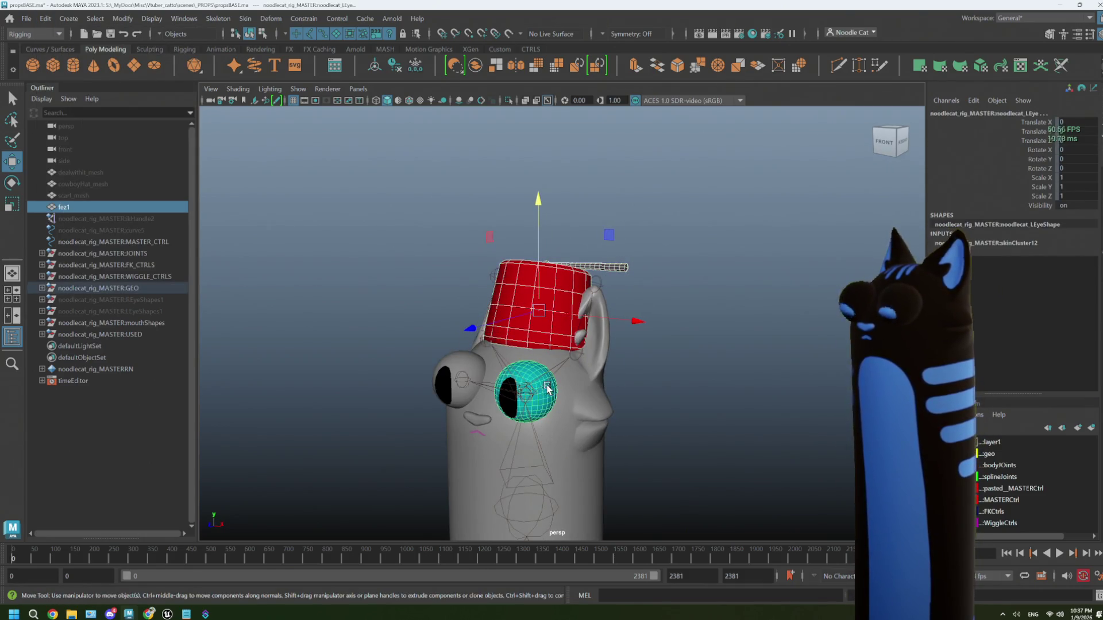
{"action": "left_click", "coordinate": [553, 375]}
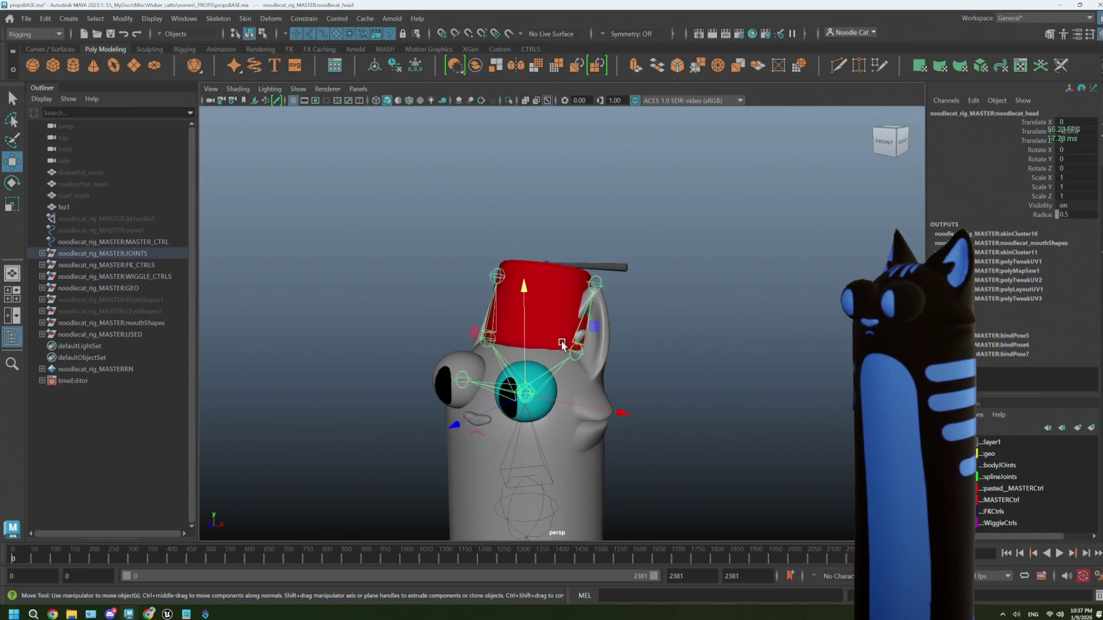
{"action": "left_click", "coordinate": [563, 308]}
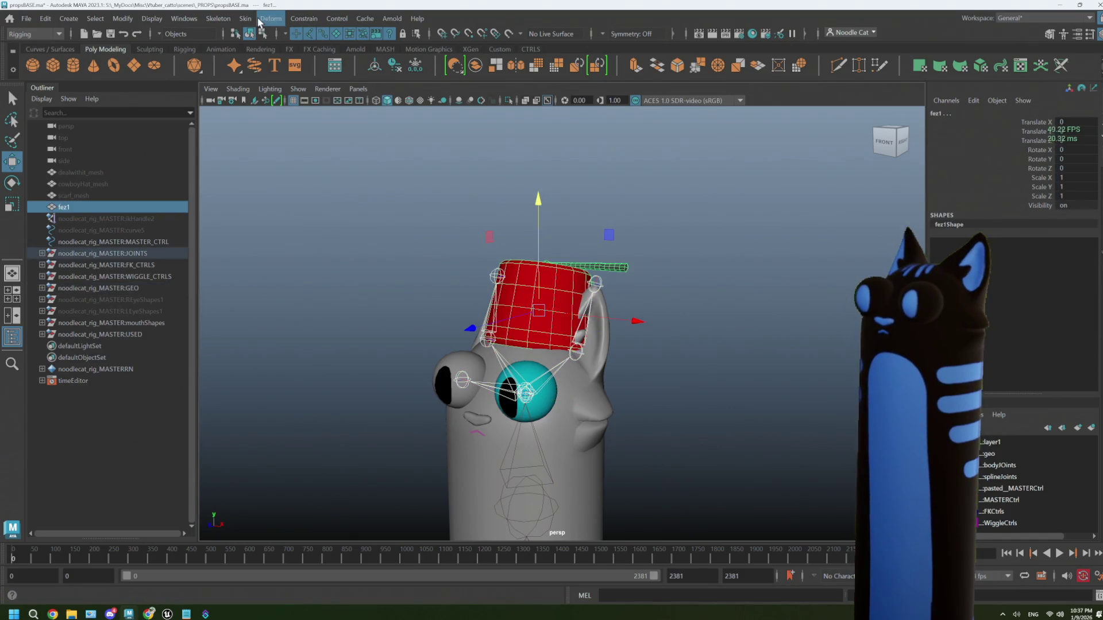
{"action": "left_click", "coordinate": [246, 18]}
{"action": "left_click", "coordinate": [354, 56]}
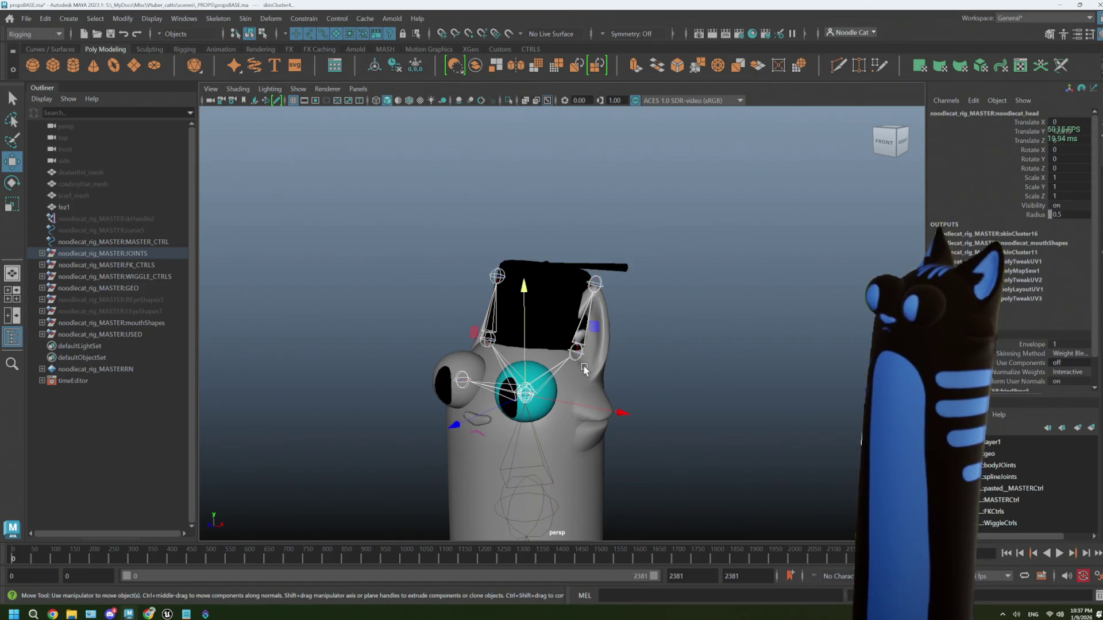
- Test-rotate the head joint to confirm the fez follows, then undo the rotation
{"action": "left_click", "coordinate": [568, 328]}
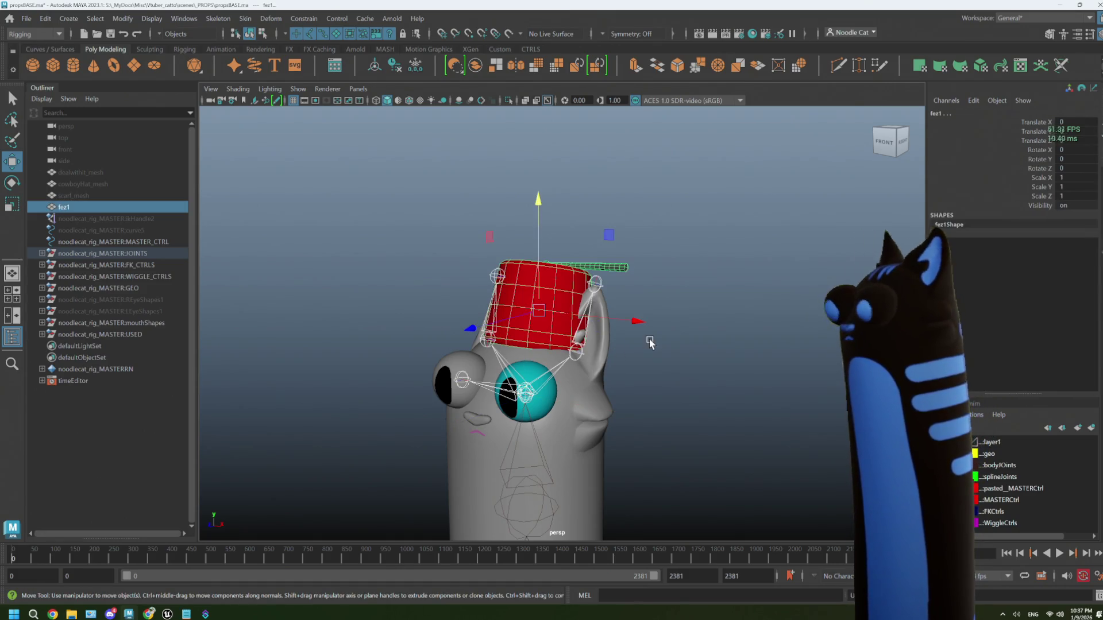
{"action": "left_click", "coordinate": [649, 343]}
{"action": "left_click", "coordinate": [540, 322]}
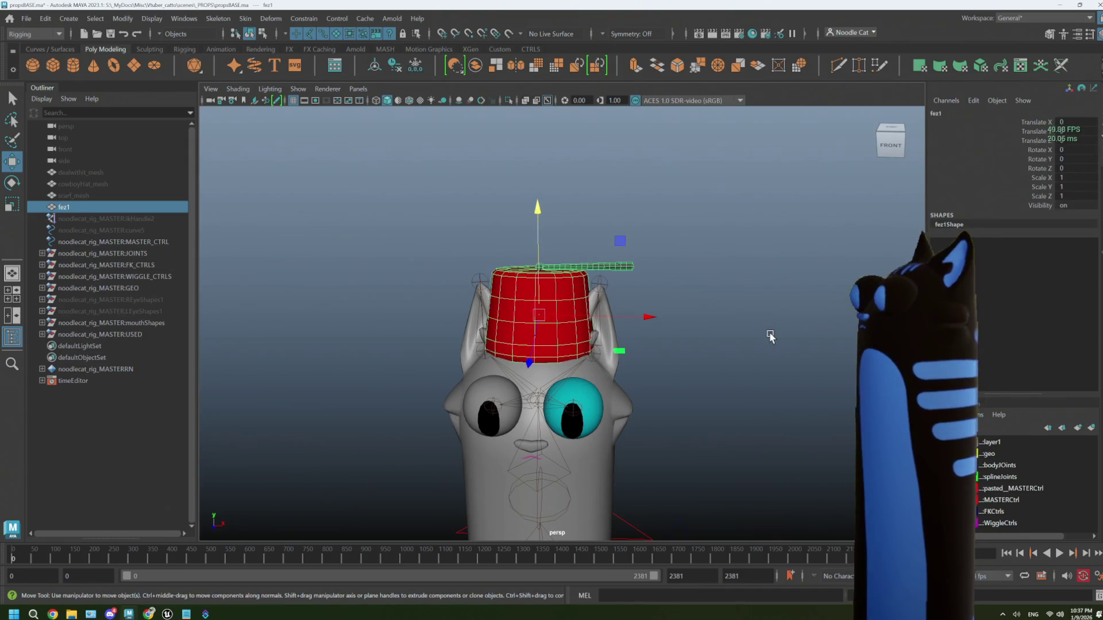
{"action": "left_click", "coordinate": [544, 391]}
{"action": "key", "text": "e"}
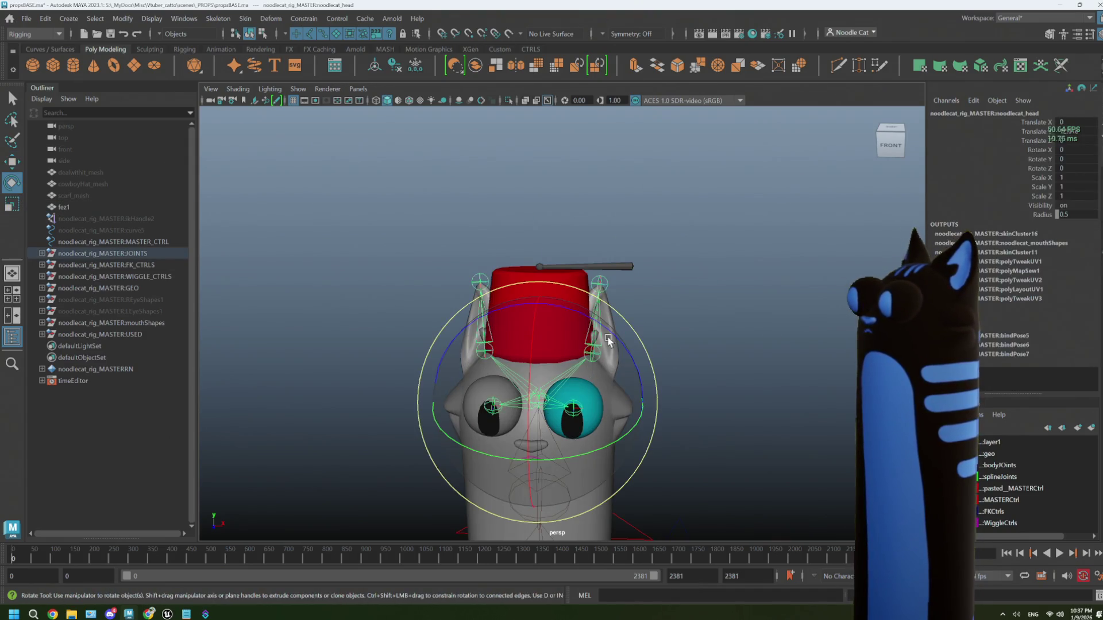
{"action": "mouse_move", "coordinate": [641, 368]}
{"action": "left_mouse_down"}
{"action": "mouse_move", "coordinate": [635, 347]}
{"action": "mouse_move", "coordinate": [602, 332]}
{"action": "left_mouse_up"}
{"action": "key", "text": "ctrl+z"}
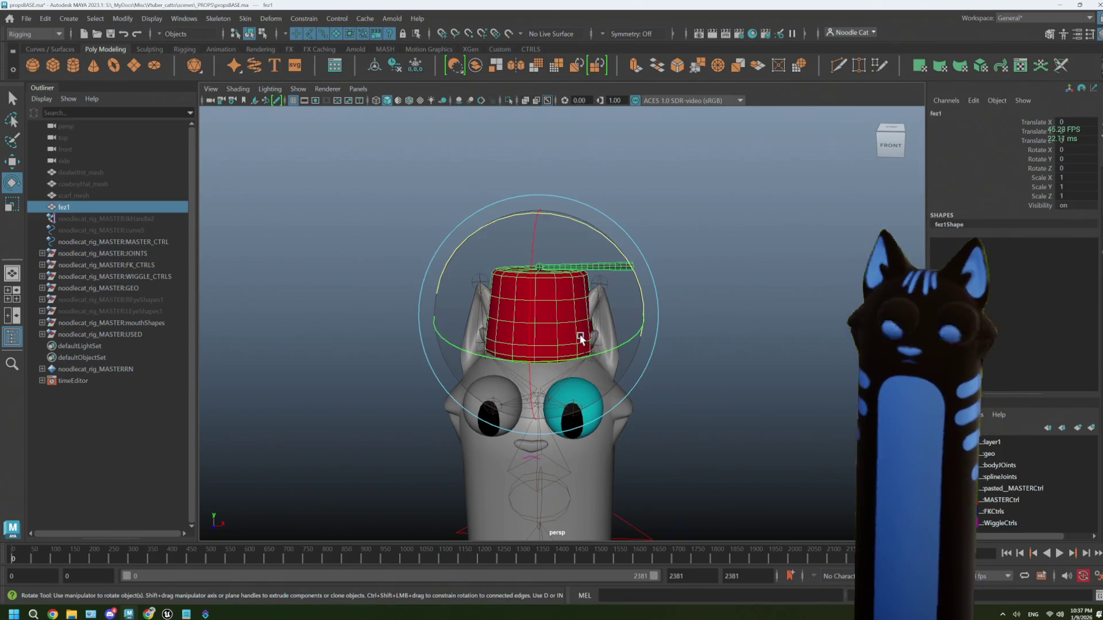
- Scale the fez down uniformly to about 0.852 and orbit to inspect it
{"action": "left_click", "coordinate": [540, 316]}
{"action": "key", "text": "r"}
{"action": "left_click_drag", "start_coordinate": [540, 315], "coordinate": [523, 318]}
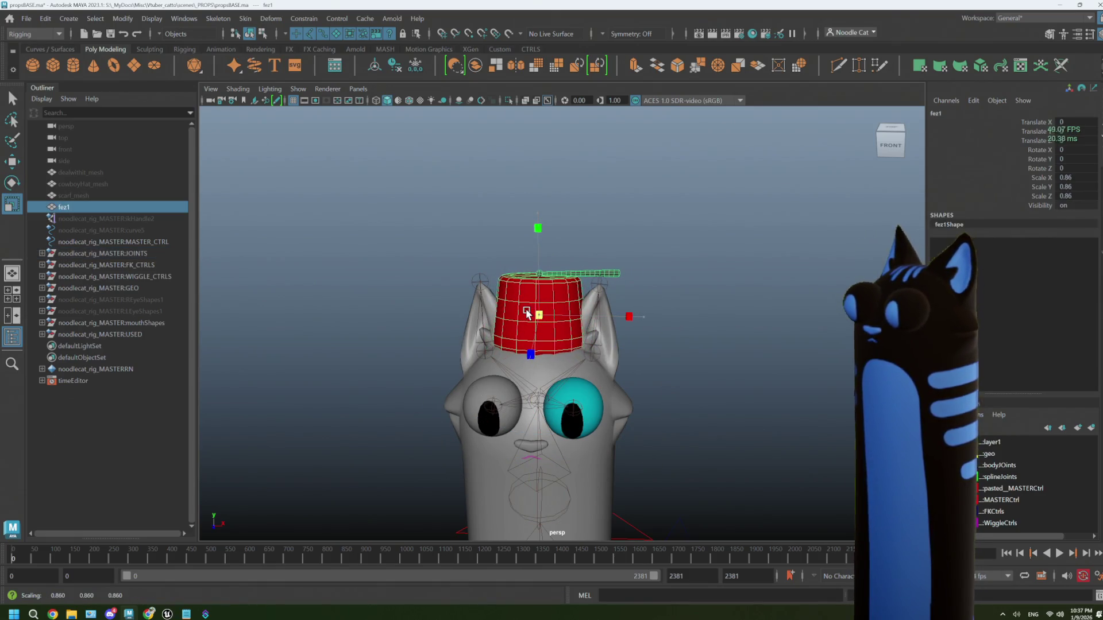
{"action": "mouse_move", "coordinate": [586, 344]}
{"action": "left_mouse_down", "text": "alt"}
{"action": "mouse_move", "coordinate": [553, 359]}
{"action": "mouse_move", "coordinate": [549, 309]}
{"action": "mouse_move", "coordinate": [552, 338]}
{"action": "left_mouse_up", "text": "alt"}
{"action": "left_click", "coordinate": [655, 387]}
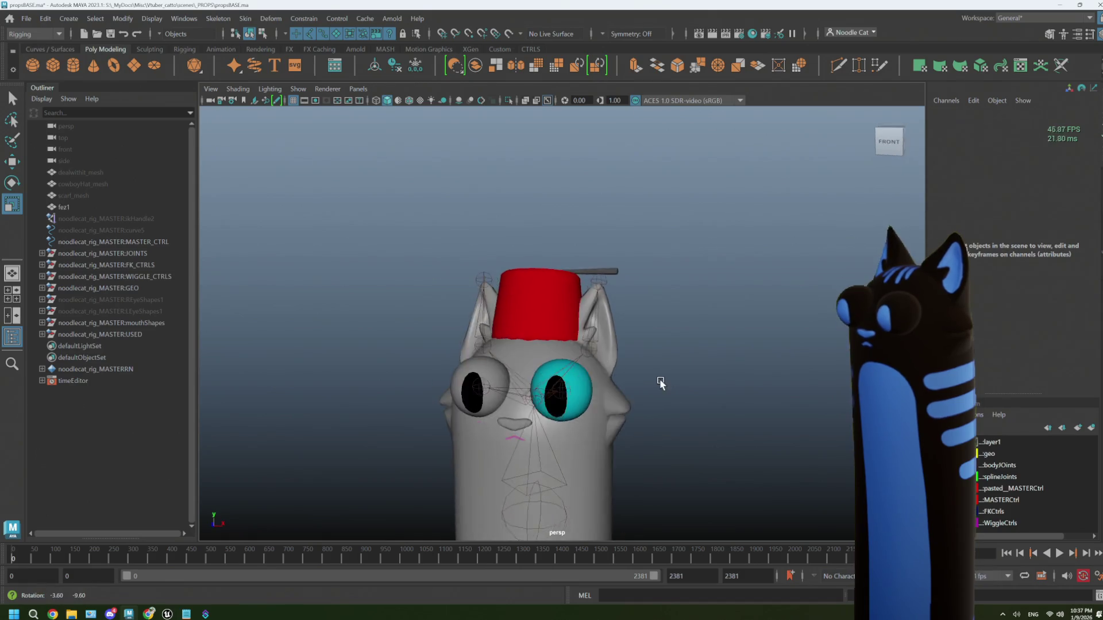
{"action": "mouse_move", "coordinate": [659, 381]}
{"action": "left_mouse_down", "text": "alt"}
{"action": "mouse_move", "coordinate": [610, 399]}
{"action": "mouse_move", "coordinate": [624, 399]}
{"action": "mouse_move", "coordinate": [575, 370]}
{"action": "left_mouse_up", "text": "alt"}
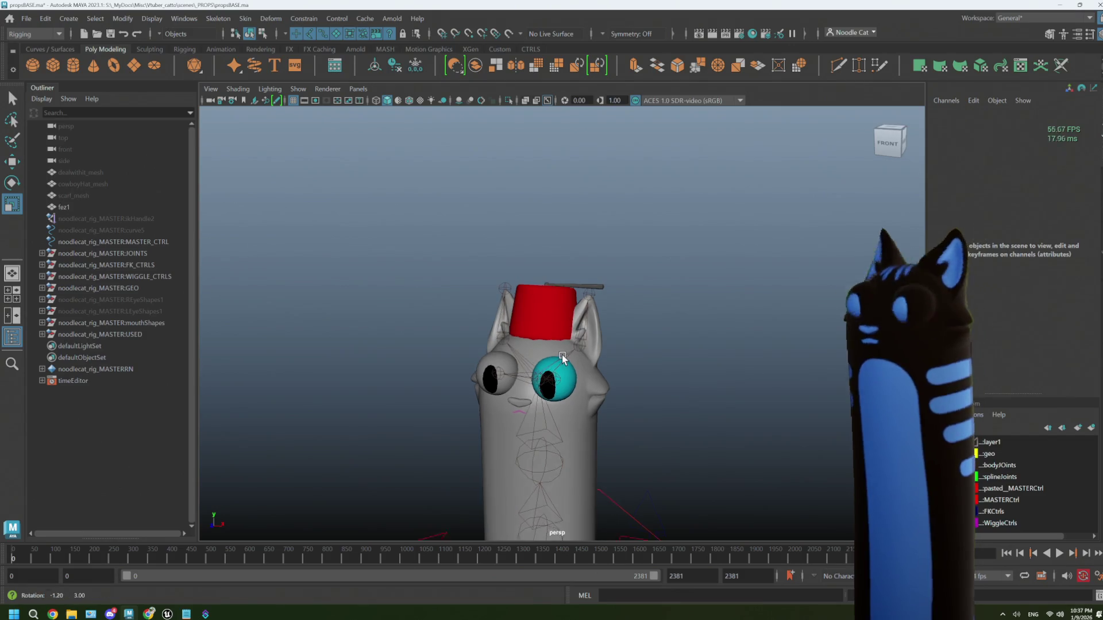
{"action": "scroll", "coordinate": [567, 362], "scroll_direction": "up", "scroll_amount": 3}
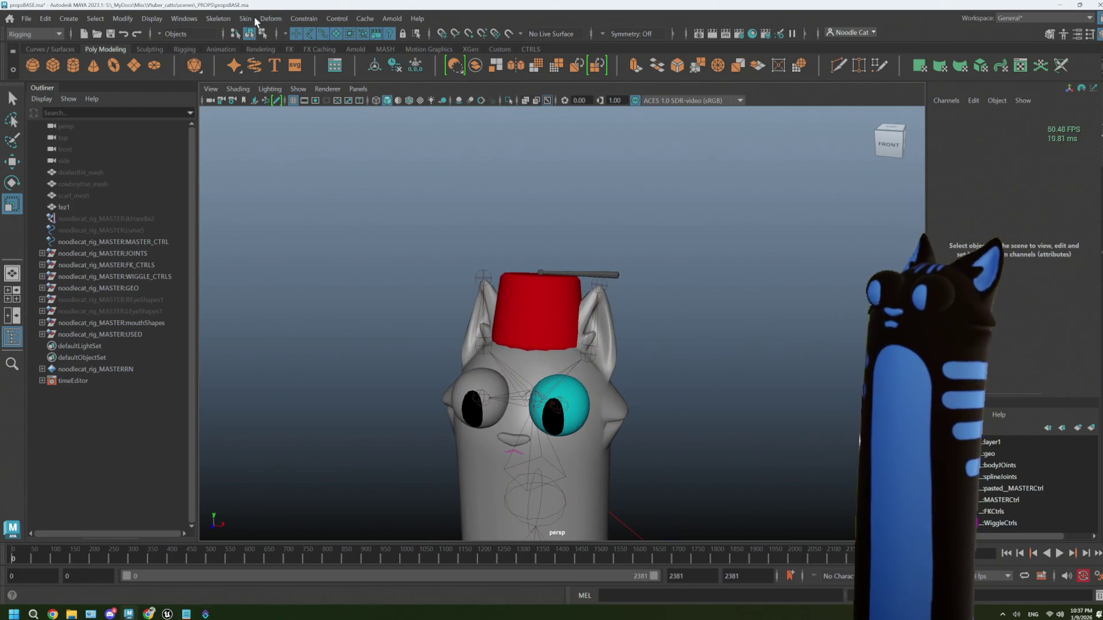
- Bind the fez to the head joint using the Closest distance bind method
{"action": "left_click", "coordinate": [528, 340]}
{"action": "left_click", "coordinate": [524, 384], "text": "shift"}
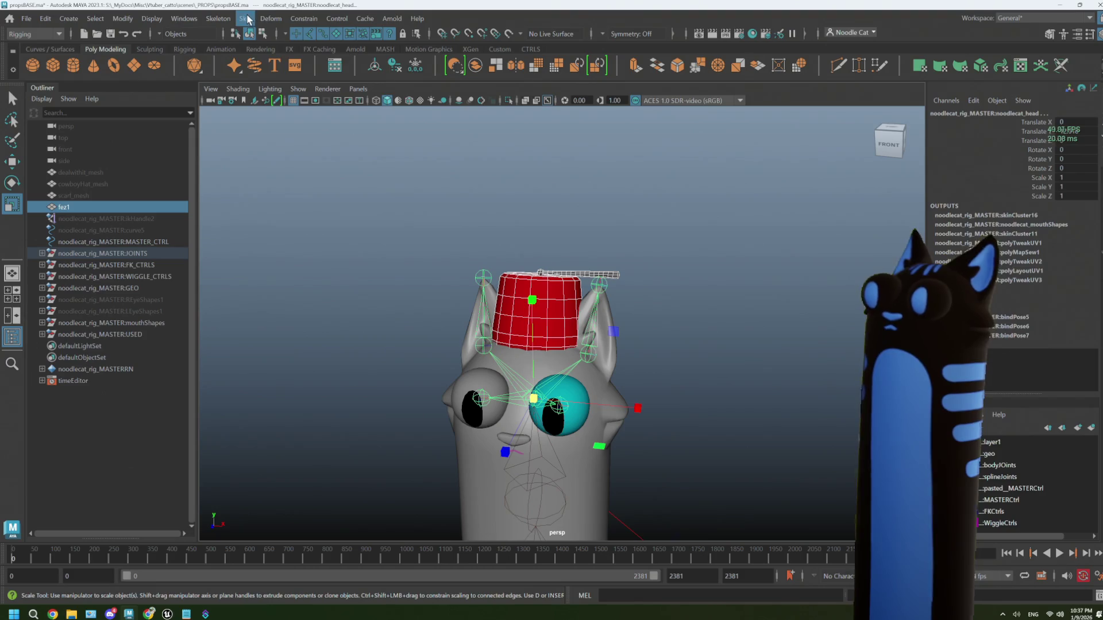
{"action": "left_click", "coordinate": [271, 18]}
{"action": "left_click", "coordinate": [385, 51]}
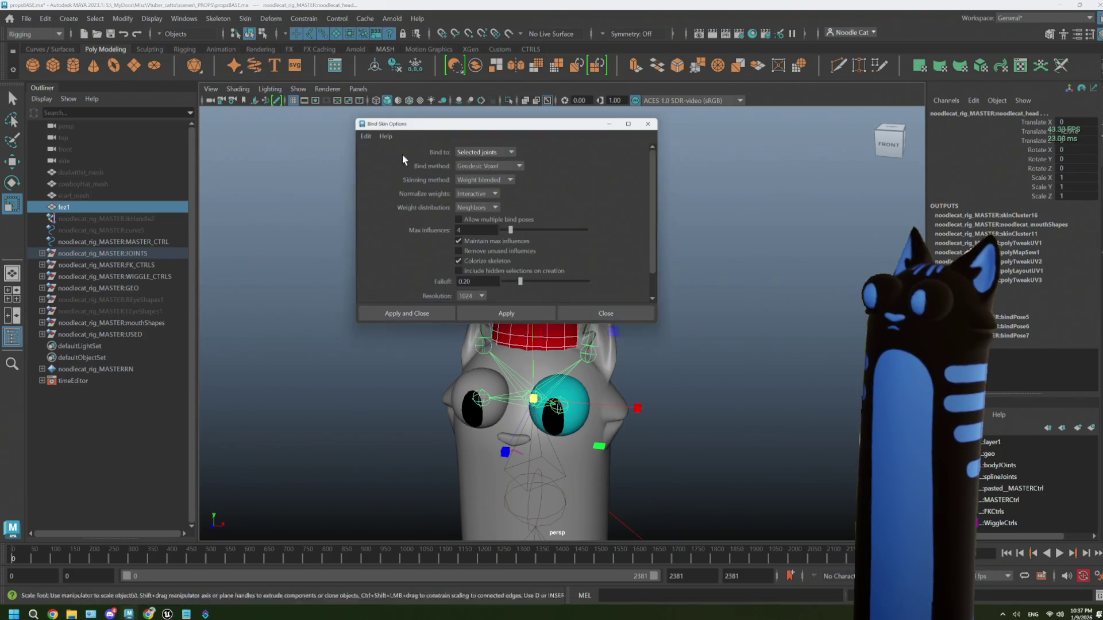
{"action": "left_click", "coordinate": [501, 164]}
{"action": "left_click", "coordinate": [494, 175]}
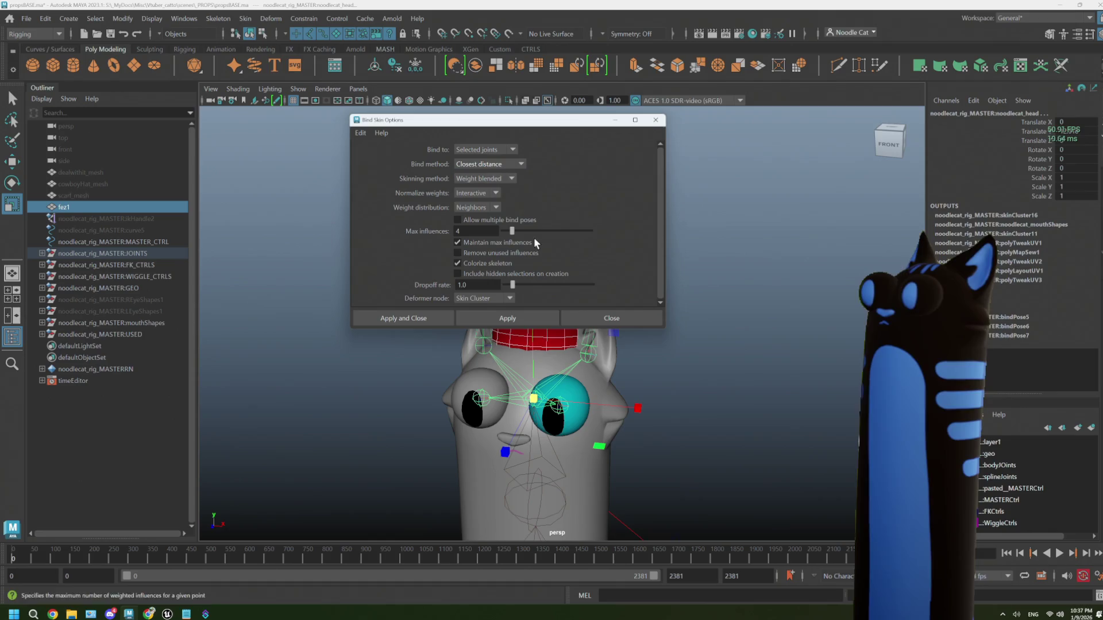
{"action": "left_click", "coordinate": [516, 323]}
{"action": "left_click", "coordinate": [436, 316]}
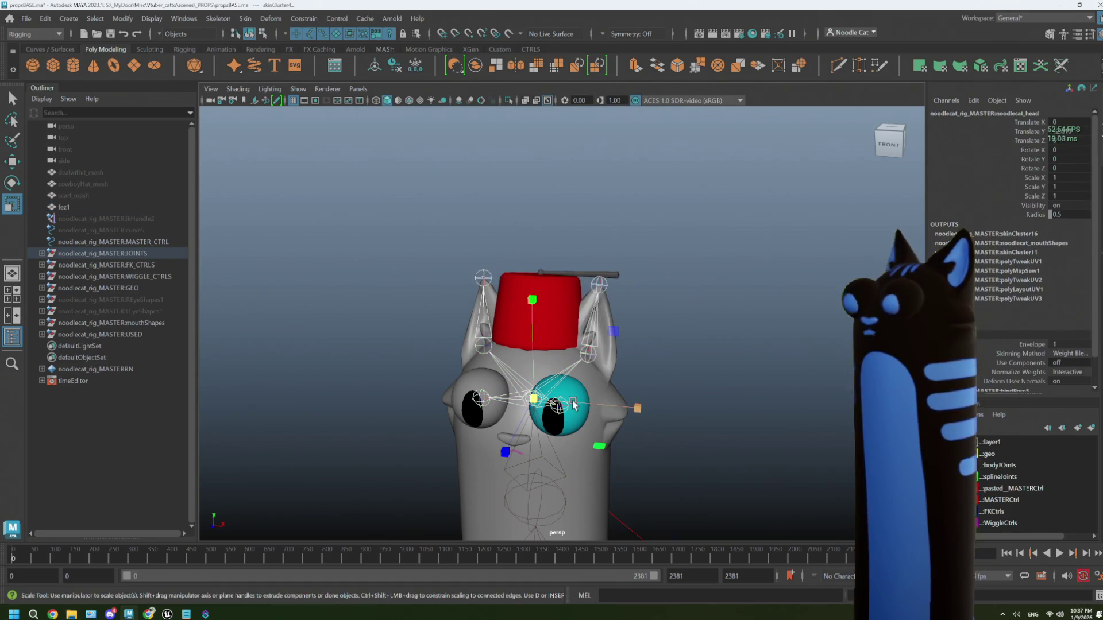
- Tilt the head control to check the fez follows, then undo the rotation
{"action": "left_click", "coordinate": [568, 372]}
{"action": "key", "text": "e"}
{"action": "mouse_move", "coordinate": [635, 397]}
{"action": "left_mouse_down"}
{"action": "mouse_move", "coordinate": [609, 339]}
{"action": "mouse_move", "coordinate": [534, 299]}
{"action": "left_mouse_up"}
{"action": "key", "text": "ctrl+z"}
{"action": "left_click", "coordinate": [736, 336]}
- Rename the fez object from fez1 to fez_mesh in the Outliner
{"action": "left_click", "coordinate": [537, 311]}
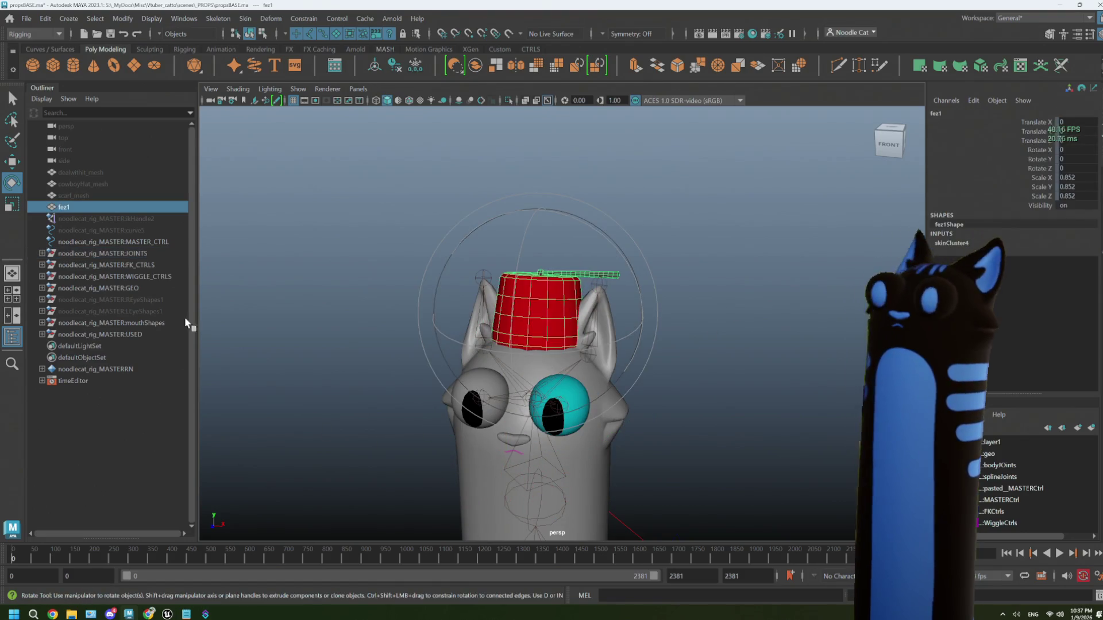
{"action": "double_click", "coordinate": [81, 208]}
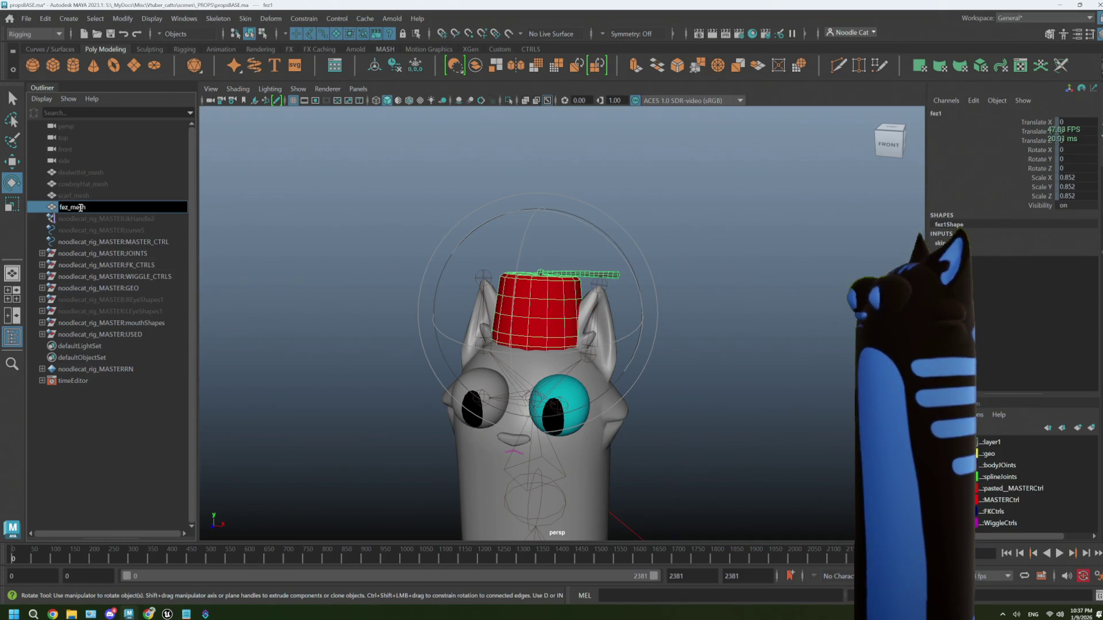
{"action": "key", "text": "Return"}
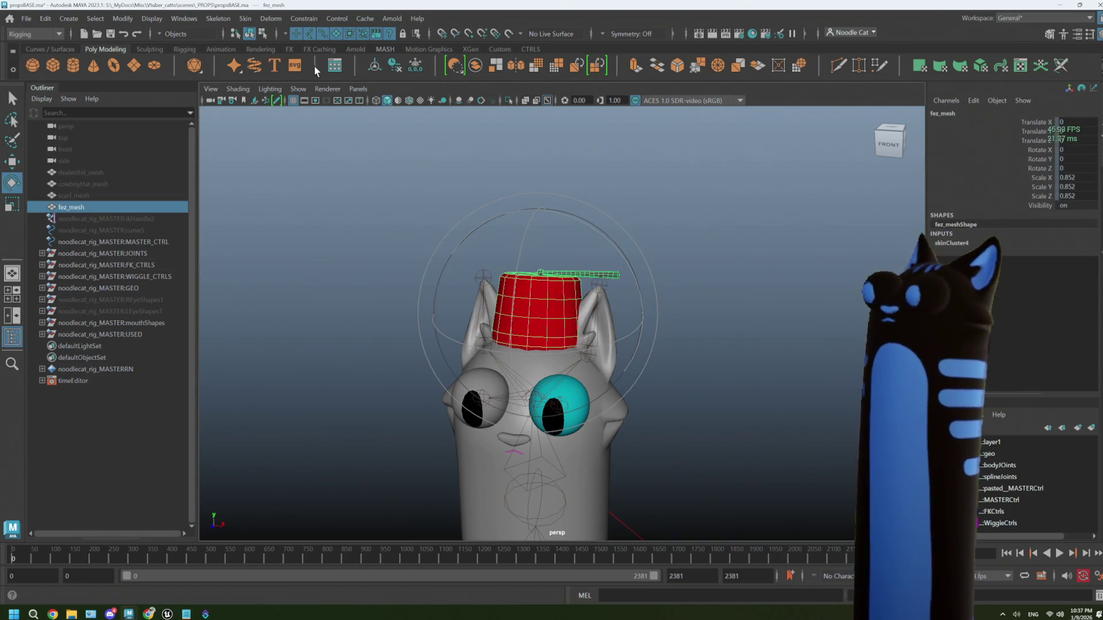
- Test the fez binding by rotating the head joint twice, undoing each tilt
{"action": "left_click", "coordinate": [416, 65]}
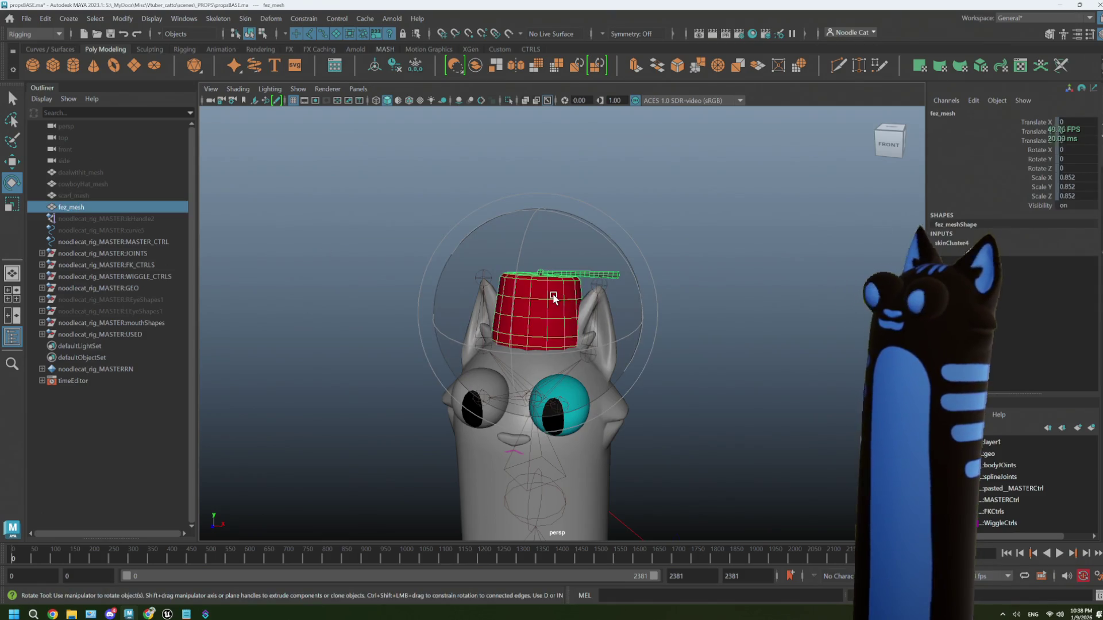
{"action": "left_click", "coordinate": [569, 198]}
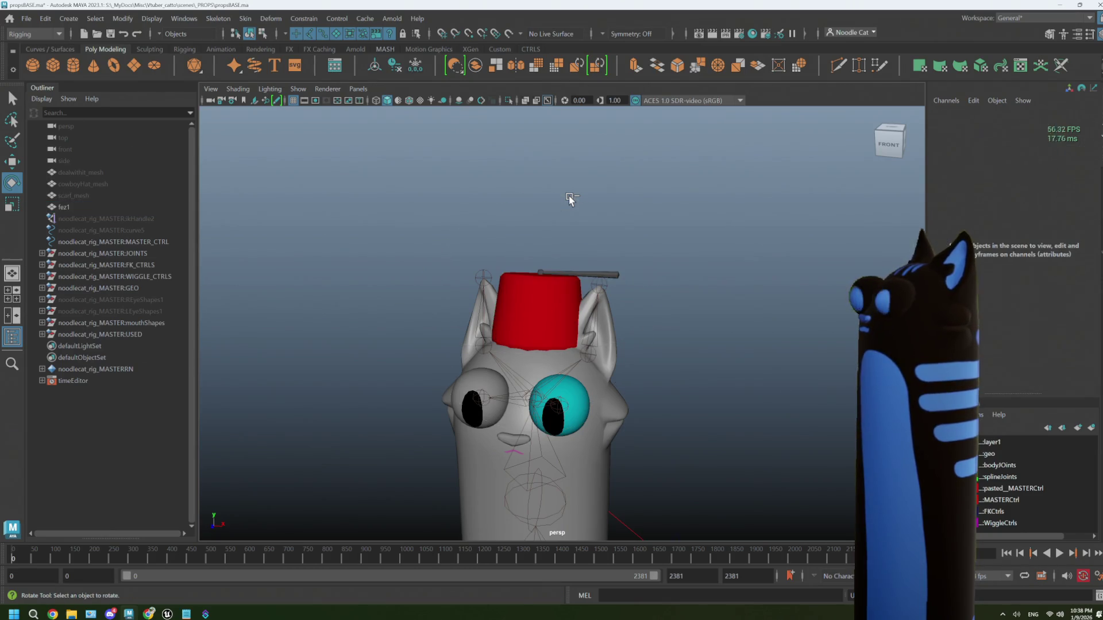
{"action": "left_click", "coordinate": [542, 398]}
{"action": "left_click_drag", "start_coordinate": [619, 344], "coordinate": [701, 319]}
{"action": "key", "text": "ctrl+z"}
{"action": "key", "text": "ctrl+z"}
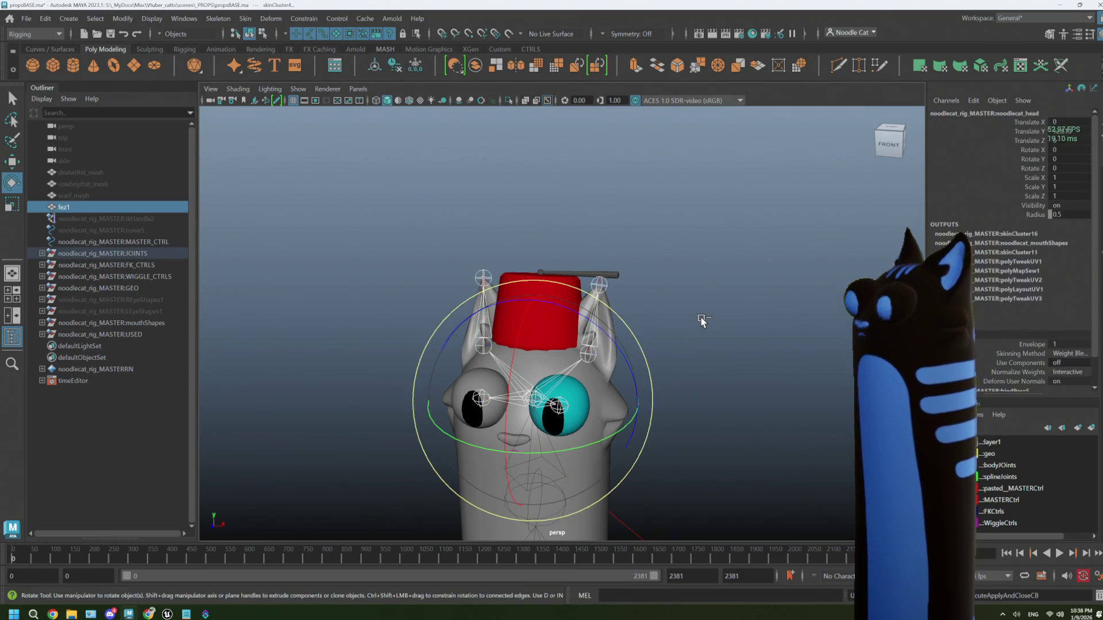
{"action": "left_click", "coordinate": [701, 321]}
{"action": "left_click", "coordinate": [556, 378]}
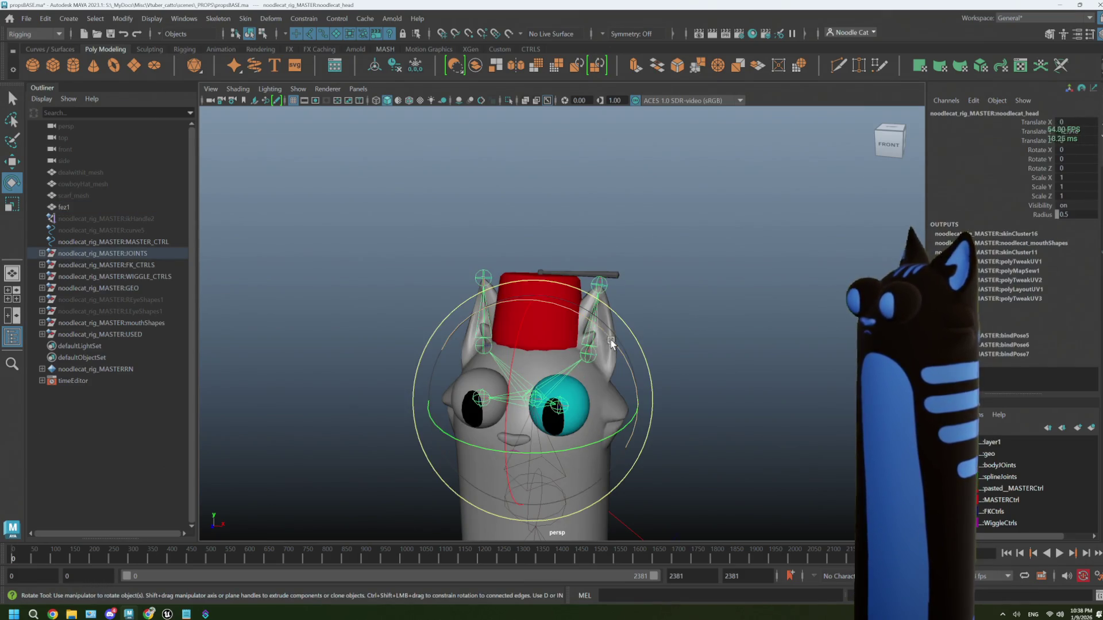
{"action": "left_click_drag", "start_coordinate": [615, 345], "coordinate": [622, 344]}
{"action": "key", "text": "ctrl+z"}
- Try stretching the fez taller along Y, then undo to keep it uniformly scaled
{"action": "left_click", "coordinate": [557, 314]}
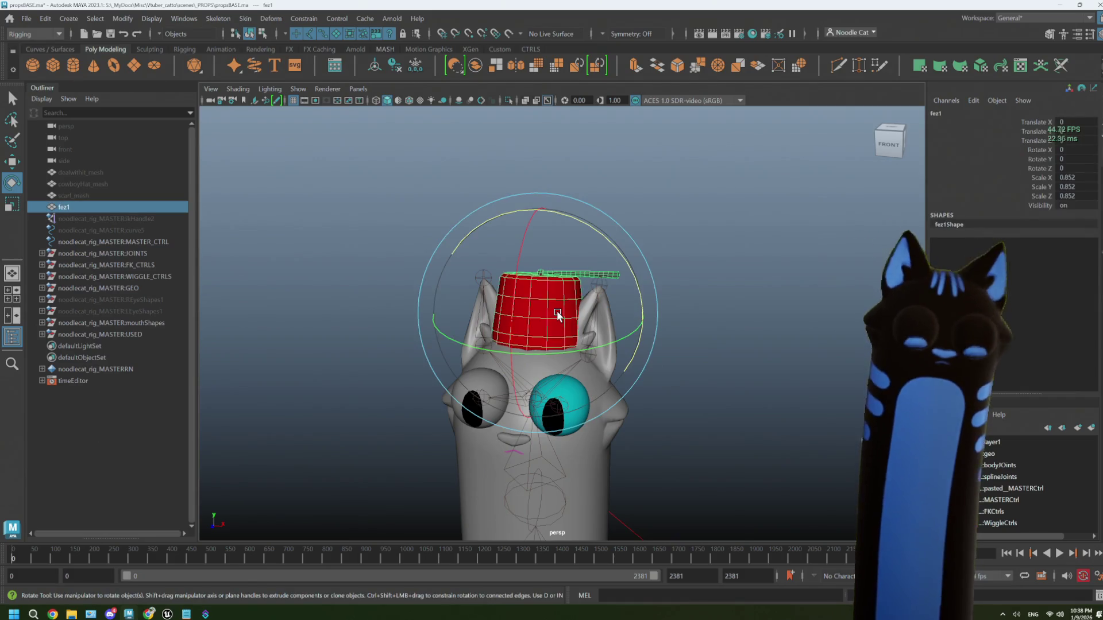
{"action": "key", "text": "r"}
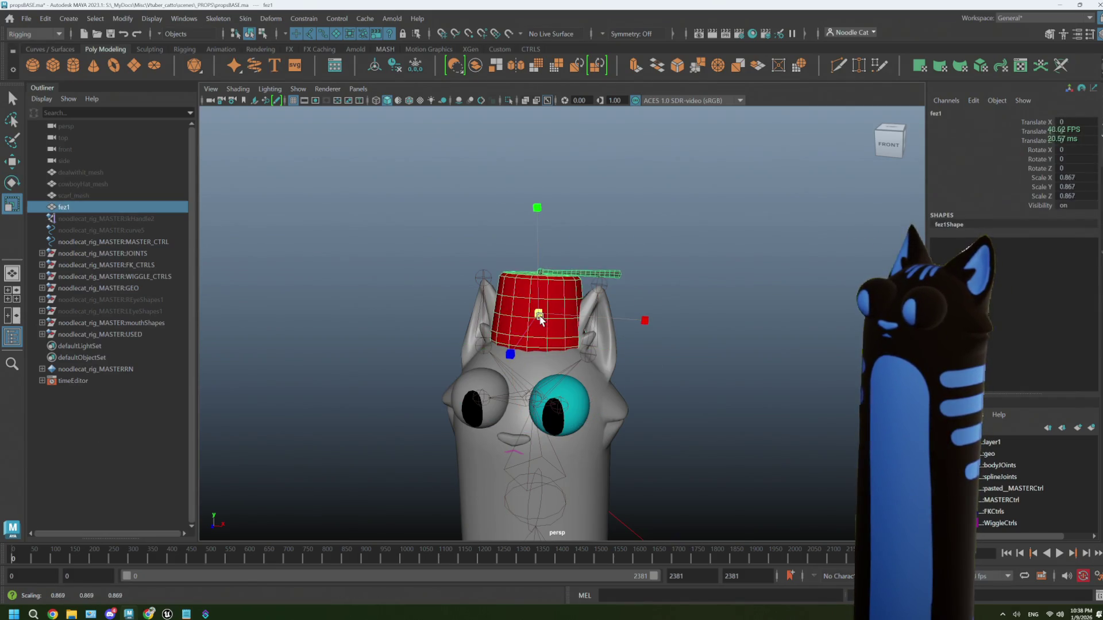
{"action": "left_click", "coordinate": [694, 362]}
{"action": "mouse_move", "coordinate": [694, 362]}
{"action": "left_mouse_down"}
{"action": "mouse_move", "coordinate": [645, 389]}
{"action": "mouse_move", "coordinate": [582, 359]}
{"action": "mouse_move", "coordinate": [601, 352]}
{"action": "mouse_move", "coordinate": [577, 370]}
{"action": "mouse_move", "coordinate": [680, 364]}
{"action": "mouse_move", "coordinate": [565, 359]}
{"action": "left_mouse_up"}
{"action": "scroll", "coordinate": [572, 346], "scroll_direction": "down", "scroll_amount": 3}
{"action": "left_click", "coordinate": [546, 324]}
{"action": "mouse_move", "coordinate": [538, 173]}
{"action": "left_mouse_down"}
{"action": "mouse_move", "coordinate": [543, 183]}
{"action": "mouse_move", "coordinate": [553, 120]}
{"action": "left_mouse_up"}
{"action": "key", "text": "ctrl+z"}
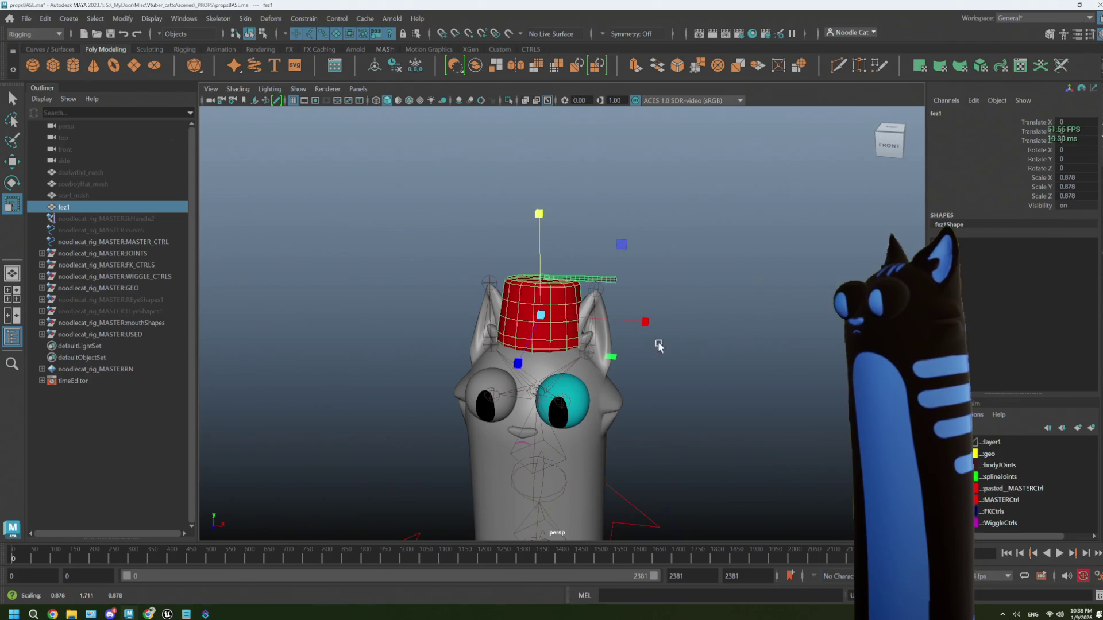
{"action": "mouse_move", "coordinate": [661, 354]}
{"action": "left_mouse_down"}
{"action": "mouse_move", "coordinate": [703, 361]}
{"action": "mouse_move", "coordinate": [620, 364]}
{"action": "mouse_move", "coordinate": [693, 379]}
{"action": "mouse_move", "coordinate": [623, 392]}
{"action": "left_mouse_up"}
- Bind the fez to the cat rig's skeleton and reselect it to confirm the skinCluster input
{"action": "left_click", "coordinate": [693, 379]}
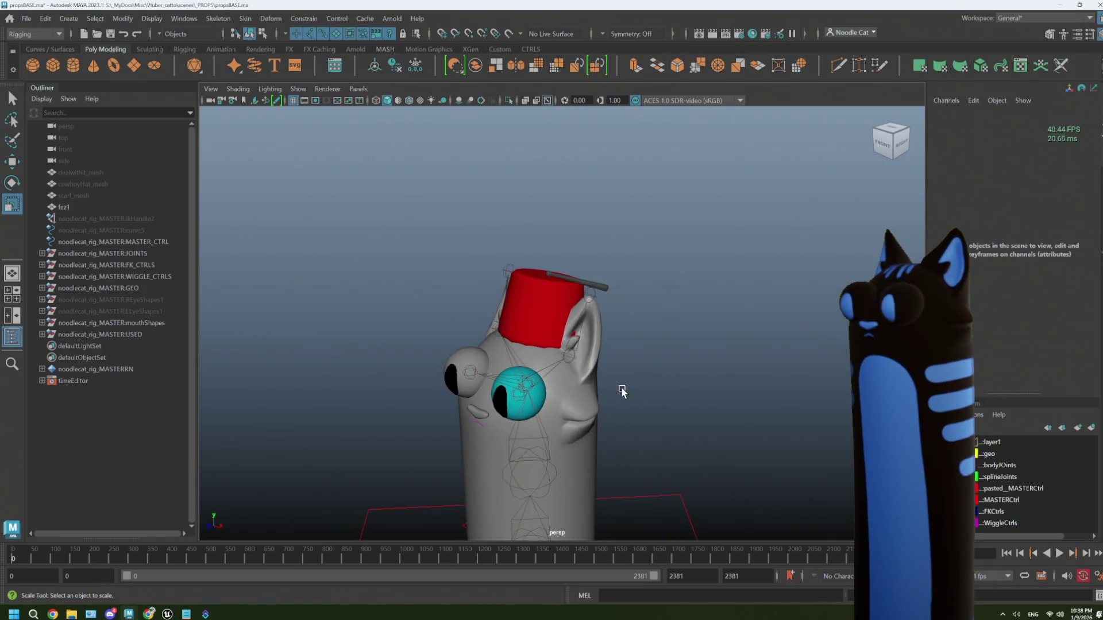
{"action": "left_click_drag", "start_coordinate": [567, 361], "coordinate": [569, 363]}
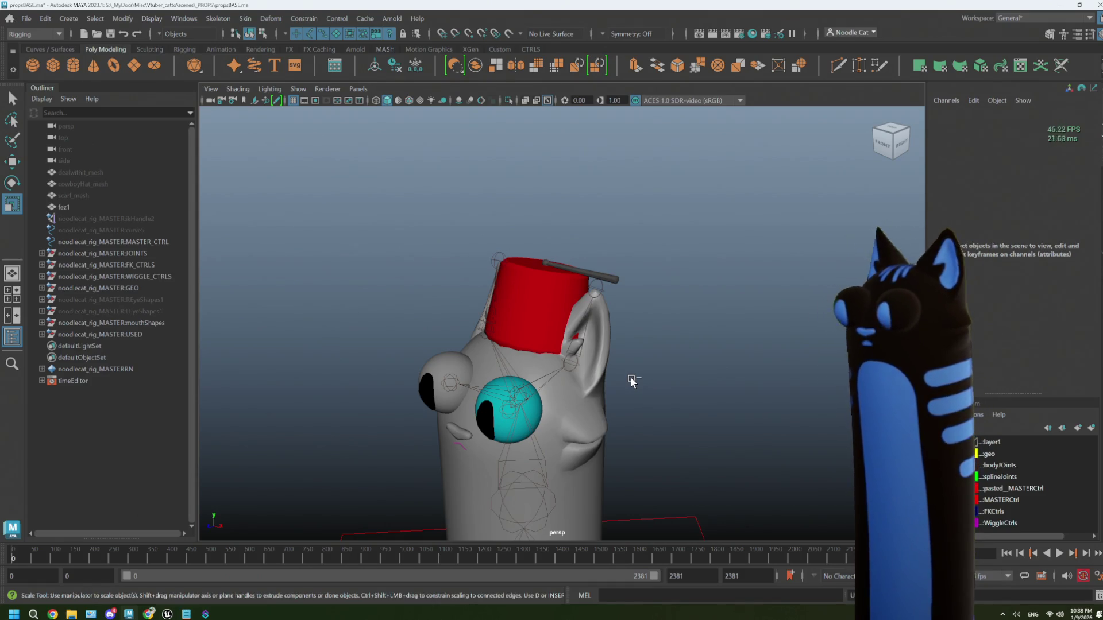
{"action": "key", "text": "ctrl+z"}
{"action": "key", "text": "ctrl+z"}
{"action": "key", "text": "ctrl+z"}
{"action": "key", "text": "ctrl+z"}
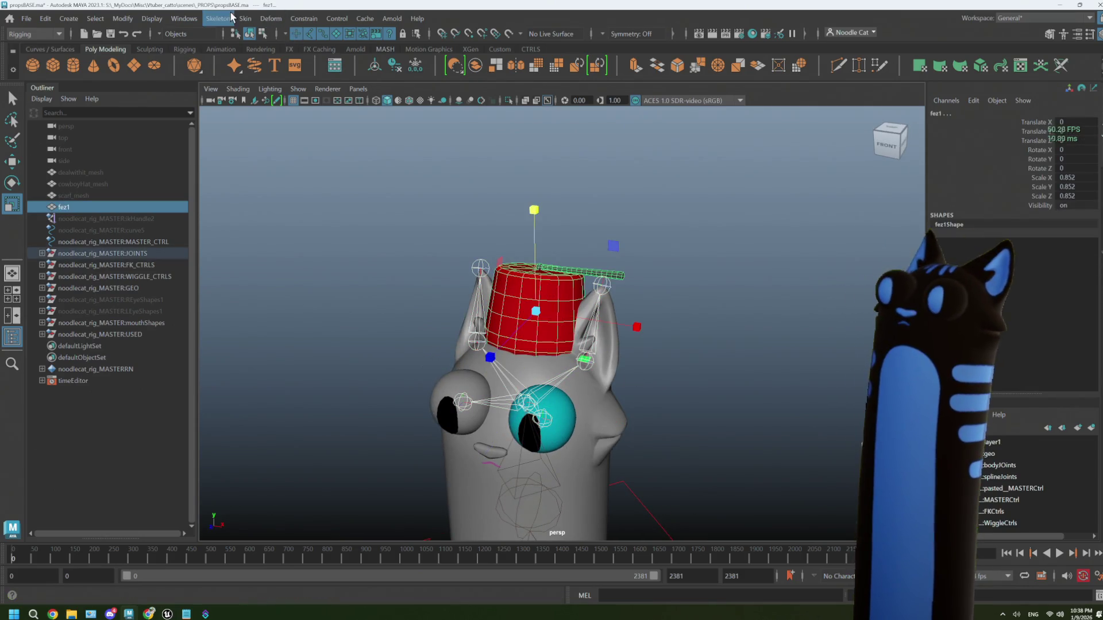
{"action": "left_click", "coordinate": [245, 18]}
{"action": "left_click", "coordinate": [258, 51]}
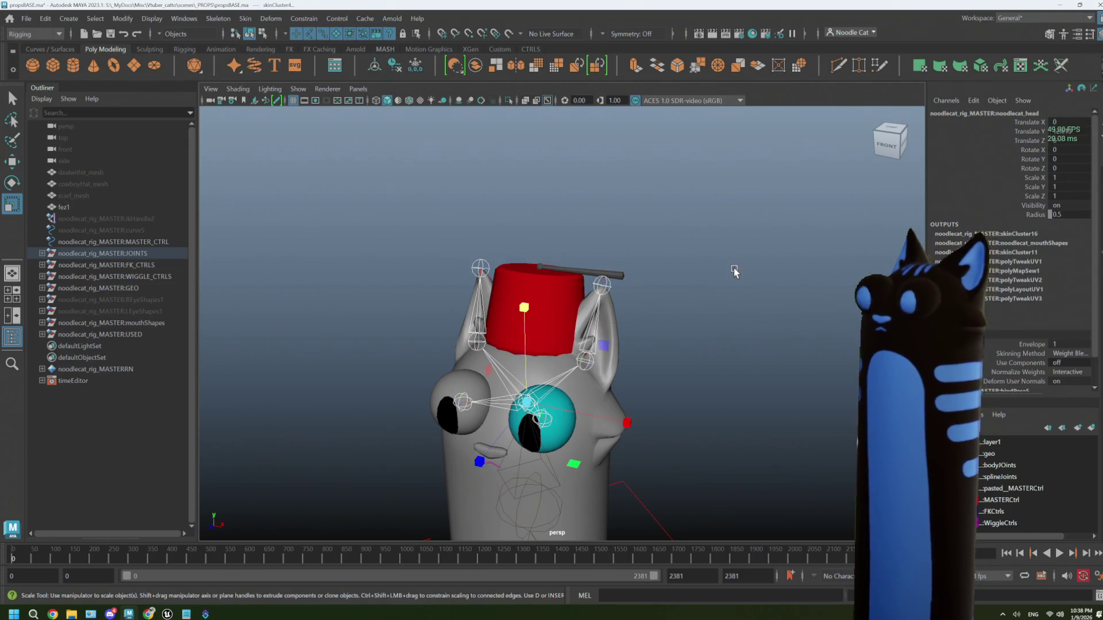
{"action": "left_click", "coordinate": [546, 328]}
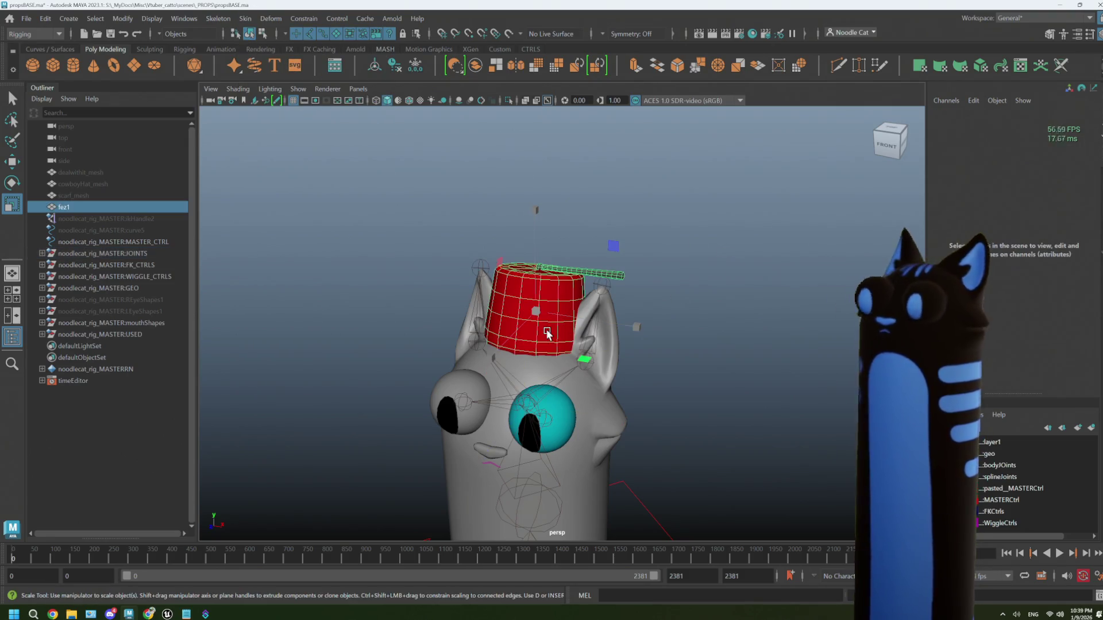
- Rename fez1 to fez_mesh and add the JOINTS group to the selection
{"action": "double_click", "coordinate": [80, 208]}
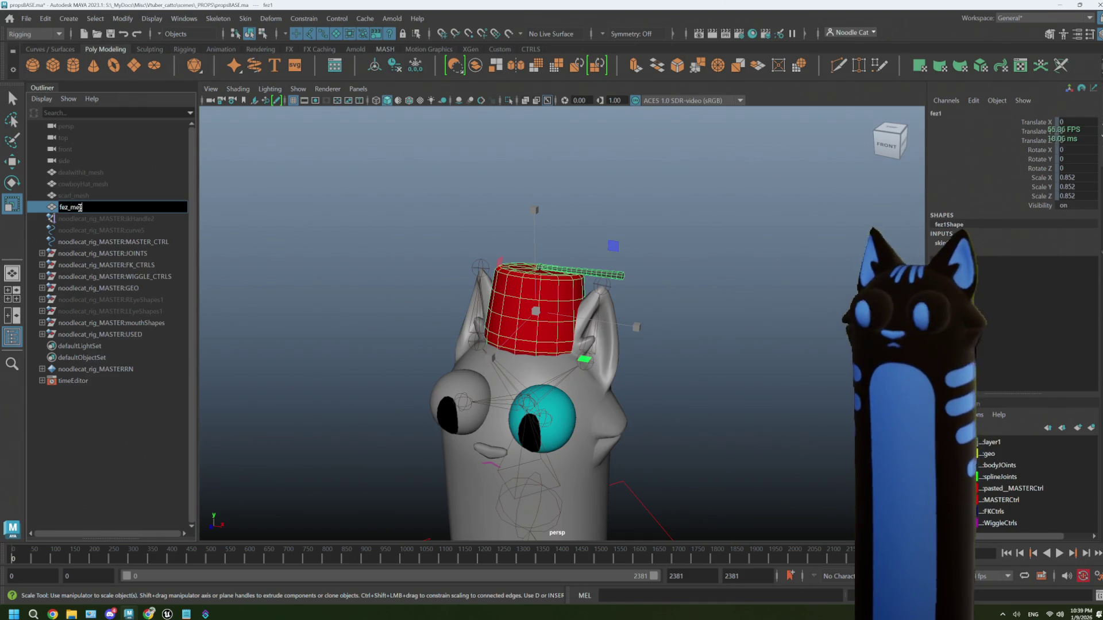
{"action": "key", "text": "Return"}
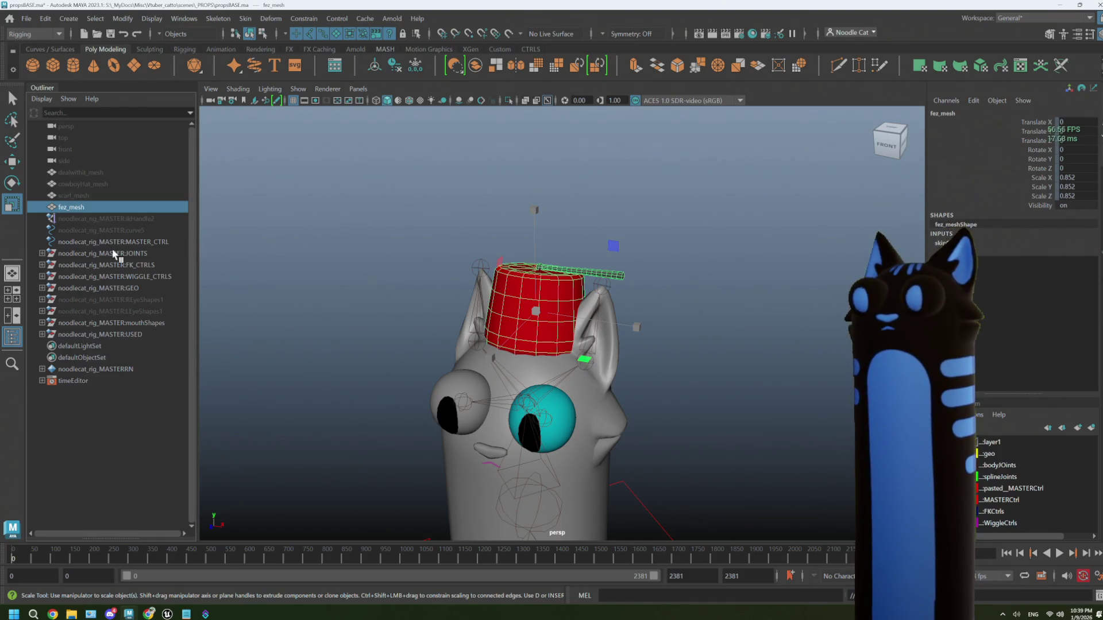
{"action": "left_click", "coordinate": [132, 254], "text": "ctrl"}
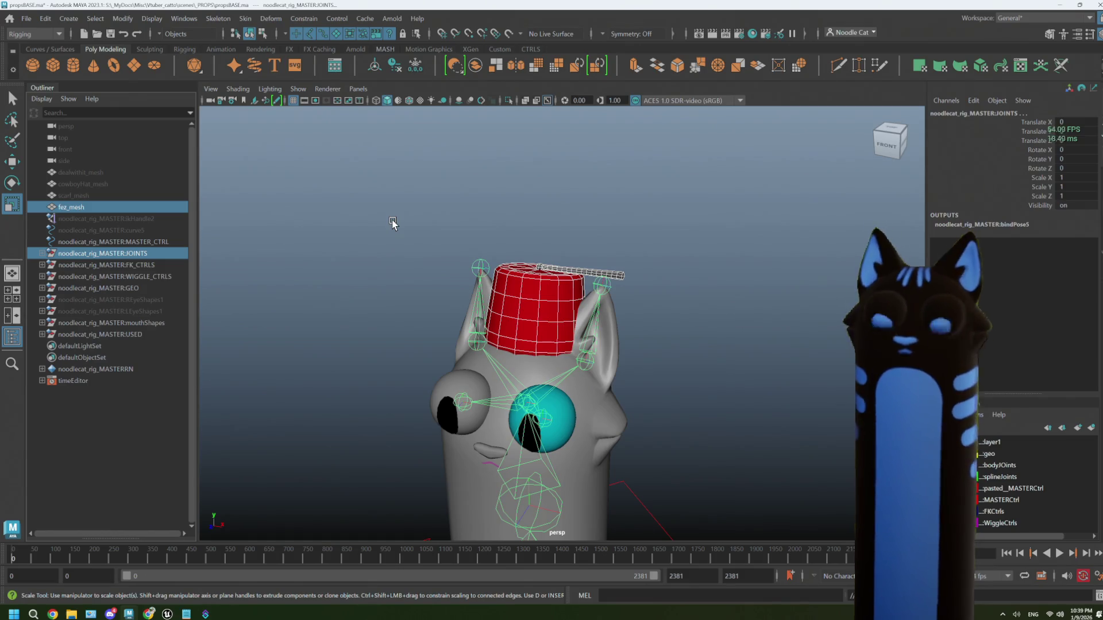
- Export the selected fez and joints as hat_fez_MASTER.fbx into the _PROPS folder
{"action": "left_click", "coordinate": [27, 18]}
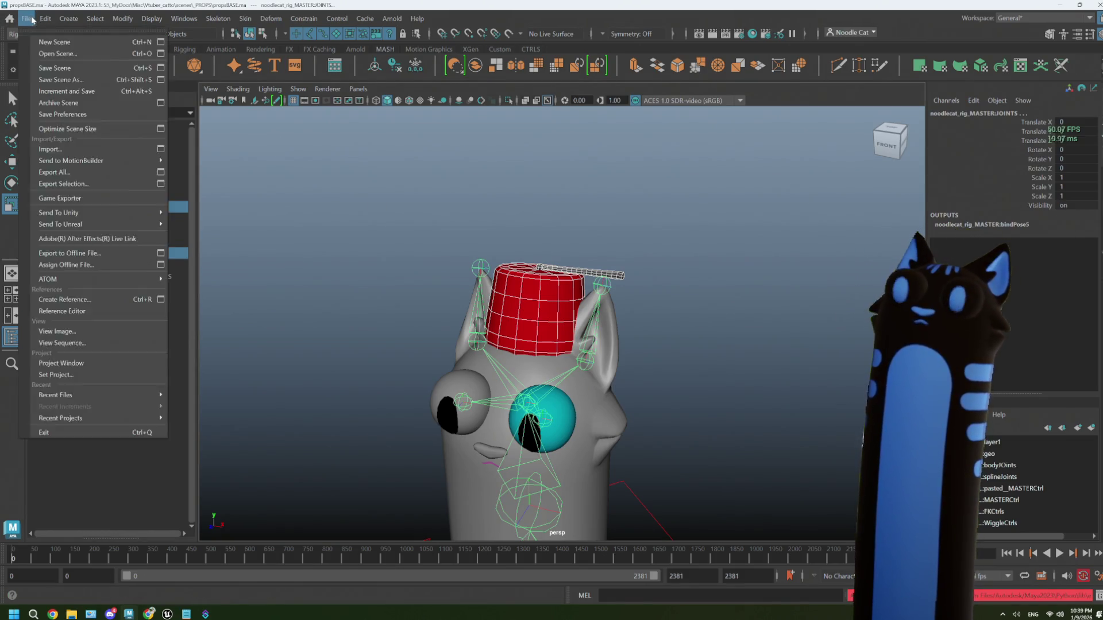
{"action": "left_click", "coordinate": [92, 184]}
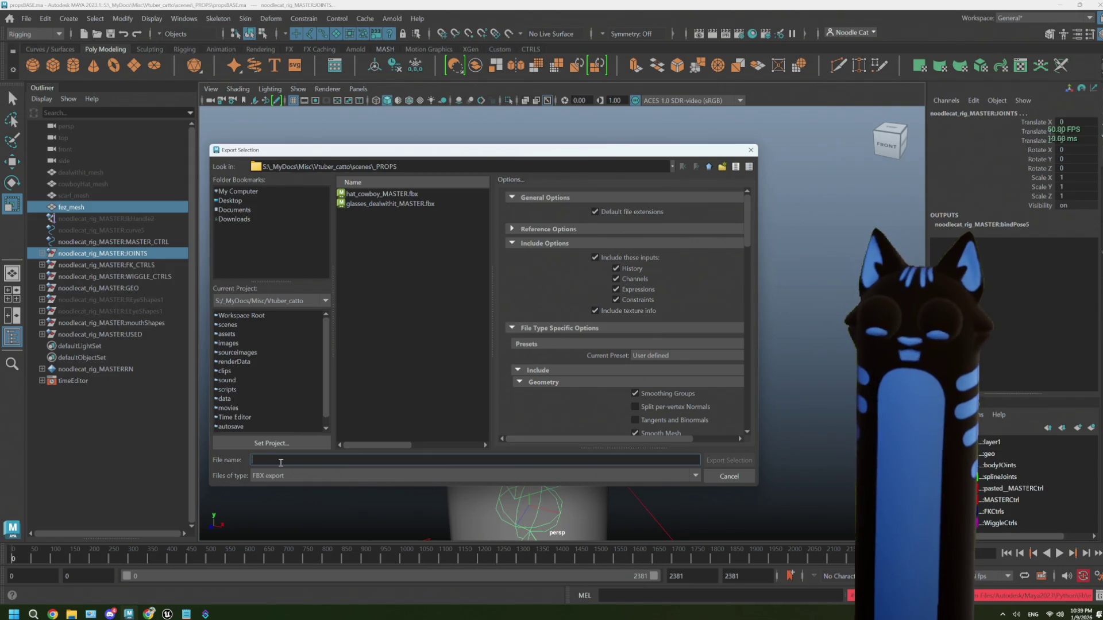
{"action": "type", "text": "hat_"}
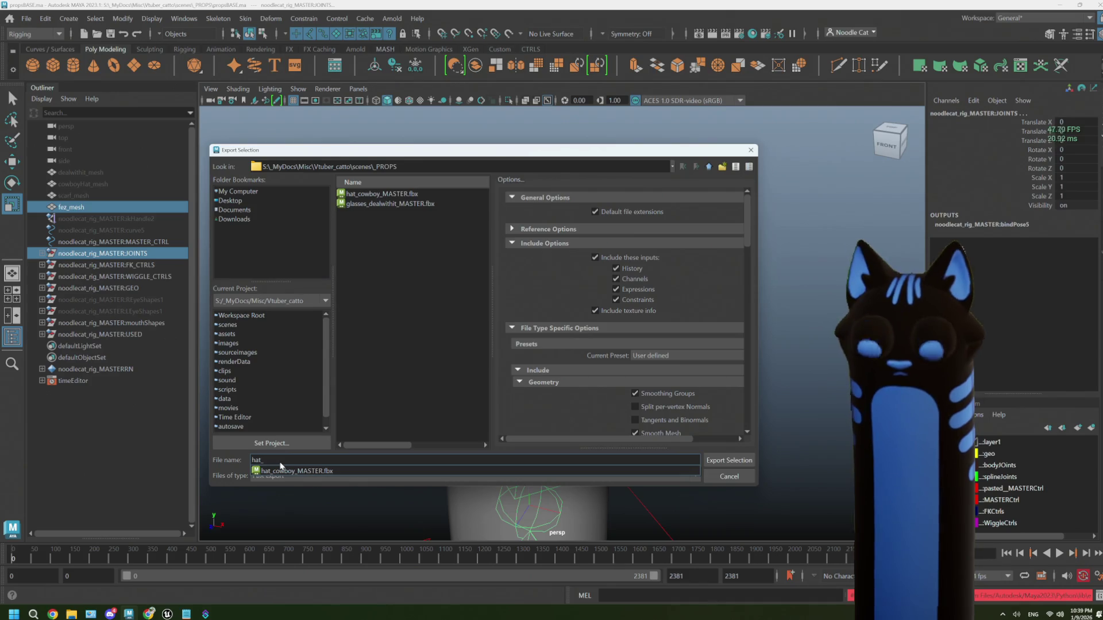
{"action": "type", "text": "fez"}
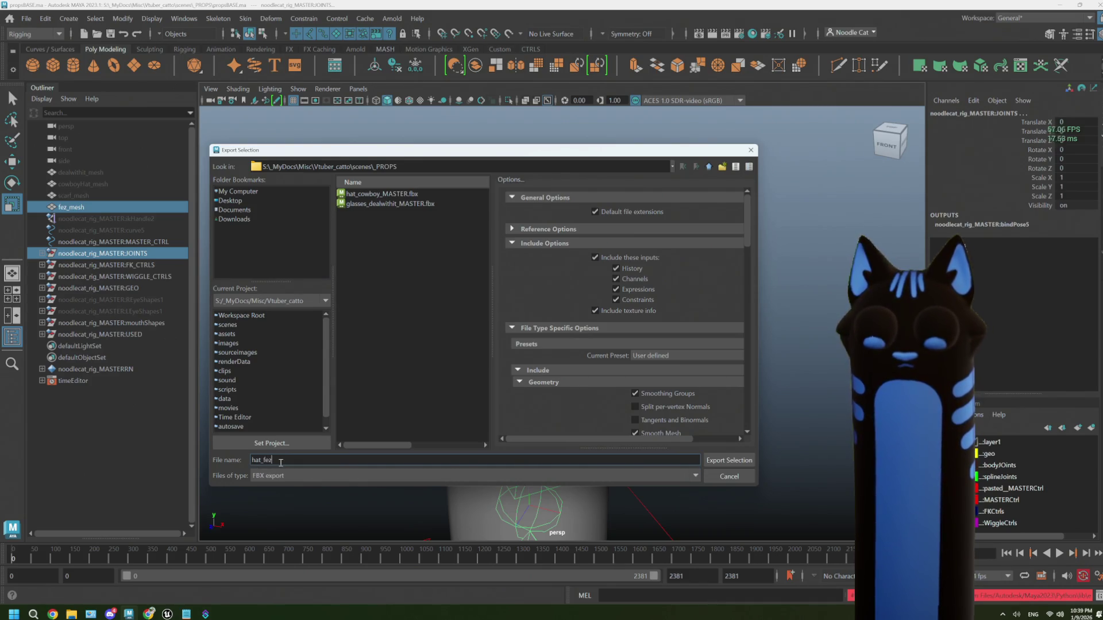
{"action": "type", "text": "_MASTER"}
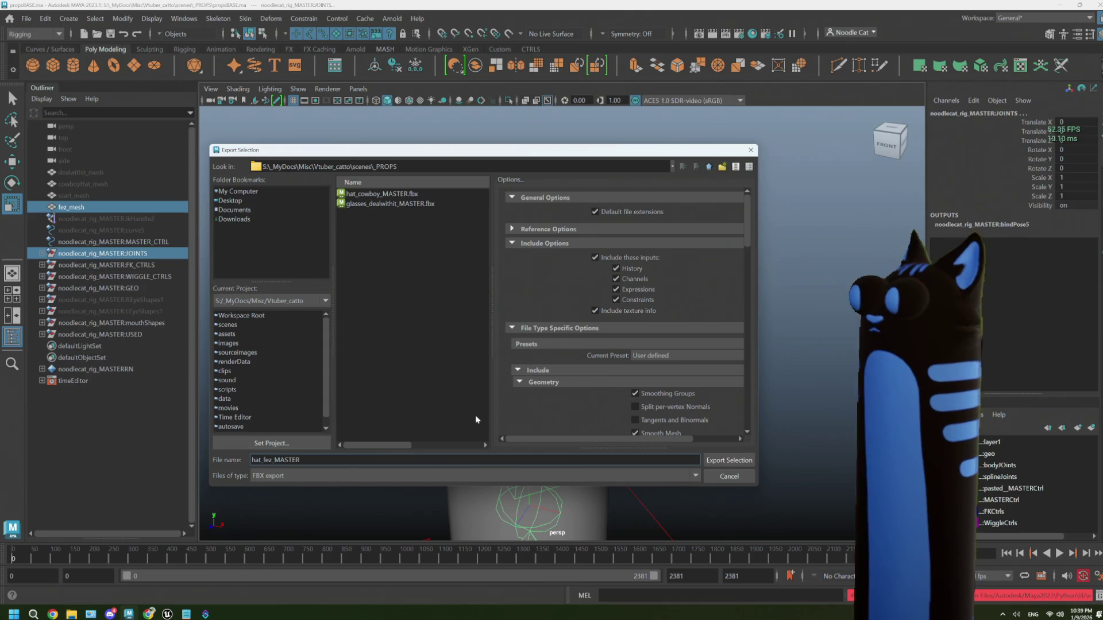
{"action": "left_click", "coordinate": [727, 460]}
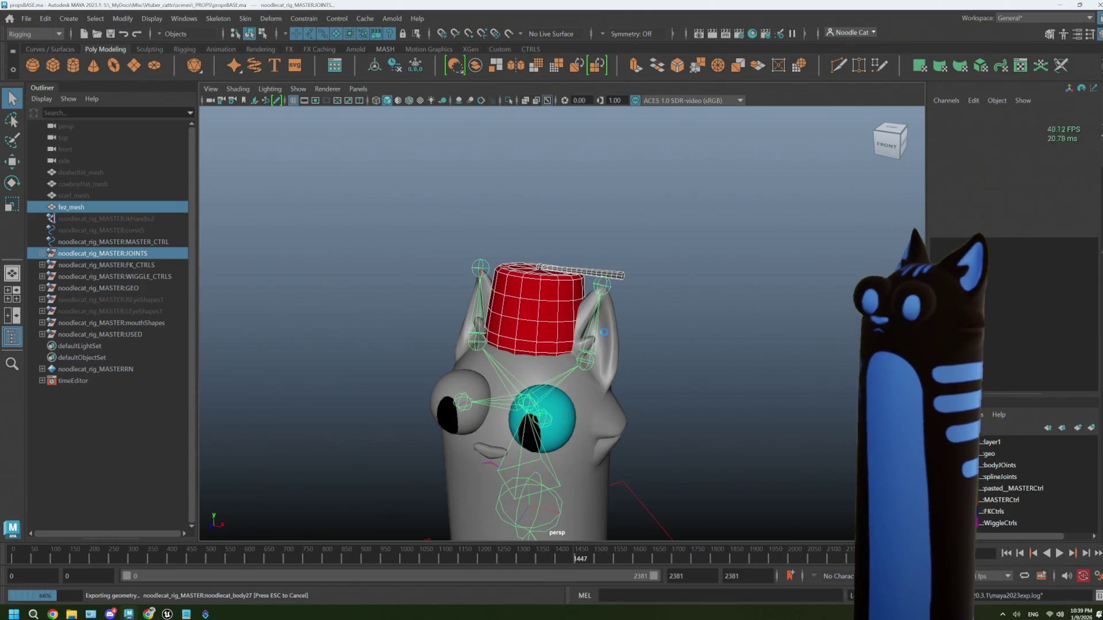
{"action": "left_click", "coordinate": [429, 323]}
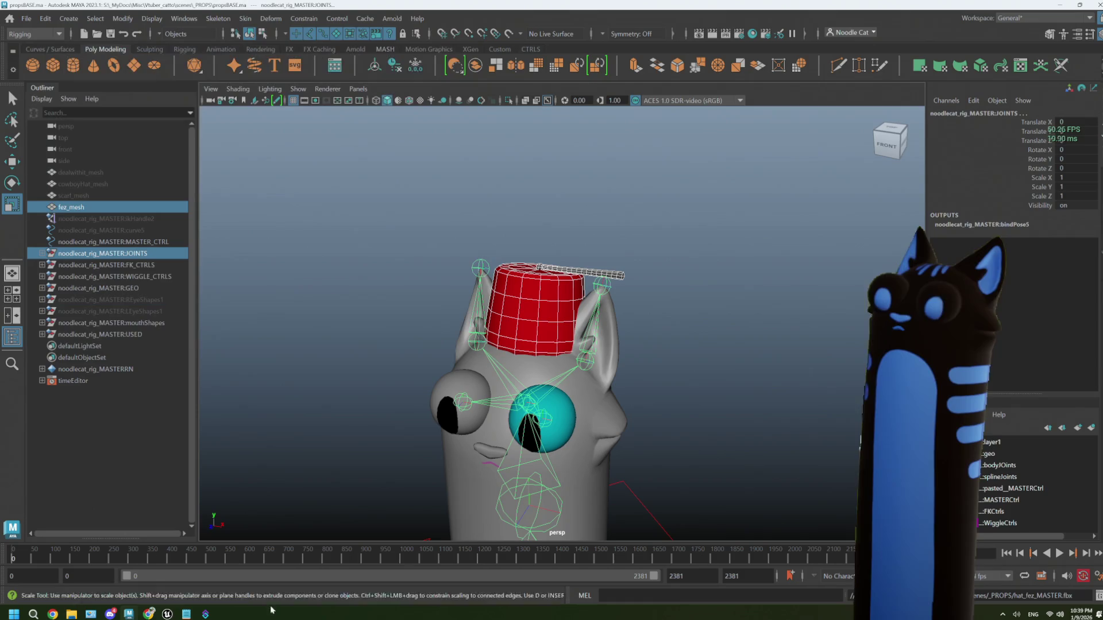
- Open the Props/01_Hat folder in Unreal's Content Browser
{"action": "mouse_move", "coordinate": [168, 614]}
{"action": "left_click", "coordinate": [140, 580]}
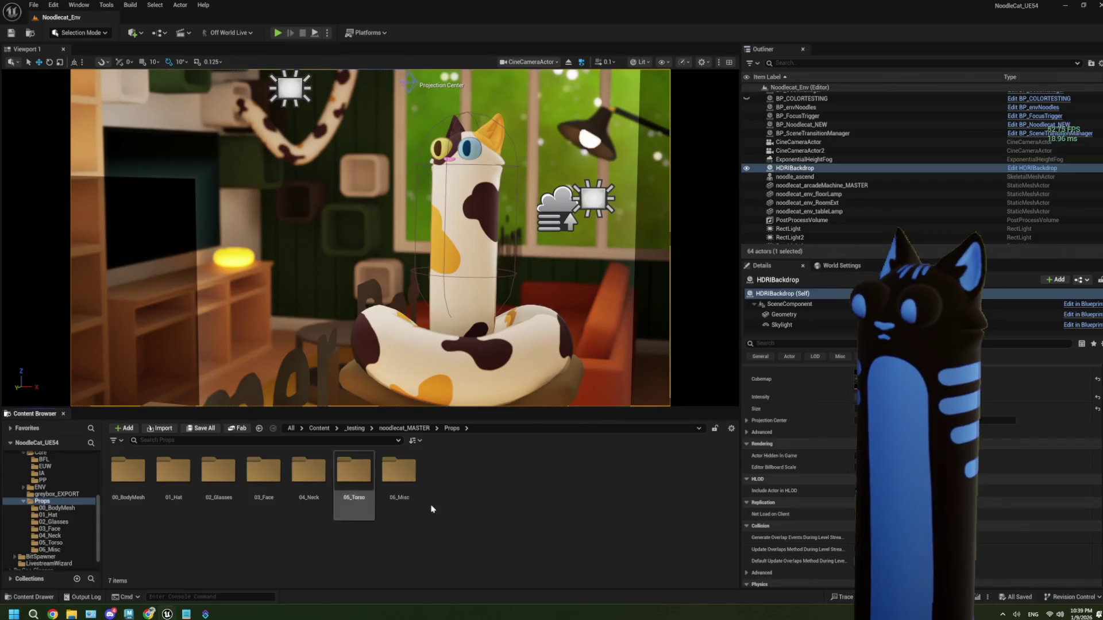
{"action": "double_click", "coordinate": [173, 486]}
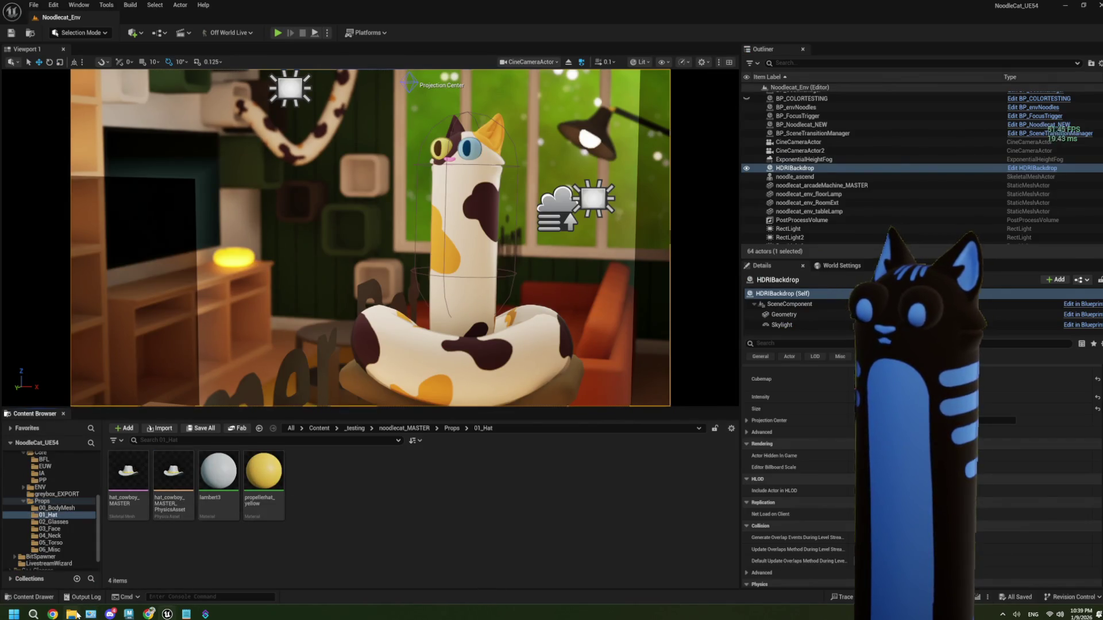
- Drag hat_fez_MASTER.fbx from scenes/_PROPS into 01_Hat and import it with default settings
{"action": "mouse_move", "coordinate": [74, 614]}
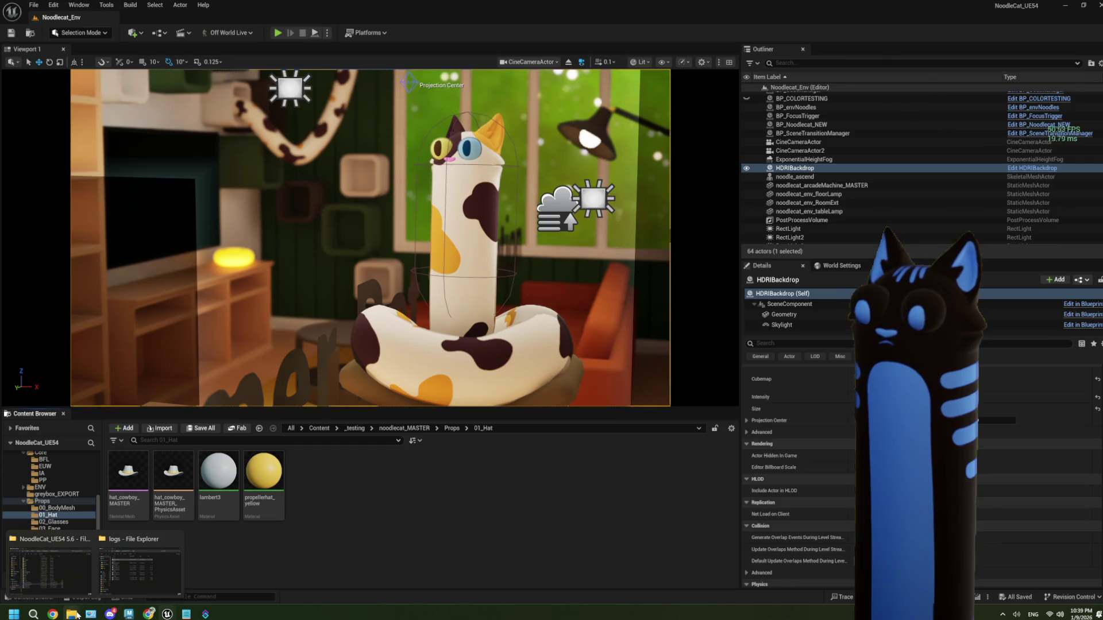
{"action": "left_click", "coordinate": [50, 572]}
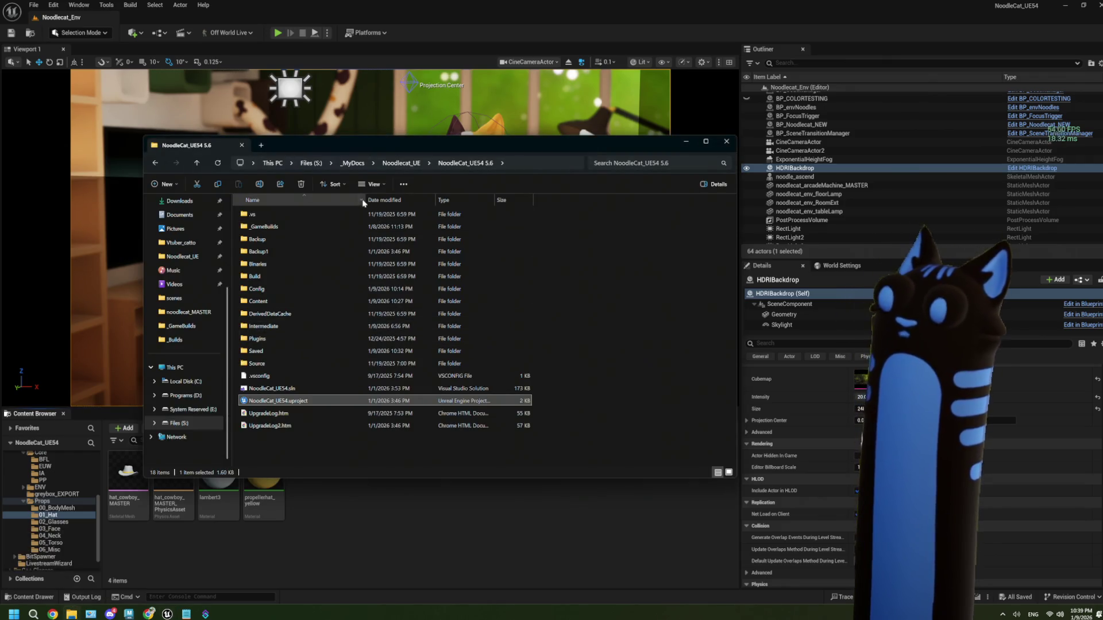
{"action": "left_click", "coordinate": [174, 299]}
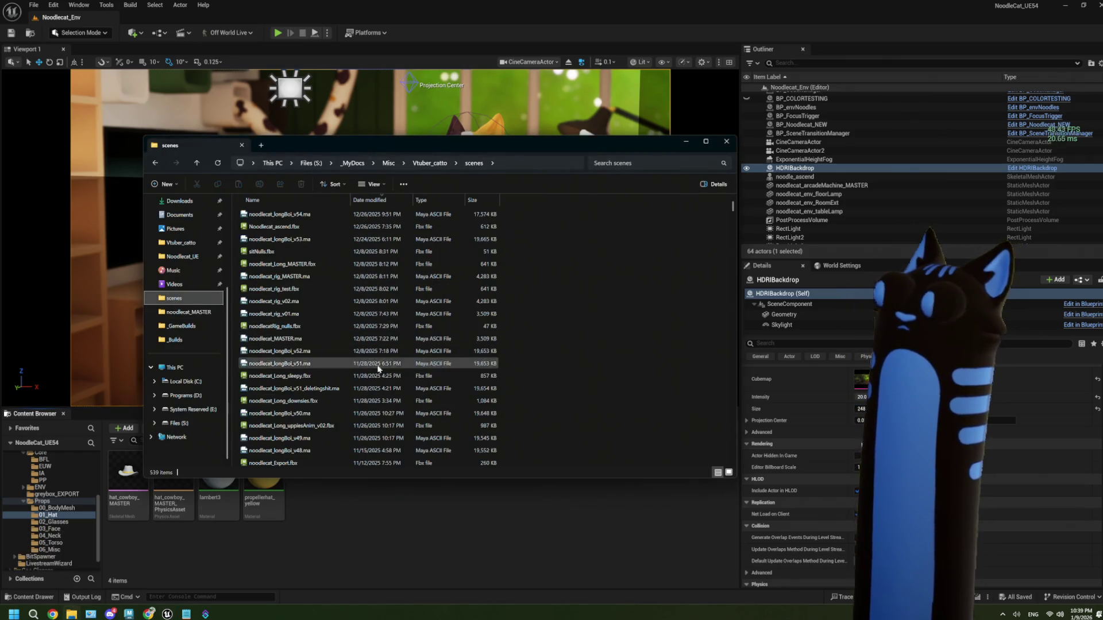
{"action": "scroll", "coordinate": [729, 258], "scroll_direction": "down", "scroll_amount": 10}
{"action": "scroll", "coordinate": [712, 440], "scroll_direction": "down", "scroll_amount": 20}
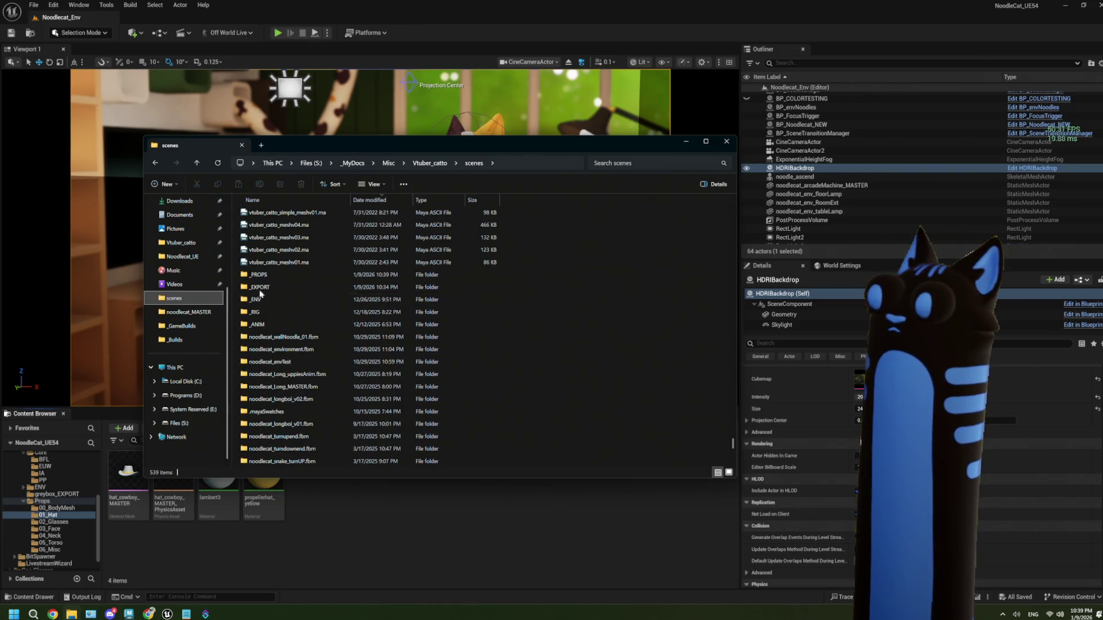
{"action": "double_click", "coordinate": [259, 275]}
{"action": "left_click_drag", "start_coordinate": [273, 239], "coordinate": [360, 537]}
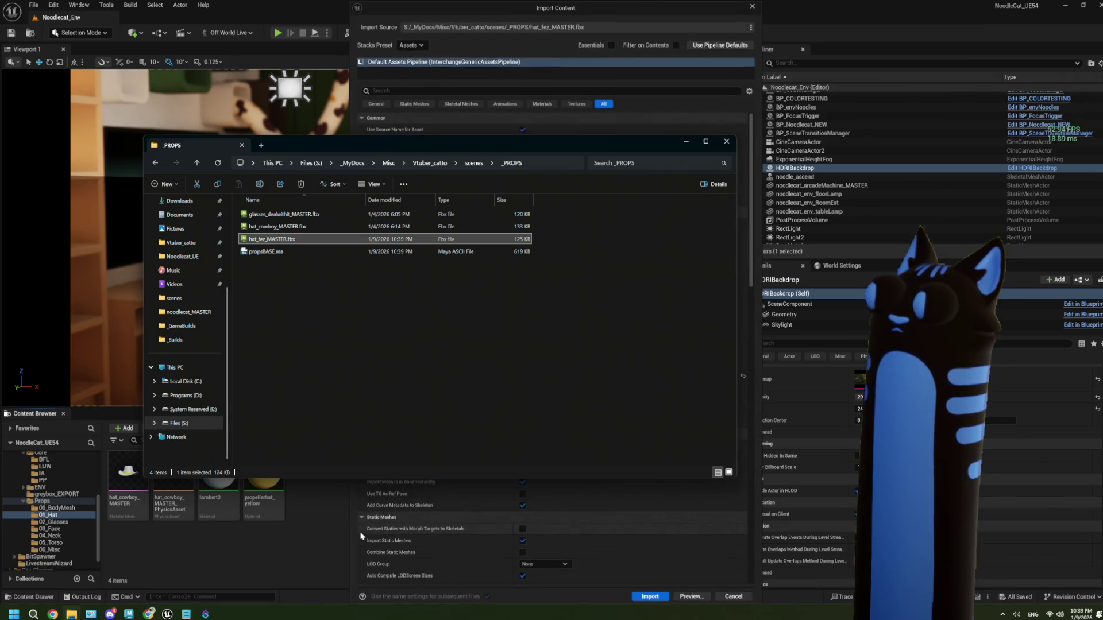
{"action": "left_click", "coordinate": [686, 141]}
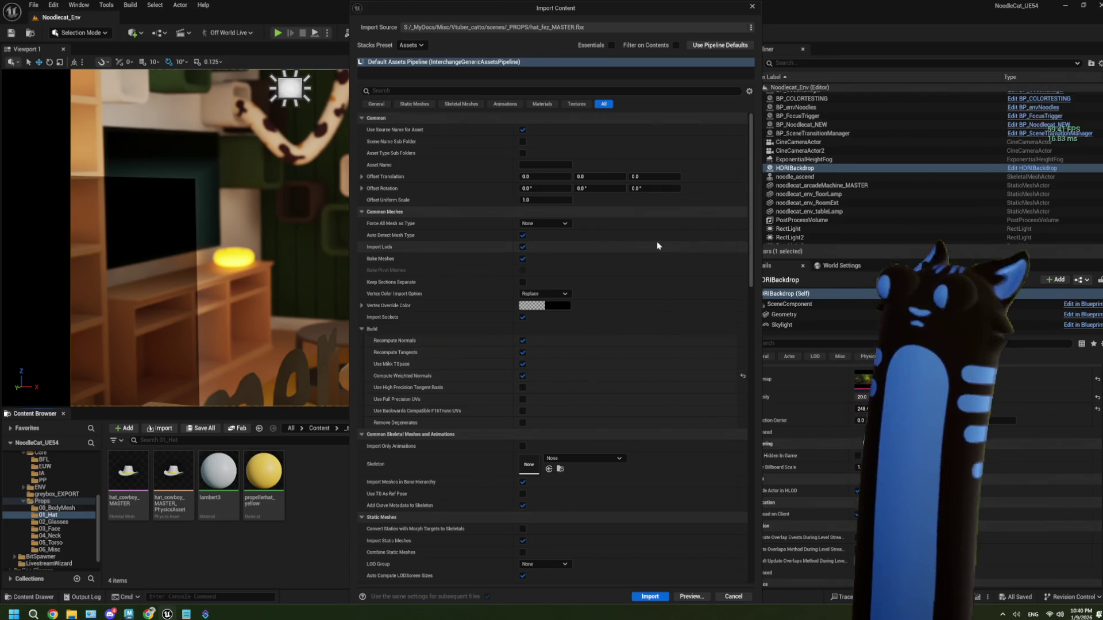
{"action": "left_click", "coordinate": [643, 592]}
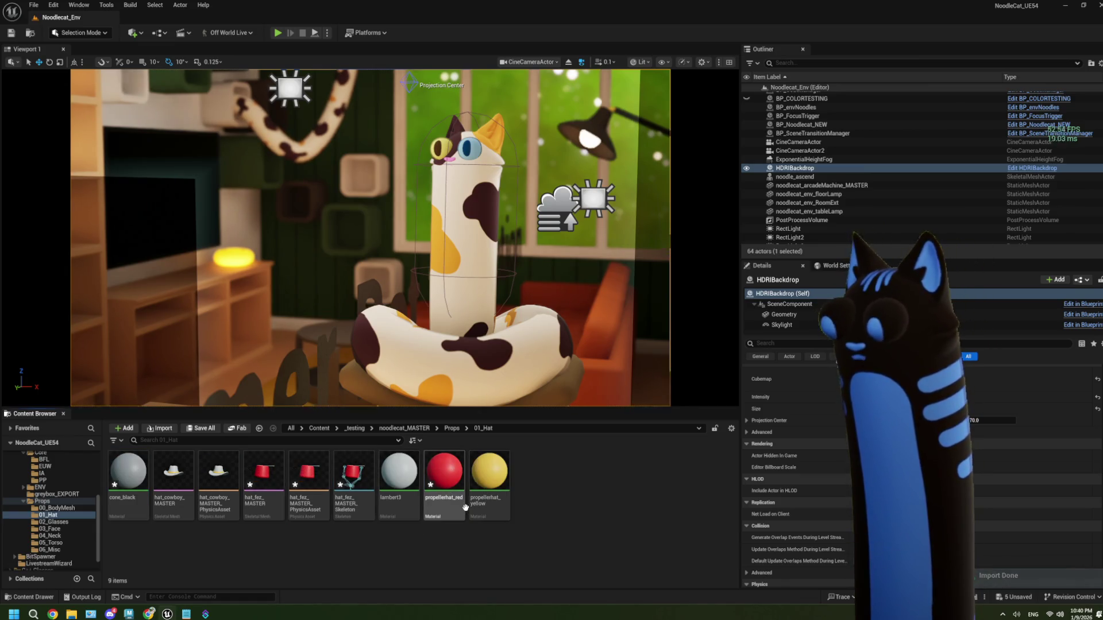
- Delete the fez mesh, skeleton, physics asset and the propellerhat_red and cone_black materials
{"action": "left_click", "coordinate": [444, 494]}
{"action": "left_click", "coordinate": [345, 493], "text": "ctrl"}
{"action": "left_click", "coordinate": [309, 486], "text": "ctrl"}
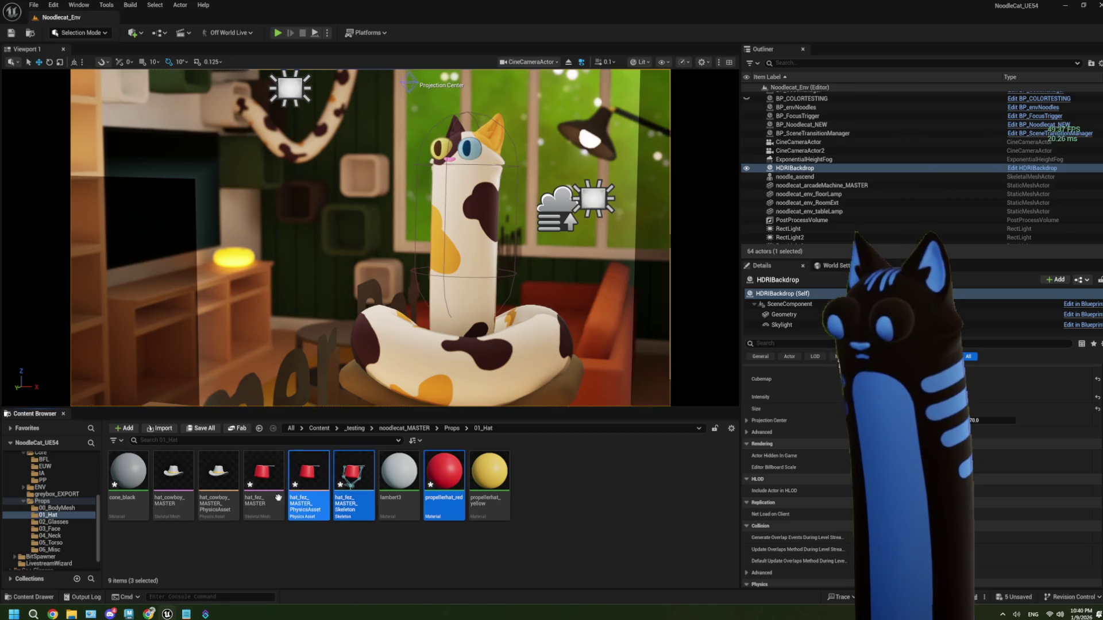
{"action": "left_click", "coordinate": [264, 485], "text": "ctrl"}
{"action": "left_click", "coordinate": [127, 486], "text": "ctrl"}
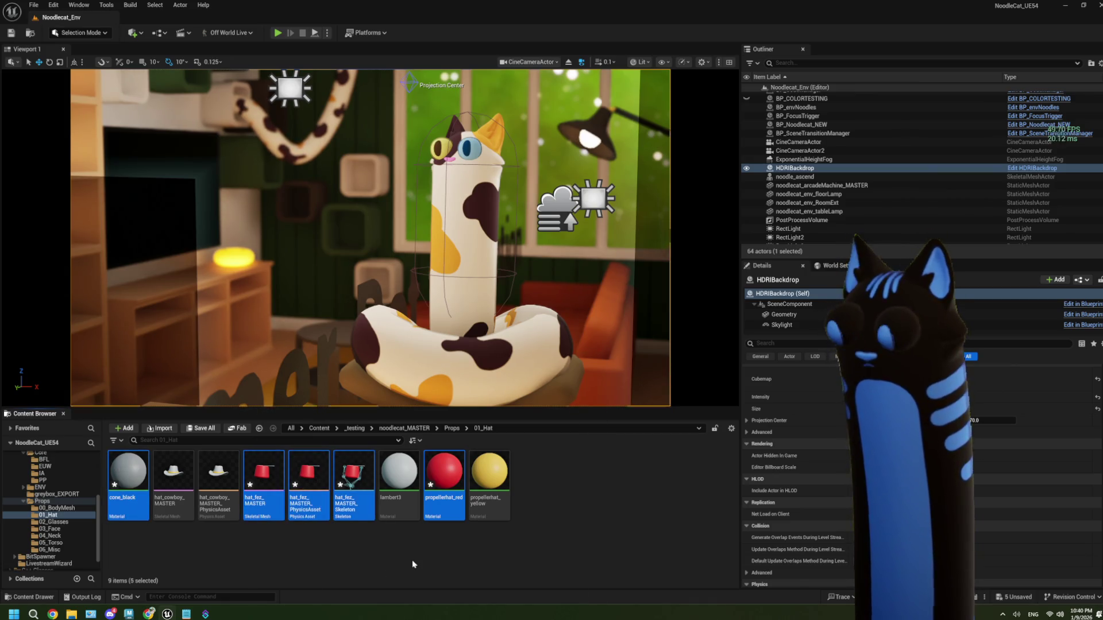
{"action": "key", "text": "Delete"}
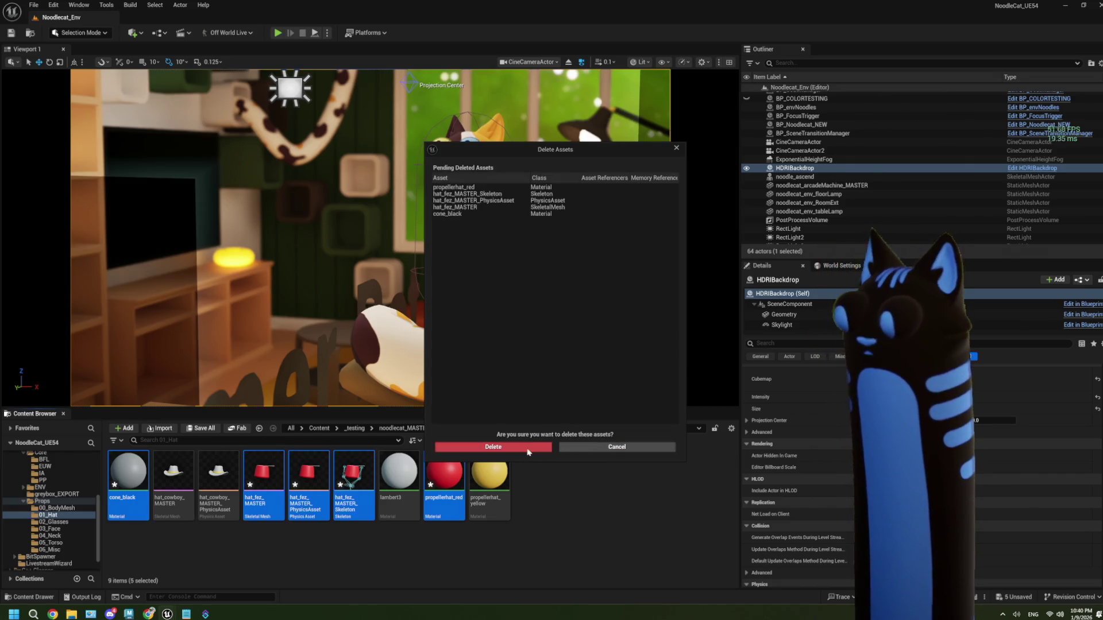
{"action": "left_click", "coordinate": [538, 452]}
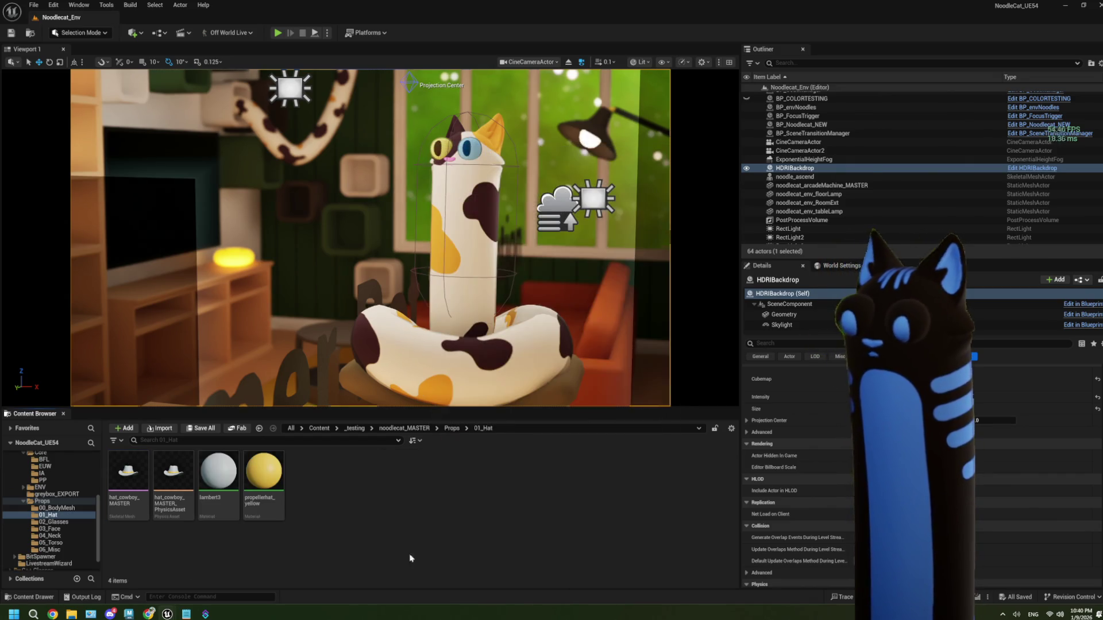
- Re-import hat_fez_MASTER.fbx using noodlecat_Long_MASTER_Skeleton as its skeleton
{"action": "left_click", "coordinate": [76, 614]}
{"action": "left_click_drag", "start_coordinate": [322, 244], "coordinate": [381, 525]}
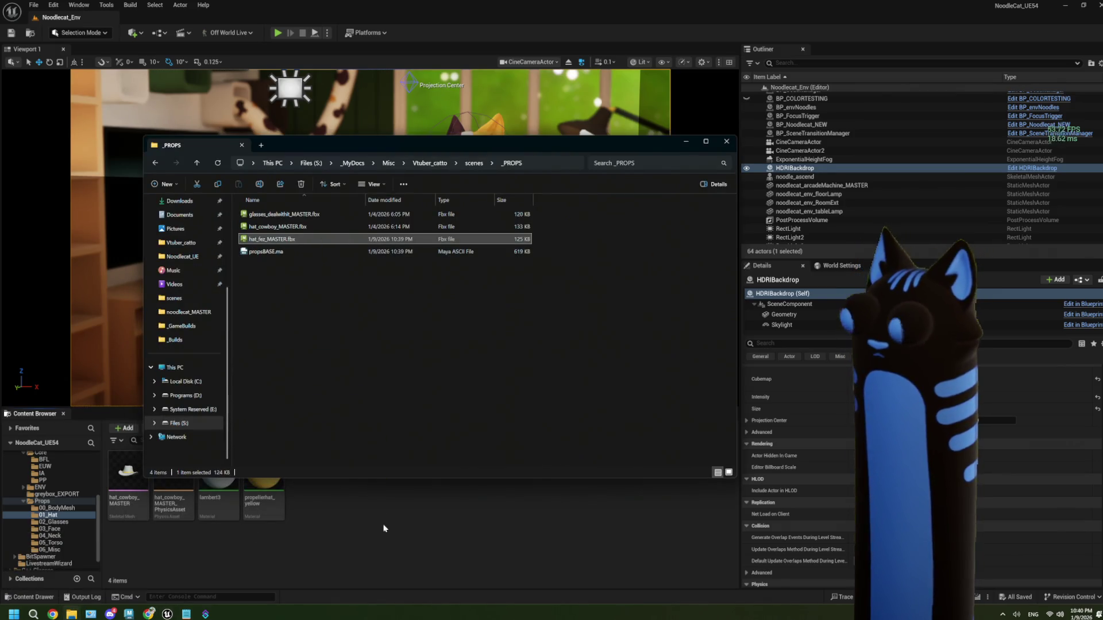
{"action": "left_click", "coordinate": [684, 143]}
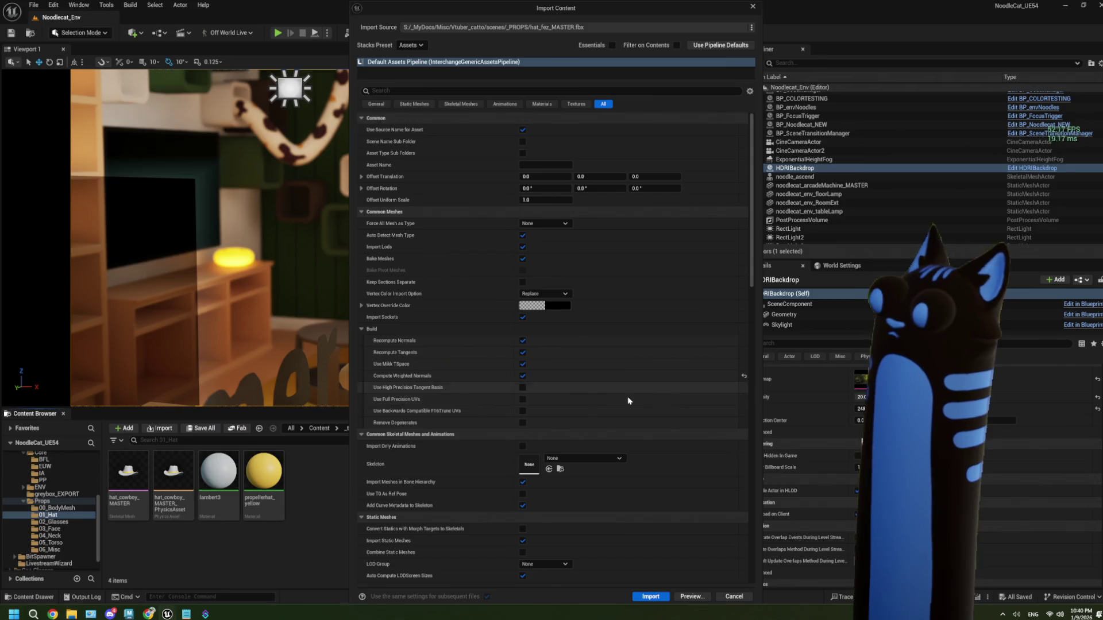
{"action": "left_click", "coordinate": [583, 458]}
{"action": "type", "text": "long"}
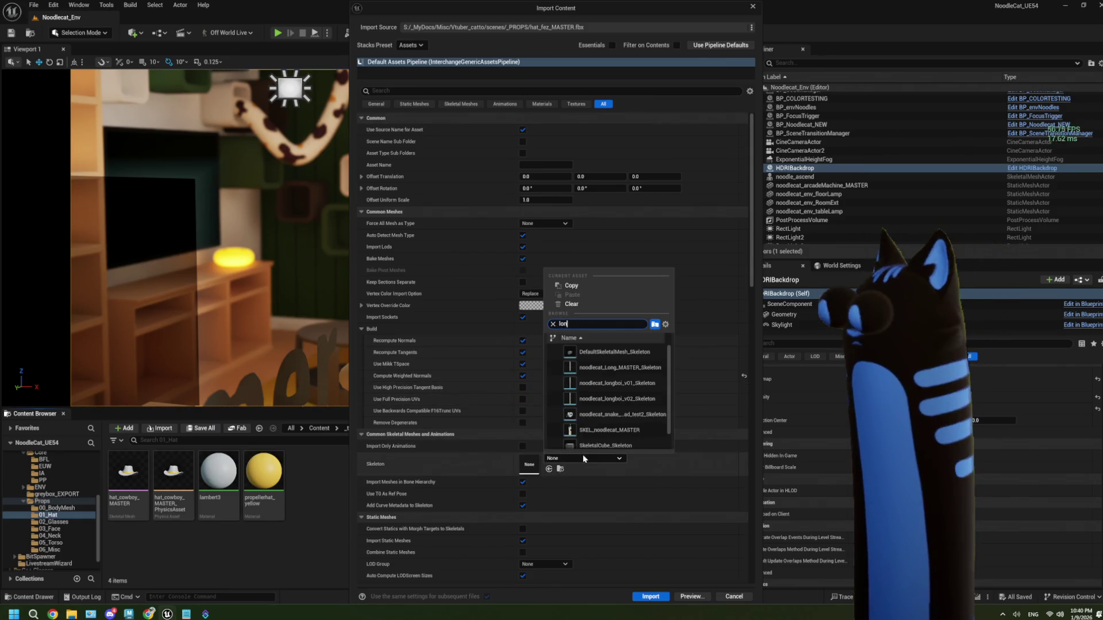
{"action": "left_click", "coordinate": [609, 352]}
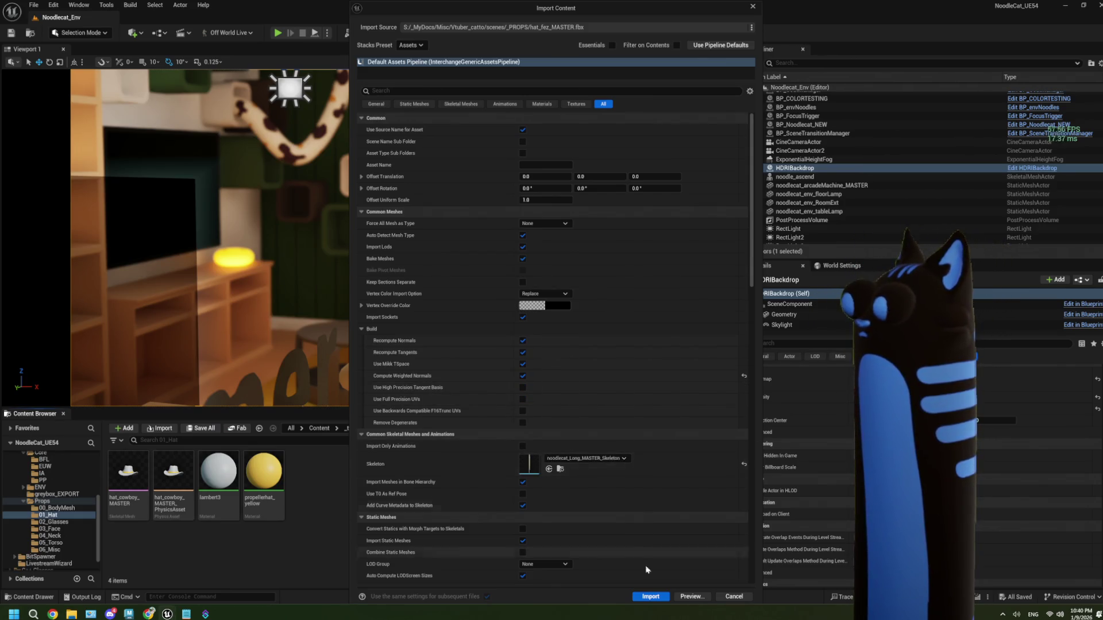
{"action": "left_click", "coordinate": [650, 596]}
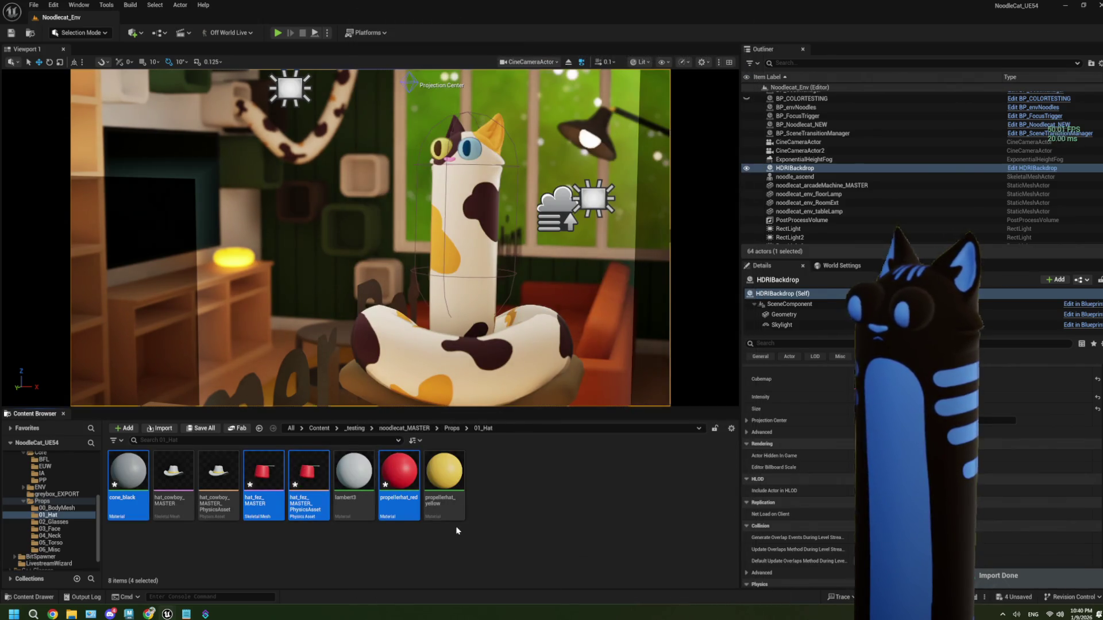
{"action": "left_click", "coordinate": [457, 530]}
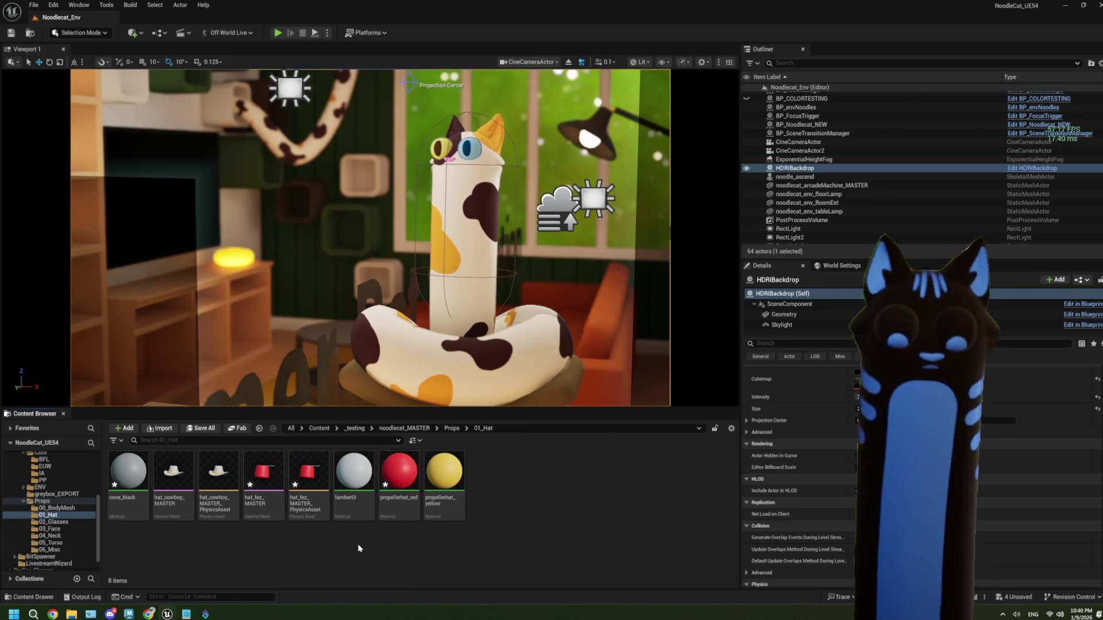
- Save all the new hat assets and start Play in Editor on Noodlecat_Env
{"action": "key", "text": "ctrl+s"}
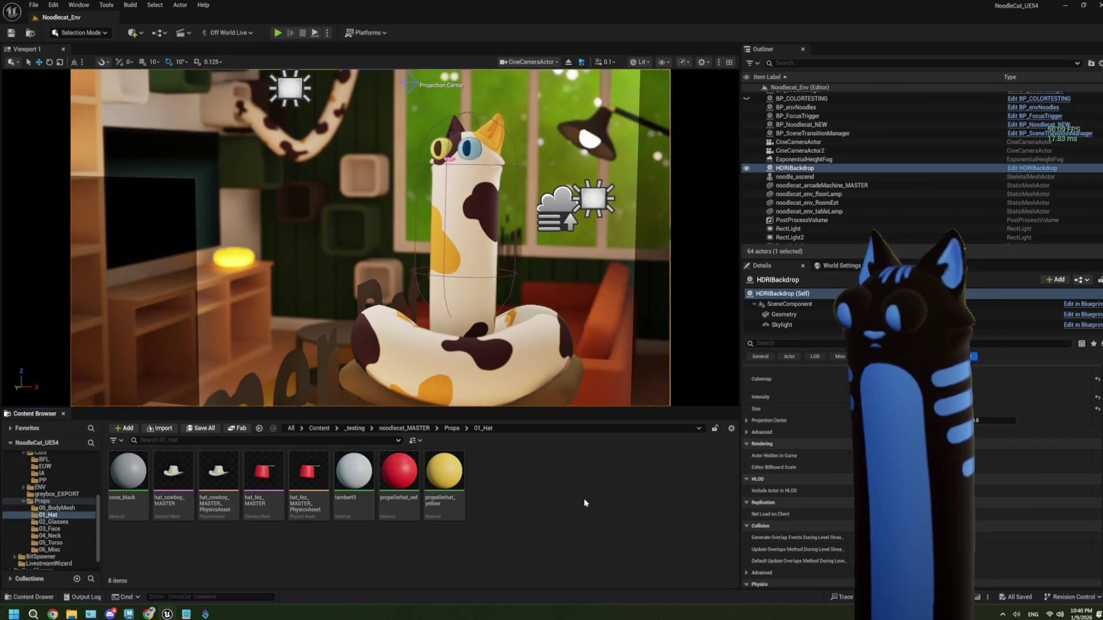
{"action": "key", "text": "alt+p"}
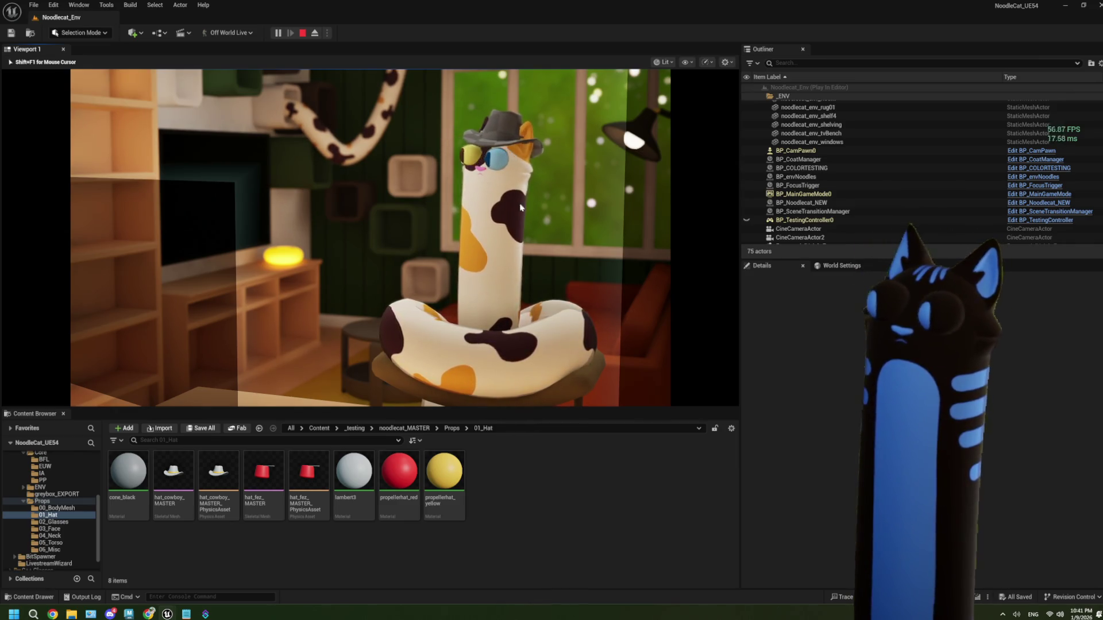
- Cycle the cat's hat to the red fez with the G key, then stop the play session
{"action": "key", "text": "Escape"}
{"action": "key", "text": "g"}
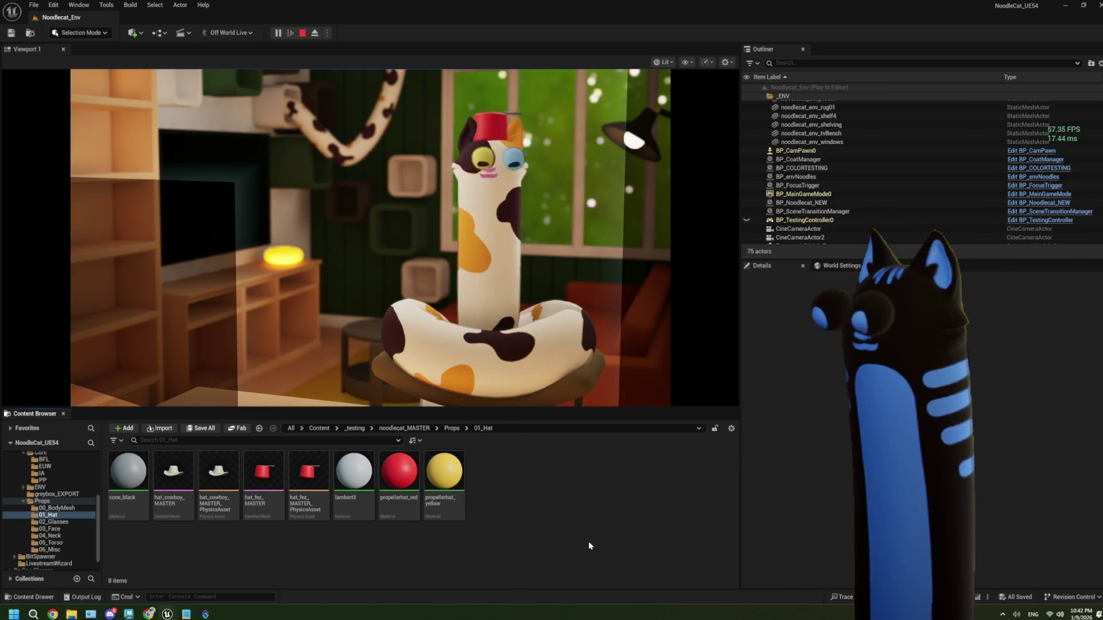
{"action": "left_click", "coordinate": [301, 34]}
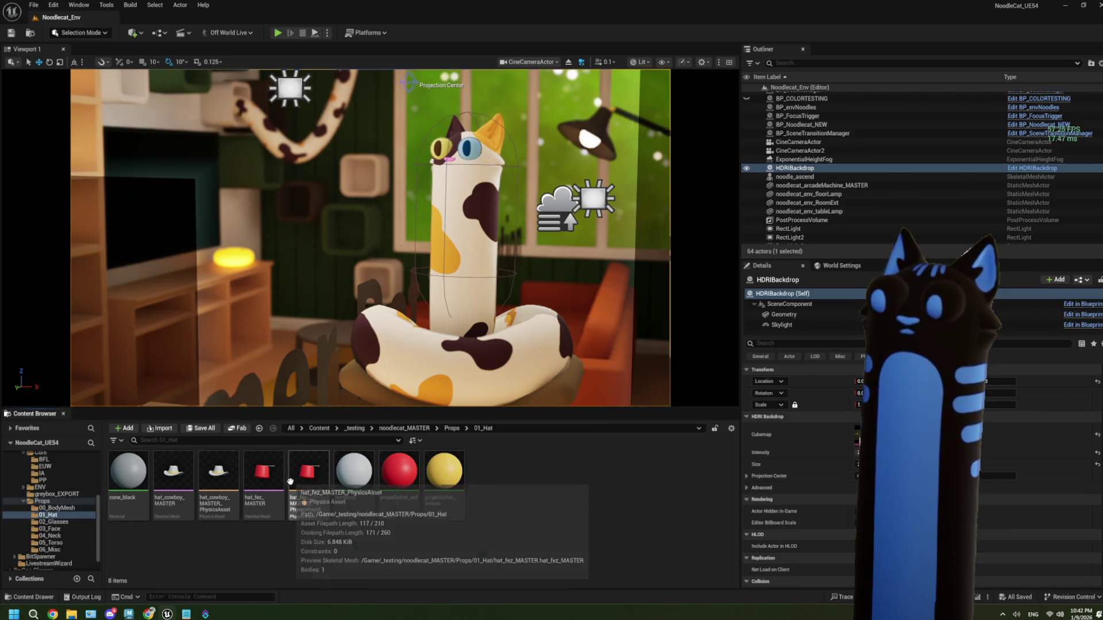
- Open the hat_fez_MASTER skeletal mesh for a quick look, then close it
{"action": "left_click", "coordinate": [272, 481]}
{"action": "double_click", "coordinate": [274, 483]}
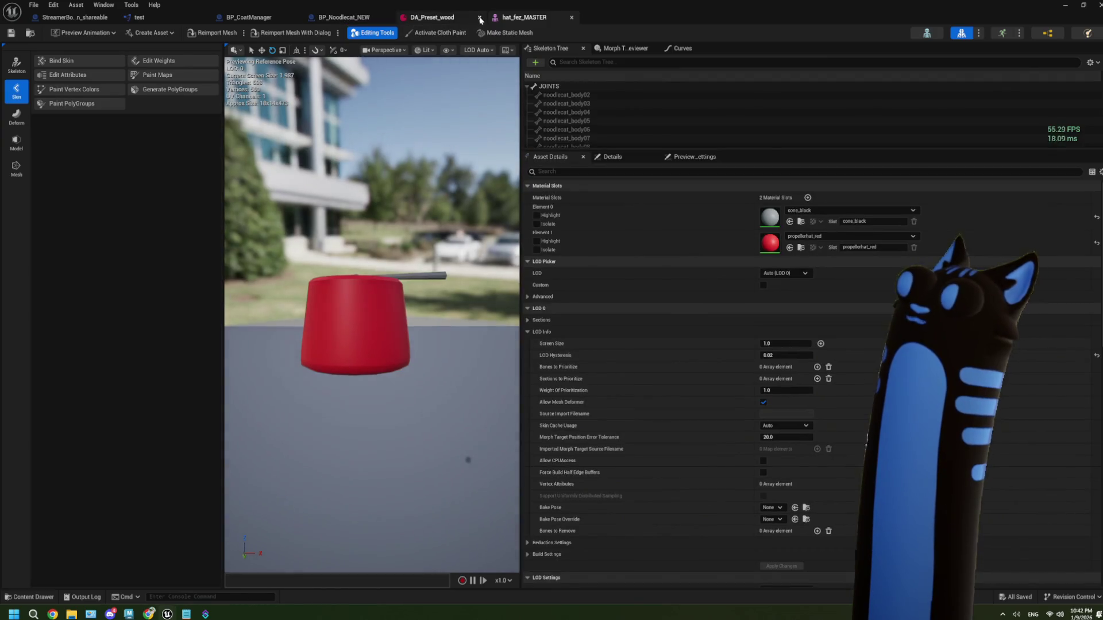
{"action": "left_click", "coordinate": [480, 19]}
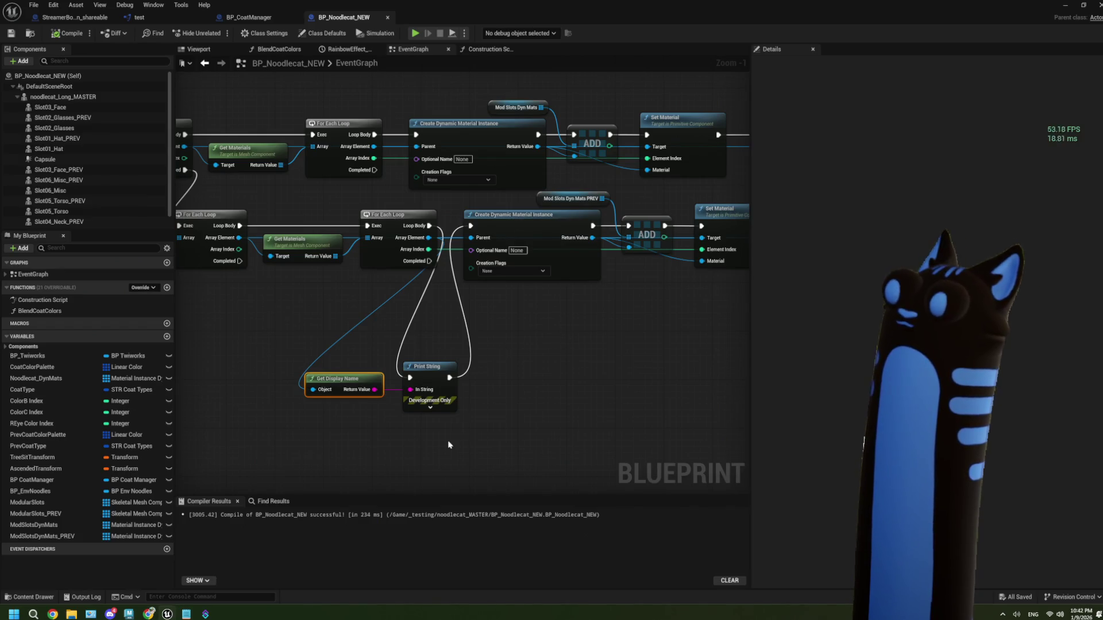
- Delete the Get Display Name and Print String nodes and reconnect the loop body
{"action": "left_click_drag", "start_coordinate": [433, 441], "coordinate": [563, 456]}
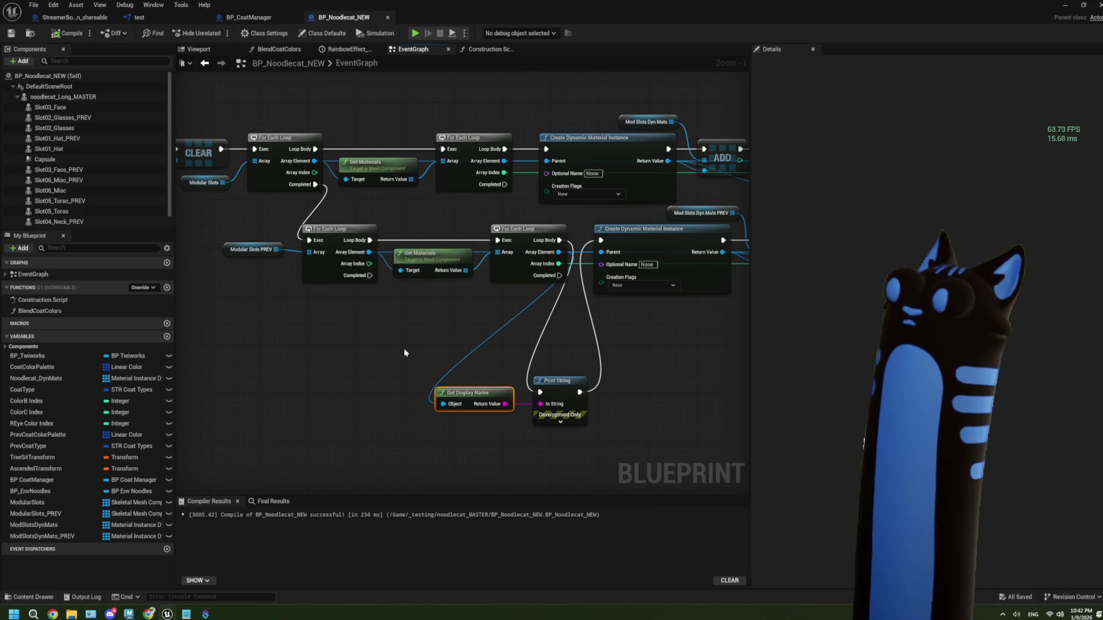
{"action": "left_click_drag", "start_coordinate": [409, 357], "coordinate": [561, 434]}
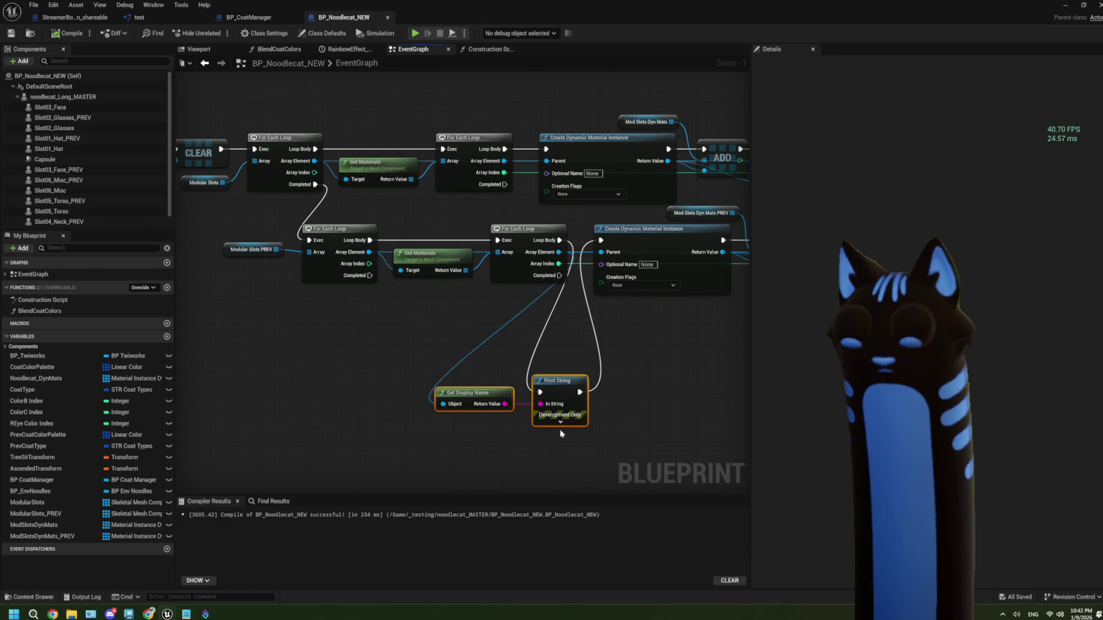
{"action": "key", "text": "Delete"}
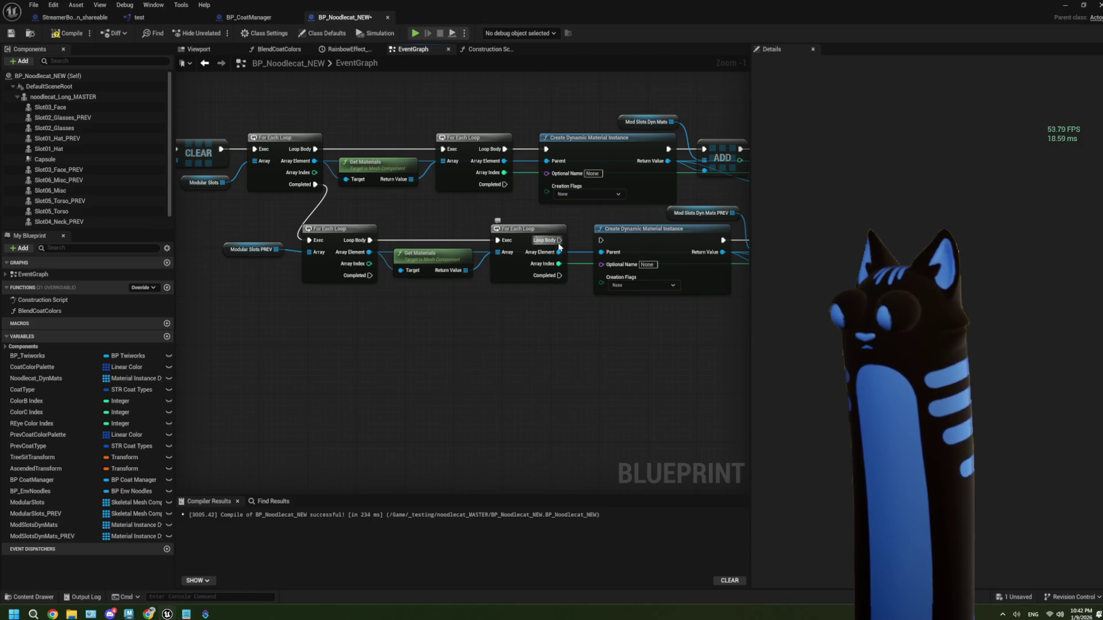
{"action": "left_click_drag", "start_coordinate": [559, 240], "coordinate": [601, 240]}
- Add a Print String on the lower loop showing the element's skeletal mesh display name; compile and save
{"action": "mouse_move", "coordinate": [371, 280]}
{"action": "left_mouse_down"}
{"action": "mouse_move", "coordinate": [345, 263]}
{"action": "mouse_move", "coordinate": [368, 258]}
{"action": "mouse_move", "coordinate": [376, 314]}
{"action": "mouse_move", "coordinate": [394, 315]}
{"action": "left_mouse_up"}
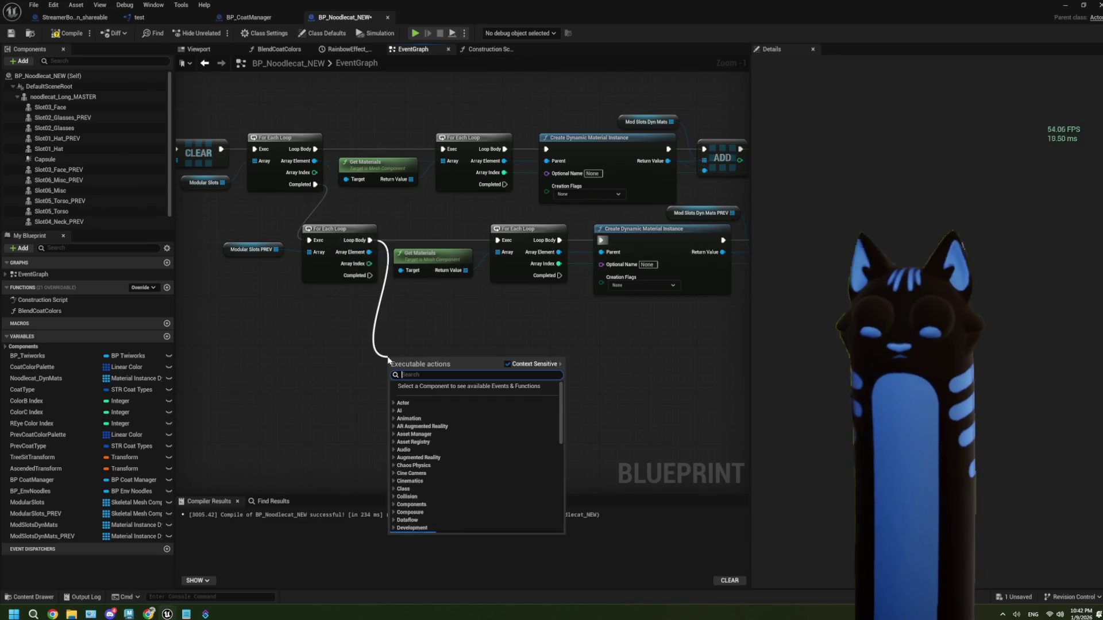
{"action": "type", "text": "print"}
{"action": "key", "text": "Return"}
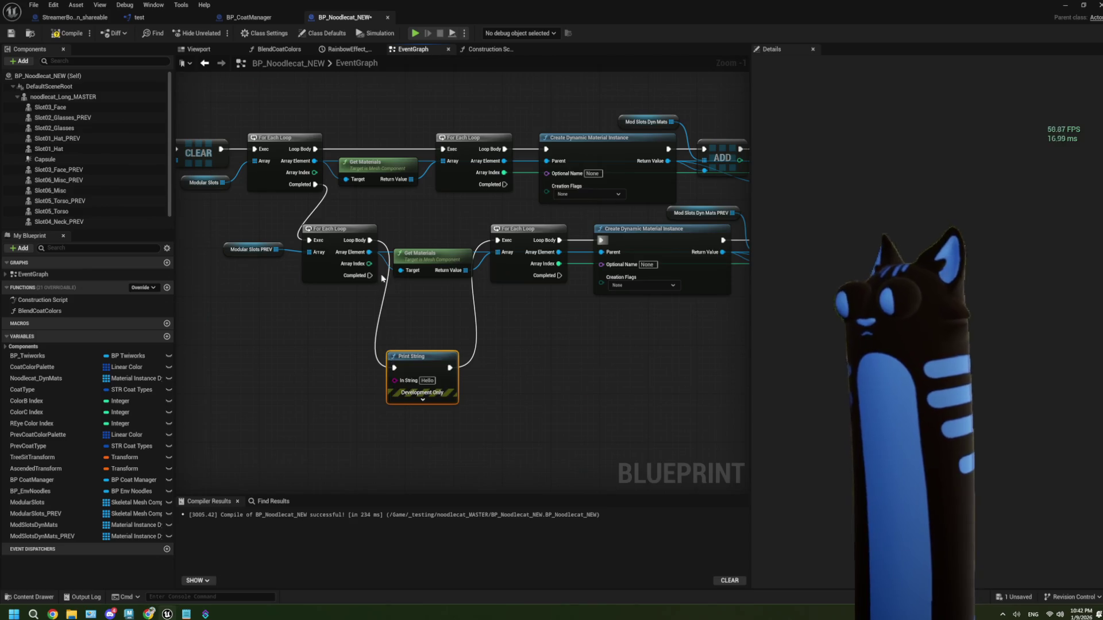
{"action": "mouse_move", "coordinate": [370, 252]}
{"action": "left_mouse_down"}
{"action": "mouse_move", "coordinate": [328, 382]}
{"action": "mouse_move", "coordinate": [393, 385]}
{"action": "left_mouse_up"}
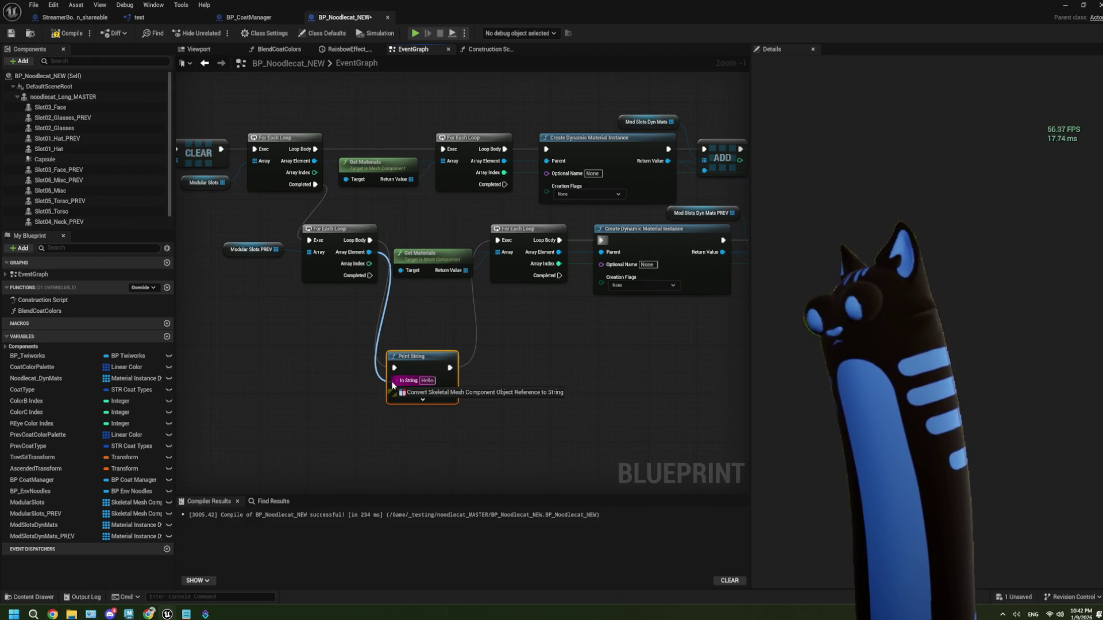
{"action": "mouse_move", "coordinate": [393, 386]}
{"action": "left_mouse_down"}
{"action": "mouse_move", "coordinate": [217, 382]}
{"action": "mouse_move", "coordinate": [229, 385]}
{"action": "left_mouse_up"}
{"action": "type", "text": "skele"}
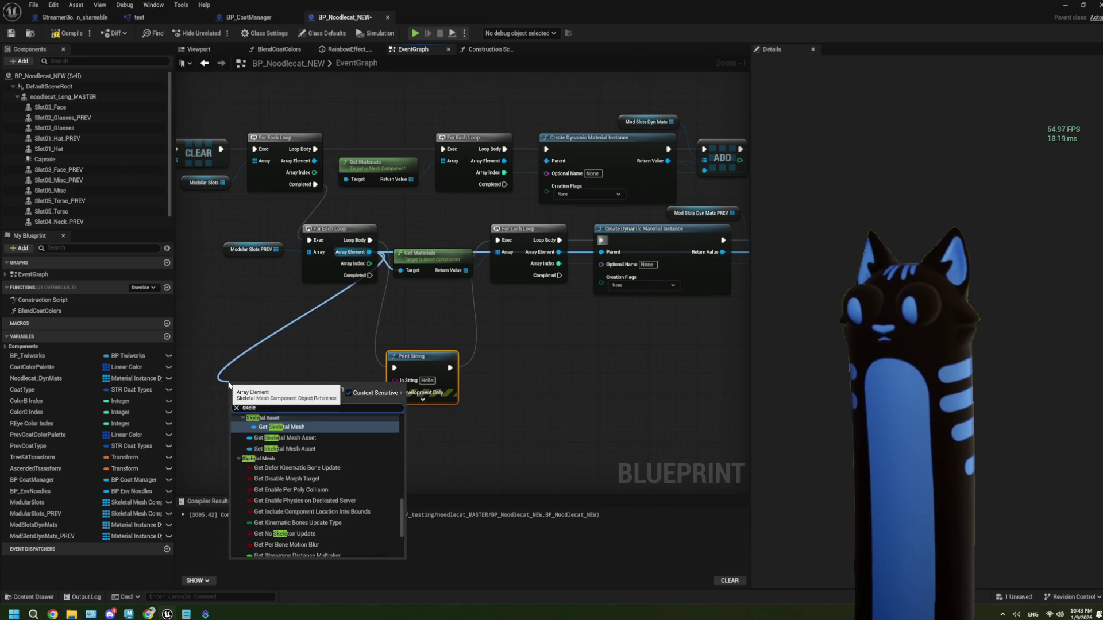
{"action": "left_click", "coordinate": [303, 431]}
{"action": "left_click_drag", "start_coordinate": [297, 389], "coordinate": [397, 380]}
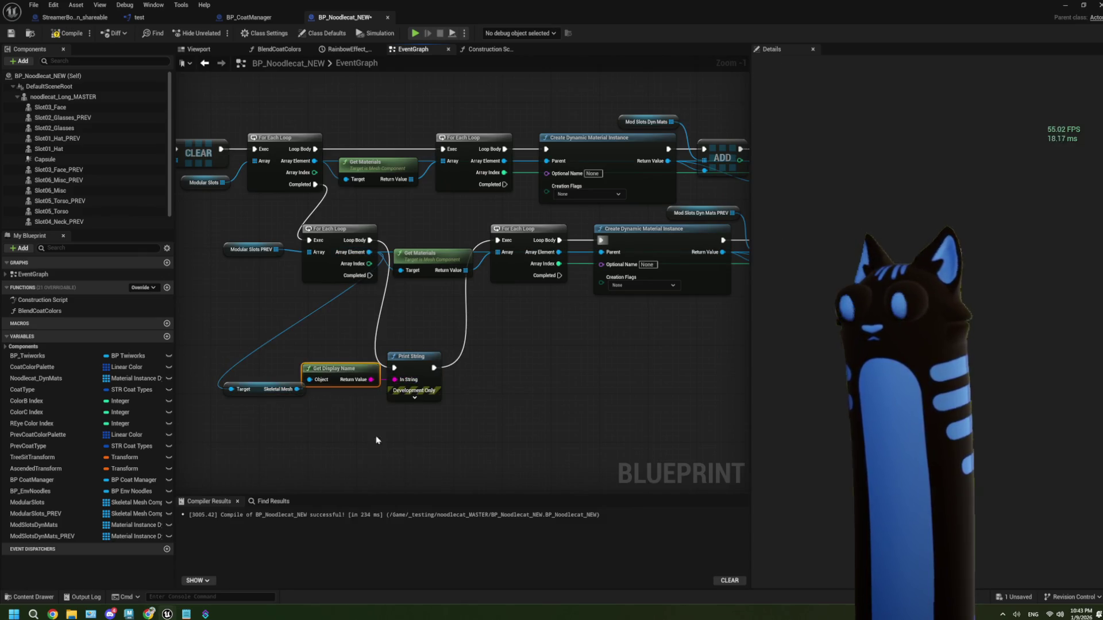
{"action": "left_click", "coordinate": [59, 33]}
{"action": "left_click", "coordinate": [11, 32]}
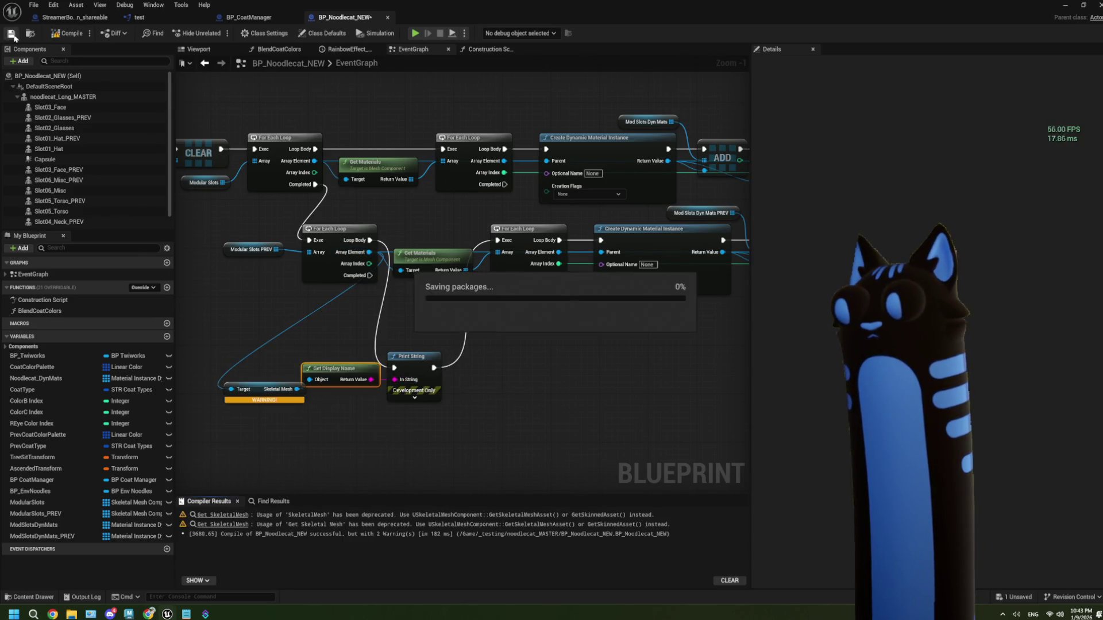
- Replace the deprecated Get Skeletal Mesh node with a Skeletal Mesh Asset getter; compile and save
{"action": "left_click", "coordinate": [267, 387]}
{"action": "key", "text": "Delete"}
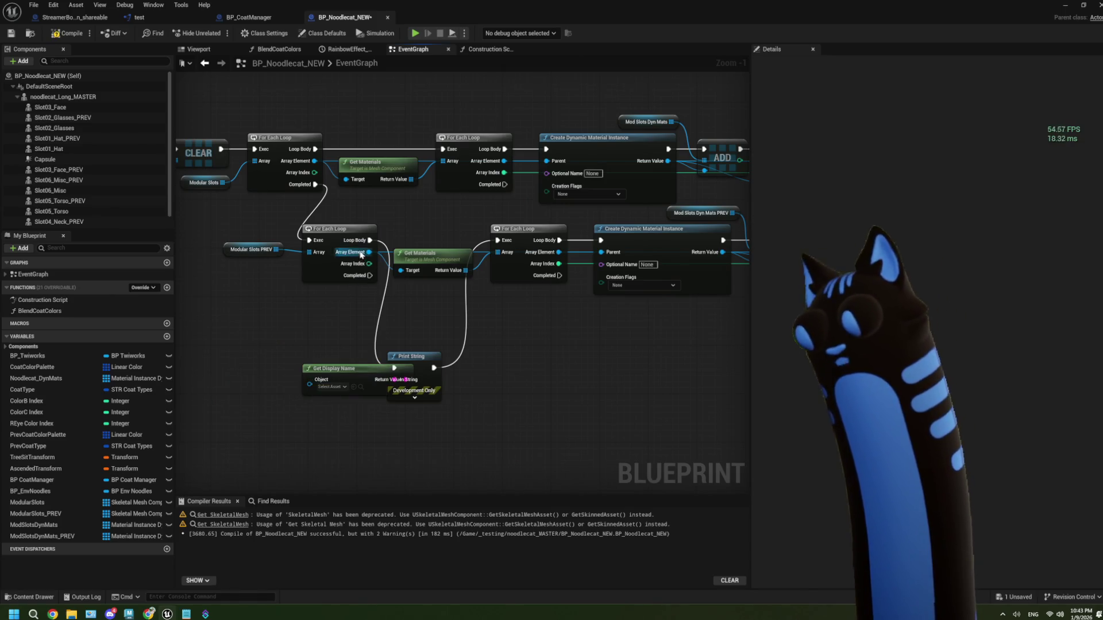
{"action": "mouse_move", "coordinate": [368, 252]}
{"action": "left_mouse_down"}
{"action": "mouse_move", "coordinate": [279, 350]}
{"action": "mouse_move", "coordinate": [224, 354]}
{"action": "left_mouse_up"}
{"action": "type", "text": "get skele"}
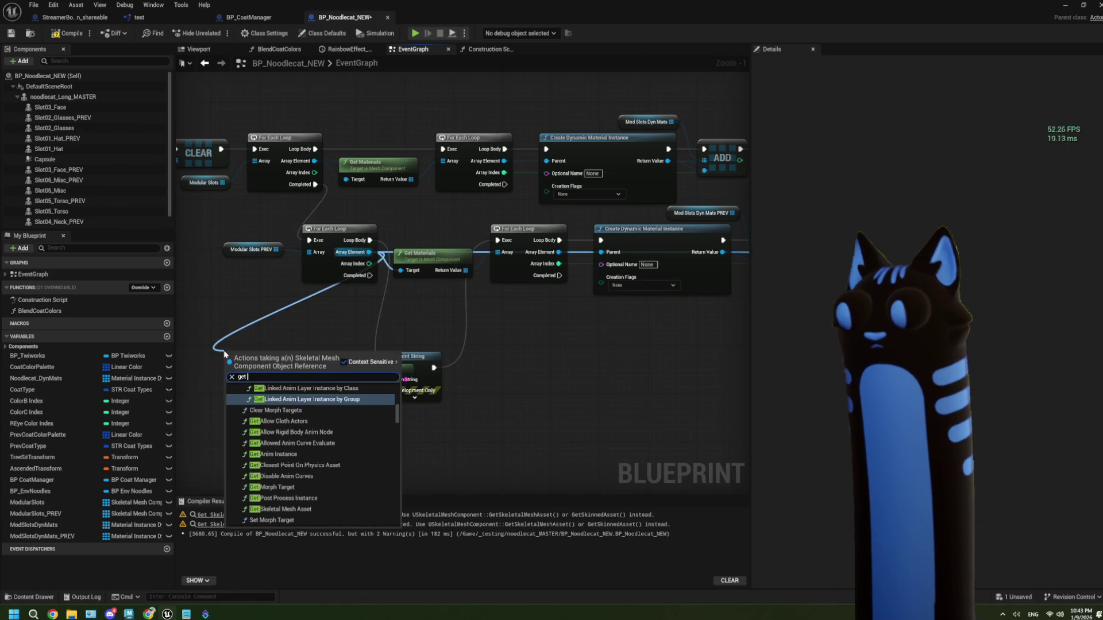
{"action": "left_click", "coordinate": [300, 407]}
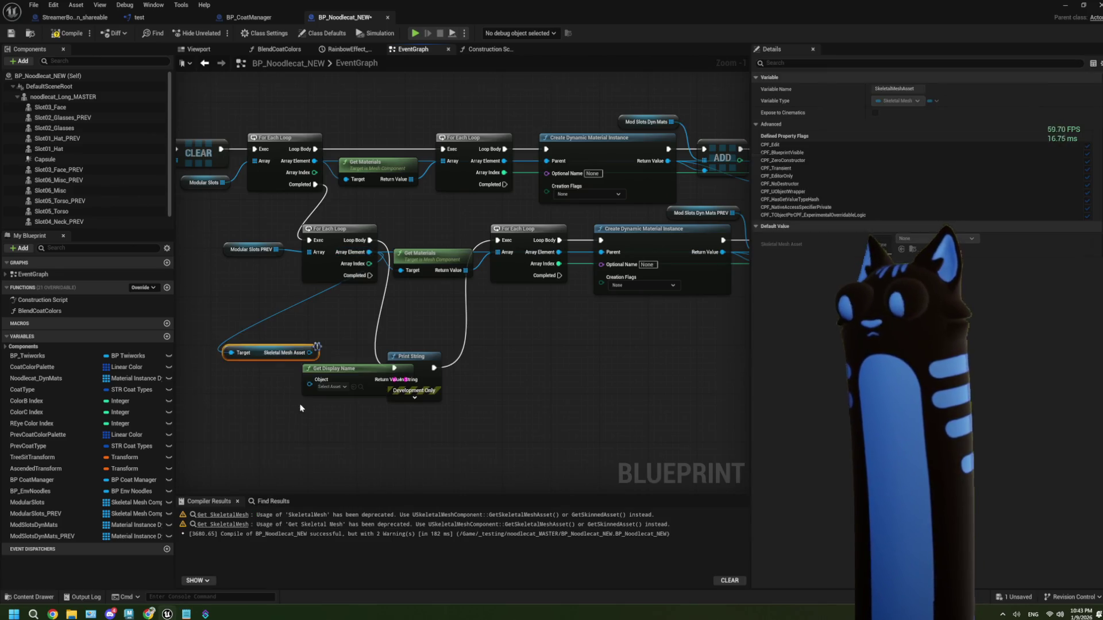
{"action": "left_click_drag", "start_coordinate": [316, 351], "coordinate": [310, 380]}
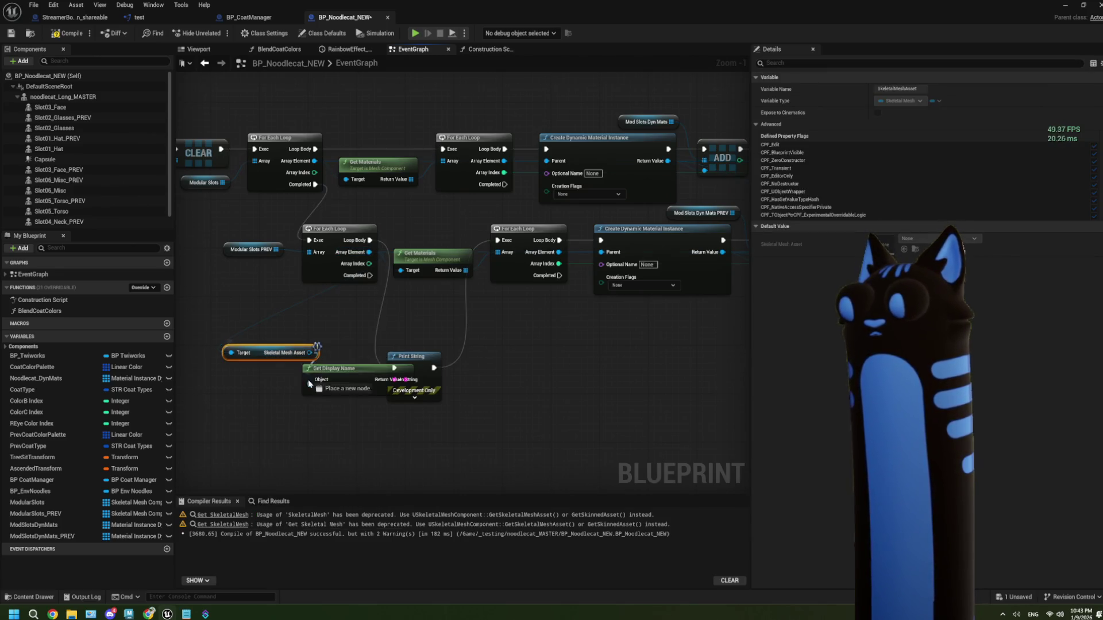
{"action": "left_click", "coordinate": [55, 33]}
{"action": "left_click", "coordinate": [338, 263]}
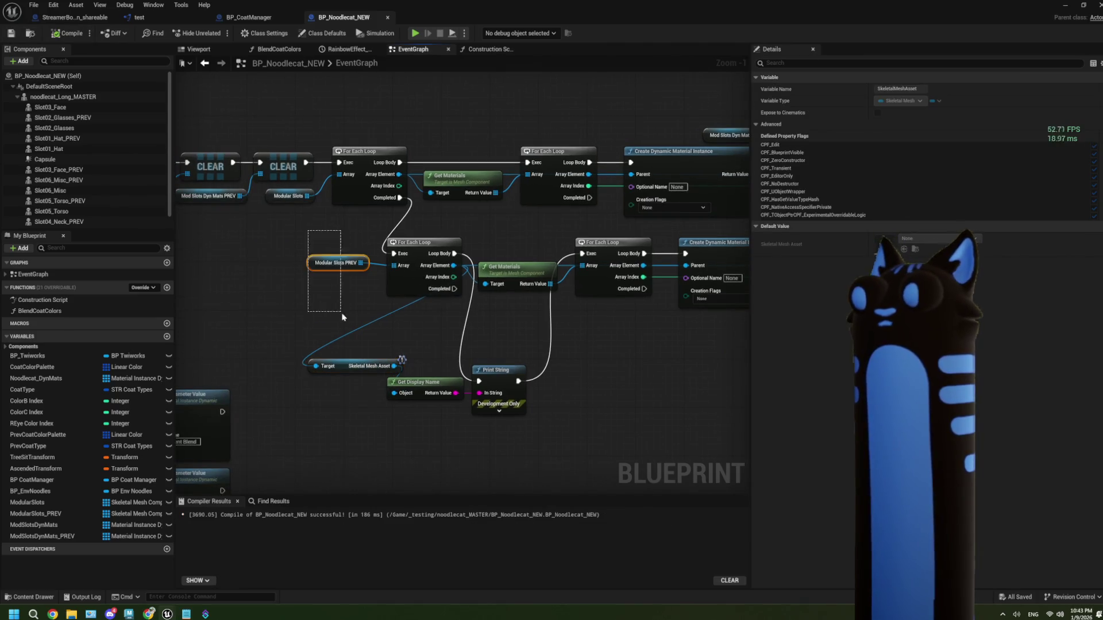
- Play the level to test the hat swap with the debug prints, then stop
{"action": "mouse_move", "coordinate": [262, 212]}
{"action": "left_mouse_down"}
{"action": "mouse_move", "coordinate": [465, 336]}
{"action": "mouse_move", "coordinate": [328, 300]}
{"action": "left_mouse_up"}
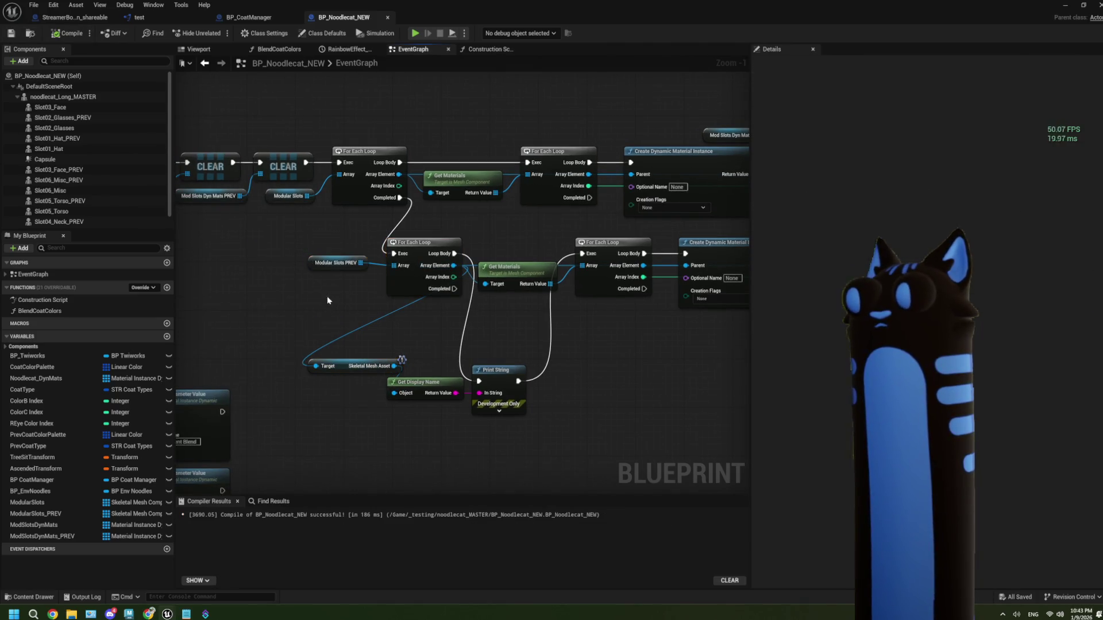
{"action": "left_click", "coordinate": [326, 261]}
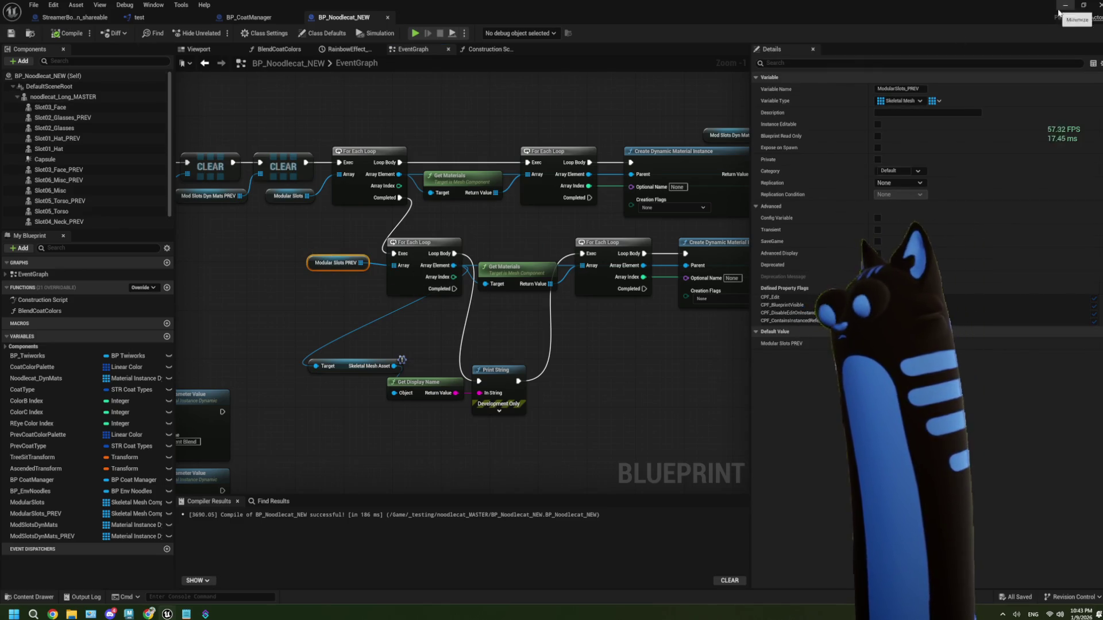
{"action": "left_click", "coordinate": [415, 32]}
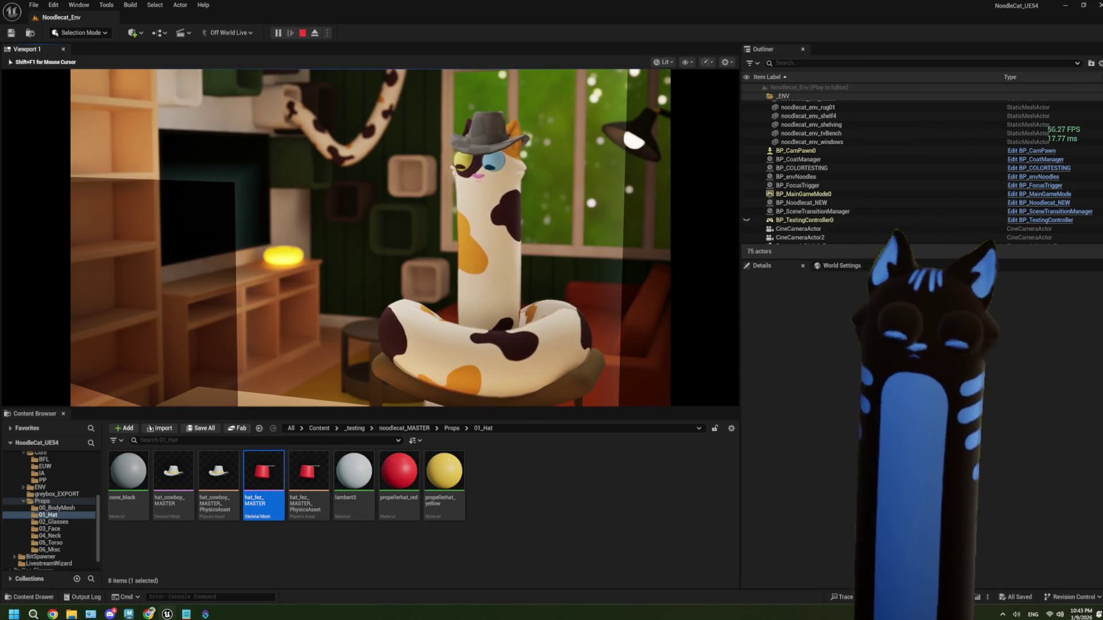
{"action": "key", "text": "Escape"}
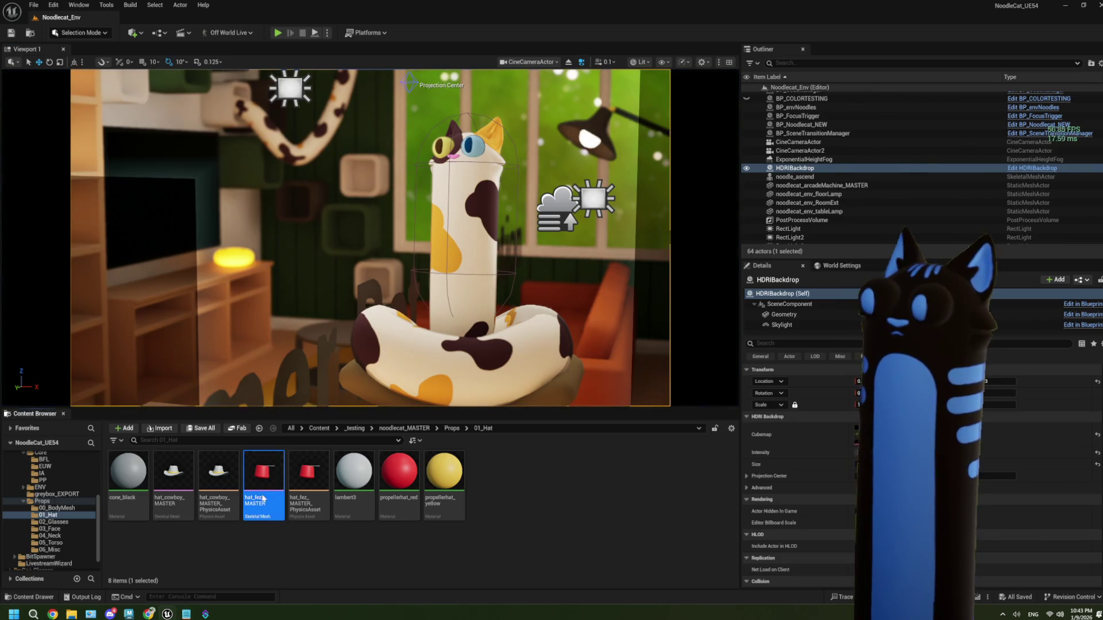
- Delete the debug print-string nodes and wire Loop Body into the lower For Each Loop
{"action": "double_click", "coordinate": [263, 477]}
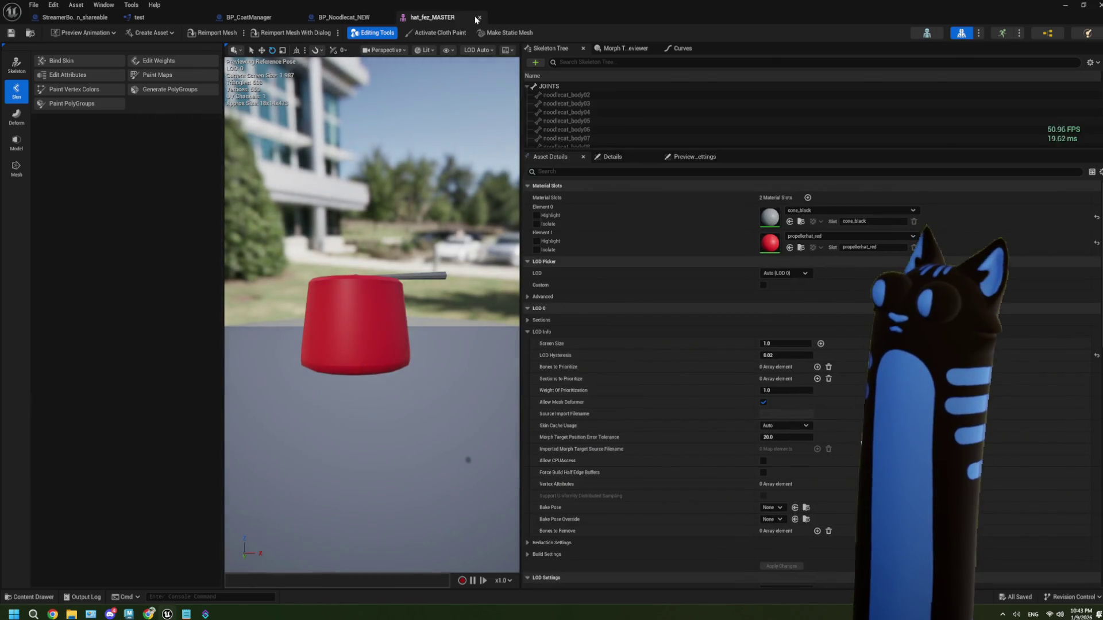
{"action": "left_click", "coordinate": [480, 17]}
{"action": "scroll", "coordinate": [534, 402], "scroll_direction": "up", "scroll_amount": 1}
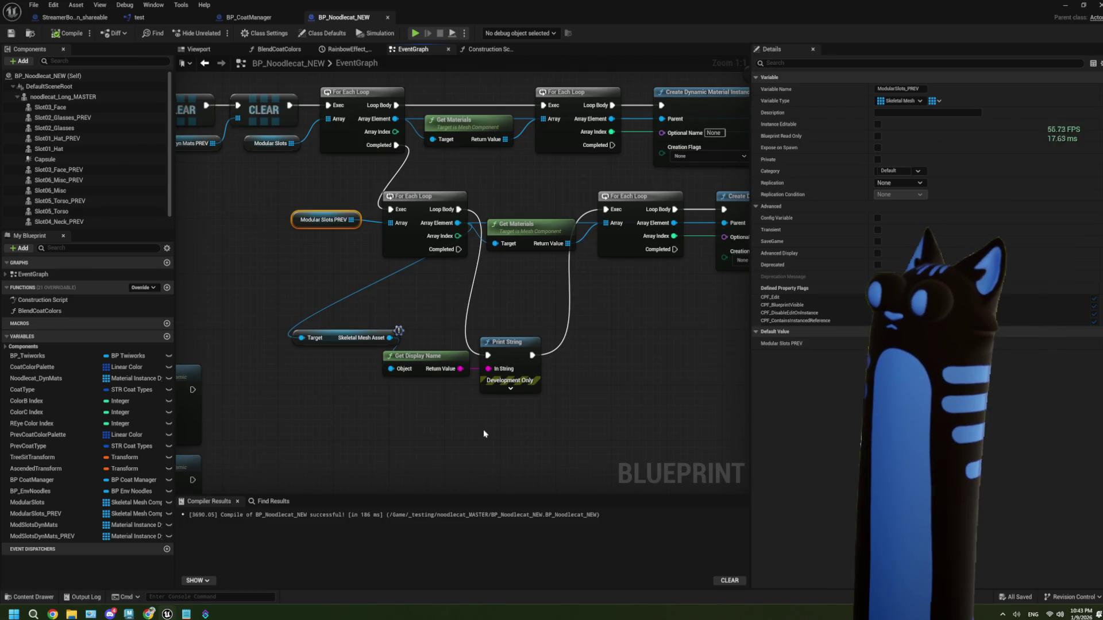
{"action": "mouse_move", "coordinate": [509, 416]}
{"action": "left_mouse_down"}
{"action": "mouse_move", "coordinate": [324, 328]}
{"action": "mouse_move", "coordinate": [322, 312]}
{"action": "left_mouse_up"}
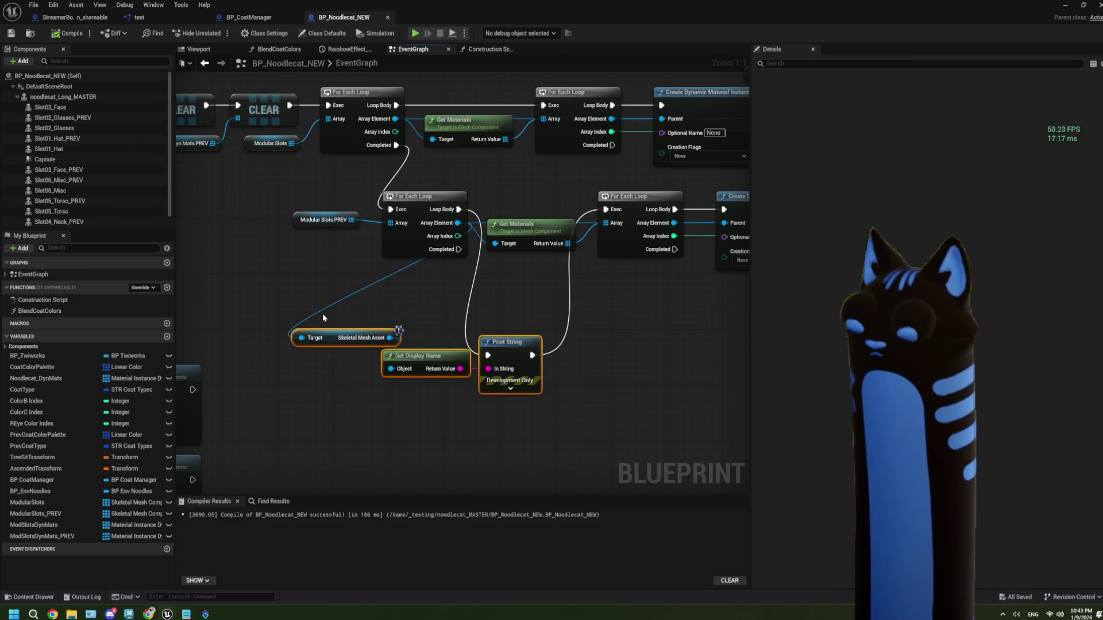
{"action": "key", "text": "Delete"}
{"action": "mouse_move", "coordinate": [448, 214]}
{"action": "left_mouse_down"}
{"action": "mouse_move", "coordinate": [575, 221]}
{"action": "mouse_move", "coordinate": [604, 209]}
{"action": "left_mouse_up"}
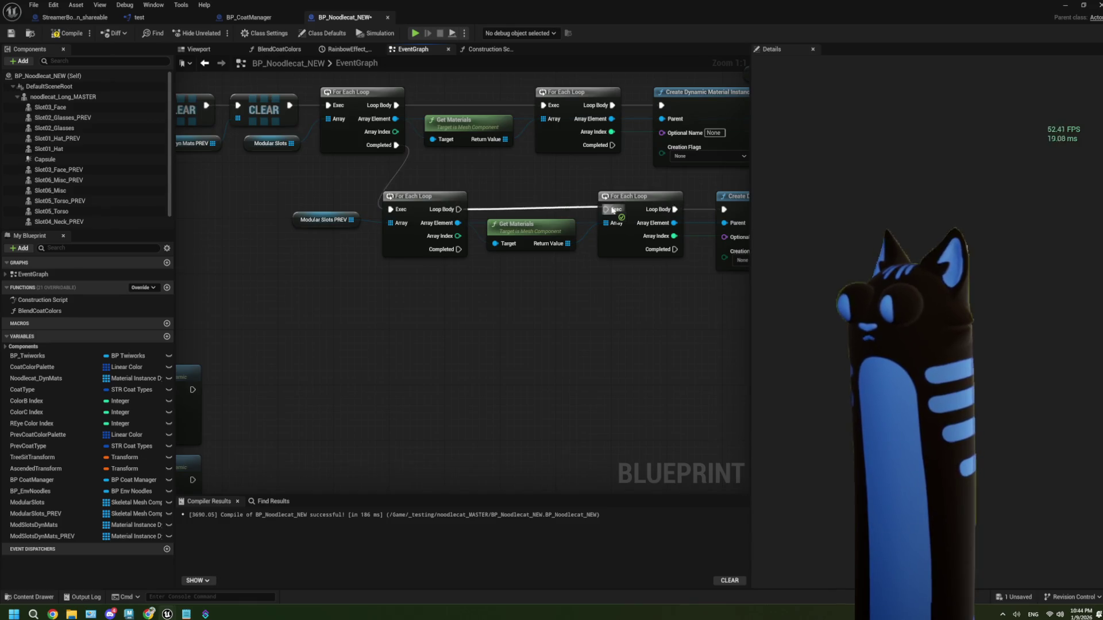
{"action": "left_click_drag", "start_coordinate": [296, 197], "coordinate": [308, 253]}
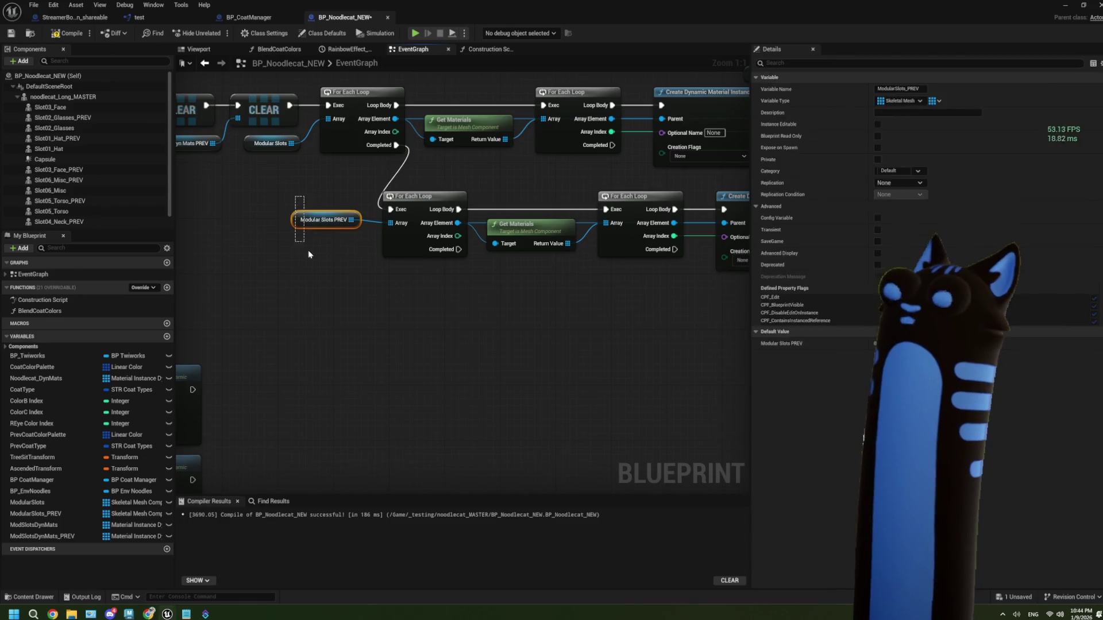
- Switch to BP_CoatManager and inspect the Set Skeletal Mesh Asset and Previous Preset Prop Meshes nodes
{"action": "left_click", "coordinate": [139, 17]}
{"action": "left_click", "coordinate": [263, 18]}
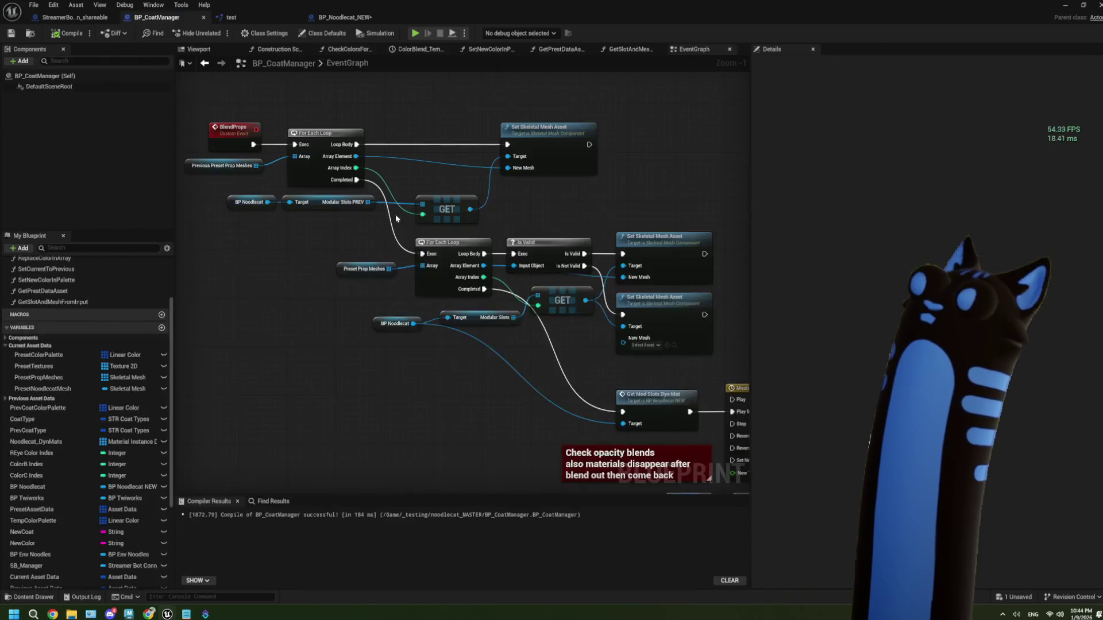
{"action": "scroll", "coordinate": [311, 254], "scroll_direction": "up", "scroll_amount": 1}
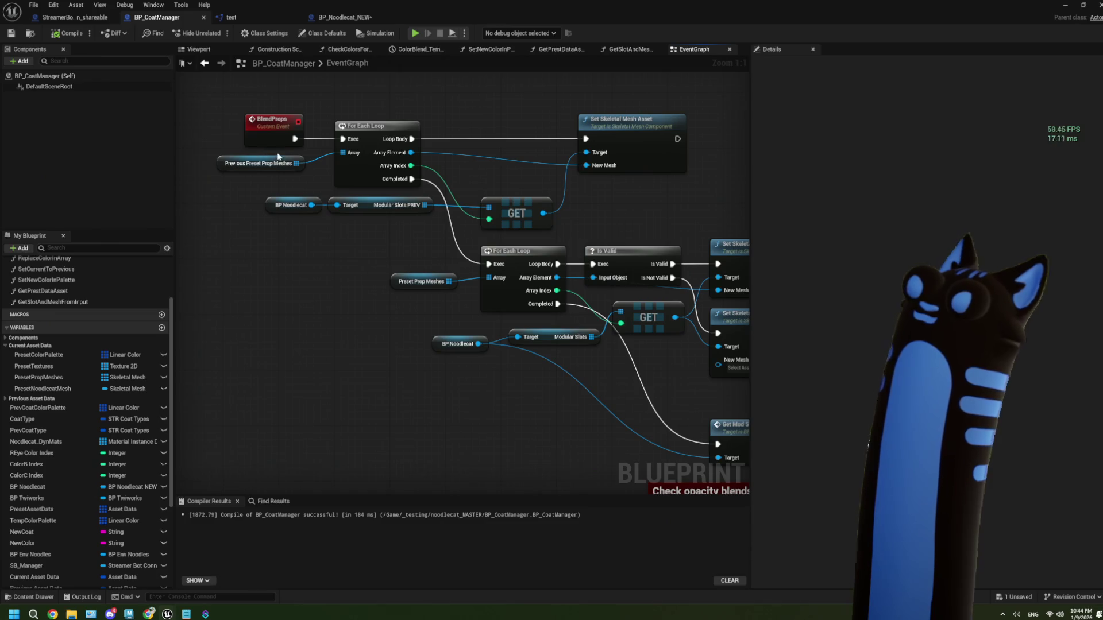
{"action": "left_click", "coordinate": [278, 156]}
{"action": "left_click", "coordinate": [600, 154]}
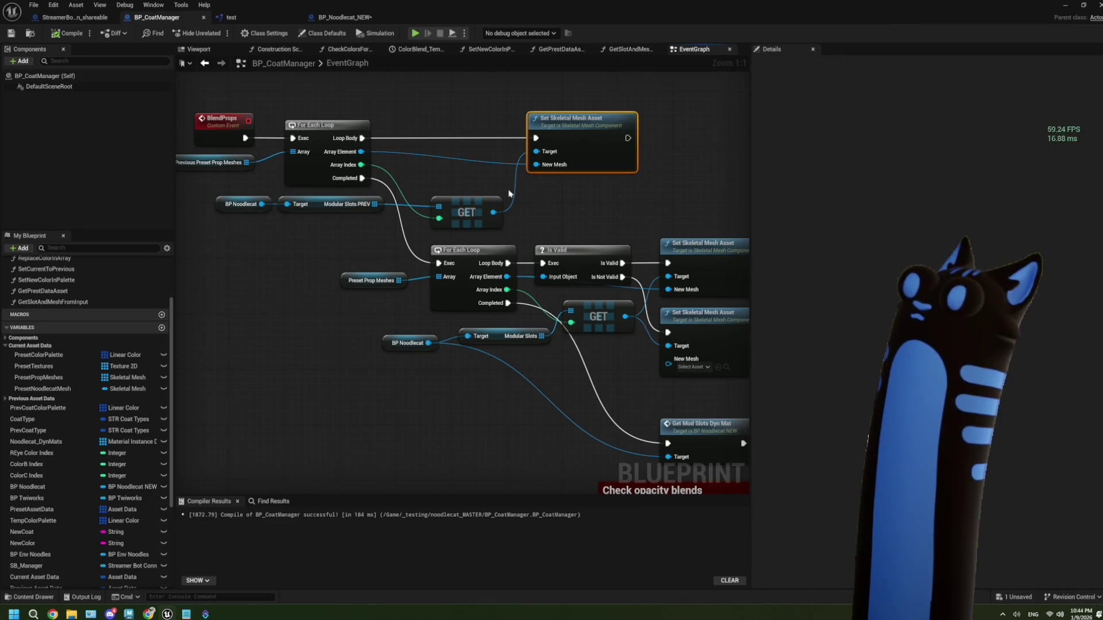
{"action": "left_click_drag", "start_coordinate": [509, 194], "coordinate": [536, 190]}
{"action": "left_click_drag", "start_coordinate": [312, 174], "coordinate": [295, 161]}
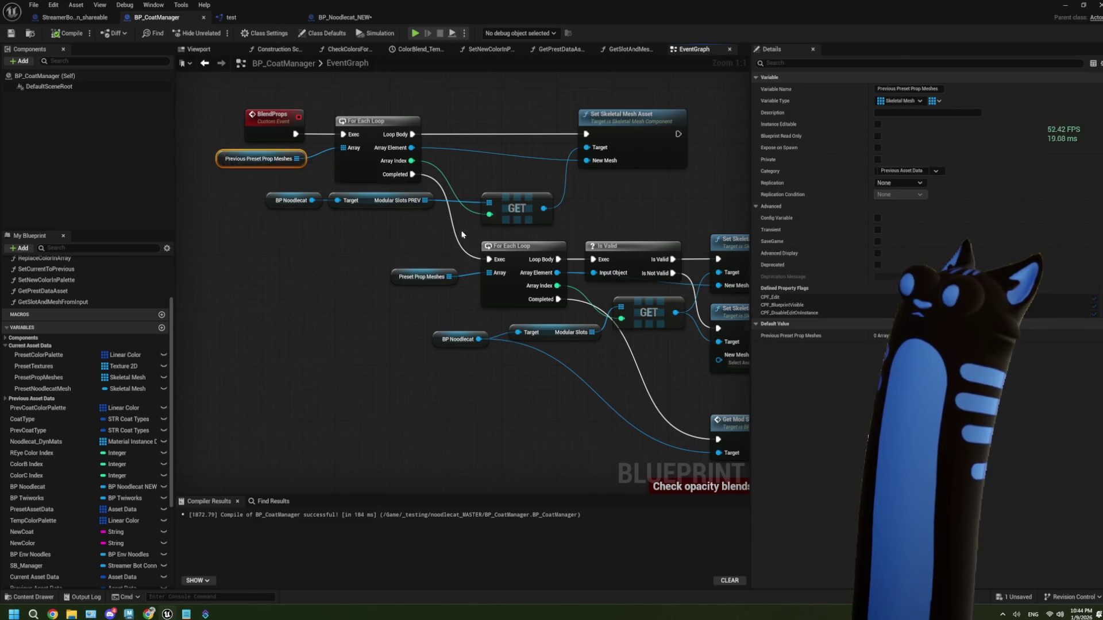
{"action": "scroll", "coordinate": [517, 287], "scroll_direction": "down", "scroll_amount": 3}
- Review the MeshBlend timeline and mesh-swapping nodes, restoring the blueprint window over the level editor
{"action": "left_click_drag", "start_coordinate": [742, 376], "coordinate": [569, 313]}
{"action": "scroll", "coordinate": [570, 313], "scroll_direction": "up", "scroll_amount": 3}
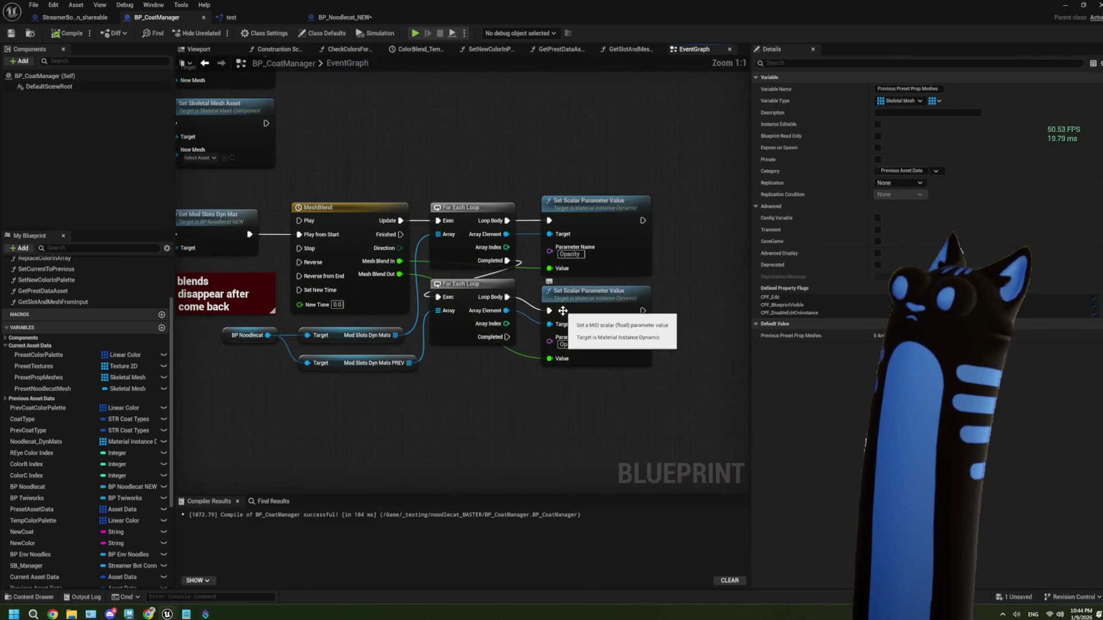
{"action": "scroll", "coordinate": [447, 377], "scroll_direction": "down", "scroll_amount": 1}
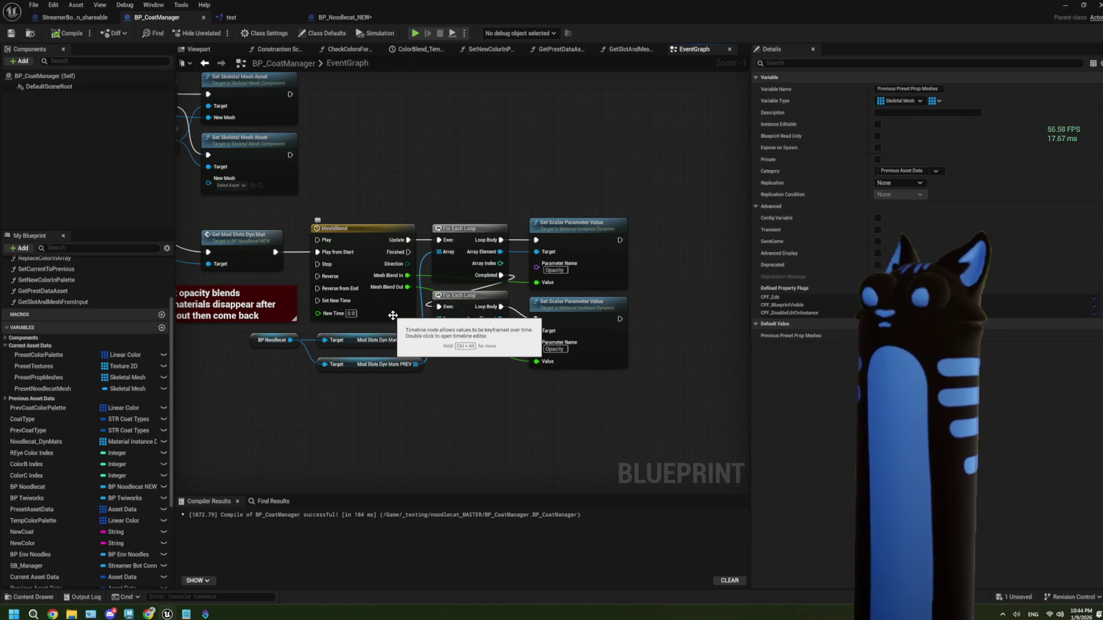
{"action": "mouse_move", "coordinate": [393, 316]}
{"action": "left_mouse_down"}
{"action": "mouse_move", "coordinate": [521, 405]}
{"action": "mouse_move", "coordinate": [474, 275]}
{"action": "left_mouse_up"}
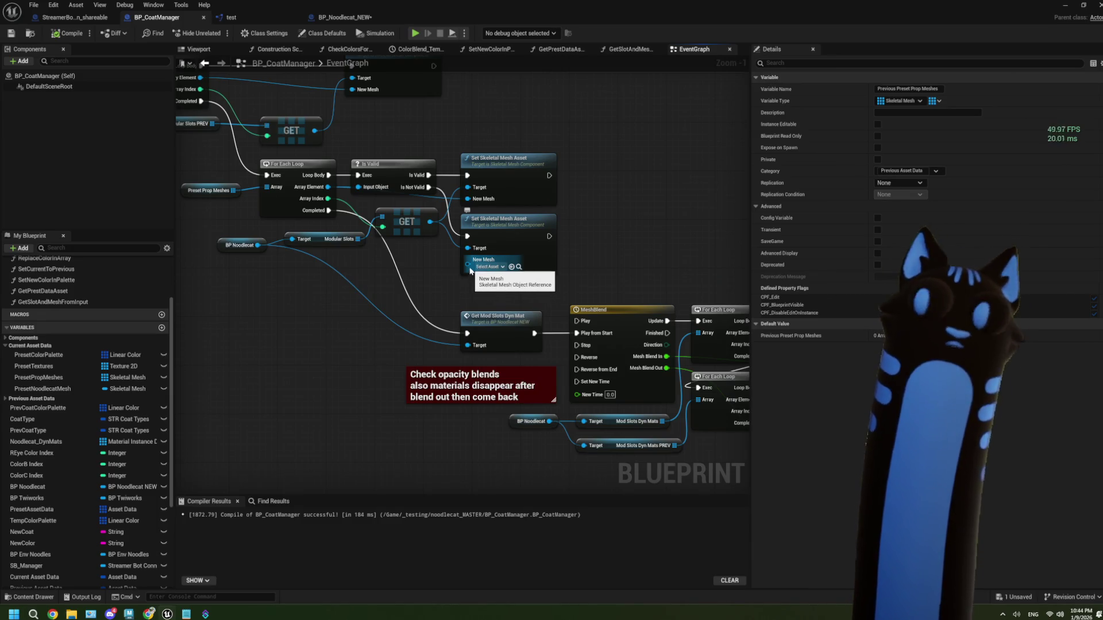
{"action": "left_click_drag", "start_coordinate": [469, 271], "coordinate": [535, 326]}
{"action": "mouse_move", "coordinate": [515, 8]}
{"action": "left_mouse_down"}
{"action": "mouse_move", "coordinate": [756, 319]}
{"action": "mouse_move", "coordinate": [563, 72]}
{"action": "mouse_move", "coordinate": [551, 3]}
{"action": "left_mouse_up"}
{"action": "scroll", "coordinate": [390, 263], "scroll_direction": "up", "scroll_amount": 1}
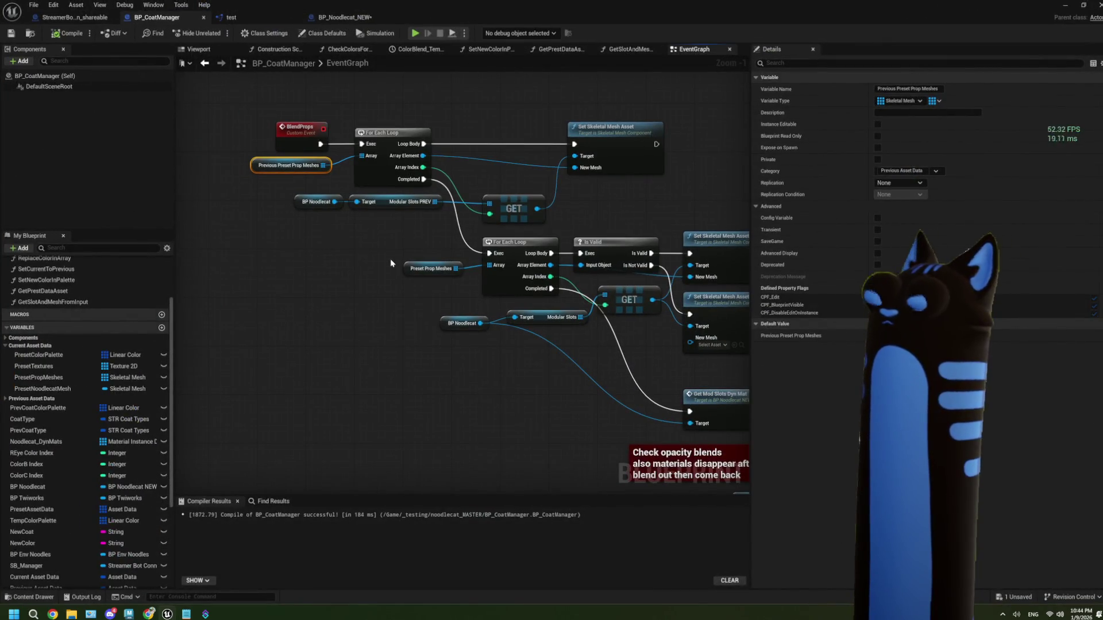
- Pan across the prop-swapping loops and BP Noodlecat nodes back to the BlendProps event
{"action": "left_click_drag", "start_coordinate": [390, 263], "coordinate": [382, 277]}
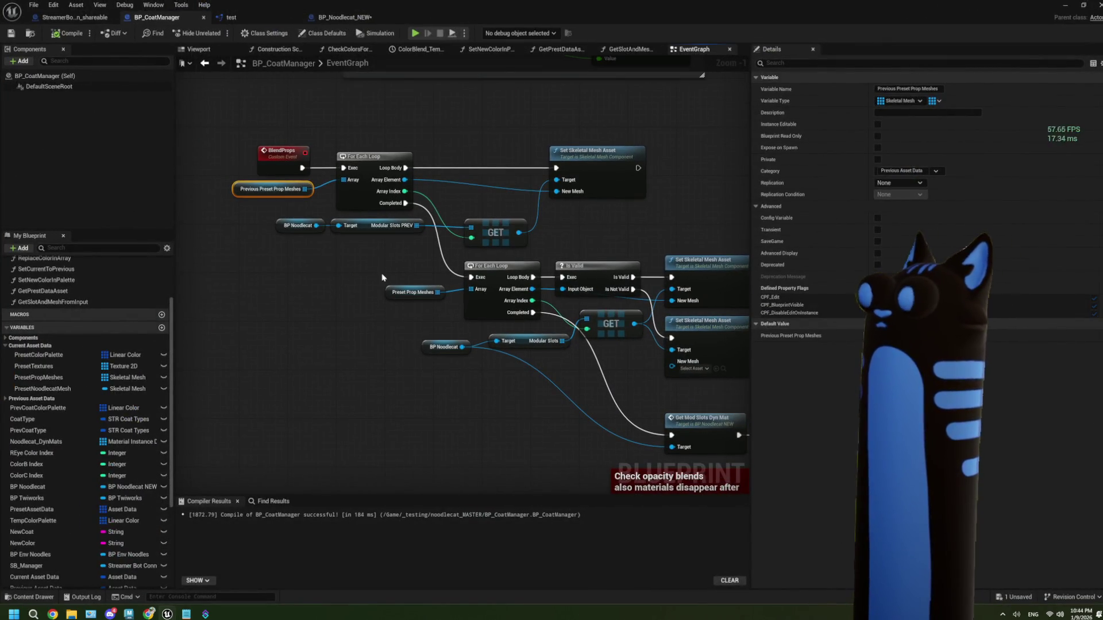
{"action": "scroll", "coordinate": [387, 269], "scroll_direction": "up", "scroll_amount": 1}
{"action": "mouse_move", "coordinate": [387, 269]}
{"action": "left_mouse_down"}
{"action": "mouse_move", "coordinate": [328, 251]}
{"action": "mouse_move", "coordinate": [291, 220]}
{"action": "left_mouse_up"}
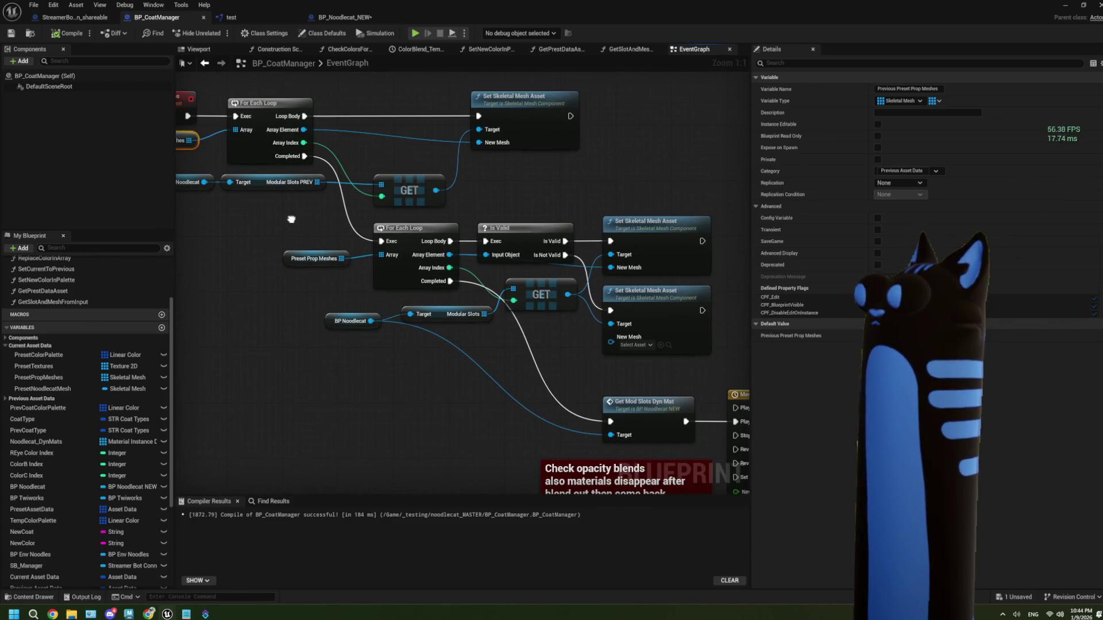
{"action": "left_click_drag", "start_coordinate": [305, 230], "coordinate": [678, 320]}
{"action": "left_click", "coordinate": [435, 394]}
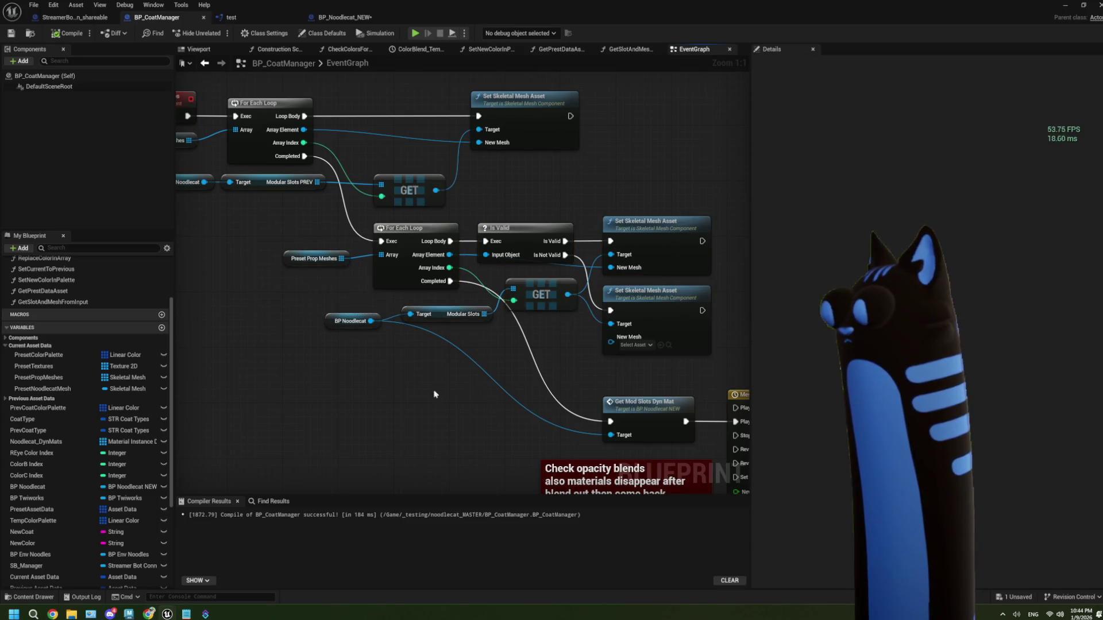
{"action": "left_click_drag", "start_coordinate": [506, 373], "coordinate": [381, 322]}
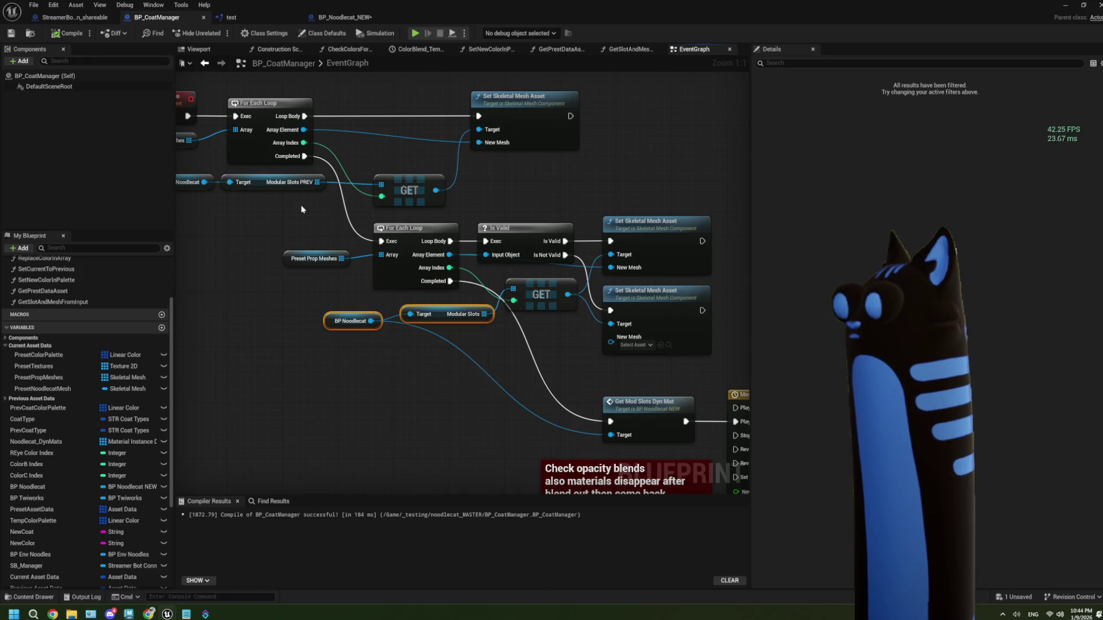
{"action": "left_click_drag", "start_coordinate": [301, 212], "coordinate": [385, 244]}
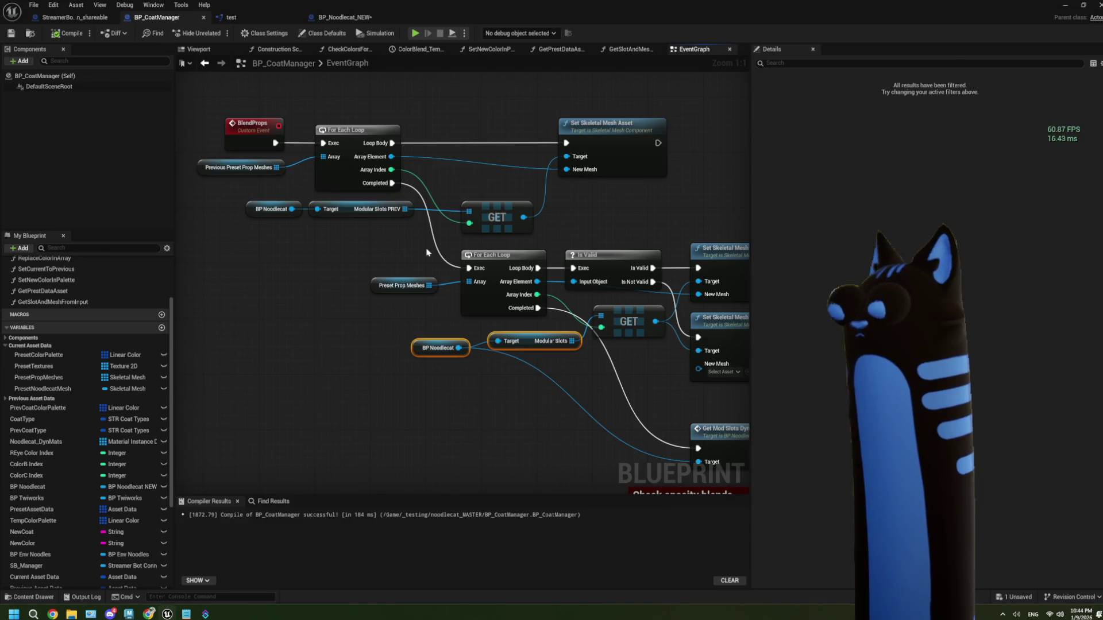
- Pan the BlendProps graph across the MeshBlend, Set Skeletal Mesh Asset and Set Scalar Parameter Value nodes
{"action": "left_click_drag", "start_coordinate": [528, 236], "coordinate": [497, 236]}
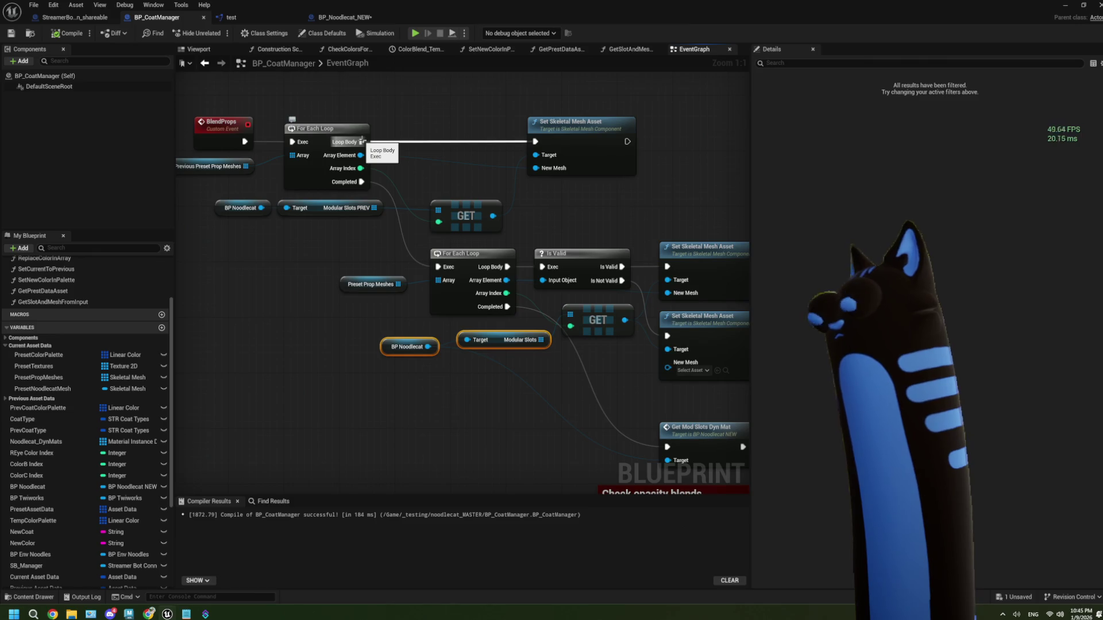
{"action": "mouse_move", "coordinate": [624, 369]}
{"action": "left_mouse_down"}
{"action": "mouse_move", "coordinate": [562, 297]}
{"action": "mouse_move", "coordinate": [511, 268]}
{"action": "left_mouse_up"}
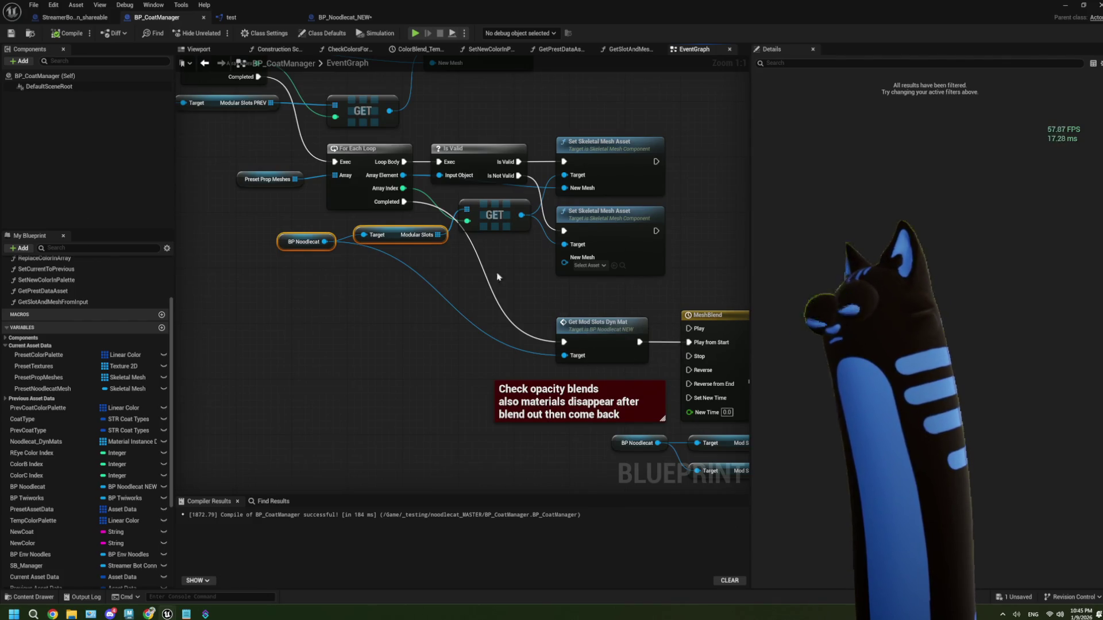
{"action": "left_click_drag", "start_coordinate": [486, 281], "coordinate": [490, 296]}
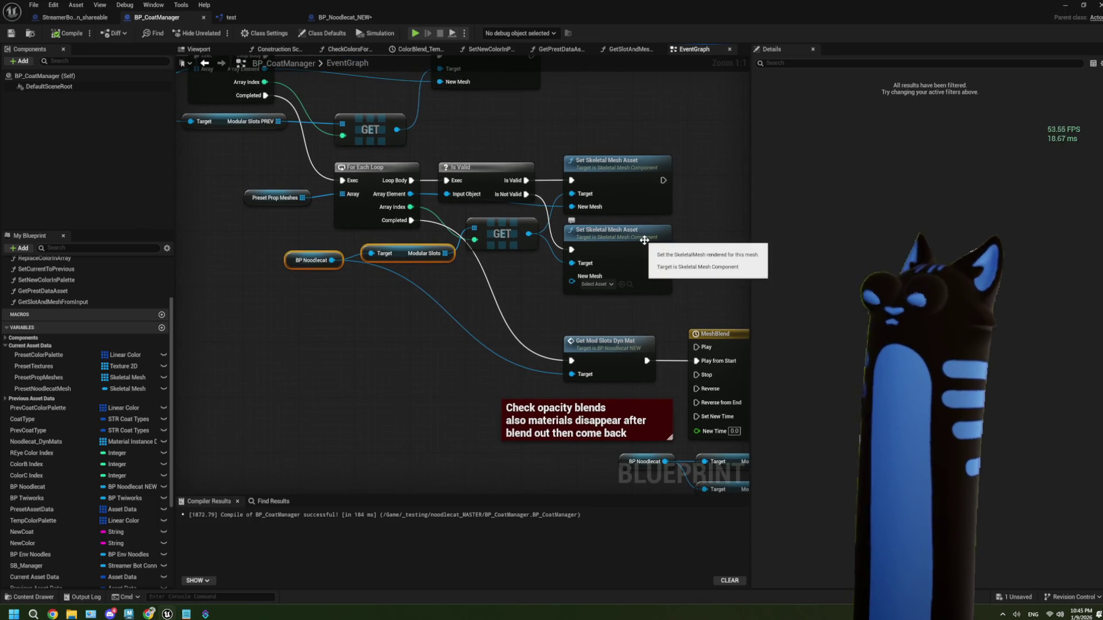
{"action": "left_click_drag", "start_coordinate": [482, 253], "coordinate": [323, 193]}
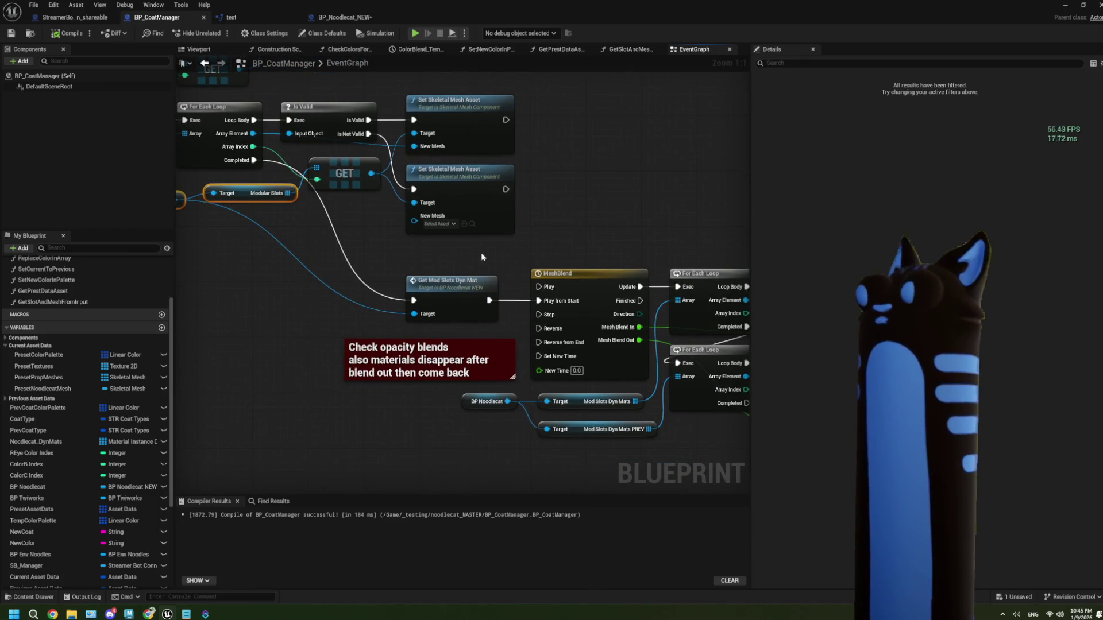
{"action": "left_click_drag", "start_coordinate": [481, 257], "coordinate": [313, 245]}
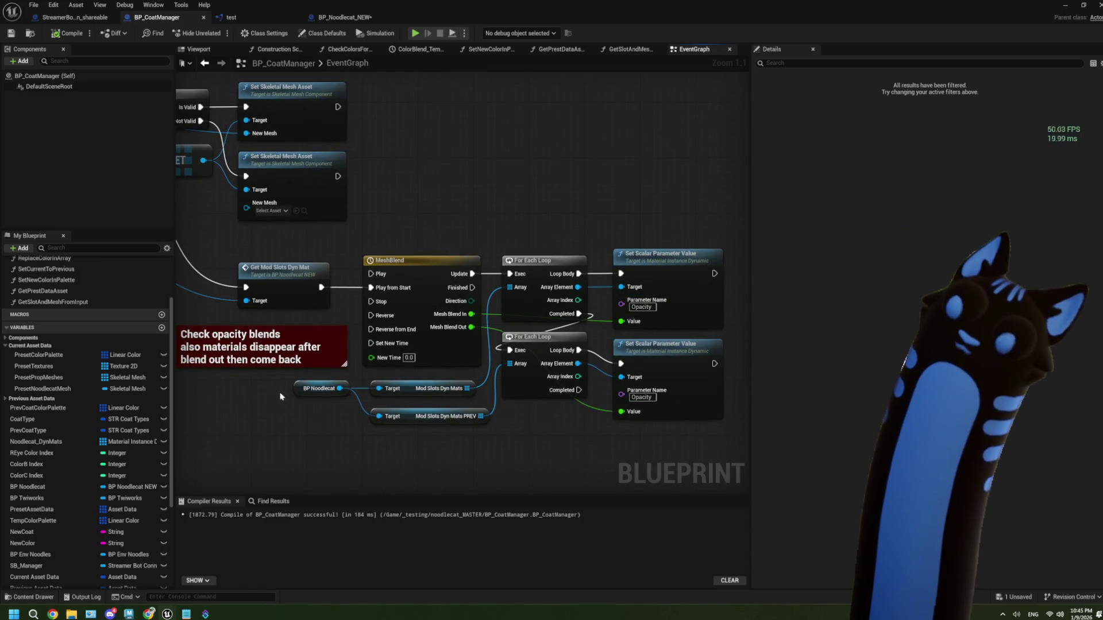
{"action": "left_click_drag", "start_coordinate": [301, 404], "coordinate": [446, 408]}
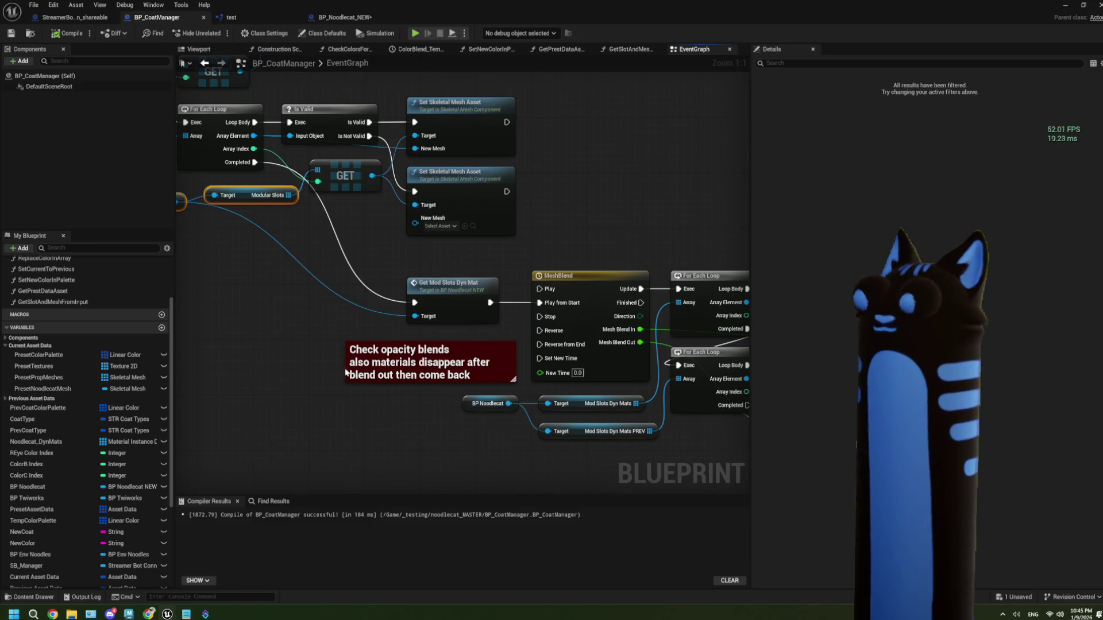
{"action": "mouse_move", "coordinate": [251, 278]}
{"action": "left_mouse_down"}
{"action": "mouse_move", "coordinate": [284, 311]}
{"action": "mouse_move", "coordinate": [339, 305]}
{"action": "left_mouse_up"}
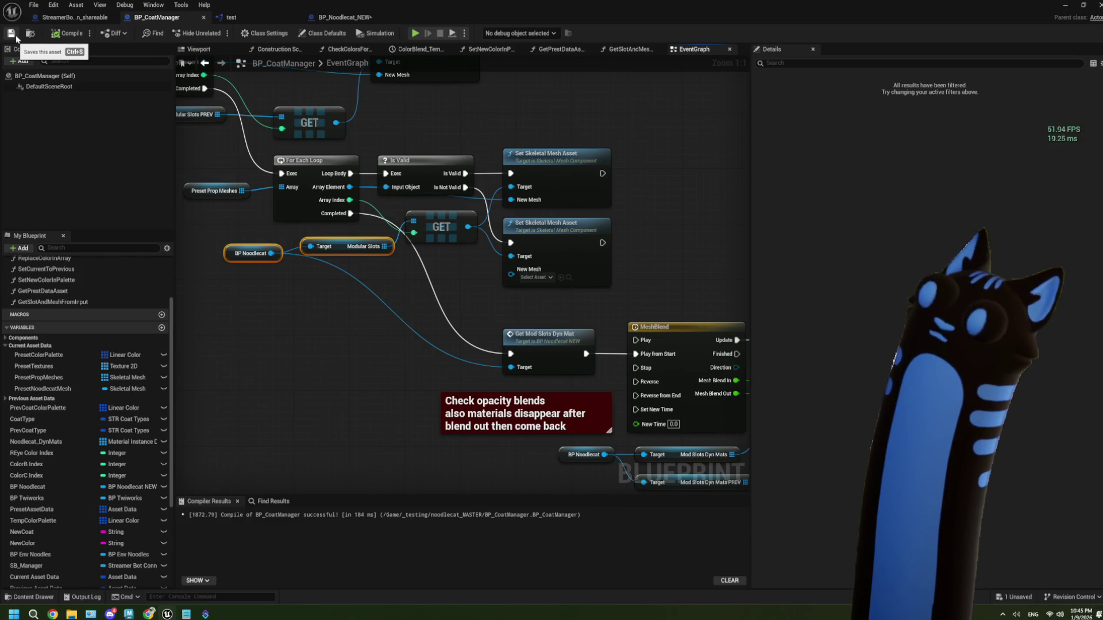
- In the level editor, force-delete the unused cone_black, lambert3 and propeller hat materials
{"action": "key", "text": "alt+Tab"}
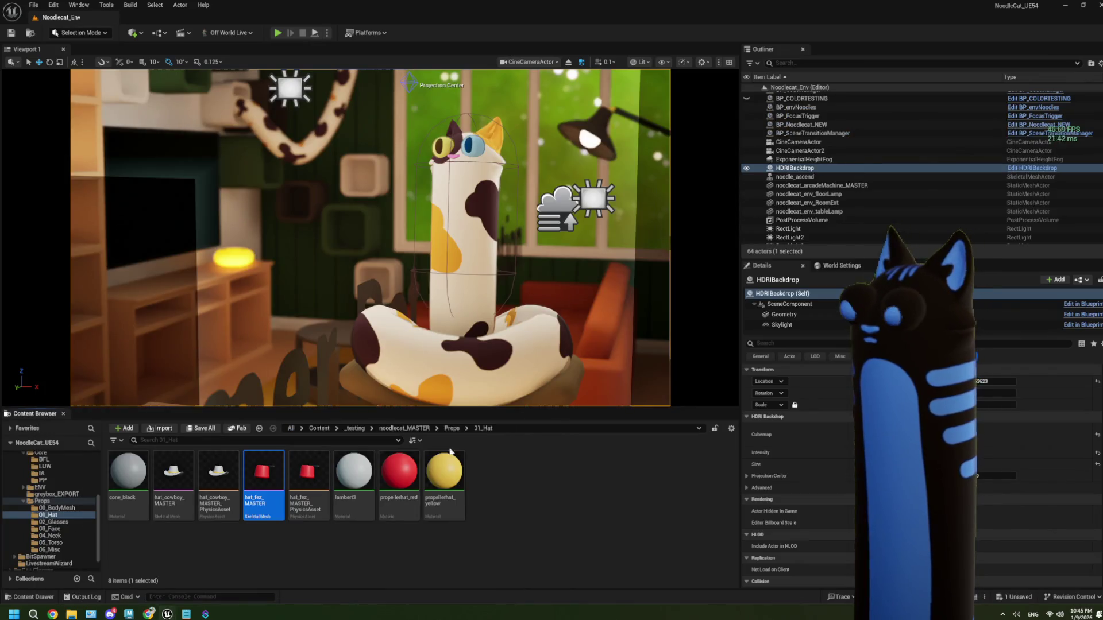
{"action": "left_click", "coordinate": [128, 480]}
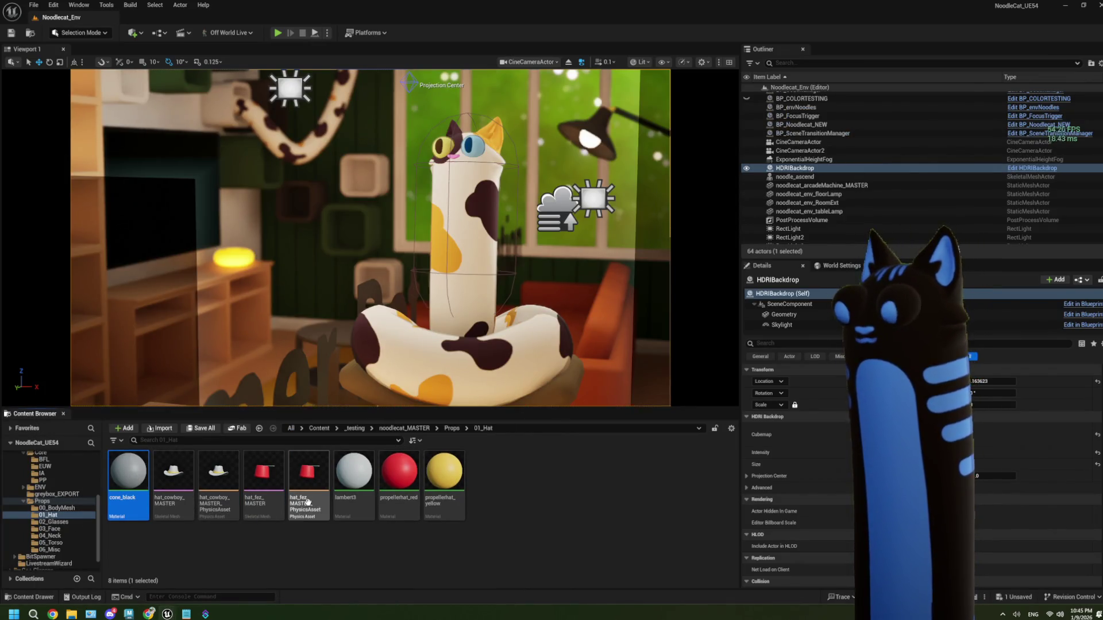
{"action": "left_click", "coordinate": [354, 477], "text": "ctrl"}
{"action": "left_click_drag", "start_coordinate": [353, 477], "coordinate": [363, 493]}
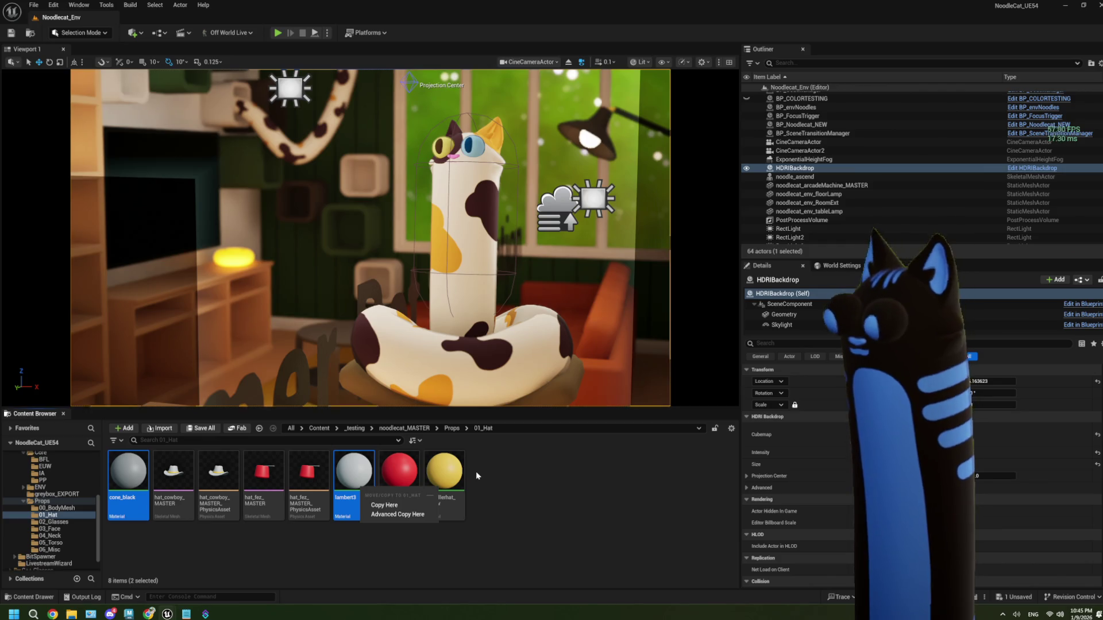
{"action": "left_click", "coordinate": [444, 471], "text": "ctrl"}
{"action": "left_click", "coordinate": [400, 471], "text": "ctrl"}
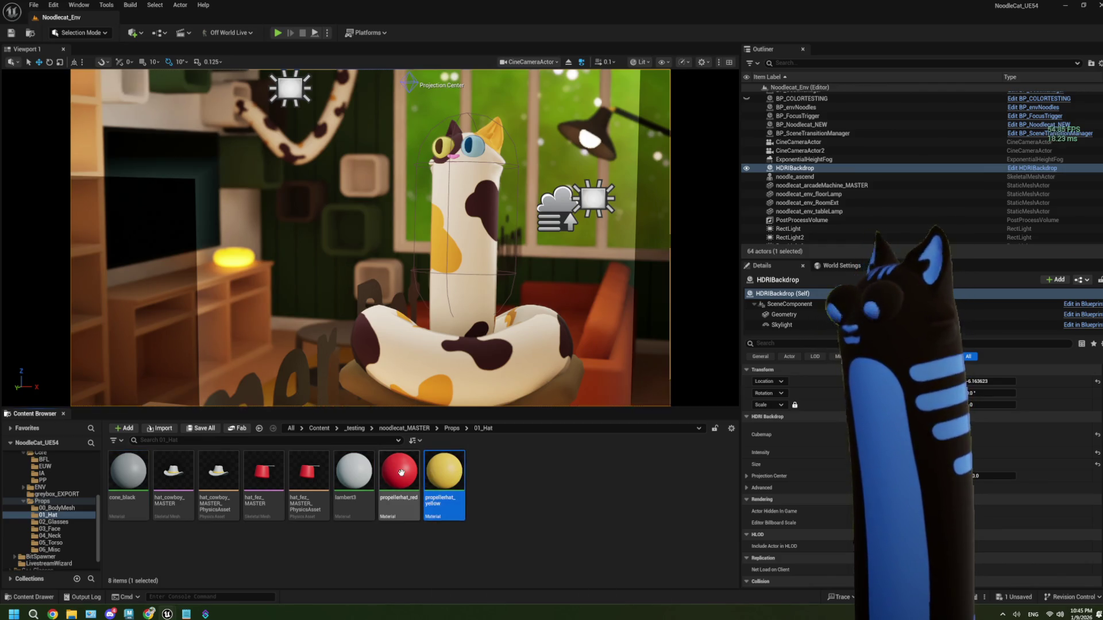
{"action": "left_click", "coordinate": [136, 475], "text": "ctrl"}
{"action": "key", "text": "Delete"}
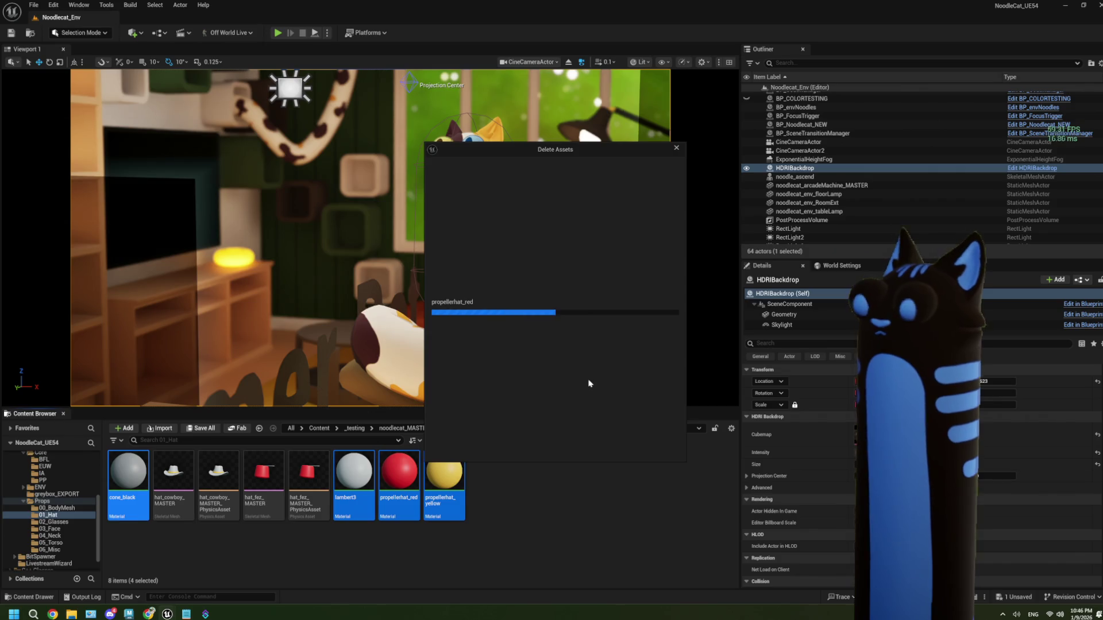
{"action": "left_click", "coordinate": [555, 442]}
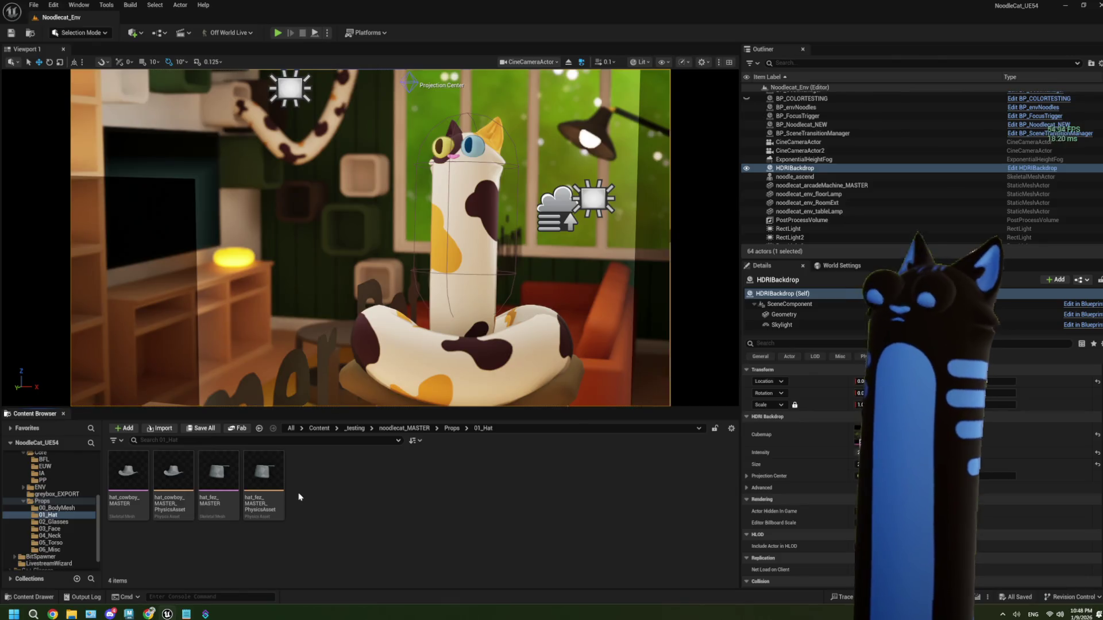
- Save all assets and browse to the 03_Materials/General_MASTER folder
{"action": "key", "text": "ctrl+shift+s"}
{"action": "scroll", "coordinate": [71, 498], "scroll_direction": "up", "scroll_amount": 5}
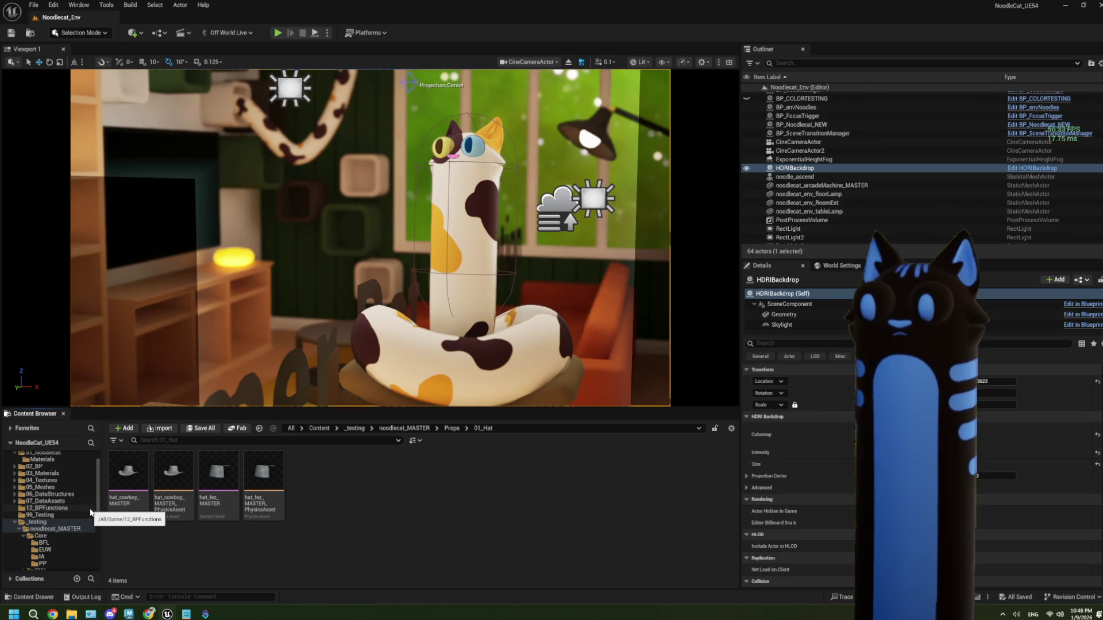
{"action": "scroll", "coordinate": [69, 512], "scroll_direction": "up", "scroll_amount": 2}
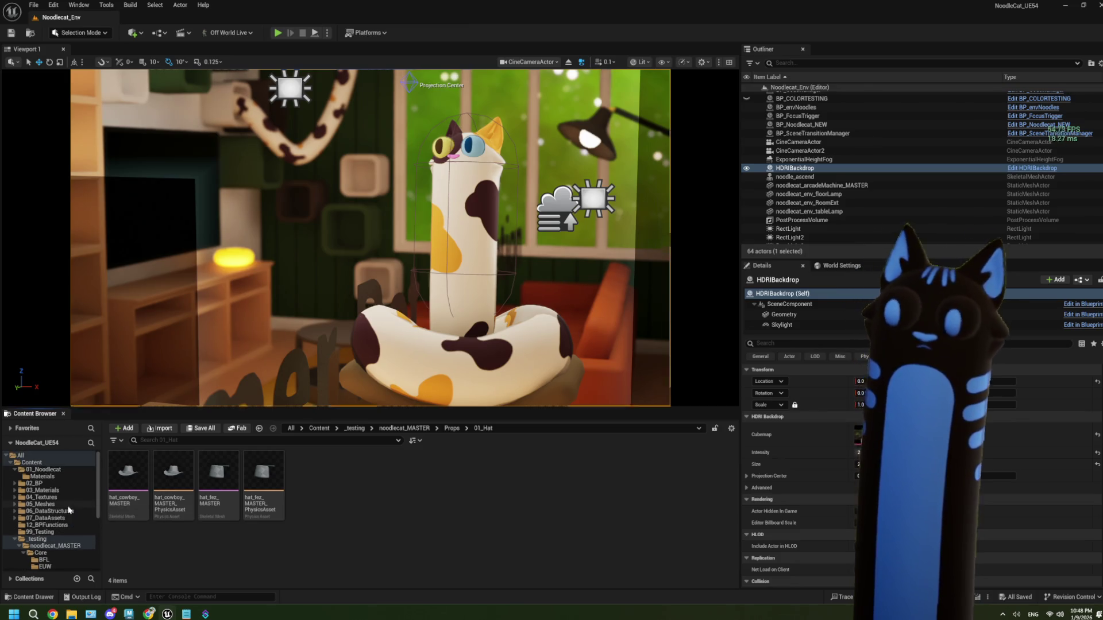
{"action": "left_click", "coordinate": [46, 476]}
{"action": "left_click", "coordinate": [46, 469]}
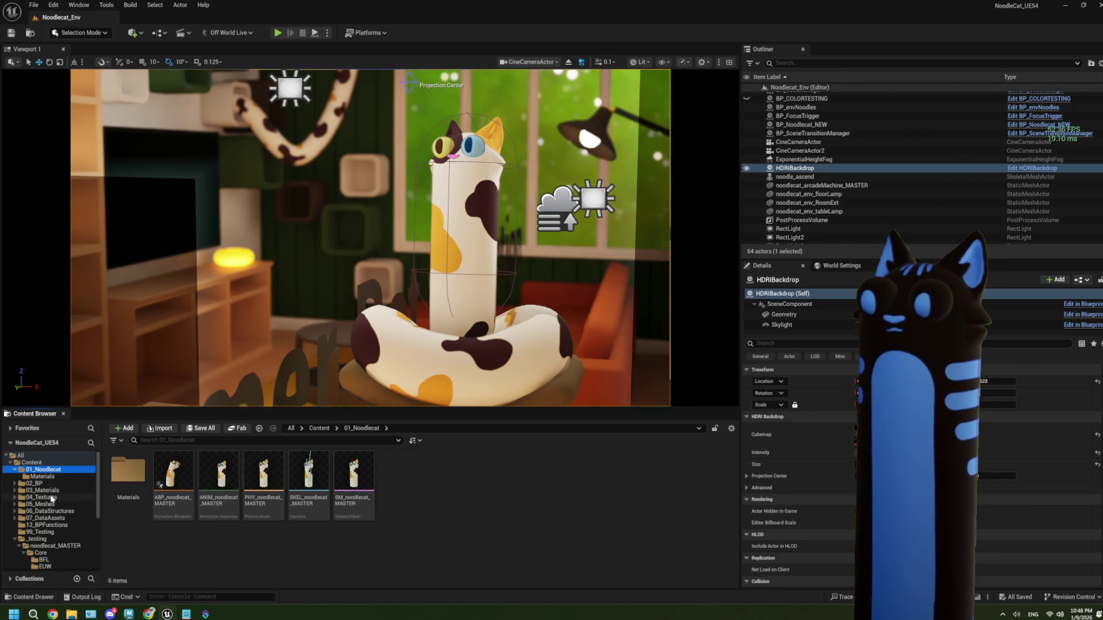
{"action": "scroll", "coordinate": [46, 484], "scroll_direction": "down", "scroll_amount": 1}
{"action": "left_click", "coordinate": [46, 476]}
{"action": "double_click", "coordinate": [131, 483]}
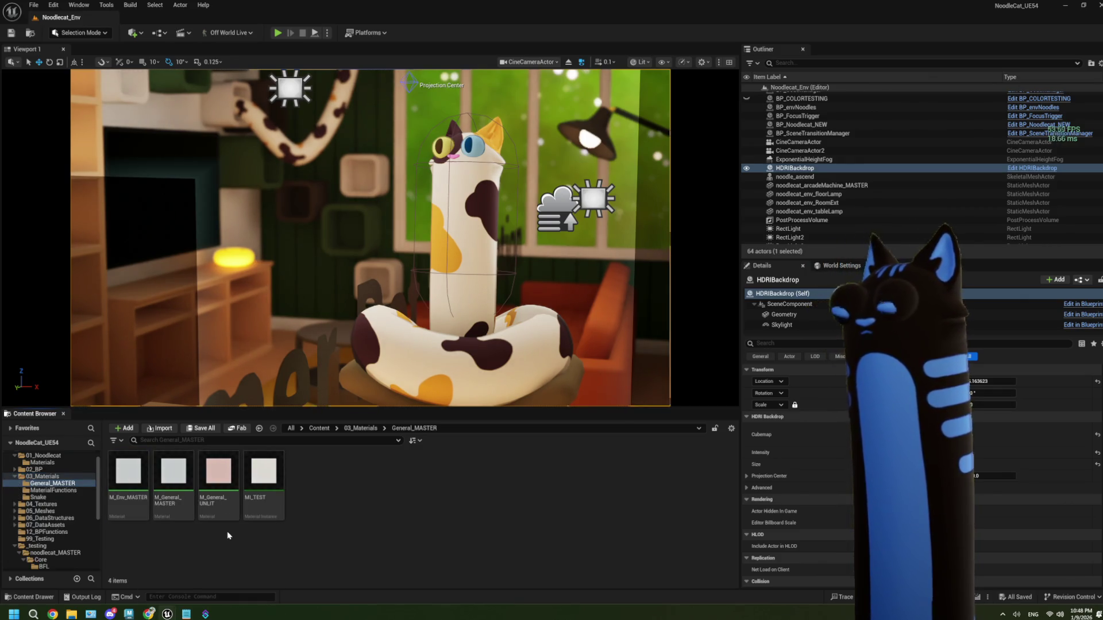
- Create a material instance of M_General_MASTER named MI_hat
{"action": "left_click", "coordinate": [128, 477]}
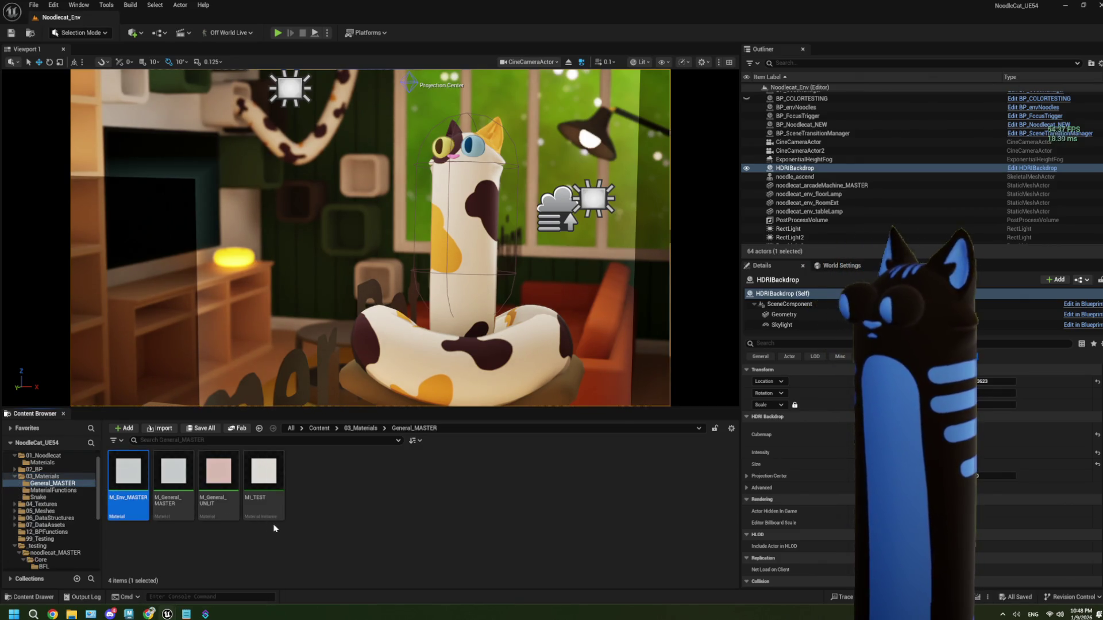
{"action": "right_click", "coordinate": [166, 486]}
{"action": "left_click", "coordinate": [201, 249]}
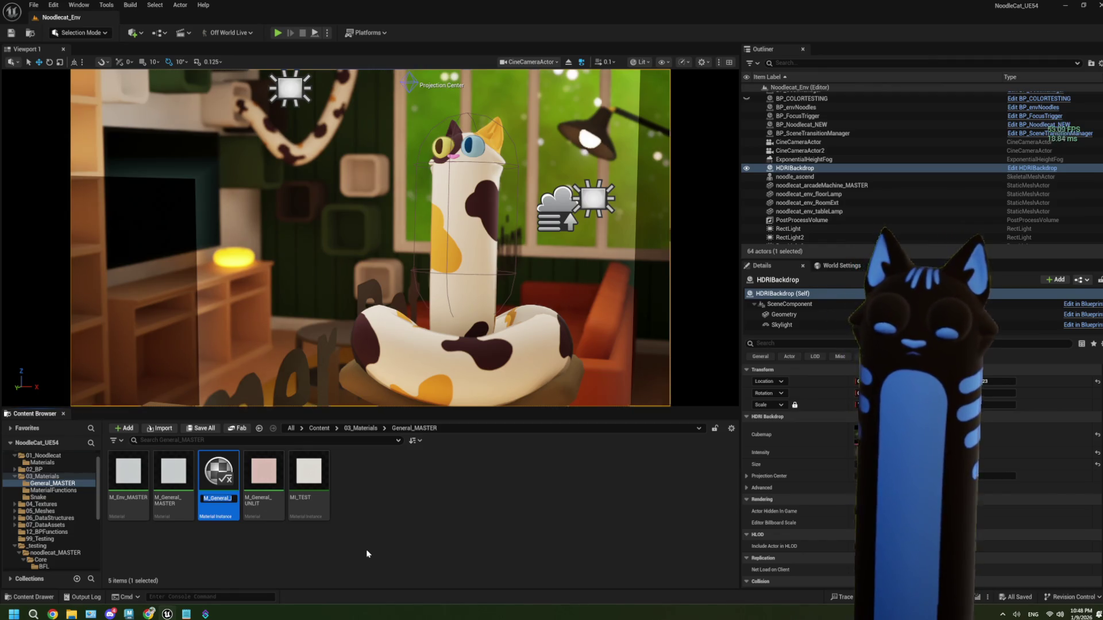
{"action": "type", "text": "MI_hat"}
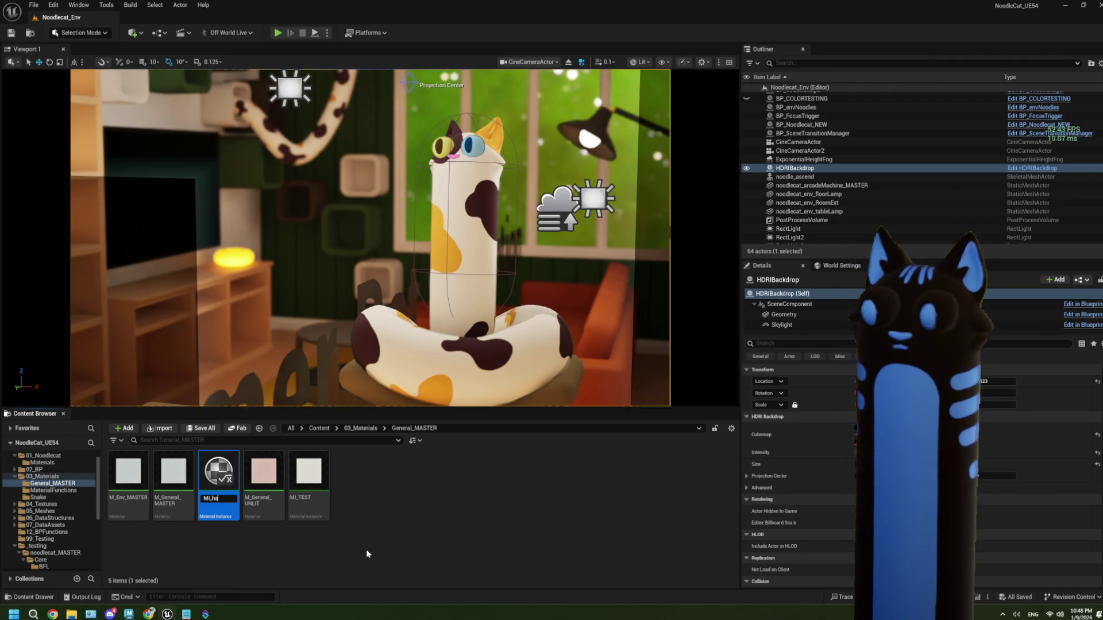
{"action": "key", "text": "Return"}
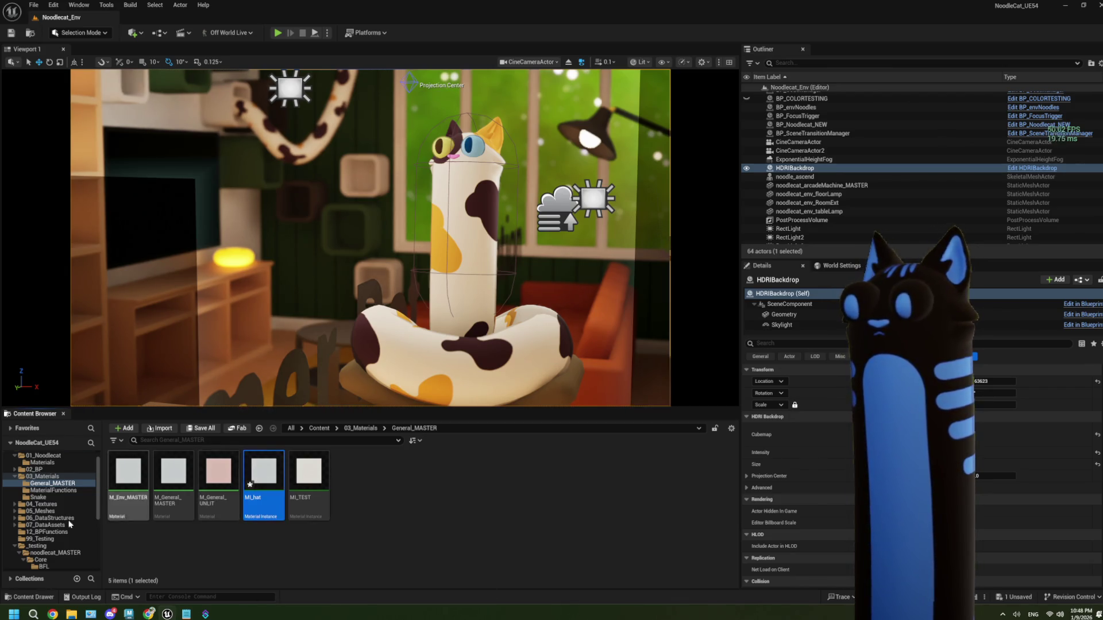
- Move MI_hat into the Props/01_Hat folder
{"action": "scroll", "coordinate": [68, 525], "scroll_direction": "down", "scroll_amount": 3}
{"action": "scroll", "coordinate": [19, 516], "scroll_direction": "down", "scroll_amount": 3}
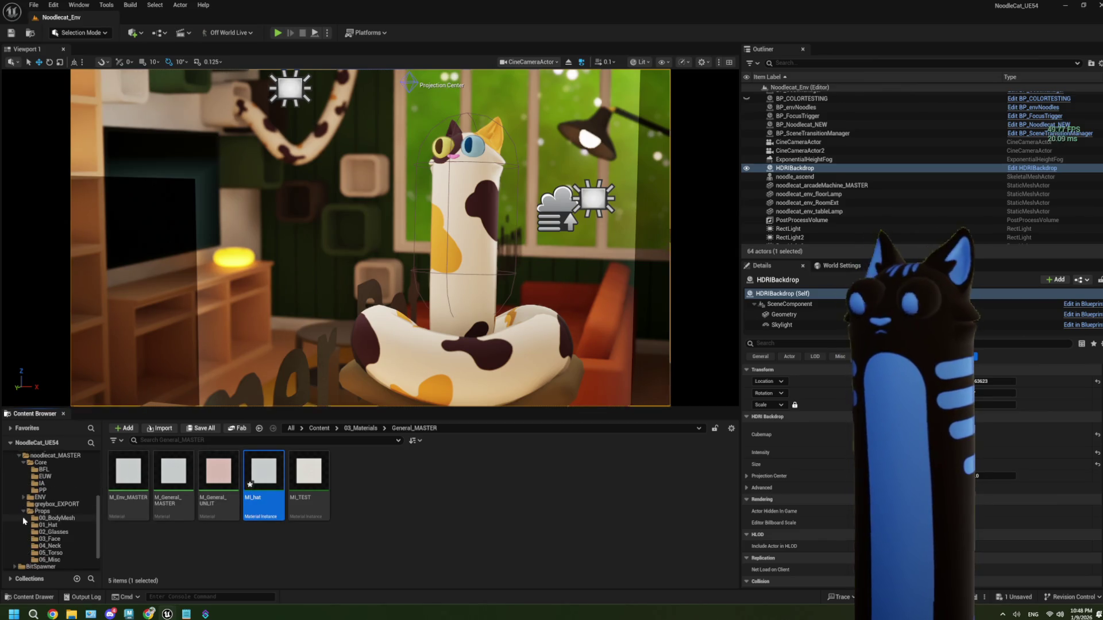
{"action": "mouse_move", "coordinate": [259, 487]}
{"action": "left_mouse_down"}
{"action": "mouse_move", "coordinate": [64, 534]}
{"action": "mouse_move", "coordinate": [56, 525]}
{"action": "left_mouse_up"}
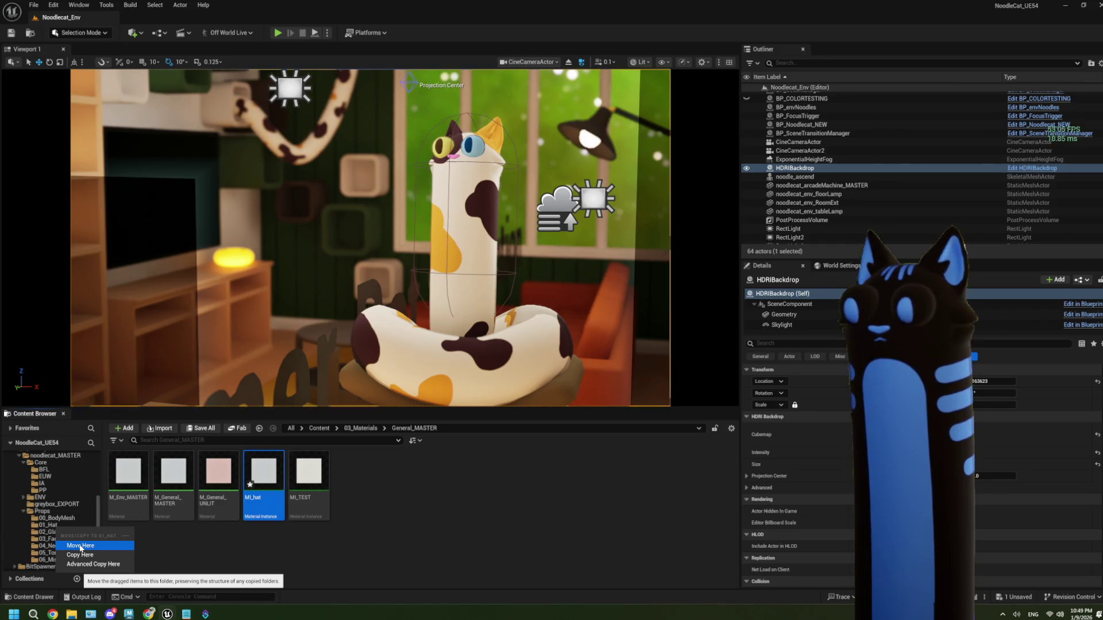
{"action": "left_click", "coordinate": [80, 547]}
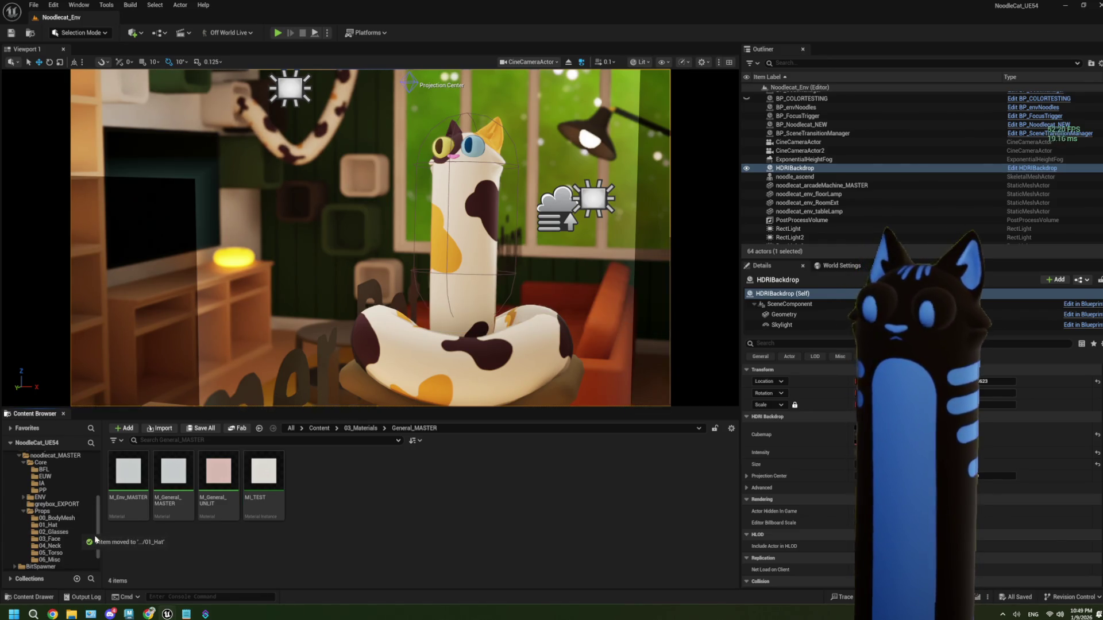
{"action": "left_click", "coordinate": [71, 525]}
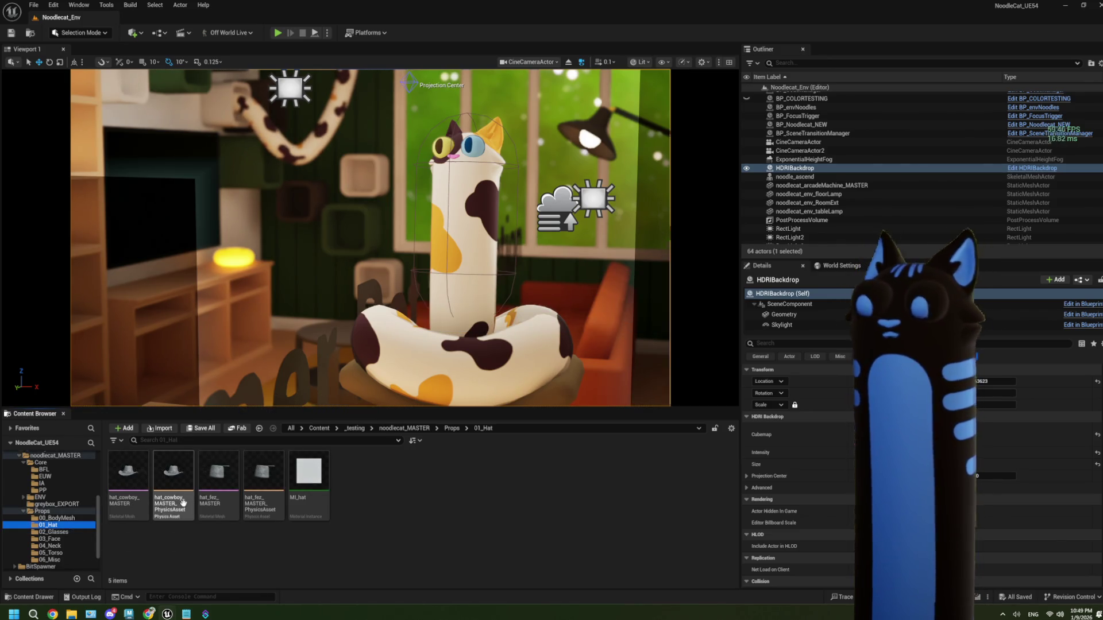
- Duplicate MI_hat as MI_hat1 and open it for editing
{"action": "left_click", "coordinate": [321, 486]}
{"action": "right_click", "coordinate": [321, 487]}
{"action": "key", "text": "Escape"}
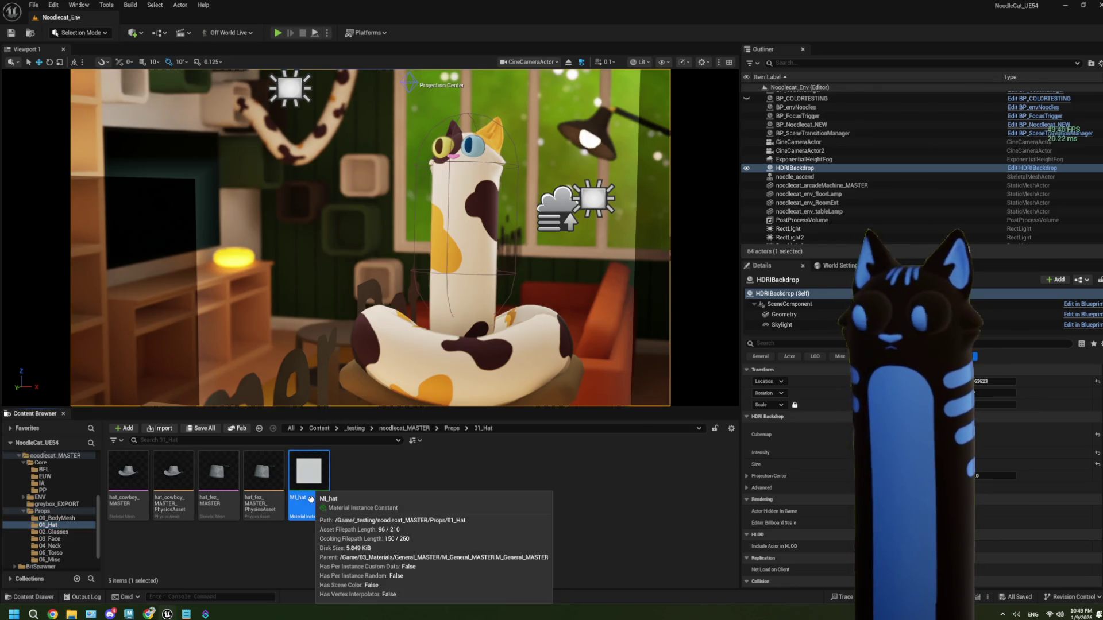
{"action": "key", "text": "ctrl+d"}
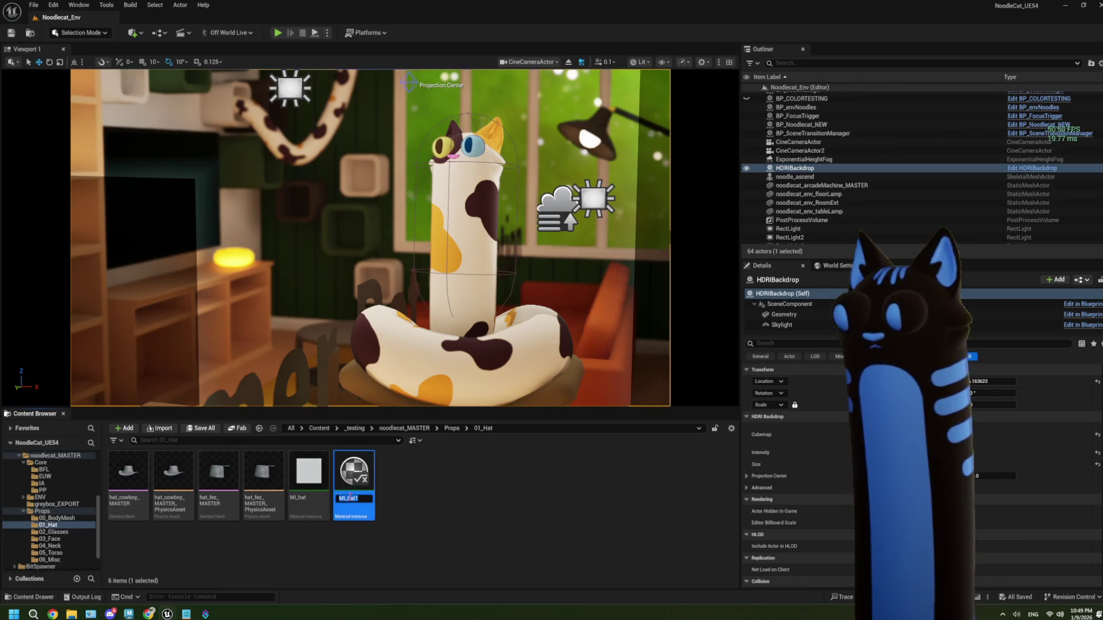
{"action": "key", "text": "Return"}
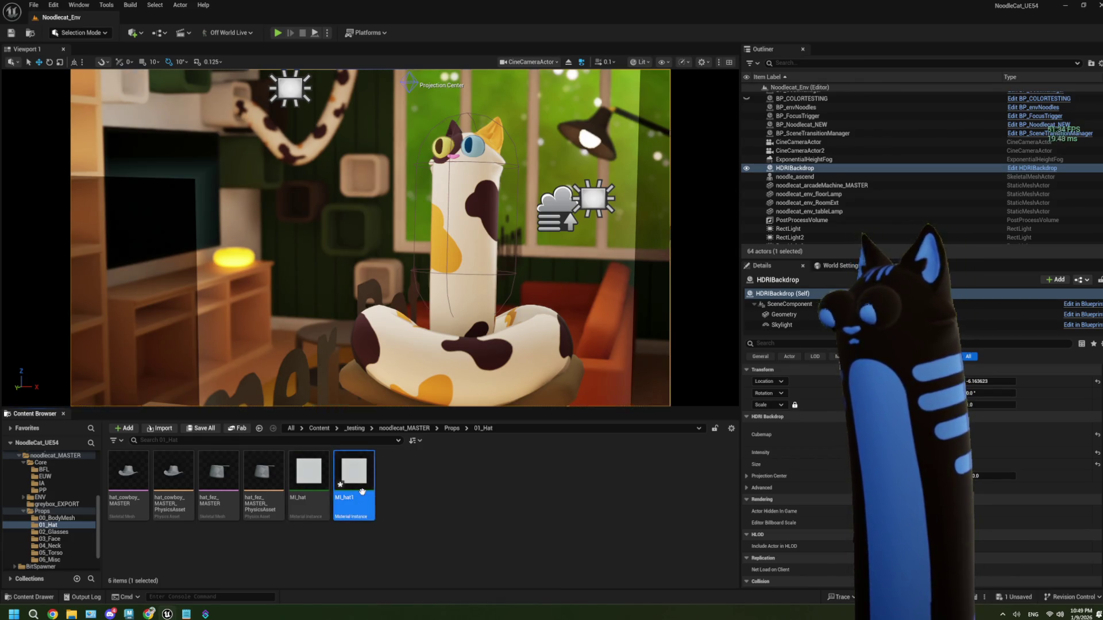
{"action": "double_click", "coordinate": [354, 485]}
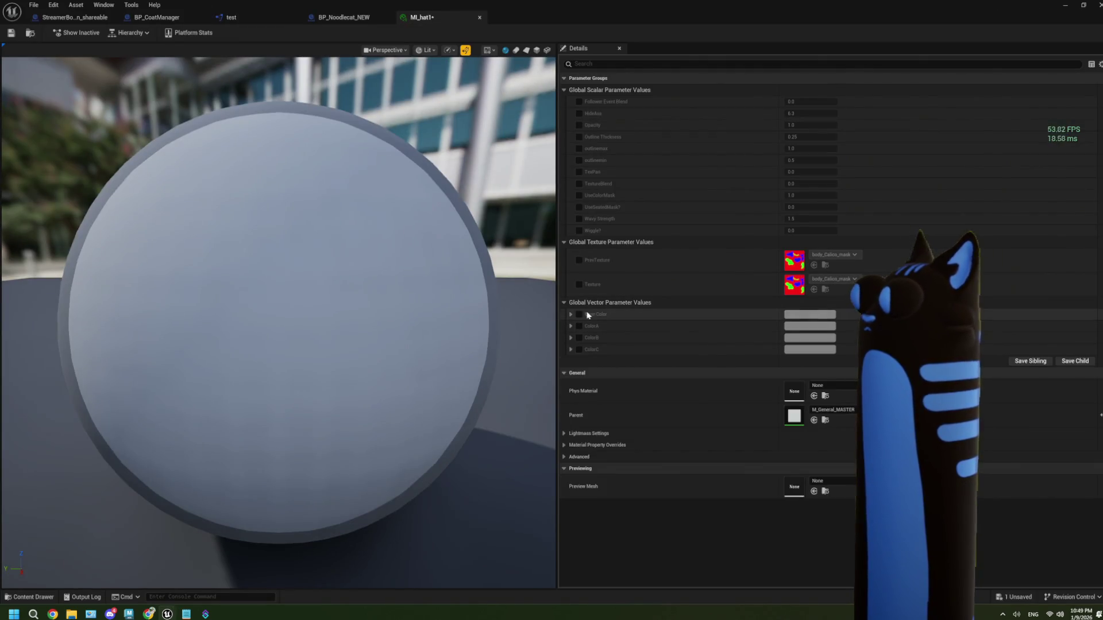
- Override MI_hat1's Base Color with a pinkish red and save
{"action": "left_click", "coordinate": [810, 314]}
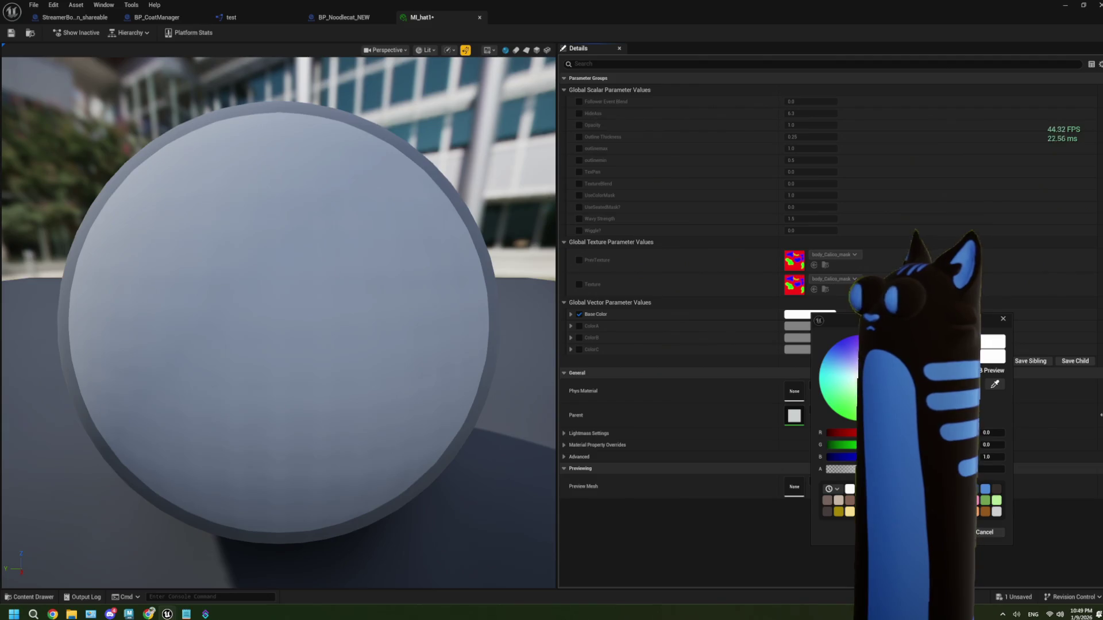
{"action": "left_click_drag", "start_coordinate": [873, 368], "coordinate": [891, 379]}
{"action": "left_click", "coordinate": [146, 125]}
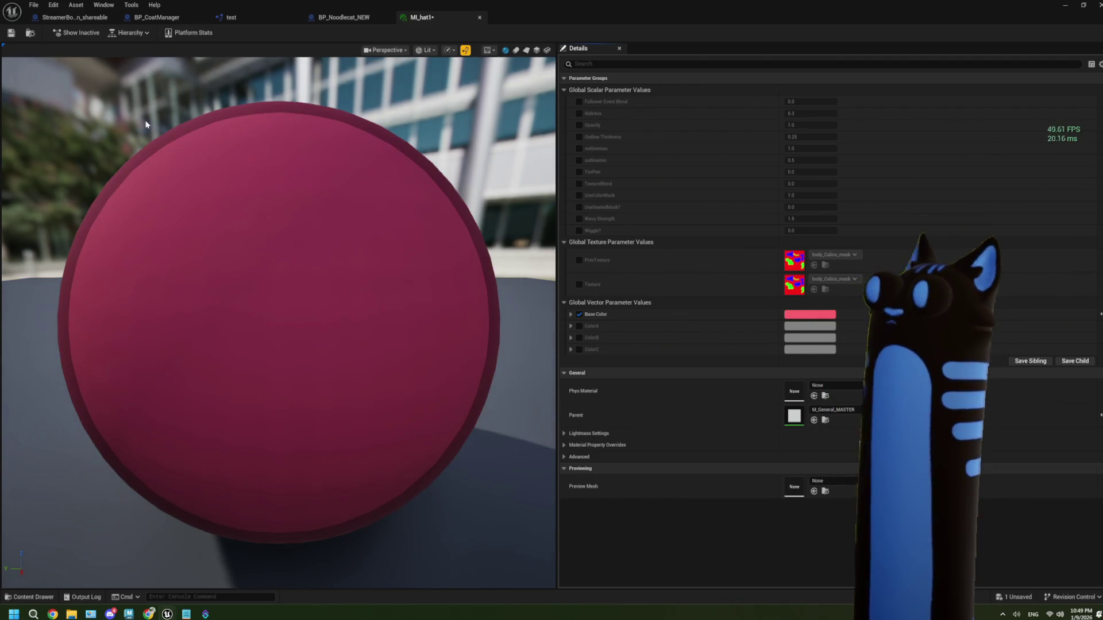
{"action": "left_click", "coordinate": [11, 33]}
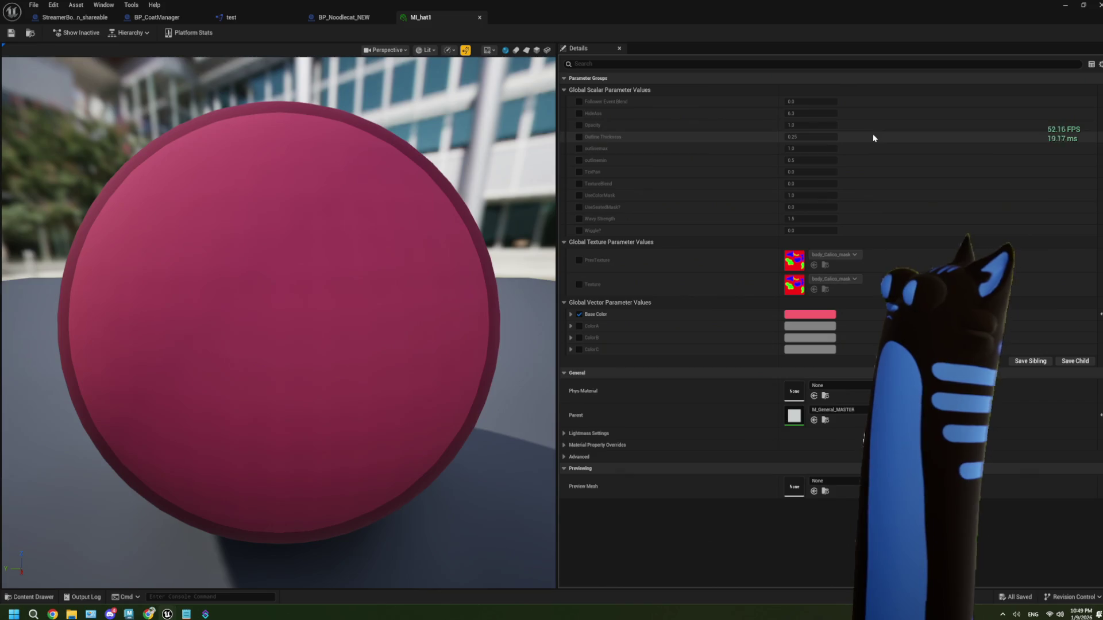
- Test UseColorMask at 0 and 1, remove the override, then save MI_hat1 and close it
{"action": "left_click", "coordinate": [579, 195]}
{"action": "left_click", "coordinate": [796, 195]}
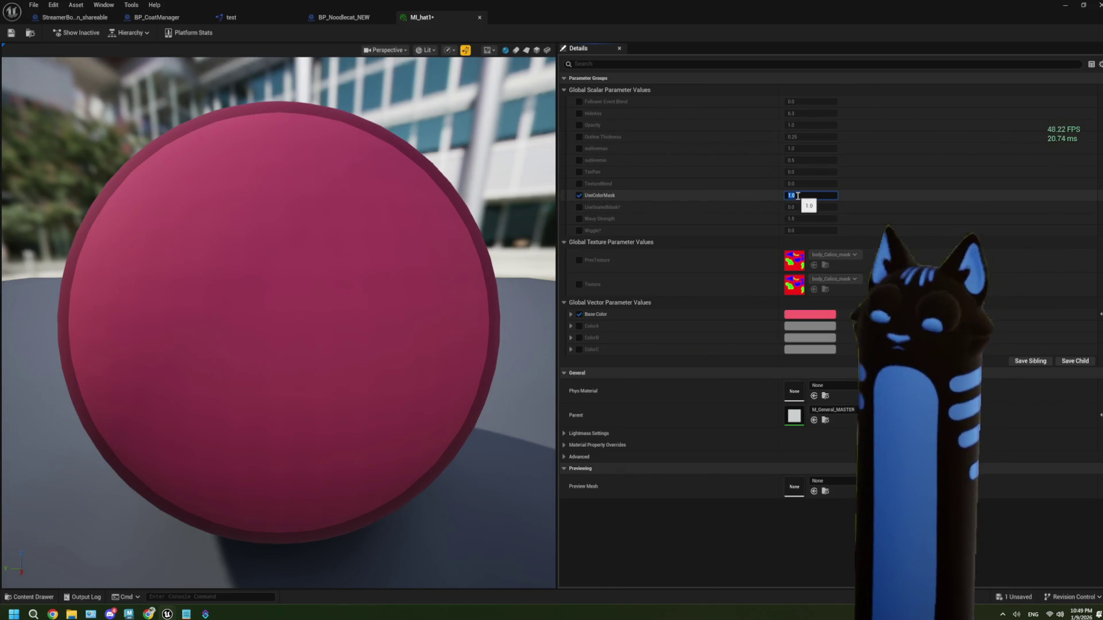
{"action": "type", "text": "0"}
{"action": "key", "text": "Return"}
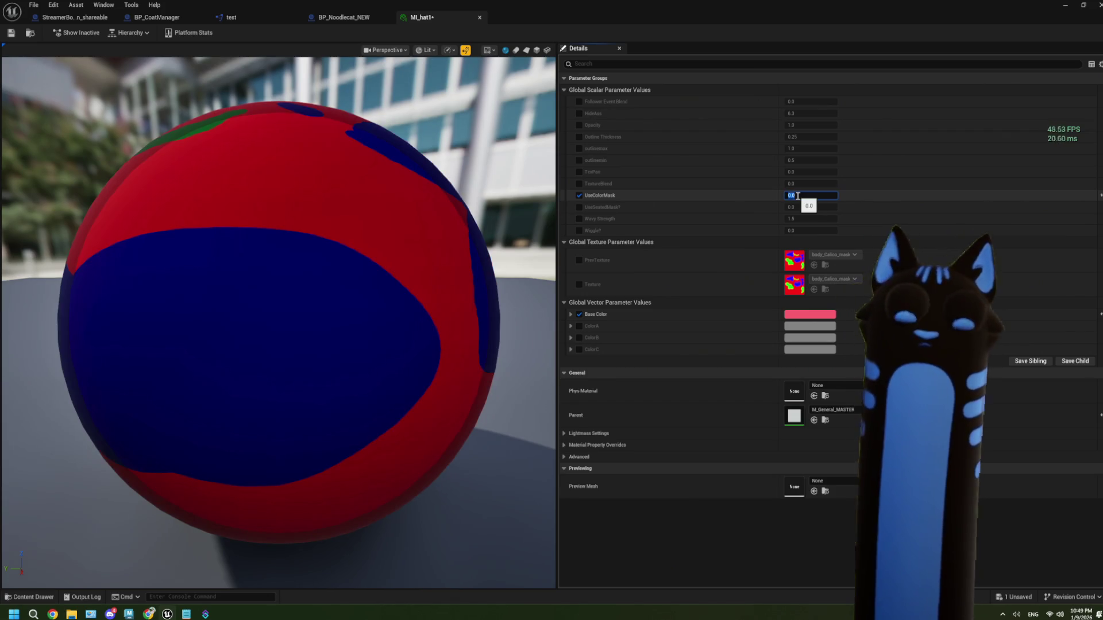
{"action": "left_click", "coordinate": [801, 195]}
{"action": "type", "text": "1"}
{"action": "key", "text": "Return"}
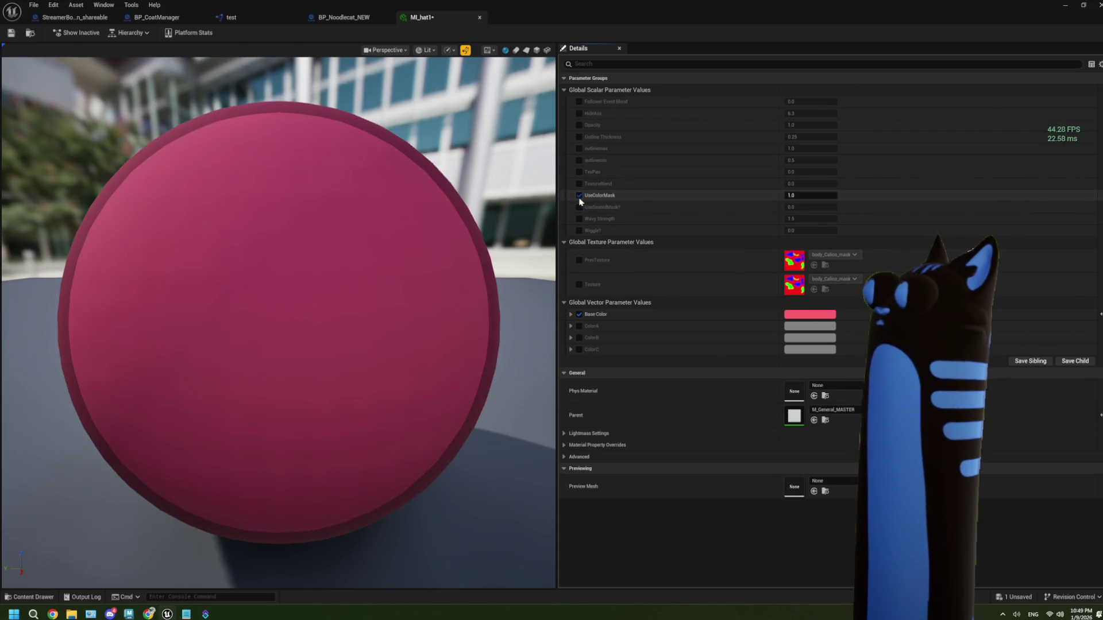
{"action": "left_click", "coordinate": [580, 196]}
{"action": "key", "text": "ctrl+s"}
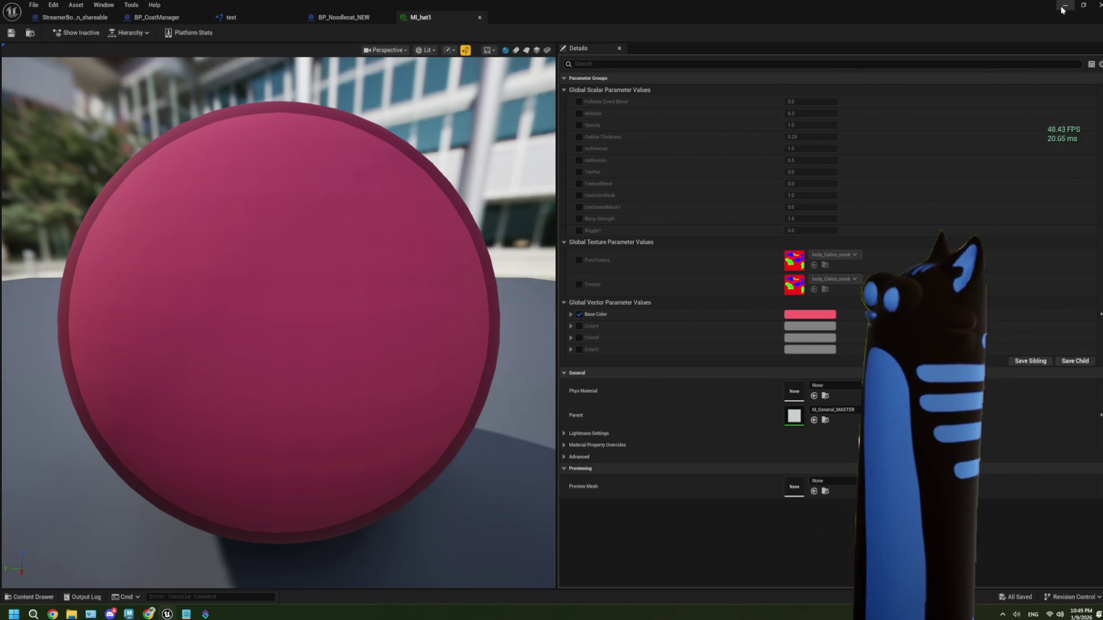
{"action": "left_click", "coordinate": [1064, 8]}
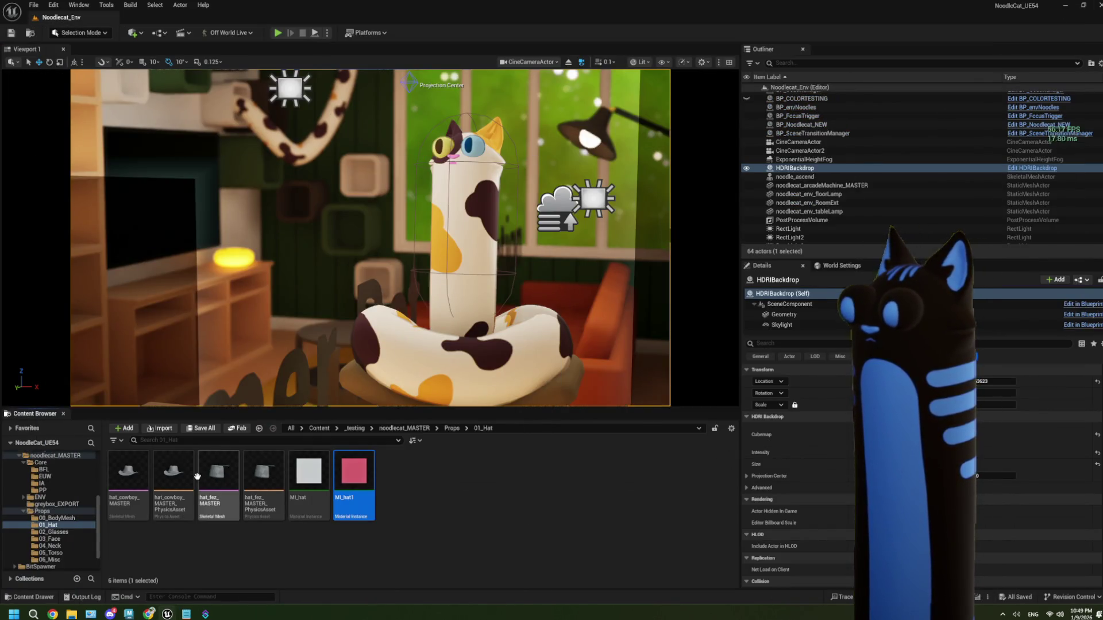
- Assign MI_hat and the pink MI_hat1 to the cowboy hat's material slots and save it
{"action": "double_click", "coordinate": [128, 477]}
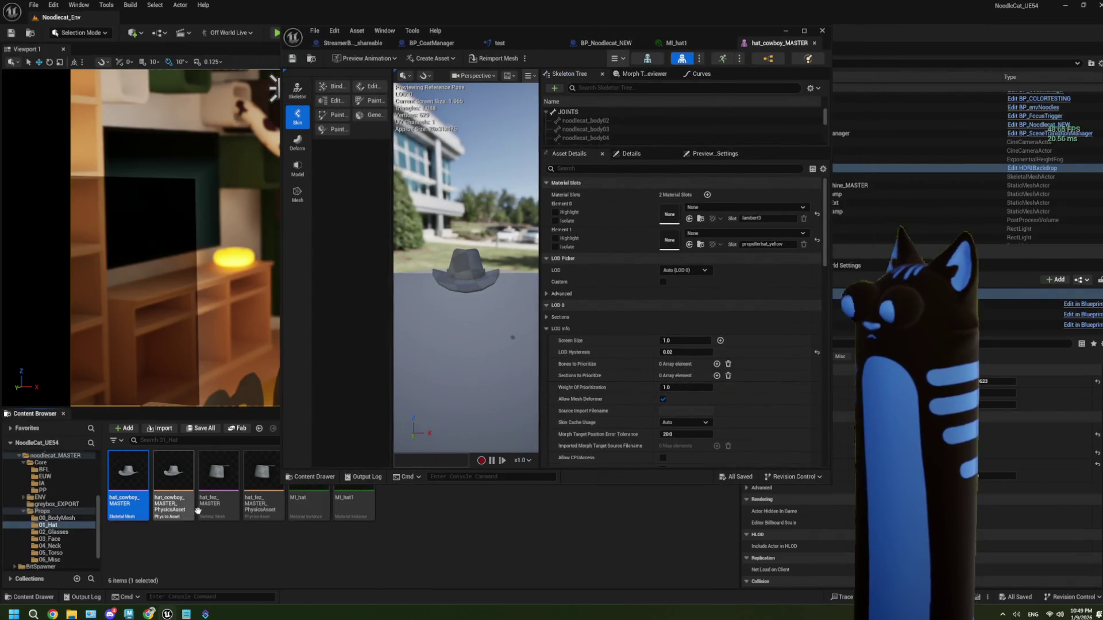
{"action": "left_click_drag", "start_coordinate": [711, 32], "coordinate": [777, 27]}
{"action": "mouse_move", "coordinate": [309, 477]}
{"action": "left_mouse_down"}
{"action": "mouse_move", "coordinate": [729, 259]}
{"action": "mouse_move", "coordinate": [731, 211]}
{"action": "left_mouse_up"}
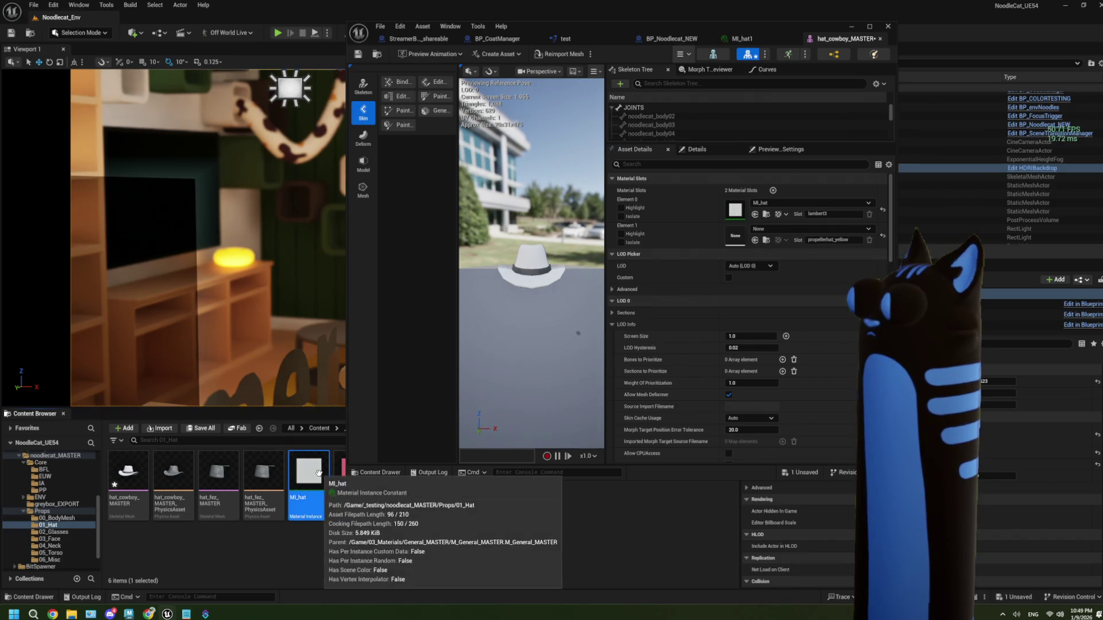
{"action": "left_click_drag", "start_coordinate": [305, 481], "coordinate": [308, 491]}
{"action": "left_click", "coordinate": [332, 504]}
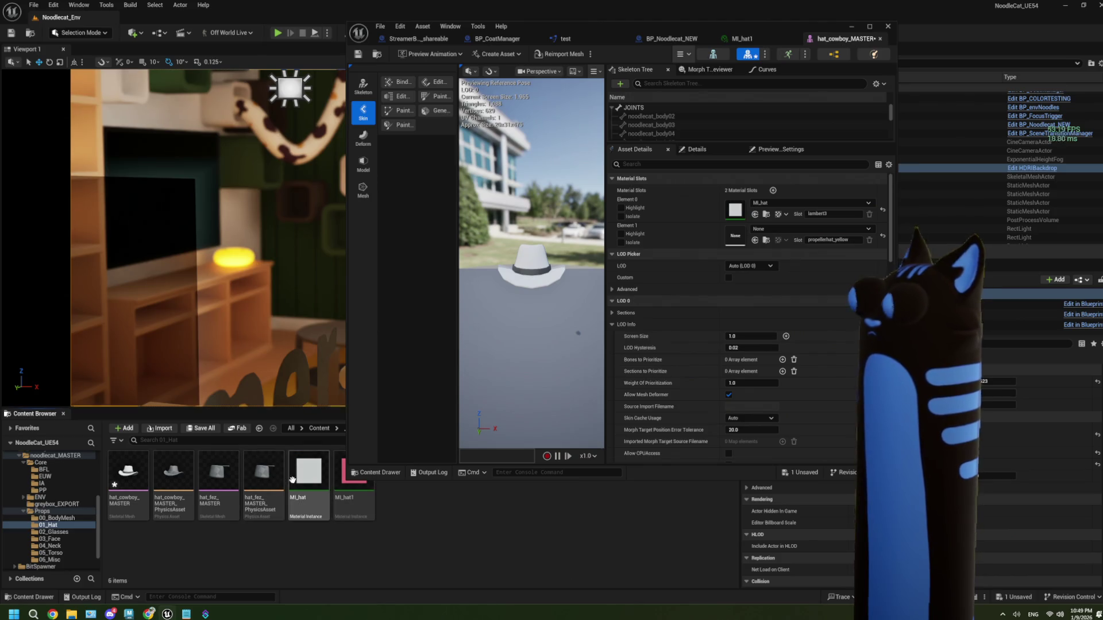
{"action": "left_click_drag", "start_coordinate": [542, 434], "coordinate": [735, 236]}
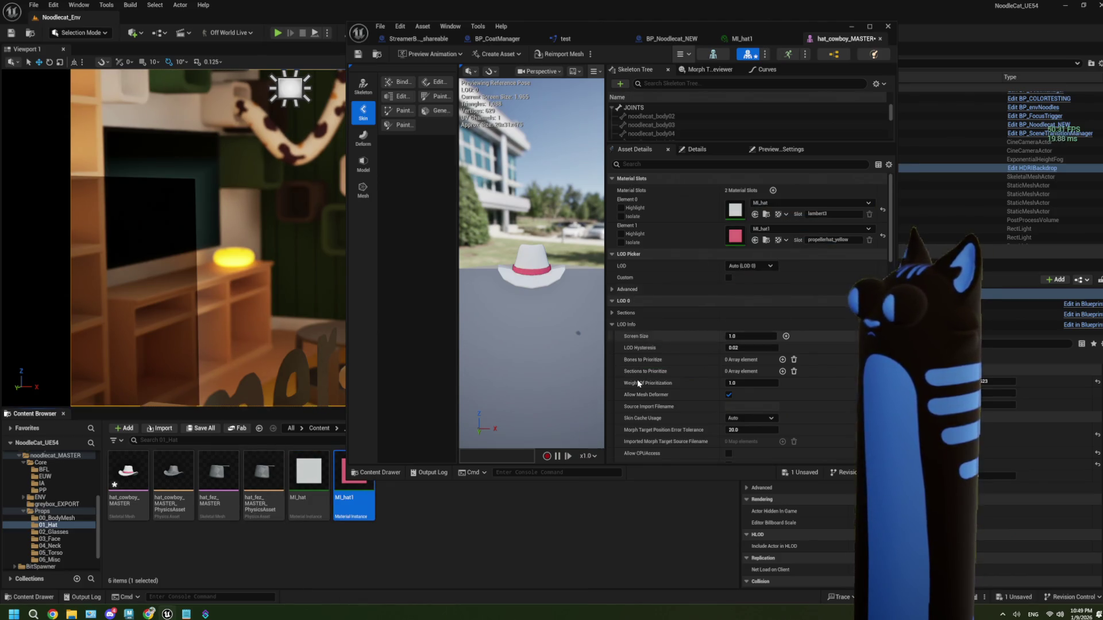
{"action": "left_click", "coordinate": [362, 55]}
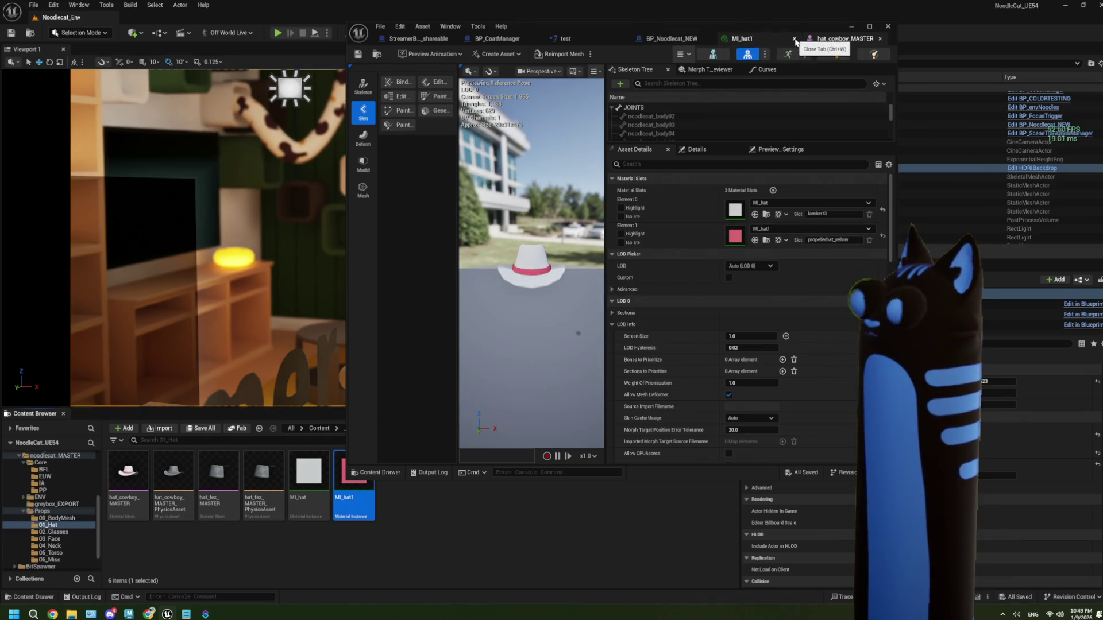
{"action": "left_click", "coordinate": [765, 39]}
- Put MI_hat1 and MI_hat in the fez's Element 0 and 1 slots and save it
{"action": "double_click", "coordinate": [218, 477]}
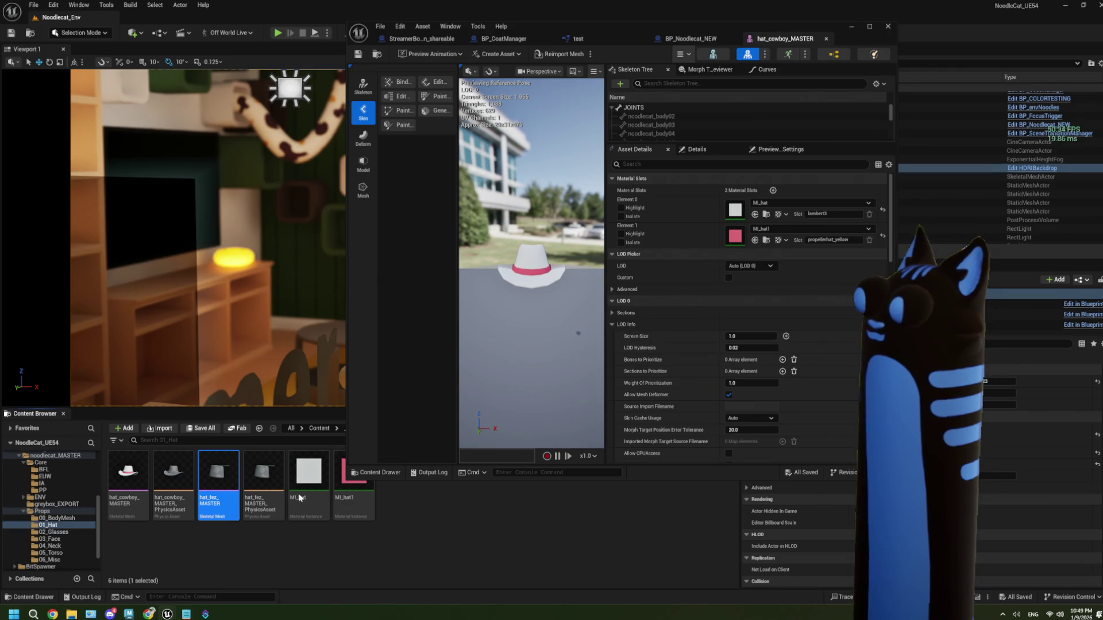
{"action": "mouse_move", "coordinate": [348, 488]}
{"action": "left_mouse_down"}
{"action": "mouse_move", "coordinate": [569, 459]}
{"action": "mouse_move", "coordinate": [736, 208]}
{"action": "mouse_move", "coordinate": [453, 460]}
{"action": "mouse_move", "coordinate": [738, 236]}
{"action": "left_mouse_up"}
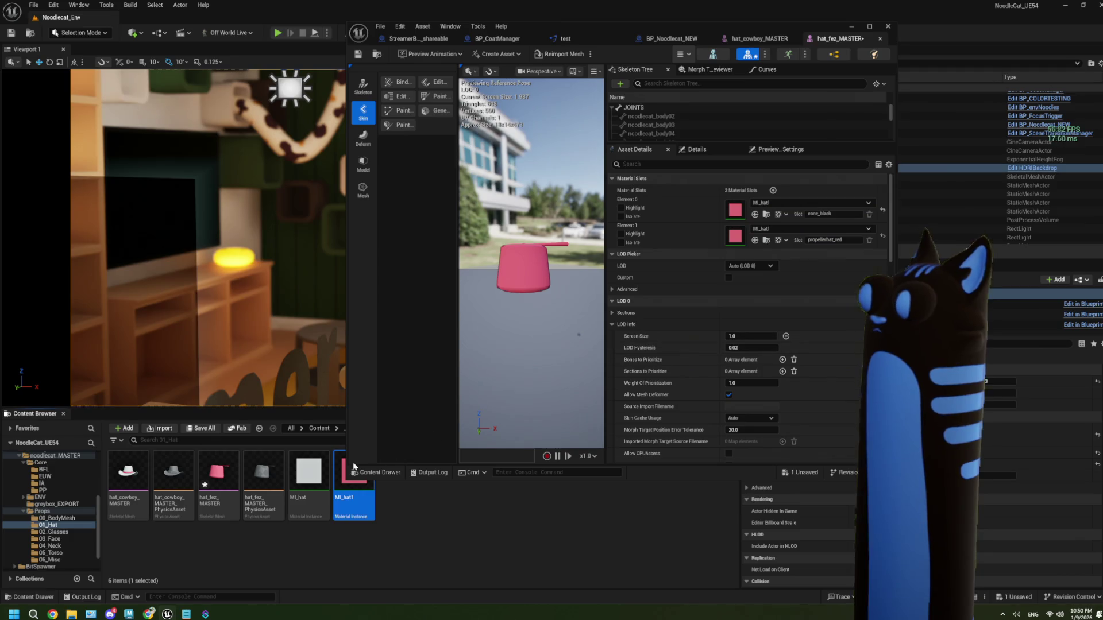
{"action": "left_click_drag", "start_coordinate": [308, 479], "coordinate": [735, 210]}
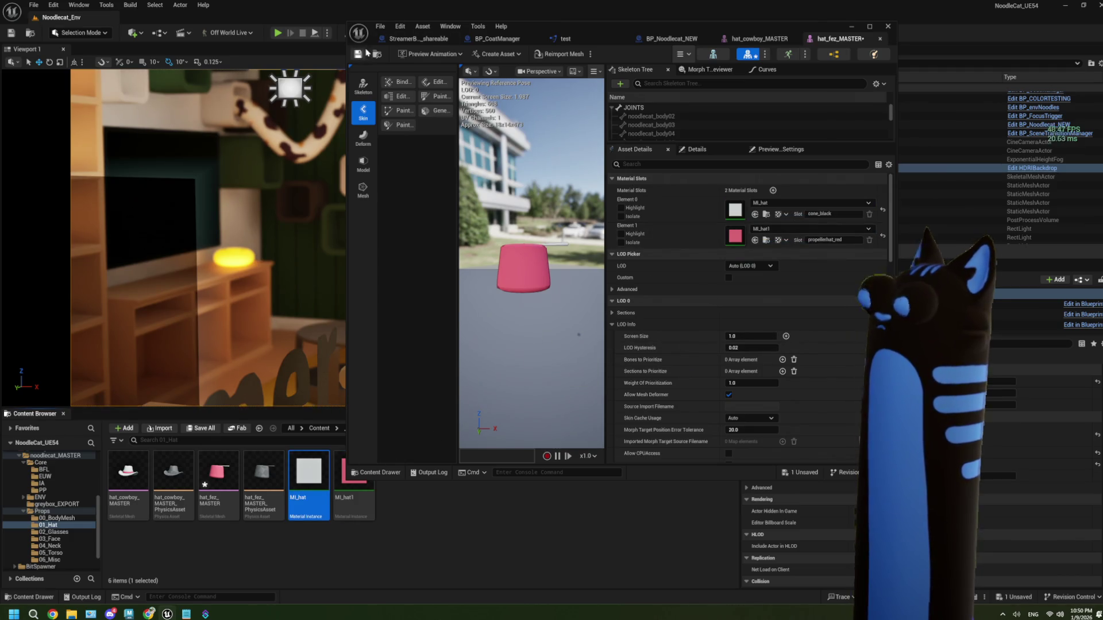
{"action": "left_click", "coordinate": [362, 53]}
{"action": "left_click", "coordinate": [851, 29]}
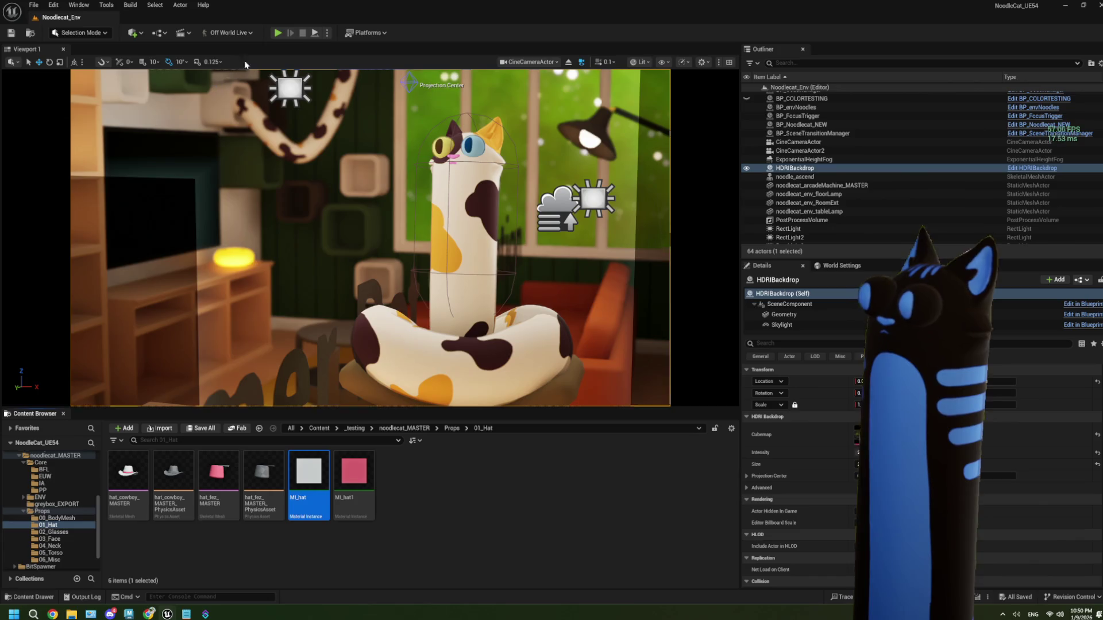
- Play-test the level, then stop the session with Esc
{"action": "left_click", "coordinate": [277, 33]}
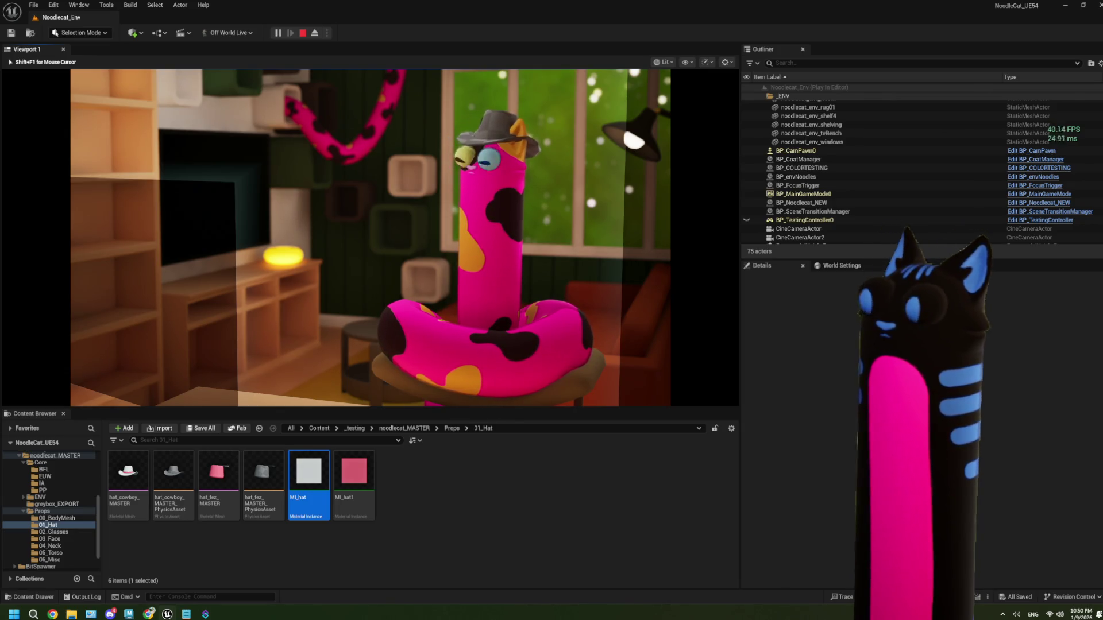
{"action": "key", "text": "Escape"}
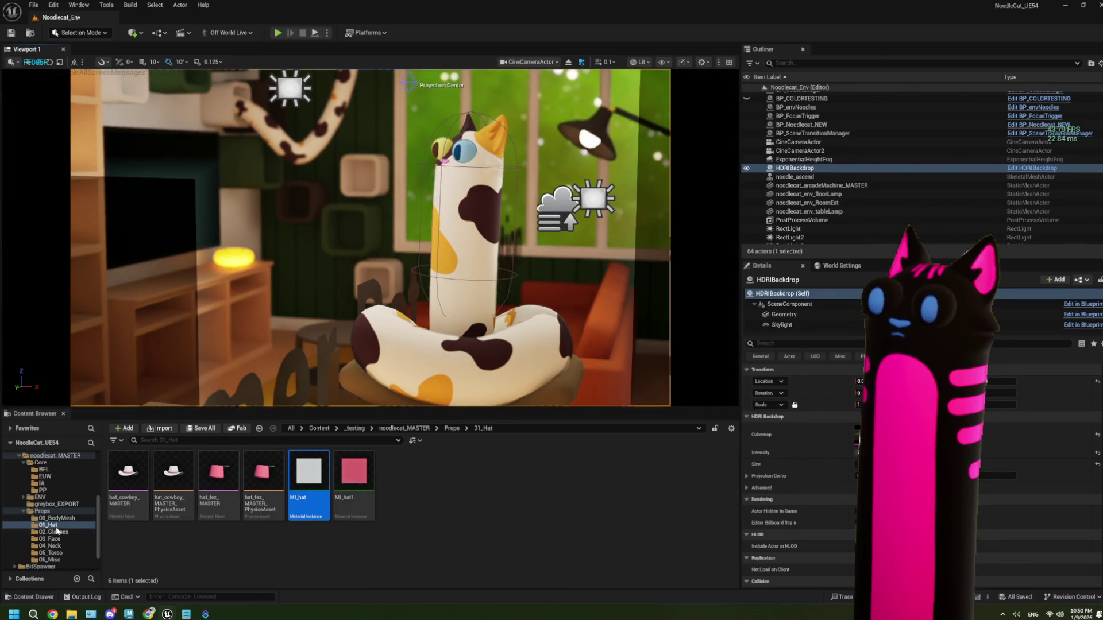
{"action": "scroll", "coordinate": [57, 530], "scroll_direction": "down", "scroll_amount": 2}
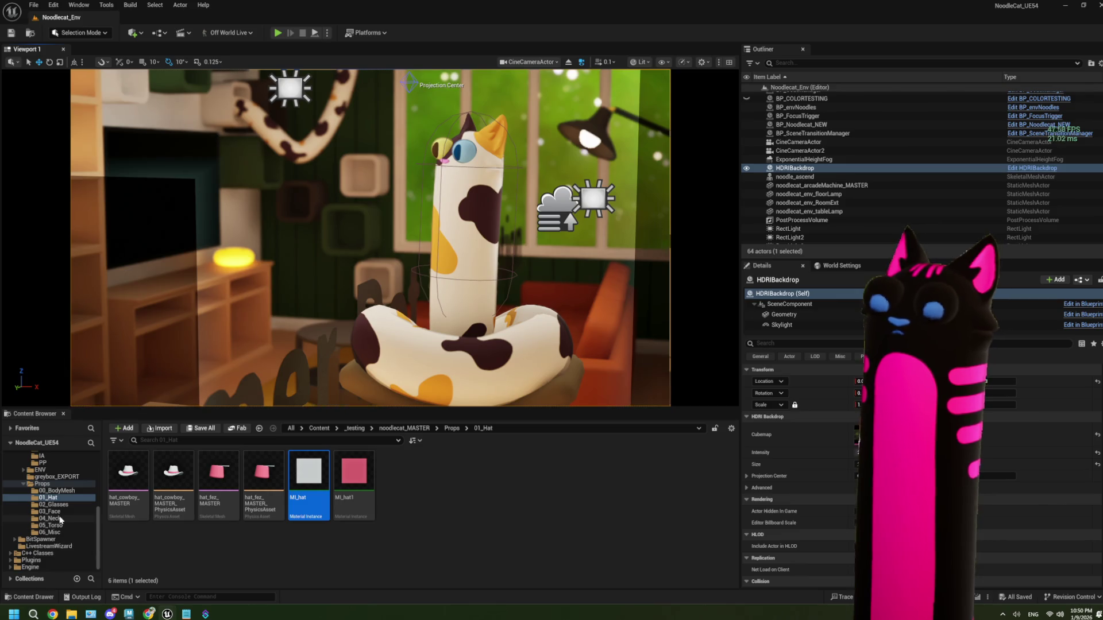
- Open hat_cowboy_MASTER from Props/01_Hat maximized and switch to the BP_Noodlecat_NEW tab
{"action": "left_click", "coordinate": [53, 485]}
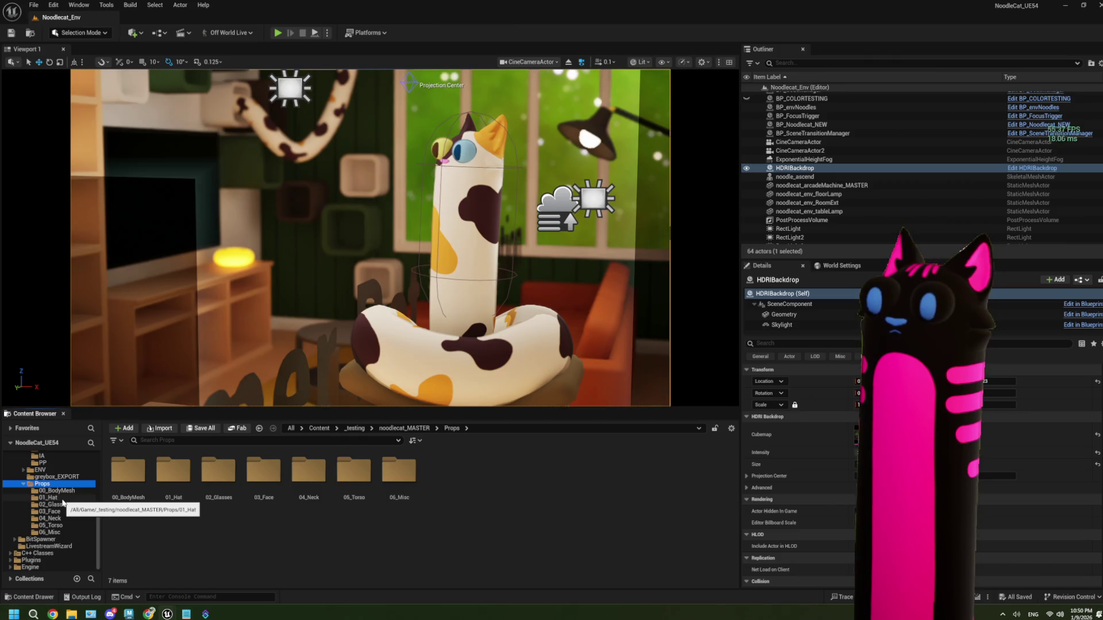
{"action": "left_click", "coordinate": [49, 498]}
{"action": "double_click", "coordinate": [127, 474]}
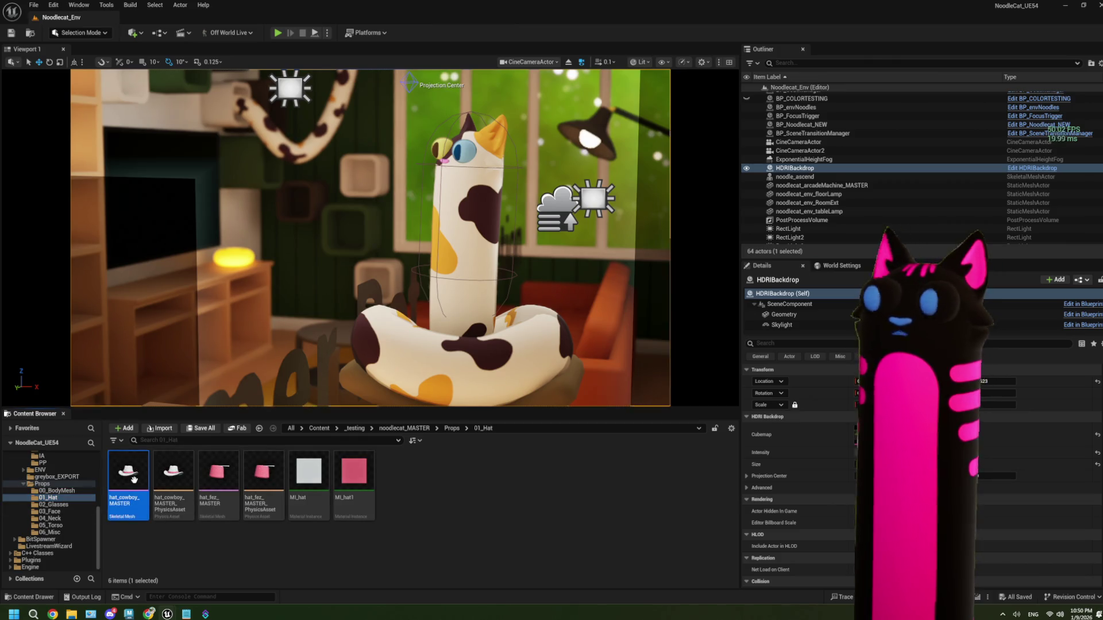
{"action": "left_click", "coordinate": [869, 27]}
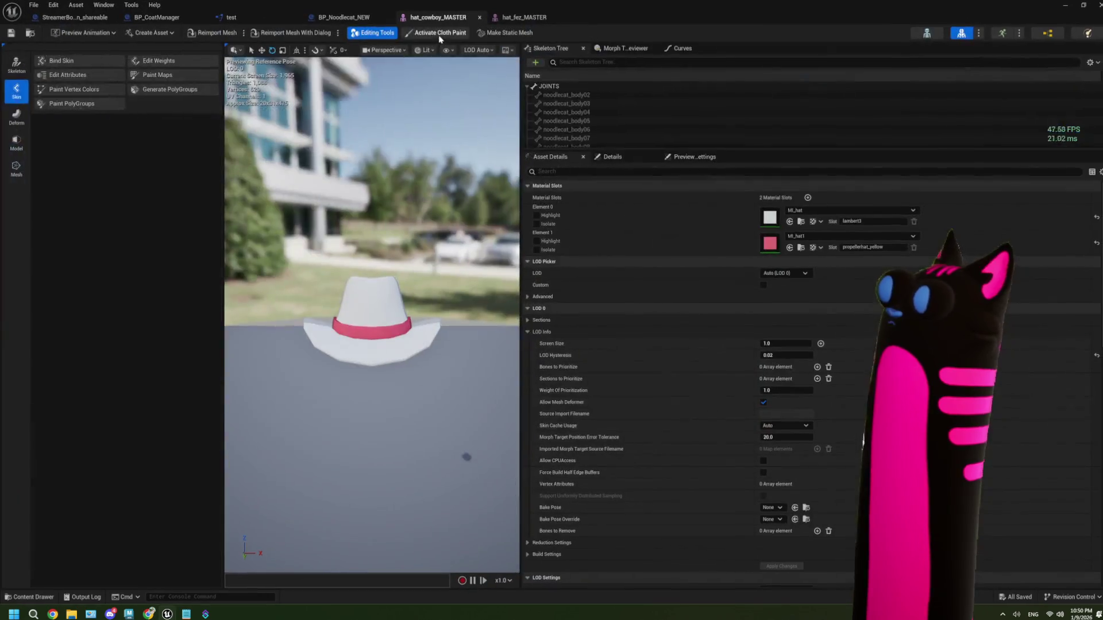
{"action": "left_click", "coordinate": [344, 18]}
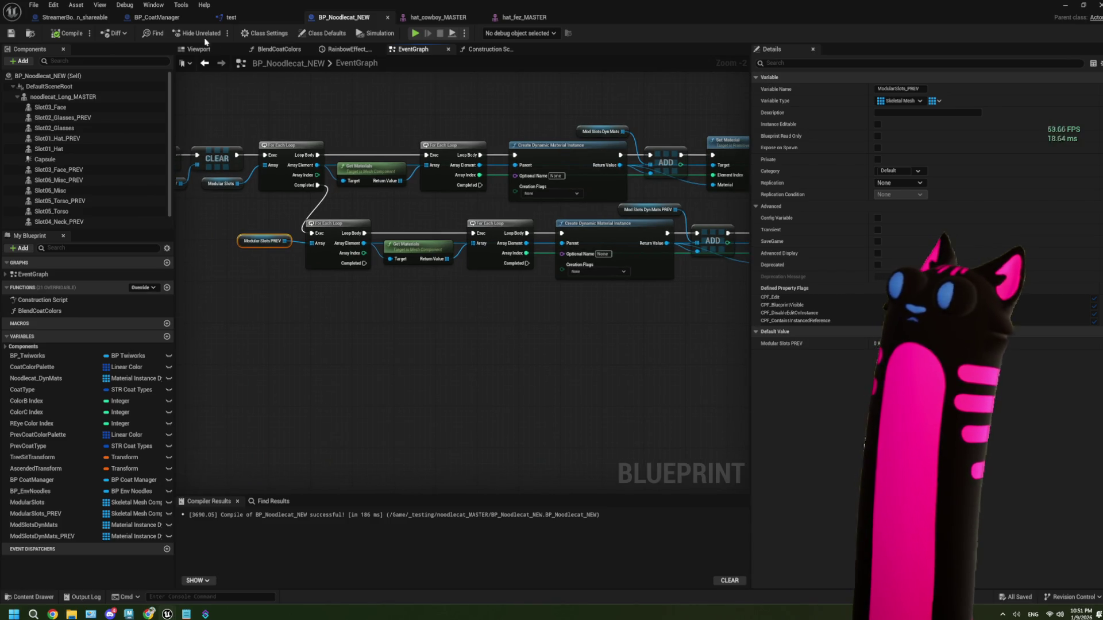
{"action": "scroll", "coordinate": [287, 266], "scroll_direction": "up", "scroll_amount": 1}
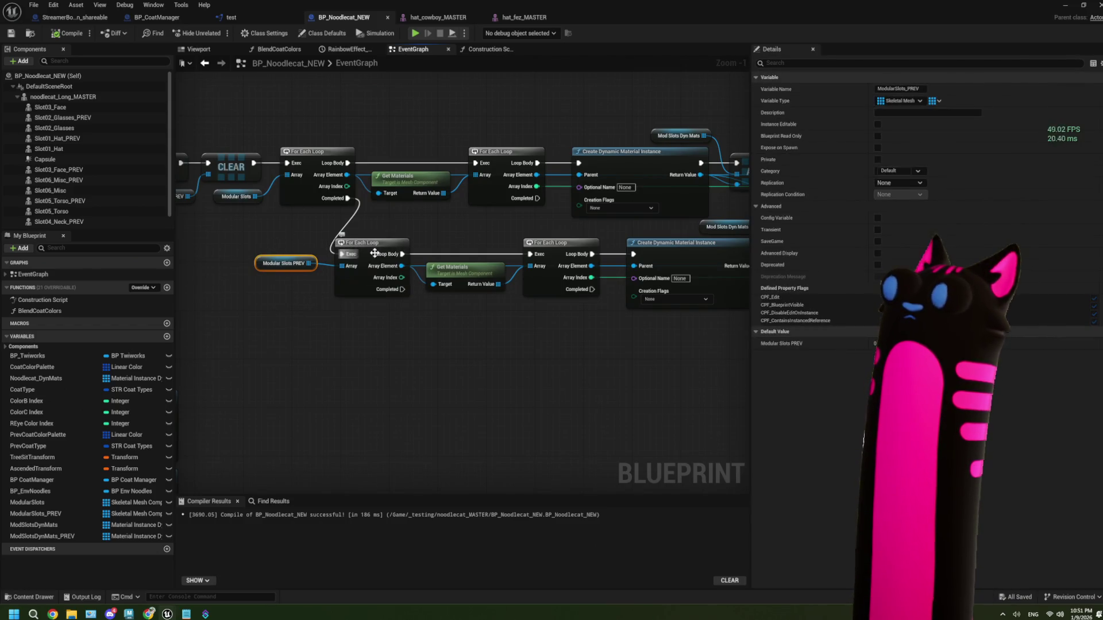
{"action": "left_click_drag", "start_coordinate": [494, 225], "coordinate": [221, 248]}
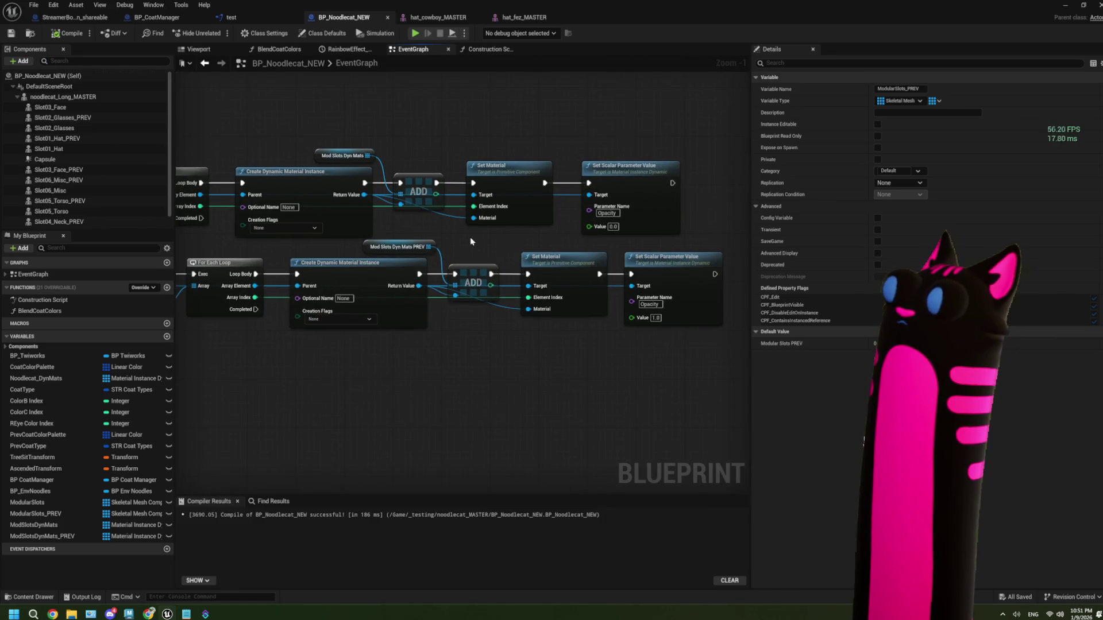
{"action": "scroll", "coordinate": [328, 215], "scroll_direction": "down", "scroll_amount": 1}
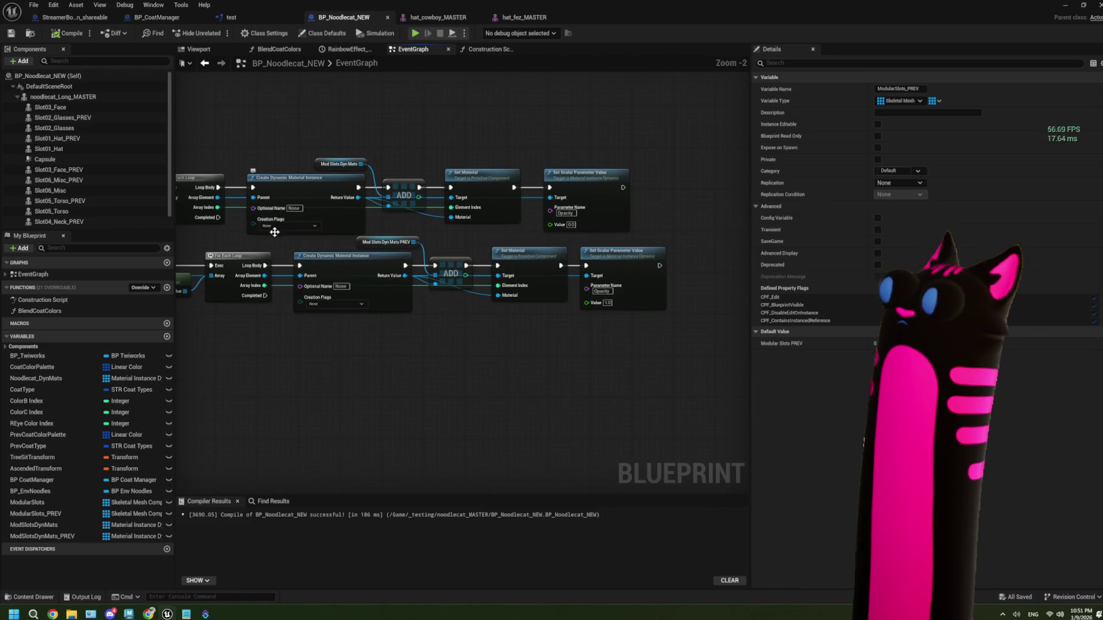
{"action": "left_click_drag", "start_coordinate": [250, 236], "coordinate": [426, 230]}
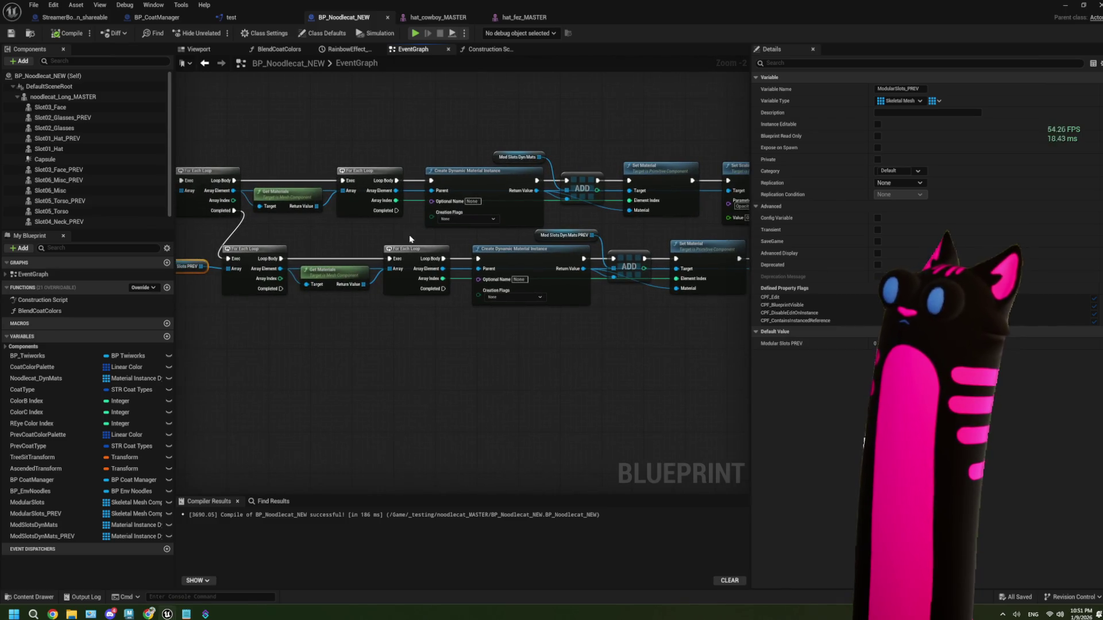
{"action": "left_click_drag", "start_coordinate": [179, 243], "coordinate": [441, 247]}
{"action": "scroll", "coordinate": [435, 240], "scroll_direction": "up", "scroll_amount": 2}
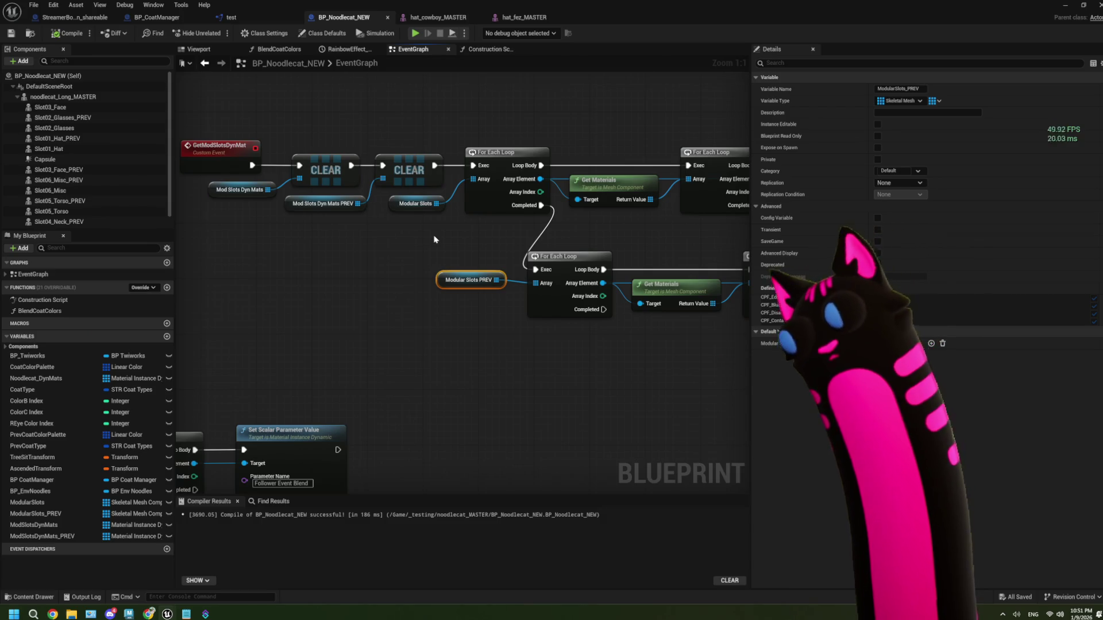
- Close the test blueprint and return to BP_CoatManager's EventGraph
{"action": "left_click", "coordinate": [260, 19]}
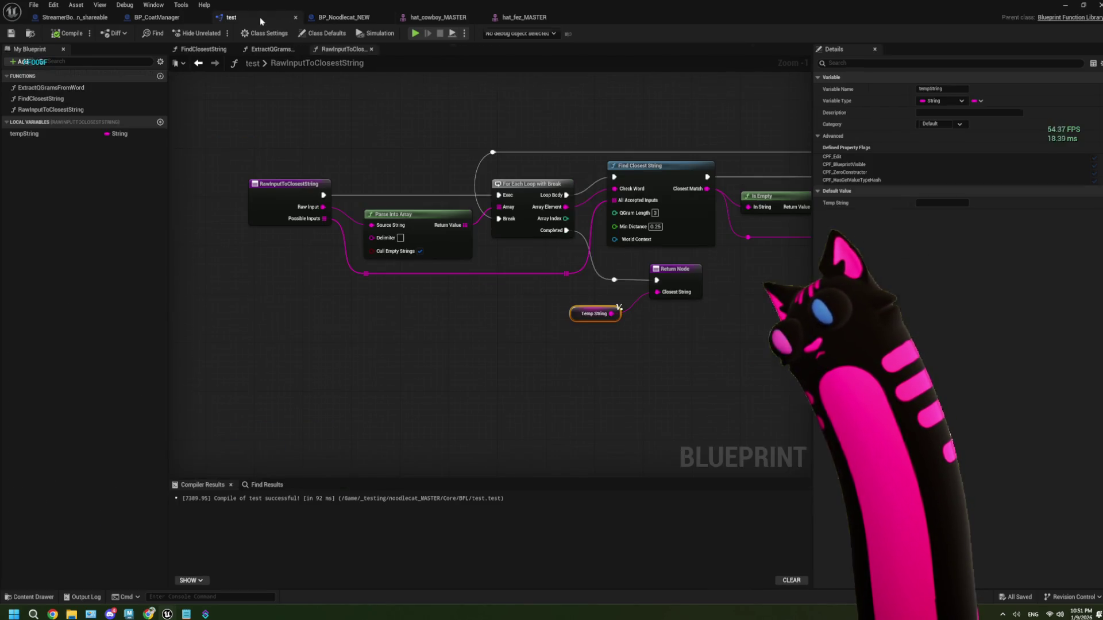
{"action": "left_click", "coordinate": [297, 20]}
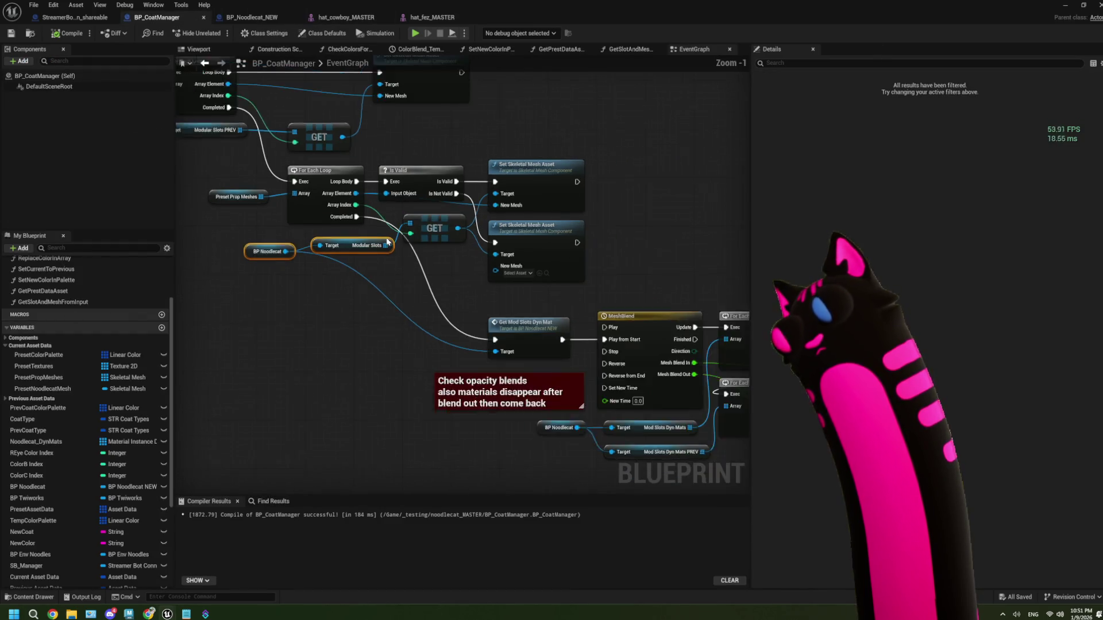
{"action": "scroll", "coordinate": [387, 242], "scroll_direction": "down", "scroll_amount": 1}
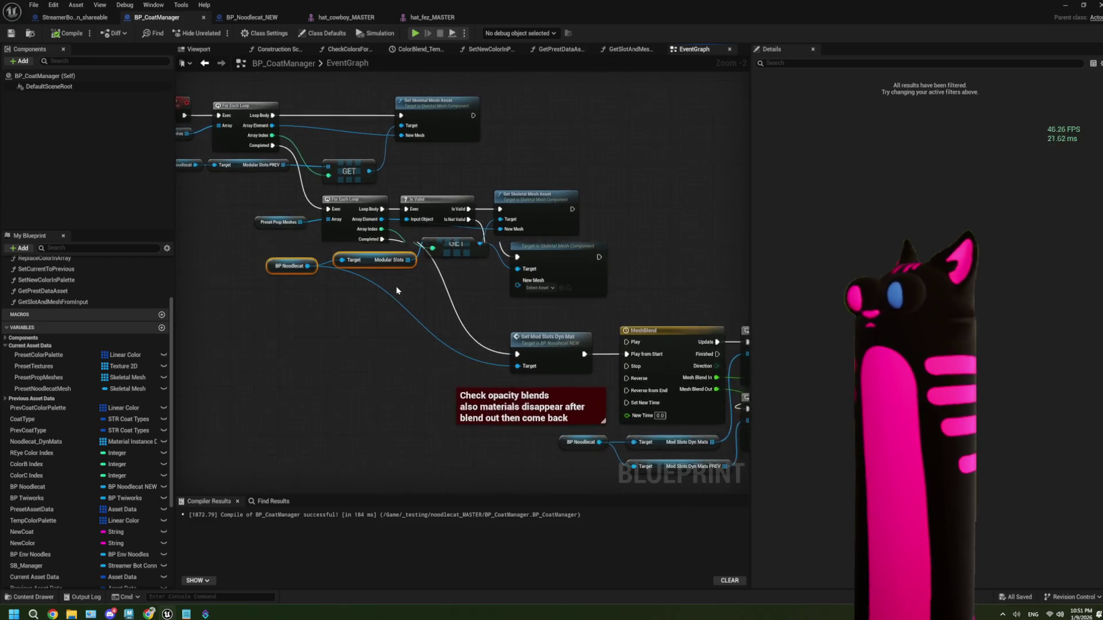
{"action": "scroll", "coordinate": [396, 290], "scroll_direction": "up", "scroll_amount": 2}
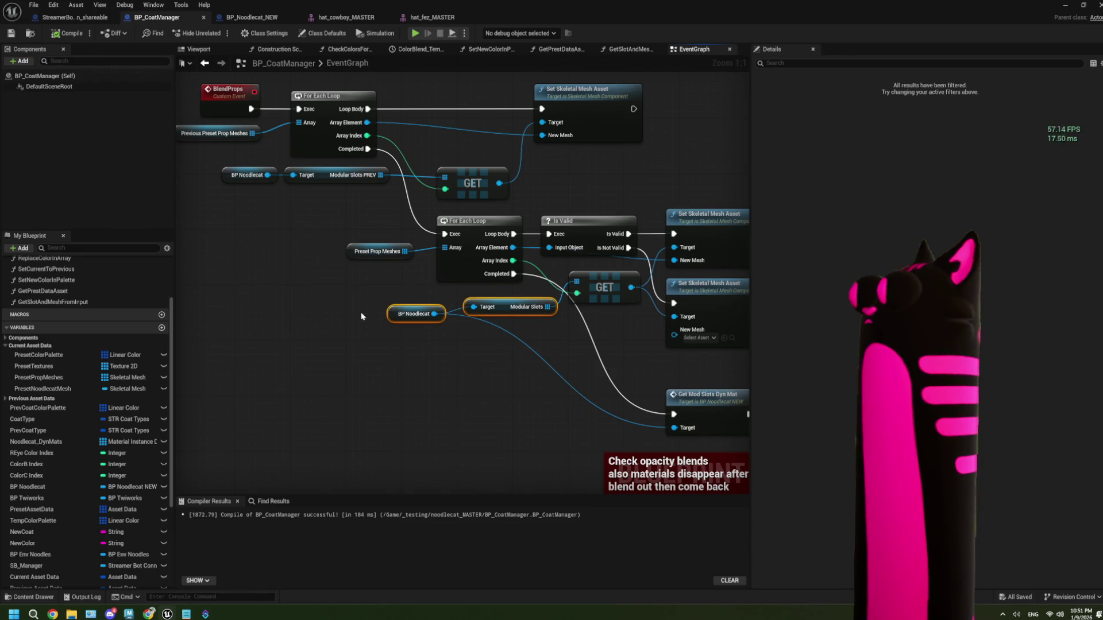
- Pan across the MeshBlend and Set Scalar Parameter nodes, then open the Get Mod Slots Dyn Mat event
{"action": "left_click_drag", "start_coordinate": [402, 329], "coordinate": [276, 310]}
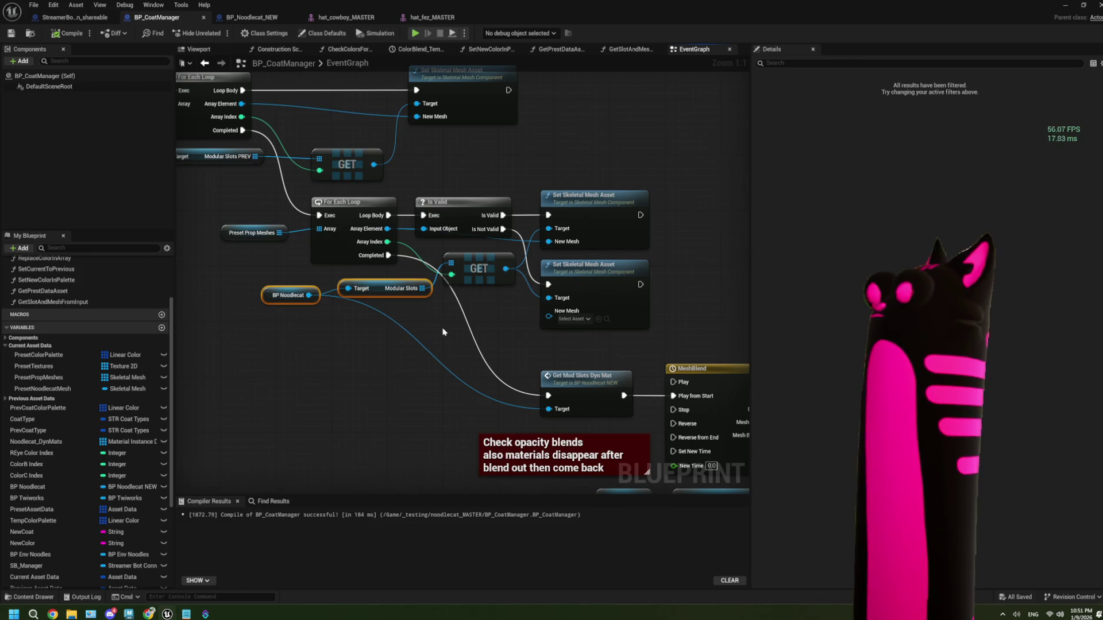
{"action": "mouse_move", "coordinate": [443, 332]}
{"action": "left_mouse_down"}
{"action": "mouse_move", "coordinate": [436, 316]}
{"action": "mouse_move", "coordinate": [335, 269]}
{"action": "left_mouse_up"}
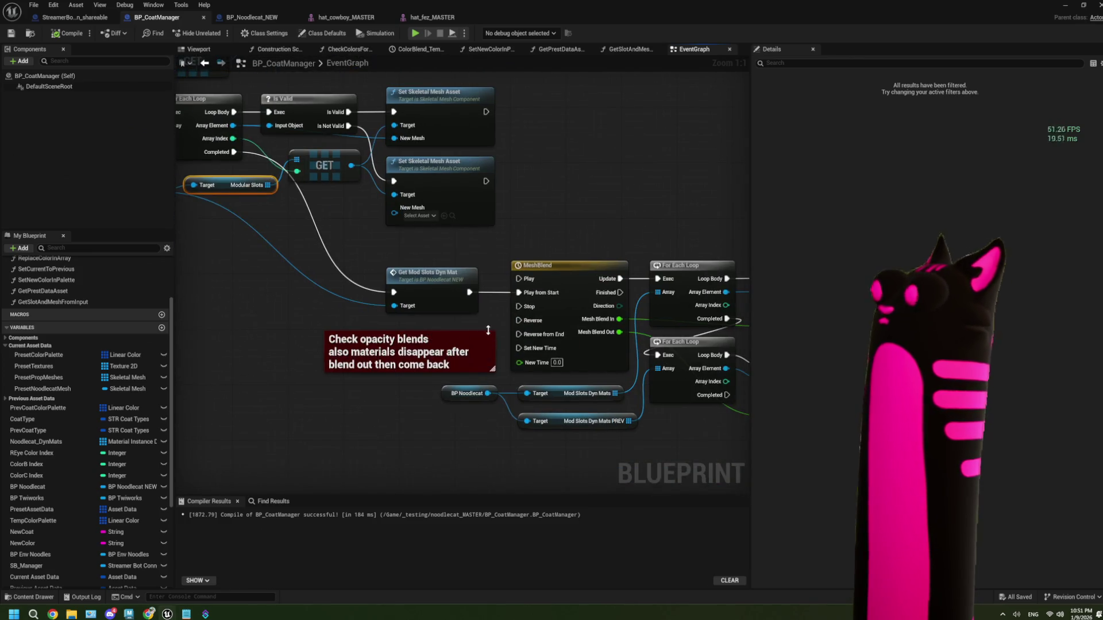
{"action": "mouse_move", "coordinate": [488, 330]}
{"action": "left_mouse_down"}
{"action": "mouse_move", "coordinate": [460, 298]}
{"action": "mouse_move", "coordinate": [375, 376]}
{"action": "left_mouse_up"}
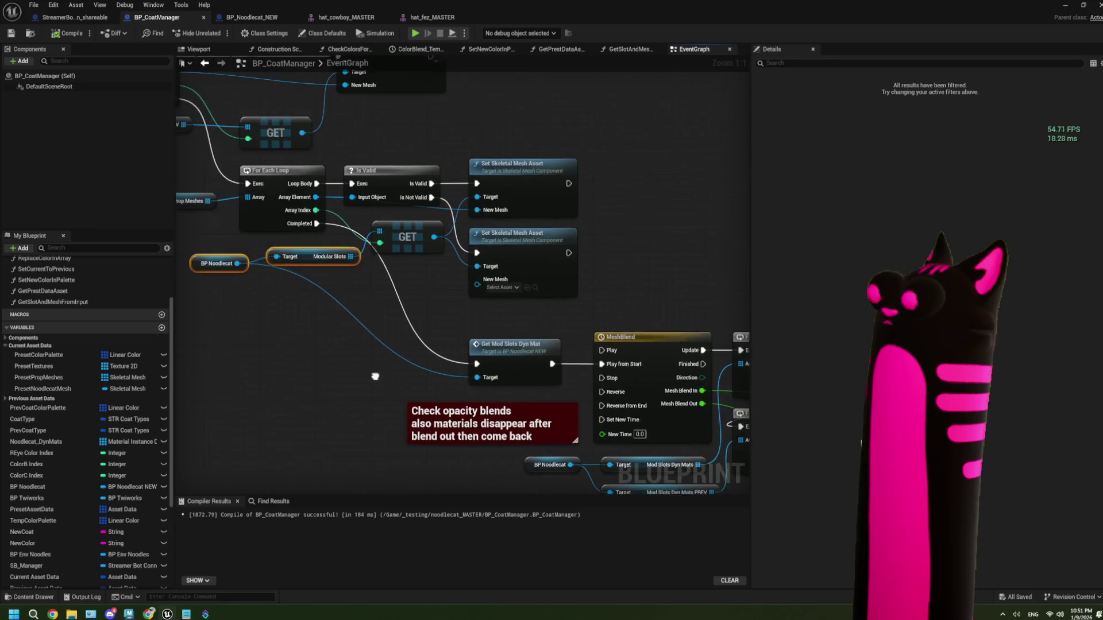
{"action": "mouse_move", "coordinate": [601, 384]}
{"action": "left_mouse_down"}
{"action": "mouse_move", "coordinate": [427, 306]}
{"action": "mouse_move", "coordinate": [471, 345]}
{"action": "left_mouse_up"}
{"action": "double_click", "coordinate": [471, 345]}
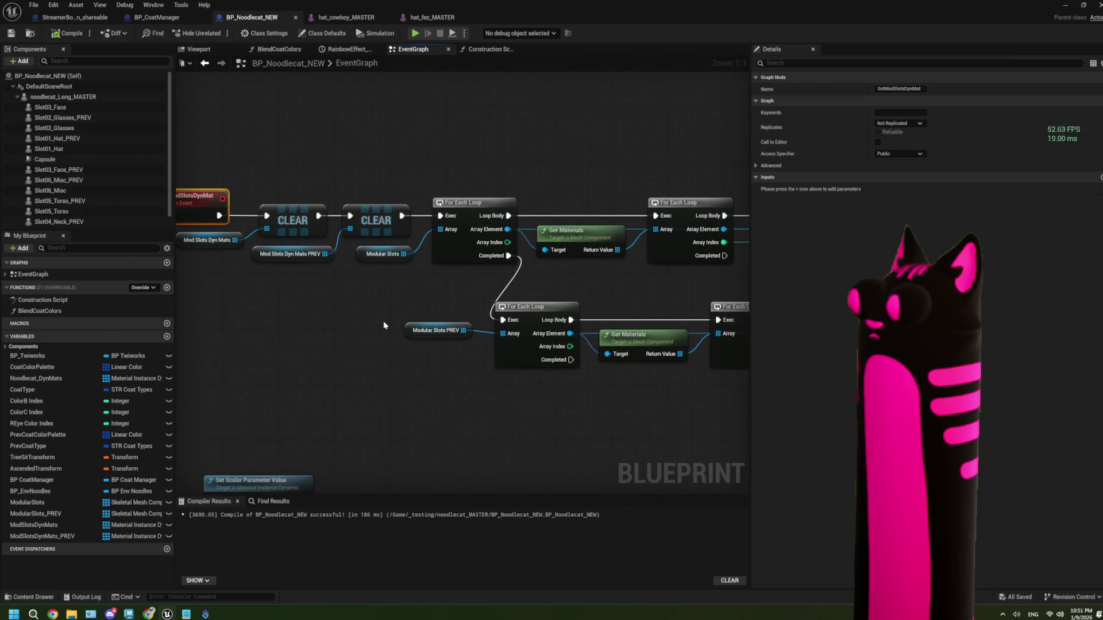
{"action": "left_click", "coordinate": [216, 240]}
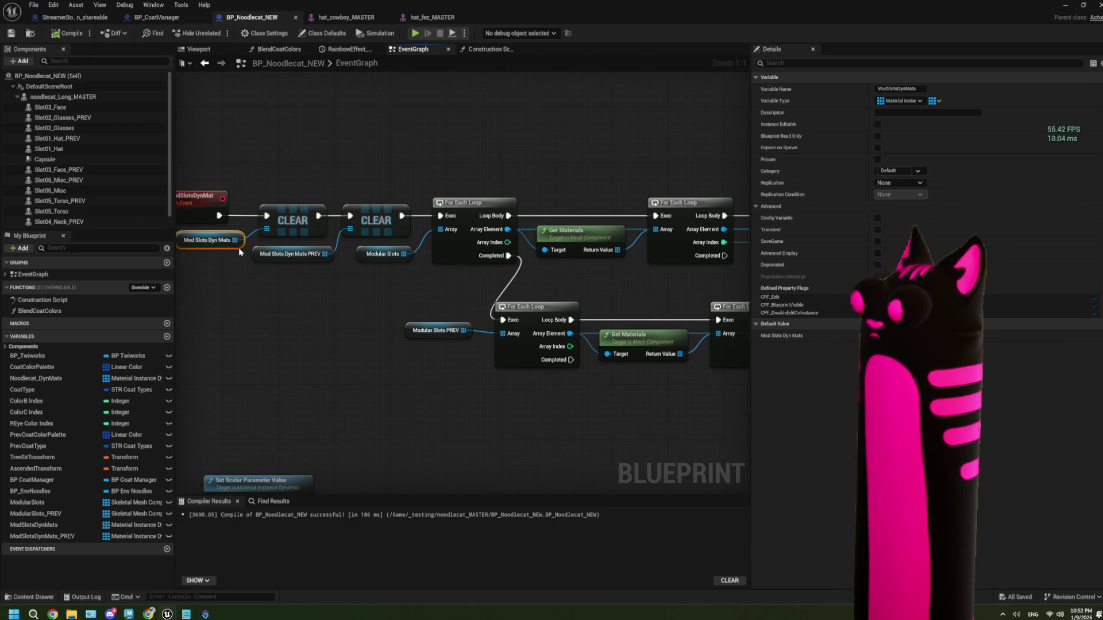
{"action": "scroll", "coordinate": [243, 253], "scroll_direction": "down", "scroll_amount": 1}
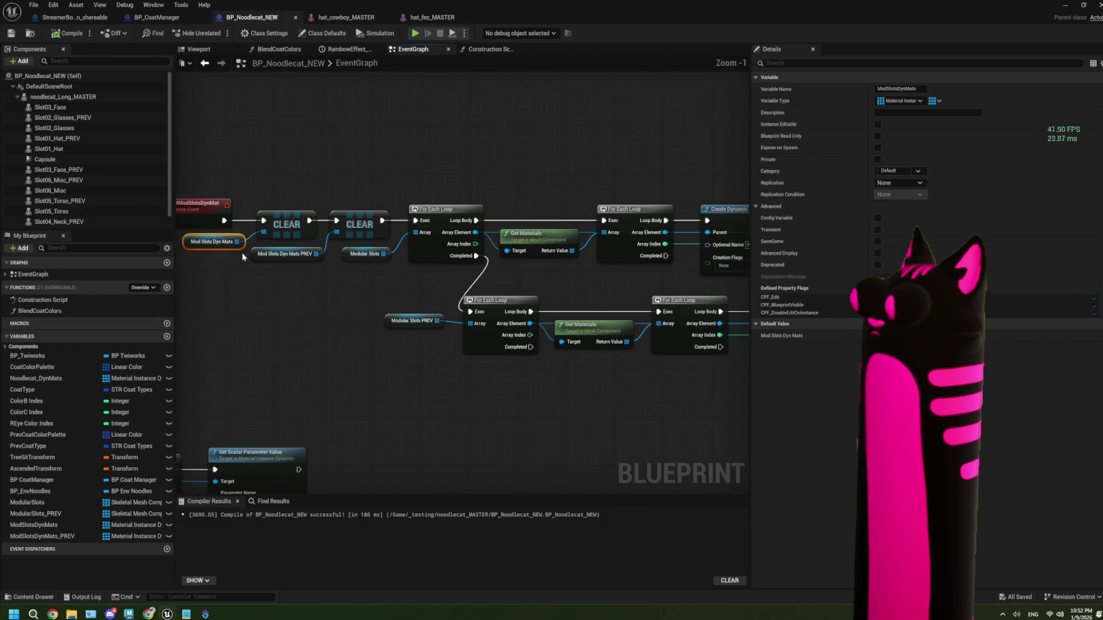
{"action": "mouse_move", "coordinate": [476, 283]}
{"action": "left_mouse_down"}
{"action": "mouse_move", "coordinate": [314, 259]}
{"action": "mouse_move", "coordinate": [504, 273]}
{"action": "left_mouse_up"}
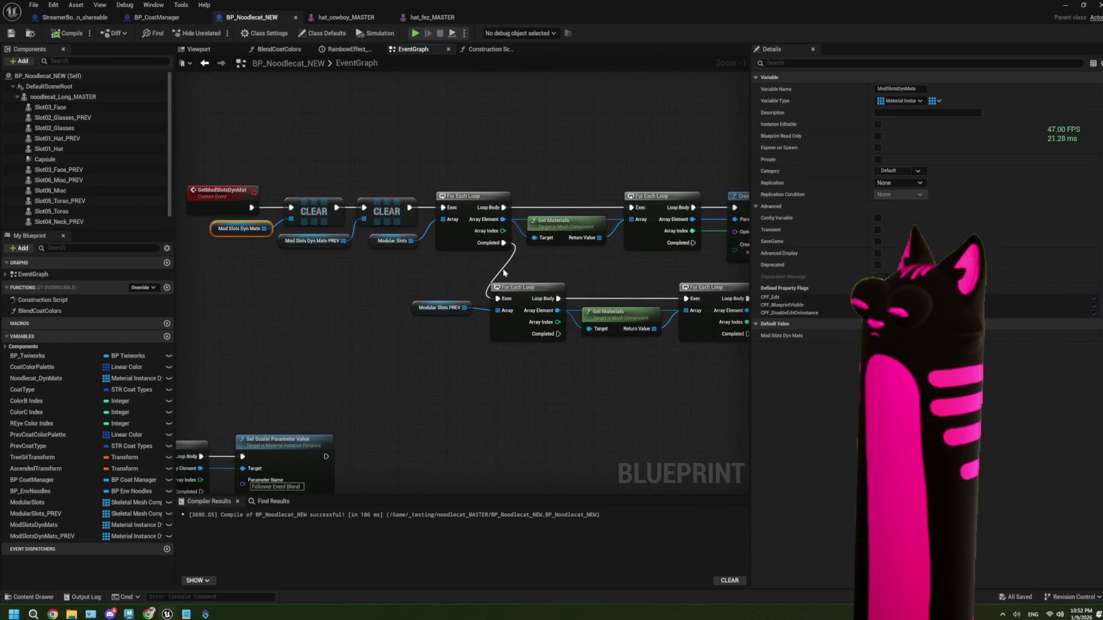
{"action": "scroll", "coordinate": [270, 269], "scroll_direction": "up", "scroll_amount": 1}
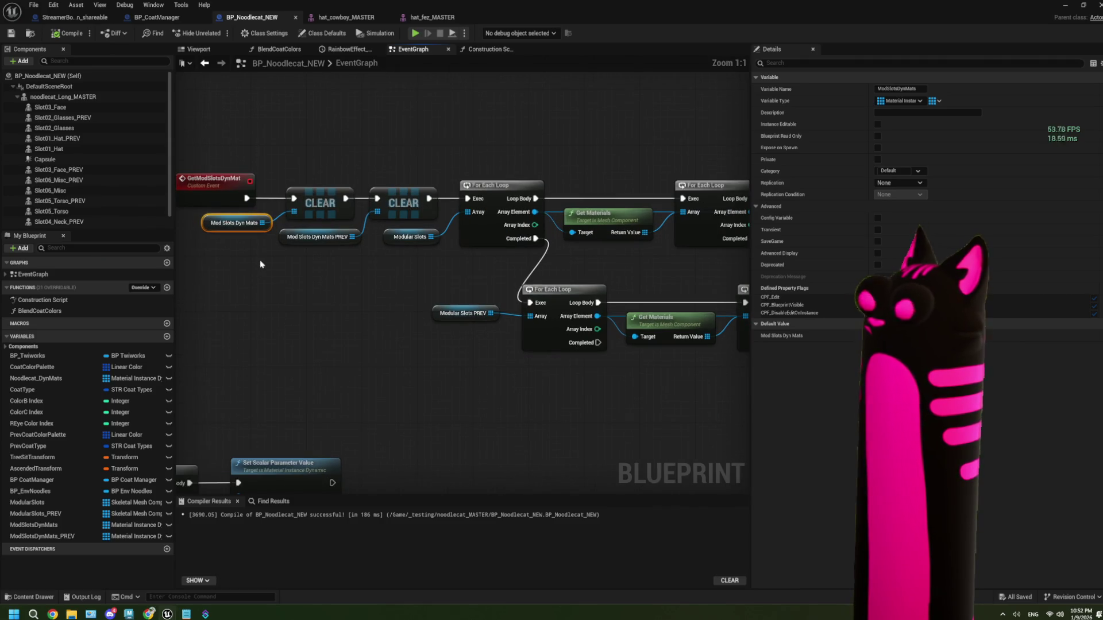
{"action": "scroll", "coordinate": [260, 264], "scroll_direction": "down", "scroll_amount": 2}
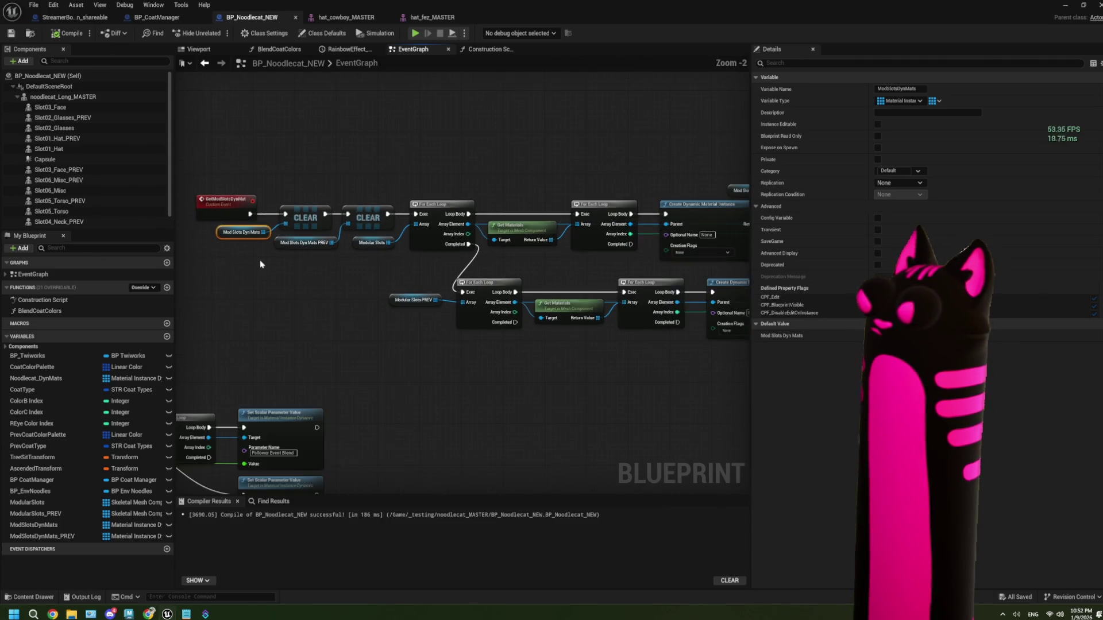
{"action": "left_click_drag", "start_coordinate": [351, 287], "coordinate": [316, 274]}
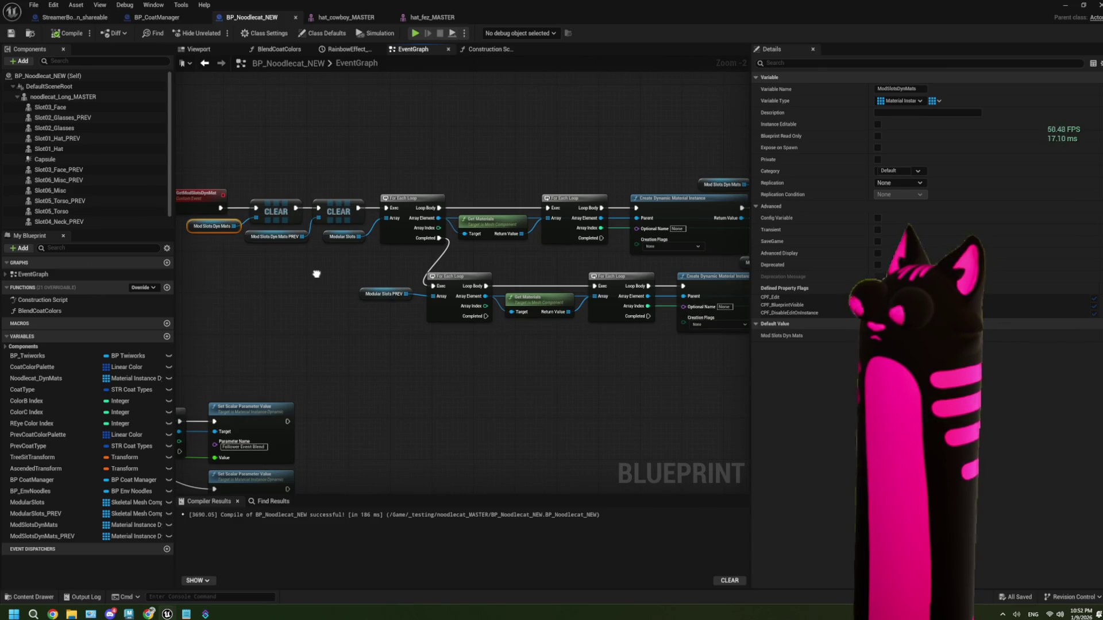
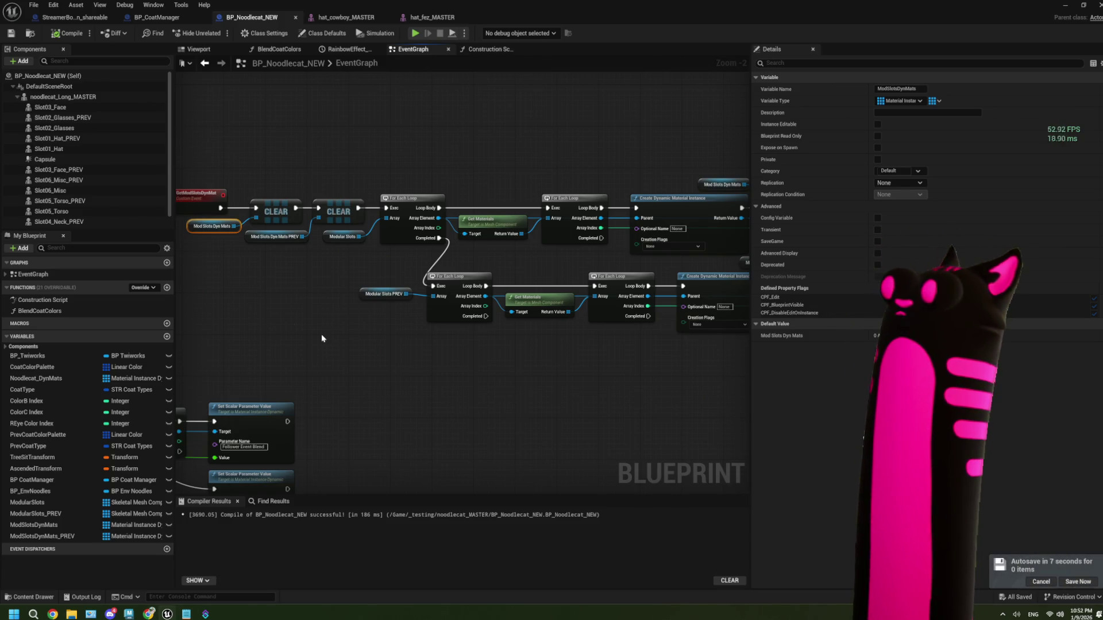
- Look over the GetModSlotsDynMat event's CLEAR and For Each Loop nodes, then switch to BP_CoatManager
{"action": "scroll", "coordinate": [359, 289], "scroll_direction": "up", "scroll_amount": 2}
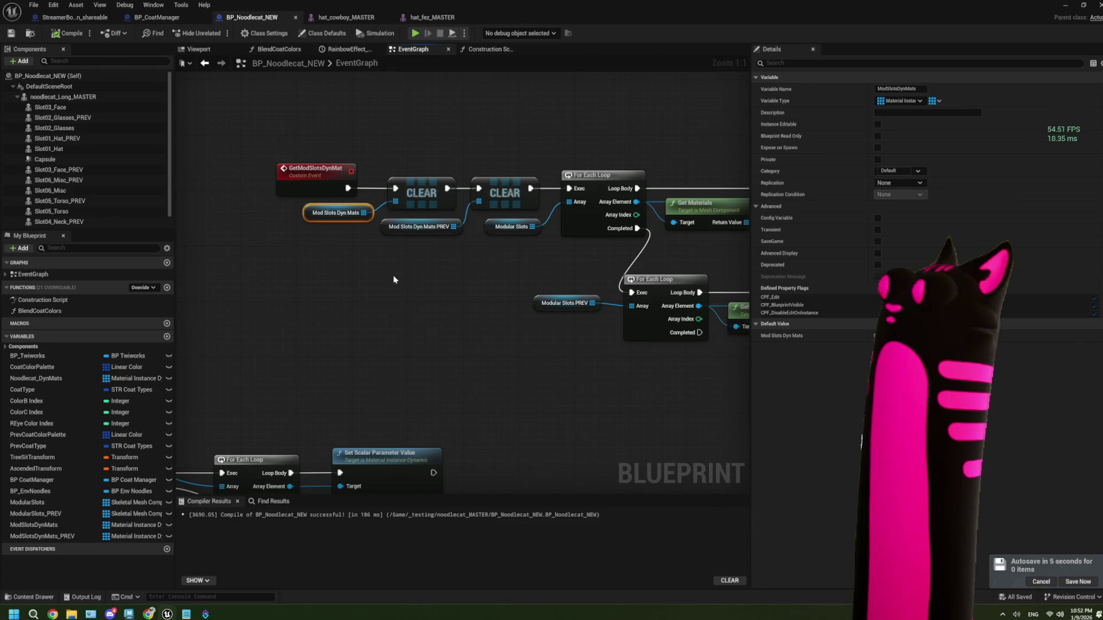
{"action": "scroll", "coordinate": [393, 275], "scroll_direction": "down", "scroll_amount": 4}
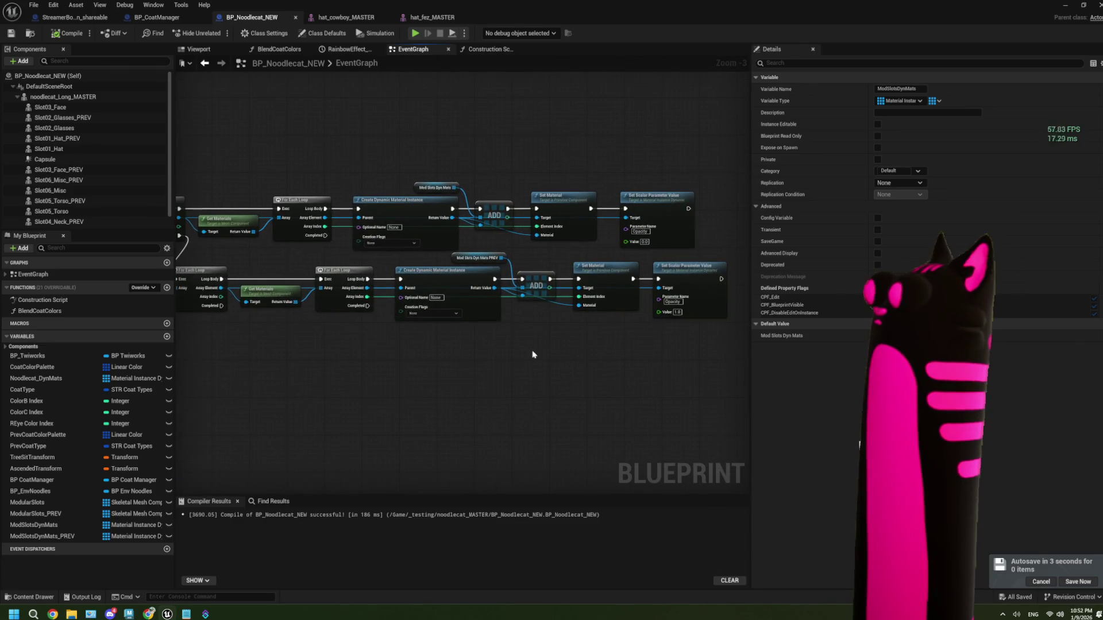
{"action": "left_click_drag", "start_coordinate": [477, 340], "coordinate": [761, 360]}
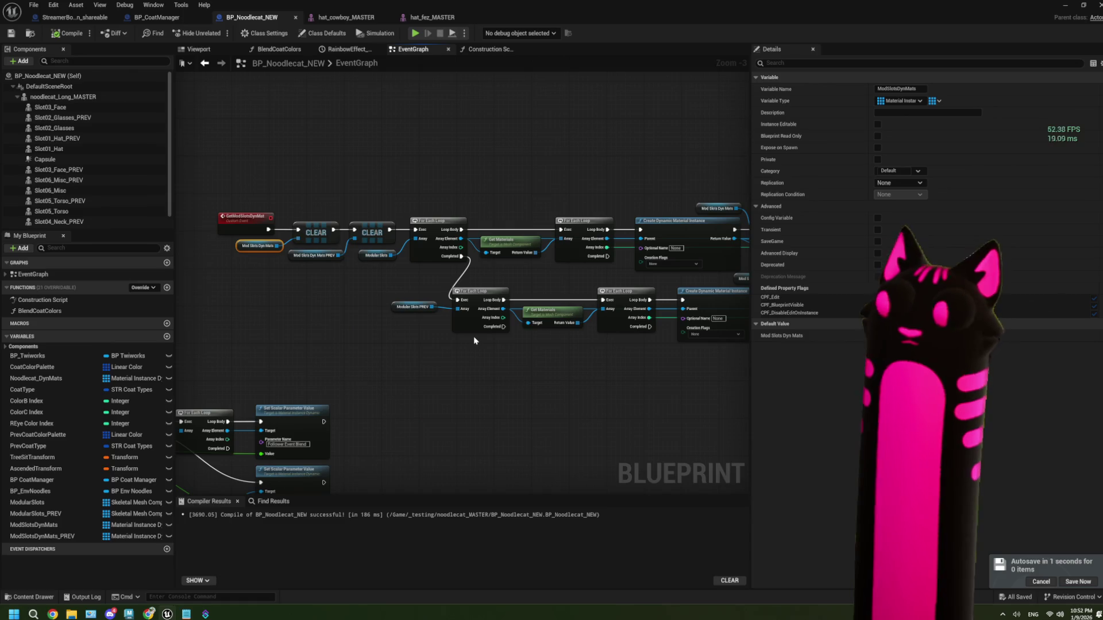
{"action": "scroll", "coordinate": [297, 310], "scroll_direction": "up", "scroll_amount": 1}
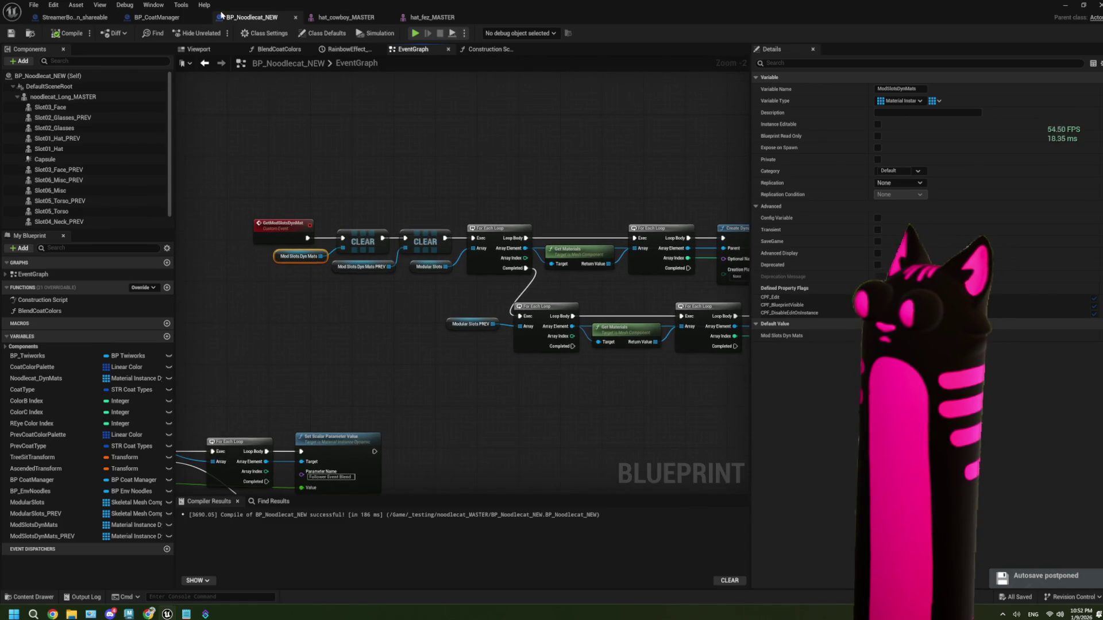
{"action": "left_click", "coordinate": [192, 16]}
- Place a blank Comment box in empty graph space near the Get Mod Slots Dyn Mat node
{"action": "left_click_drag", "start_coordinate": [261, 310], "coordinate": [418, 329]}
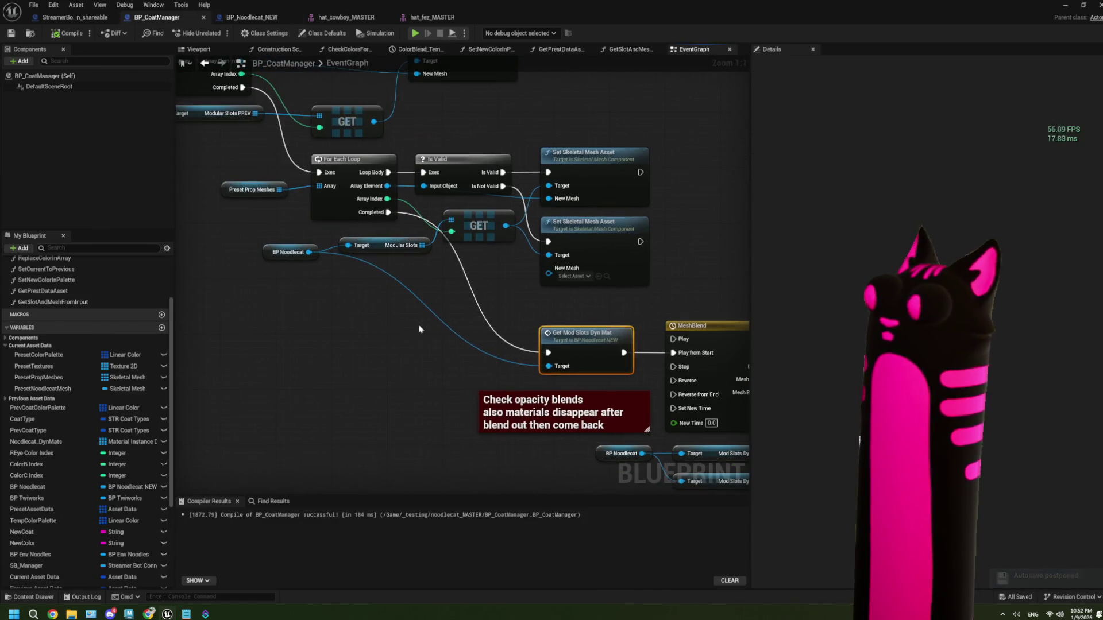
{"action": "scroll", "coordinate": [422, 331], "scroll_direction": "down", "scroll_amount": 3}
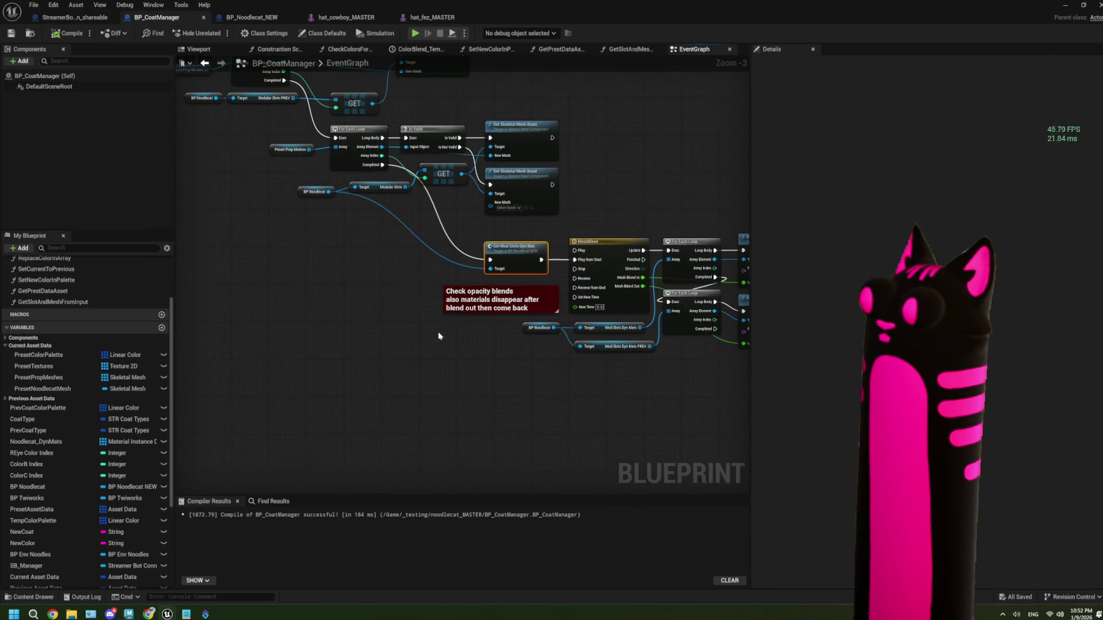
{"action": "mouse_move", "coordinate": [439, 336]}
{"action": "left_mouse_down"}
{"action": "mouse_move", "coordinate": [385, 367]}
{"action": "mouse_move", "coordinate": [333, 268]}
{"action": "mouse_move", "coordinate": [461, 303]}
{"action": "left_mouse_up"}
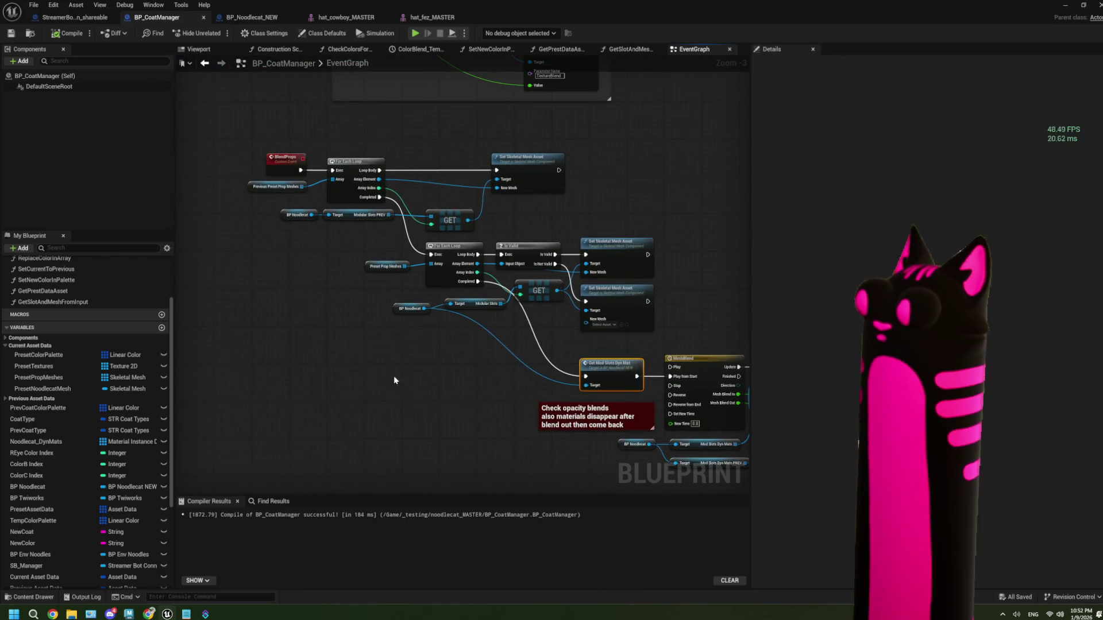
{"action": "left_click_drag", "start_coordinate": [294, 306], "coordinate": [327, 245]}
{"action": "key", "text": "c"}
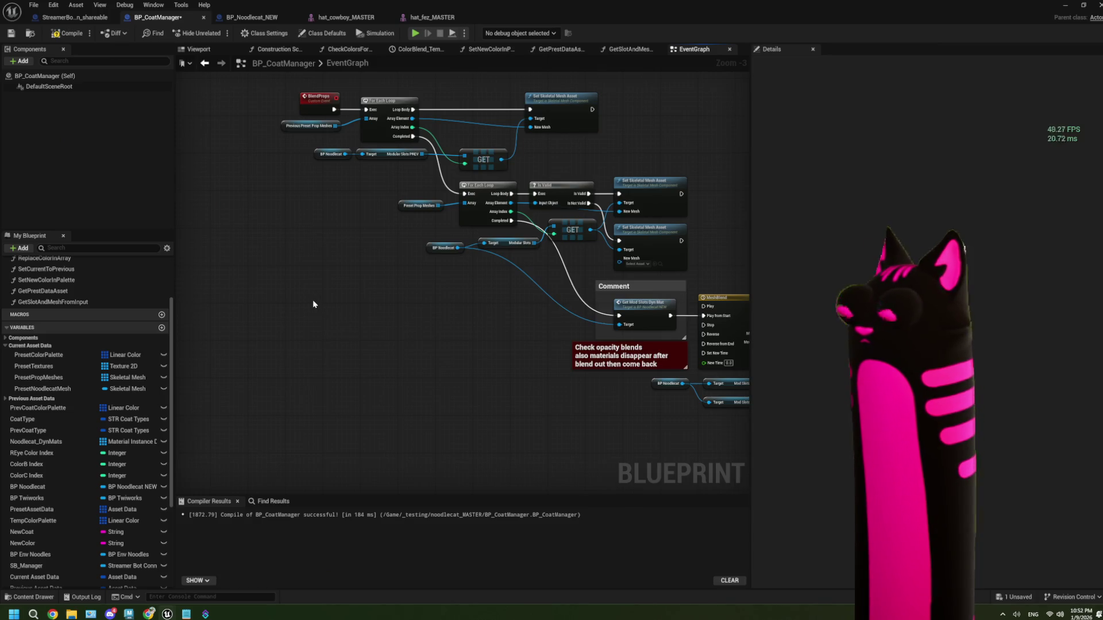
{"action": "key", "text": "ctrl+z"}
{"action": "key", "text": "c"}
{"action": "scroll", "coordinate": [339, 329], "scroll_direction": "up", "scroll_amount": 2}
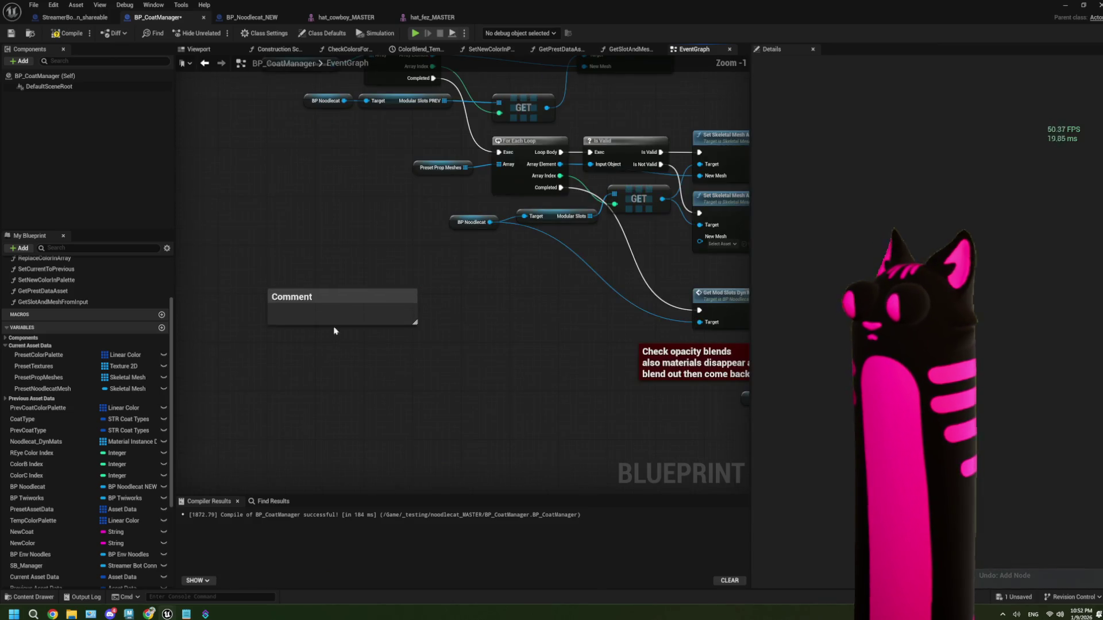
{"action": "scroll", "coordinate": [334, 330], "scroll_direction": "up", "scroll_amount": 1}
{"action": "double_click", "coordinate": [326, 309]}
{"action": "left_click", "coordinate": [377, 475]}
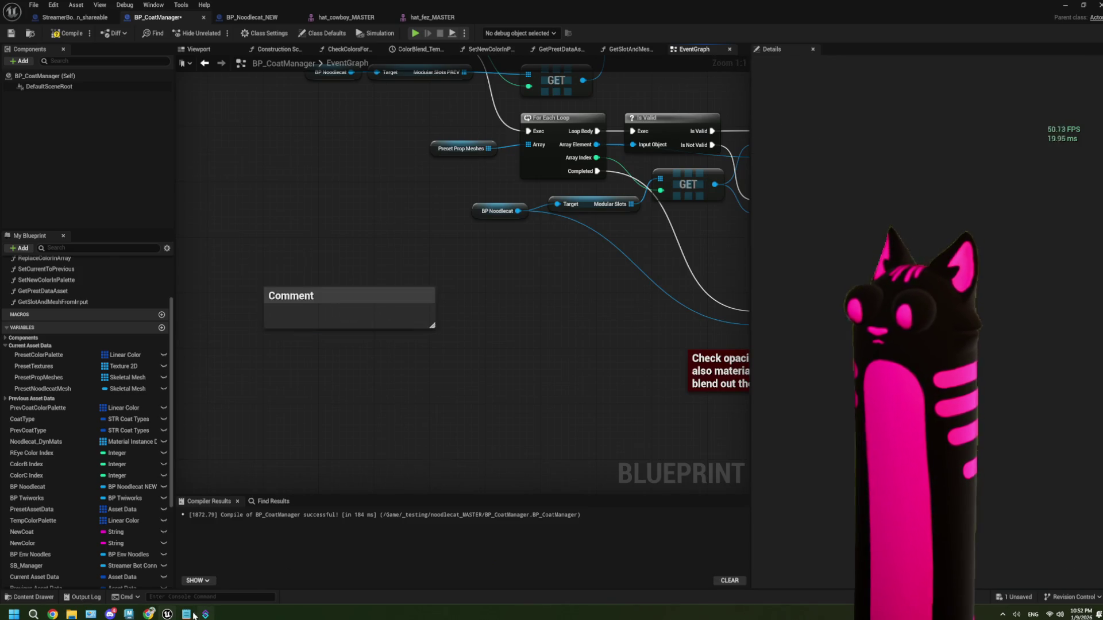
- In a new Notepad tab, list hat, glasses and face on separate lines
{"action": "mouse_move", "coordinate": [194, 616]}
{"action": "left_click", "coordinate": [185, 569]}
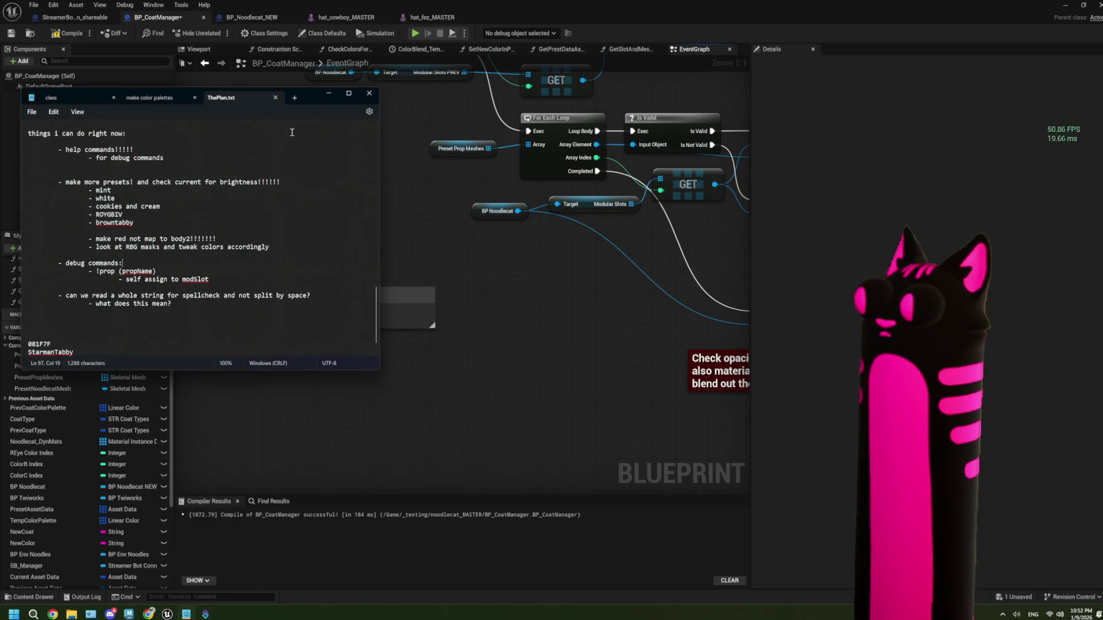
{"action": "left_click", "coordinate": [294, 97]}
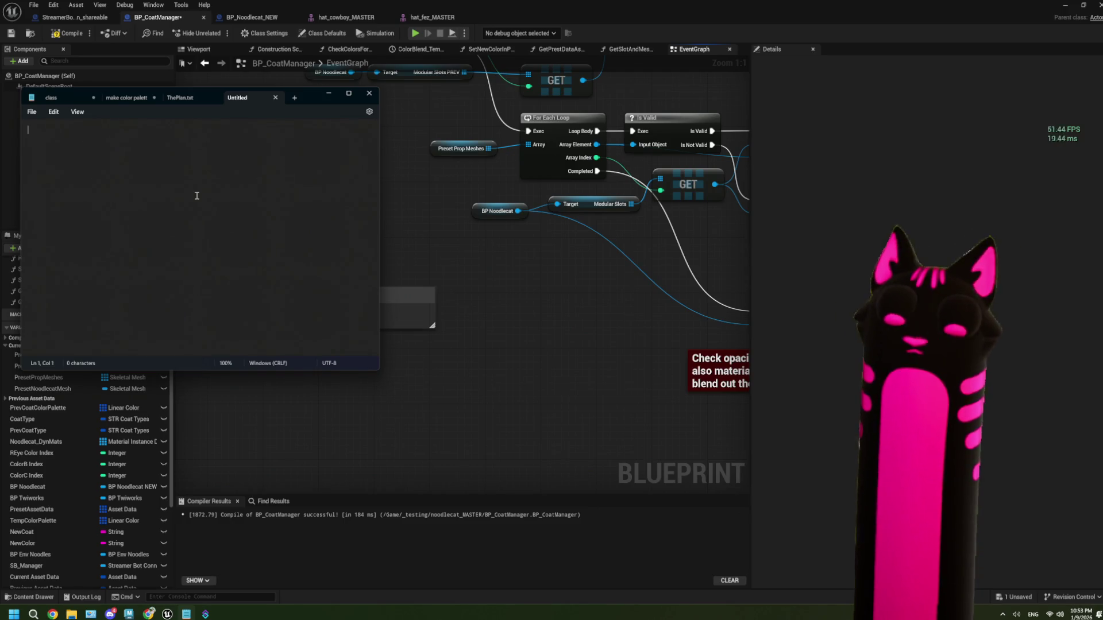
{"action": "type", "text": "materi"}
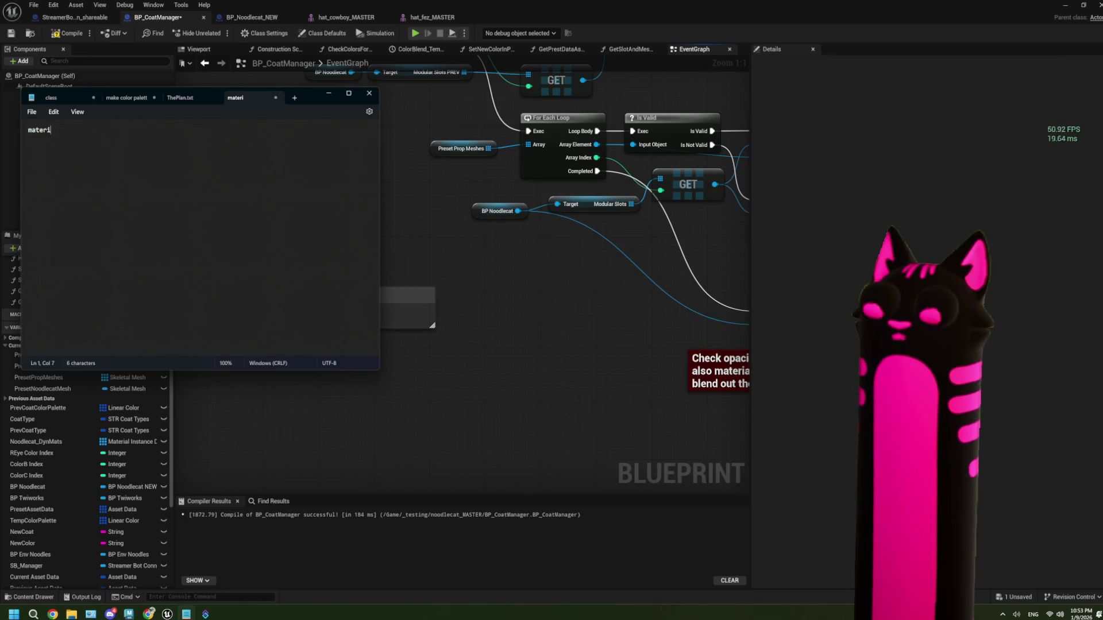
{"action": "key", "text": "BackSpace"}
{"action": "key", "text": "BackSpace"}
{"action": "key", "text": "BackSpace"}
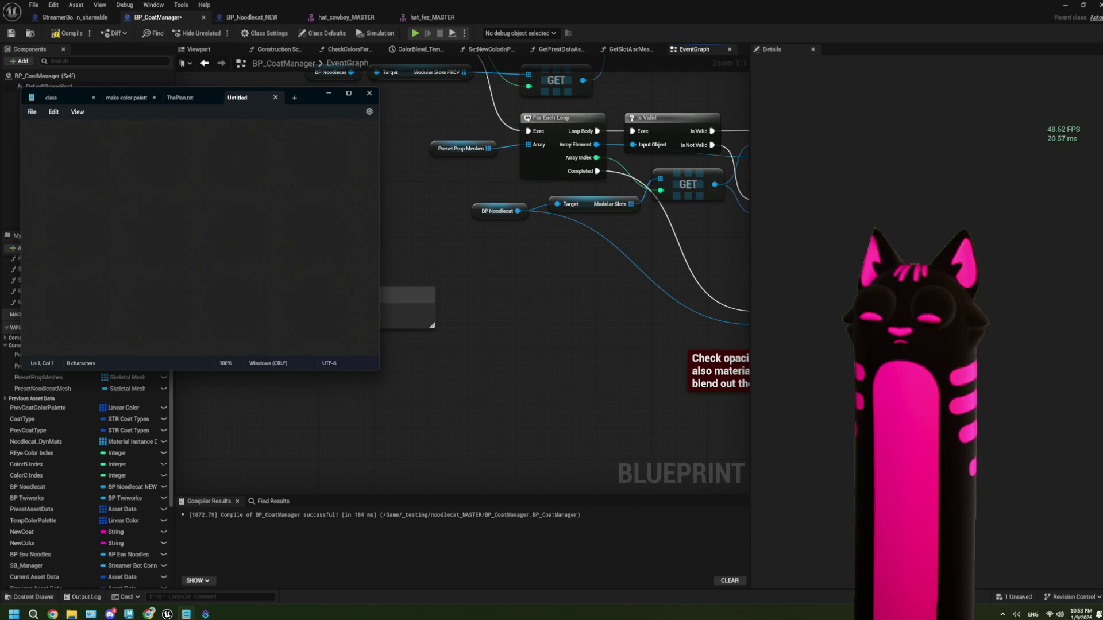
{"action": "type", "text": "hat"}
{"action": "key", "text": "Return"}
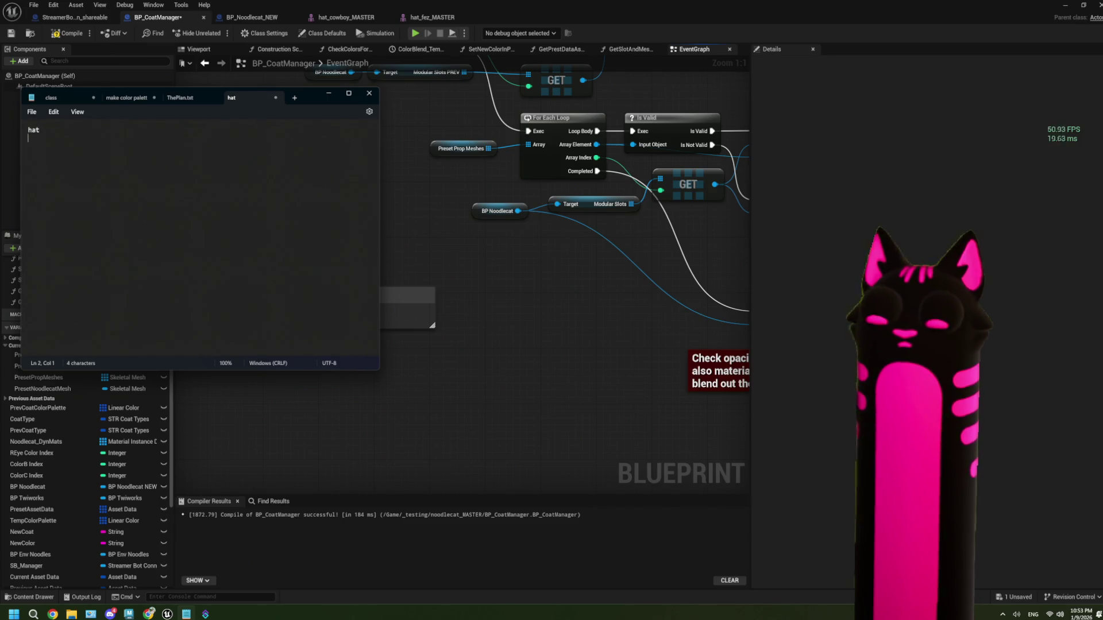
{"action": "type", "text": "glasses"}
{"action": "key", "text": "Return"}
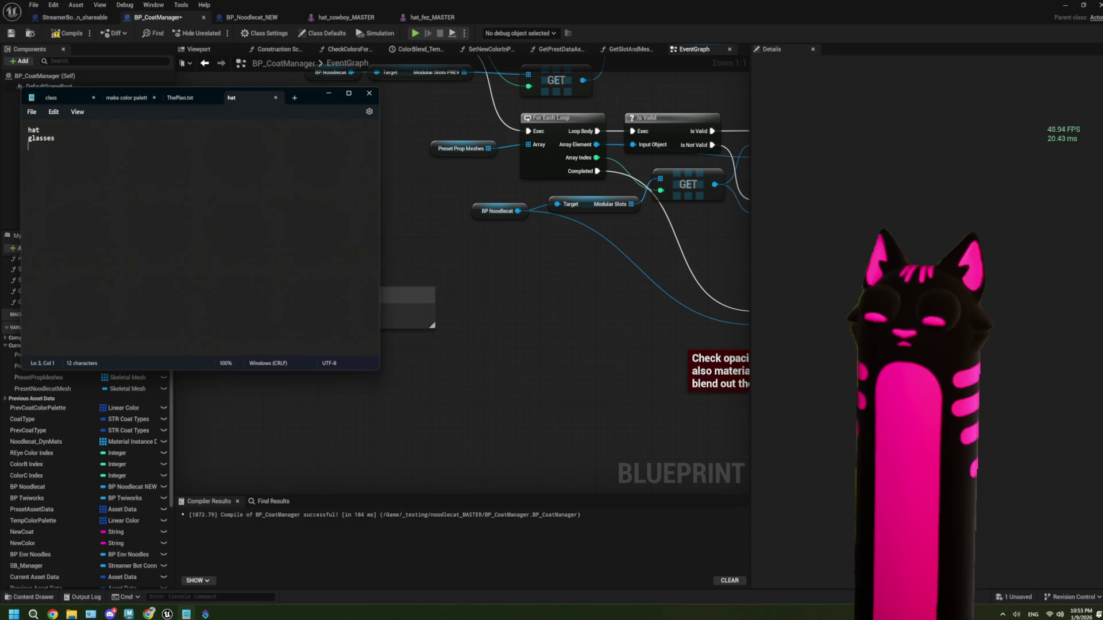
{"action": "type", "text": "face"}
{"action": "key", "text": "Return"}
{"action": "key", "text": "Return"}
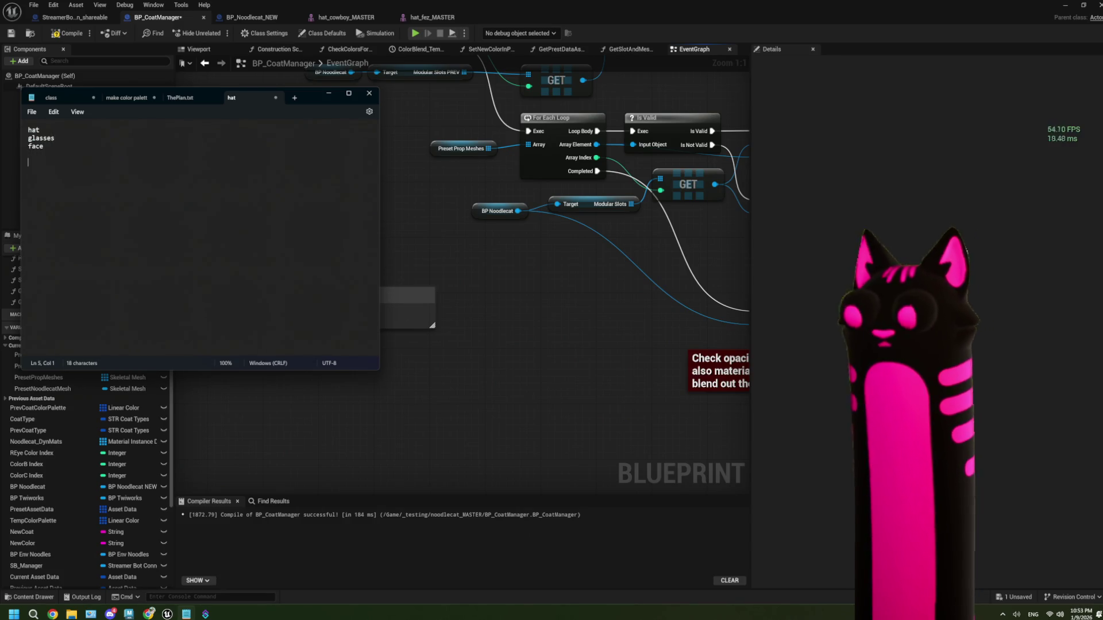
{"action": "left_click", "coordinate": [63, 130]}
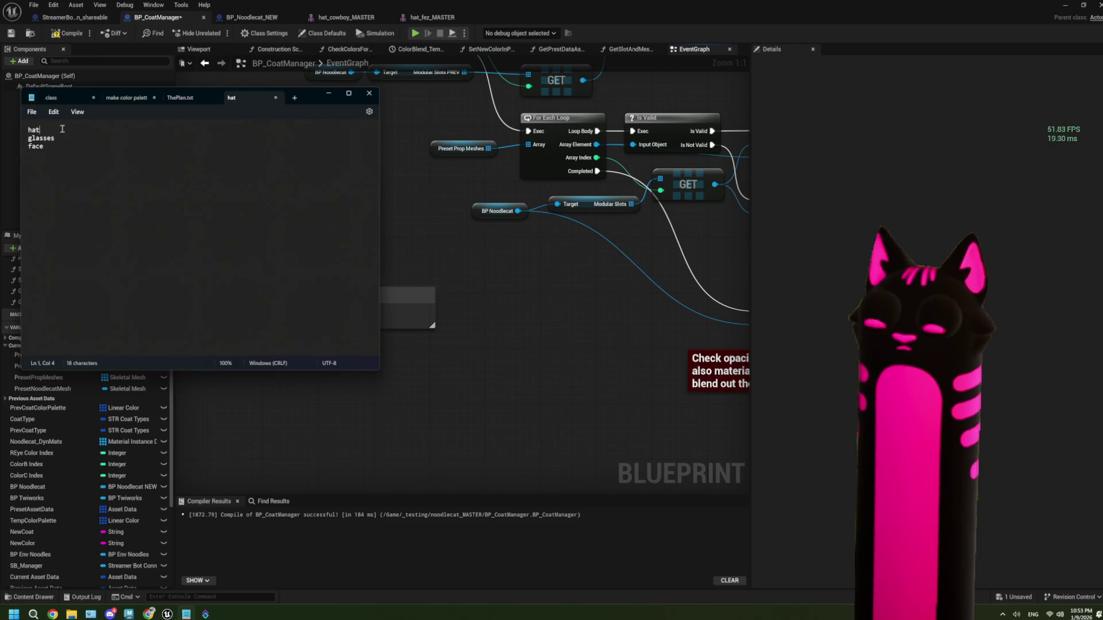
{"action": "key", "text": "Return"}
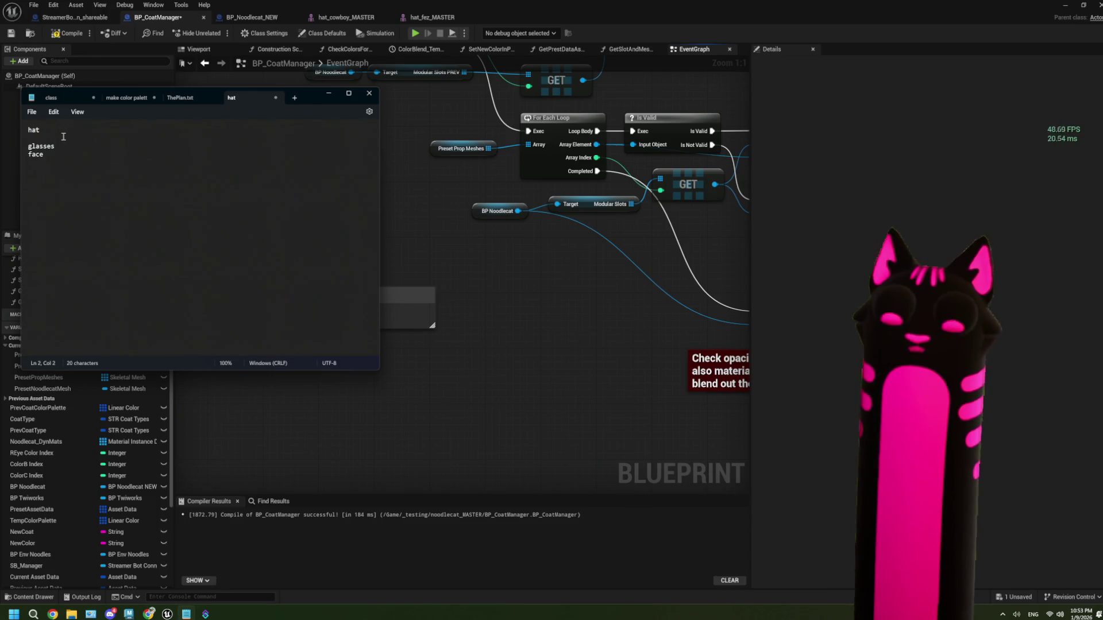
- Add material entries mat1 and an indented 2 under hat, plus a prev hat line below face
{"action": "type", "text": "matl"}
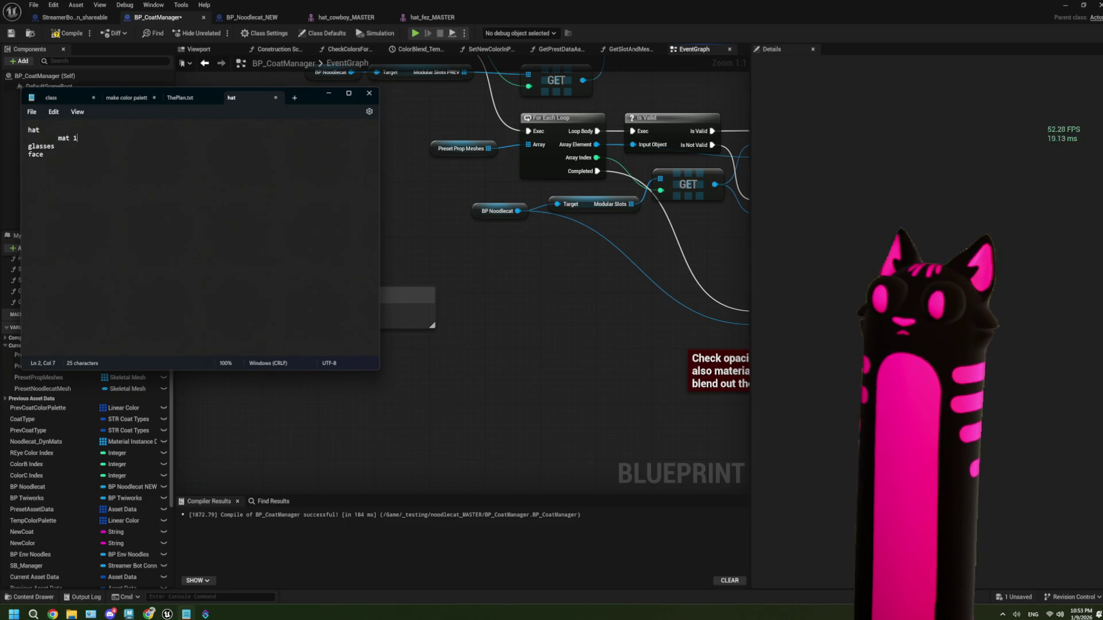
{"action": "key", "text": "Return"}
{"action": "key", "text": "Tab"}
{"action": "type", "text": "materi"}
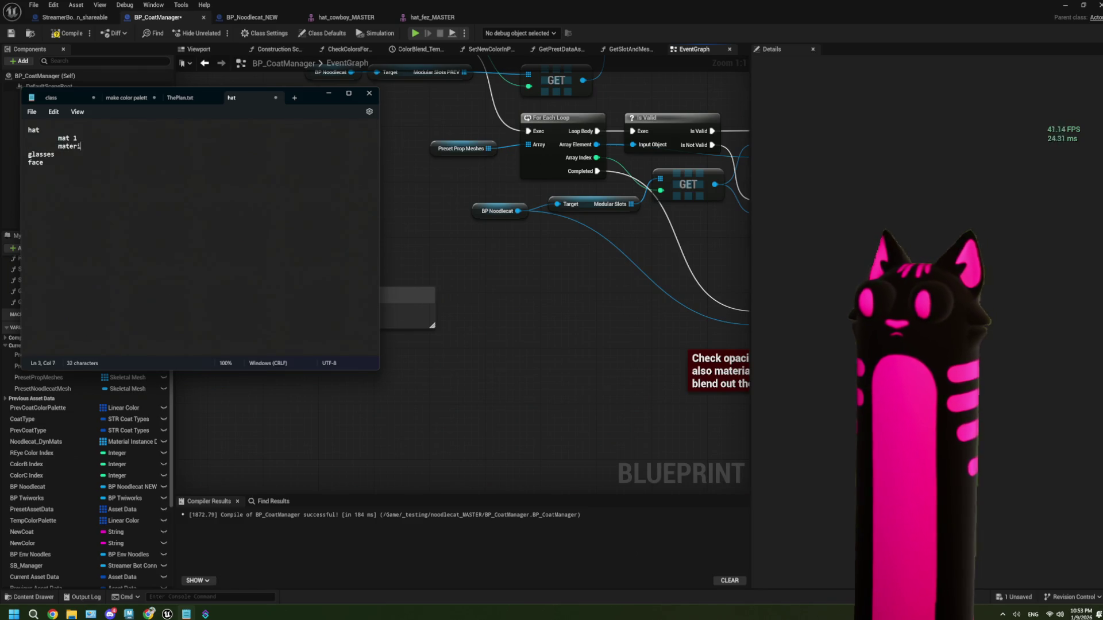
{"action": "key", "text": "BackSpace"}
{"action": "key", "text": "BackSpace"}
{"action": "key", "text": "BackSpace"}
{"action": "type", "text": "2"}
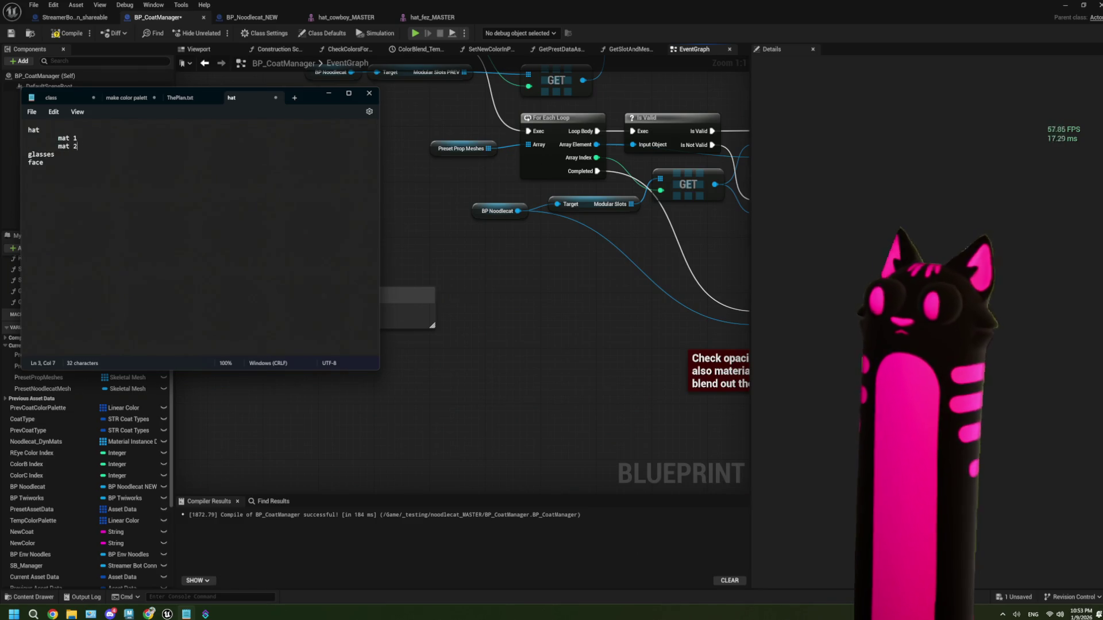
{"action": "left_click", "coordinate": [71, 181]}
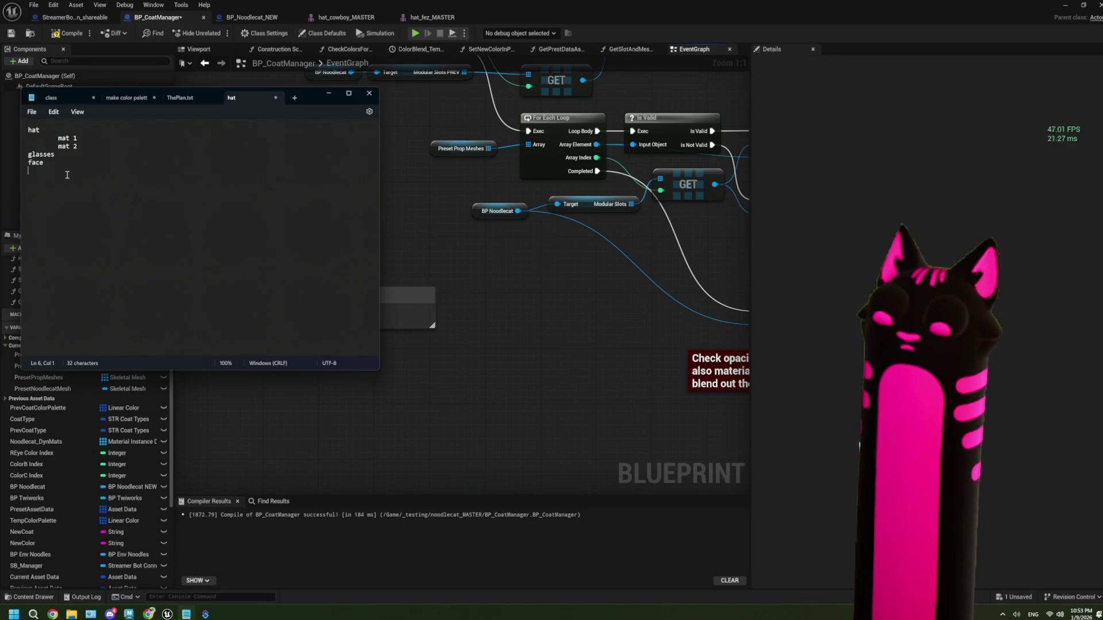
{"action": "key", "text": "Return"}
{"action": "type", "text": "pre"}
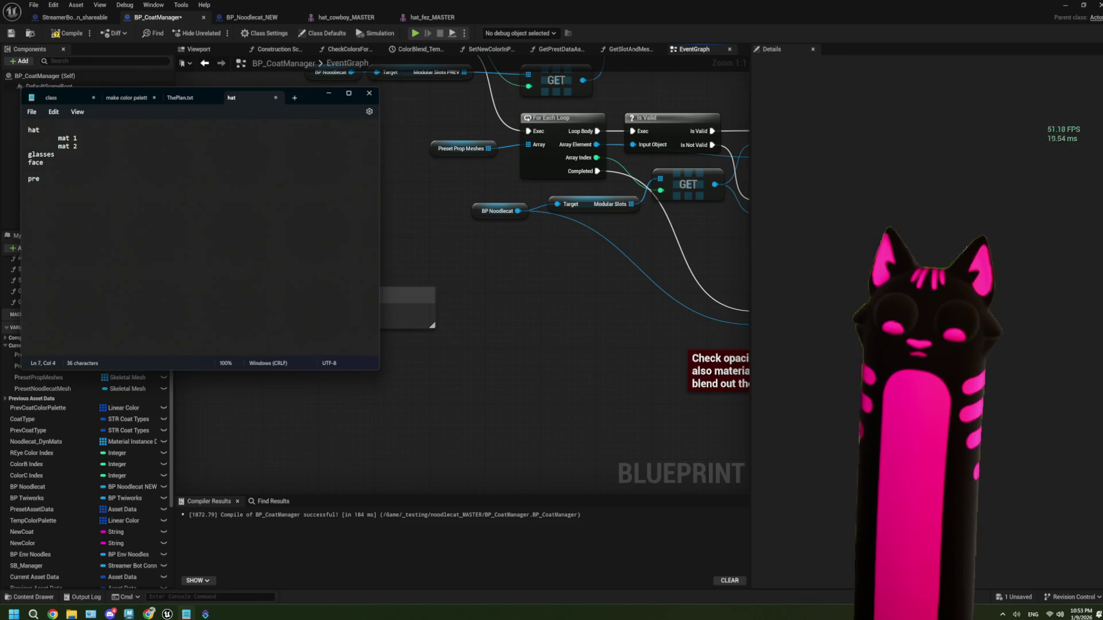
{"action": "type", "text": "v hat"}
{"action": "key", "text": "Return"}
{"action": "type", "text": "mat1"}
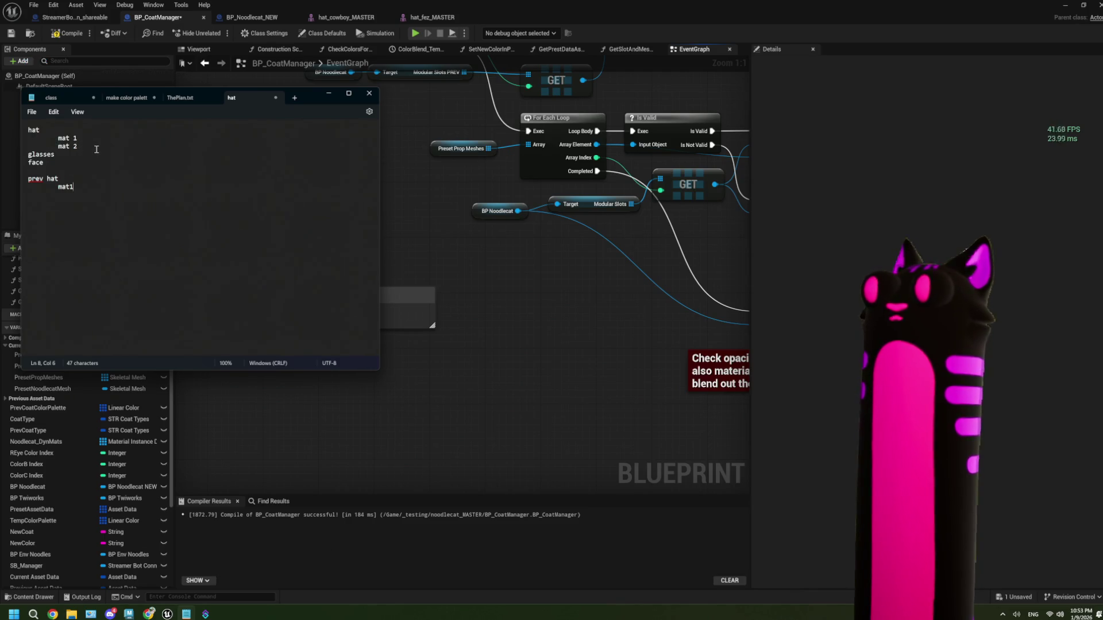
- Select and delete all the notes, then return to the Unreal blueprint editor
{"action": "left_click_drag", "start_coordinate": [96, 149], "coordinate": [26, 128]}
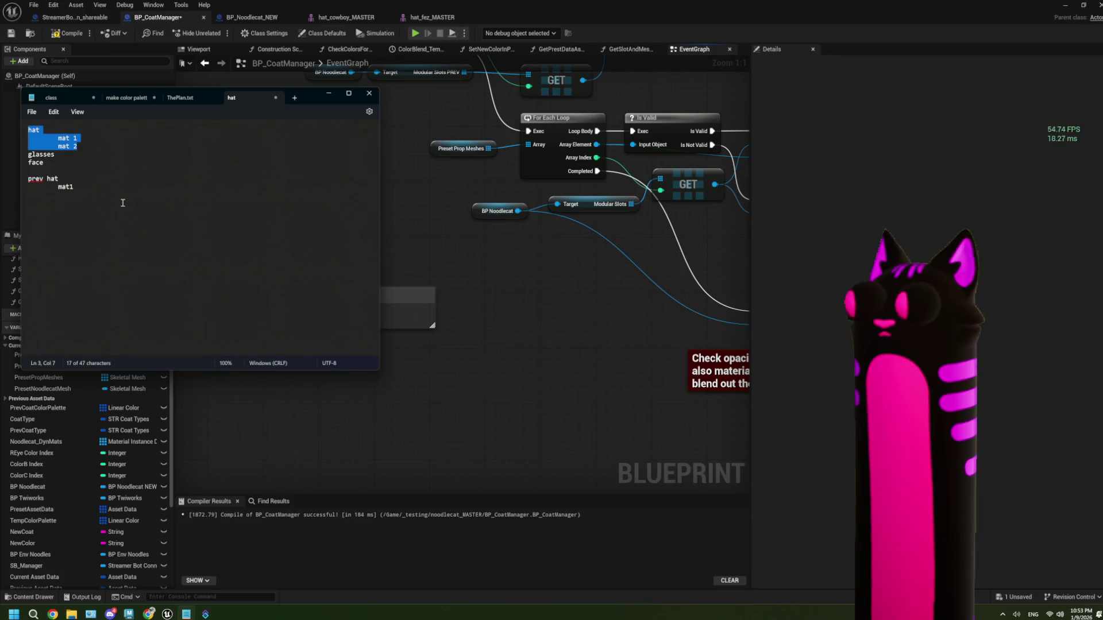
{"action": "left_click_drag", "start_coordinate": [220, 253], "coordinate": [16, 130]}
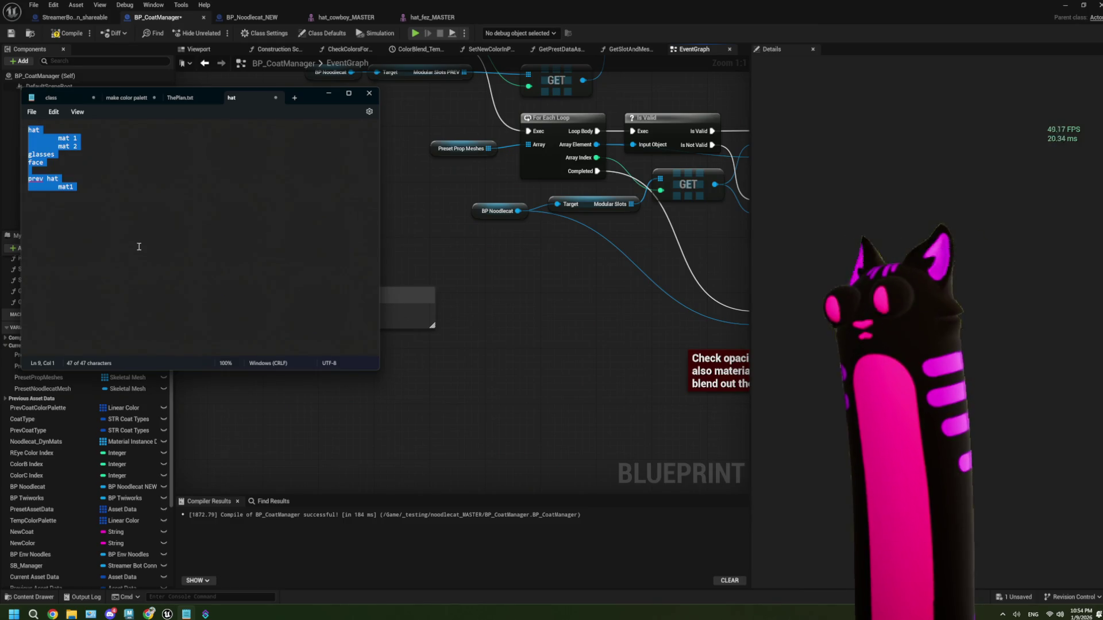
{"action": "key", "text": "BackSpace"}
{"action": "left_click", "coordinate": [472, 272]}
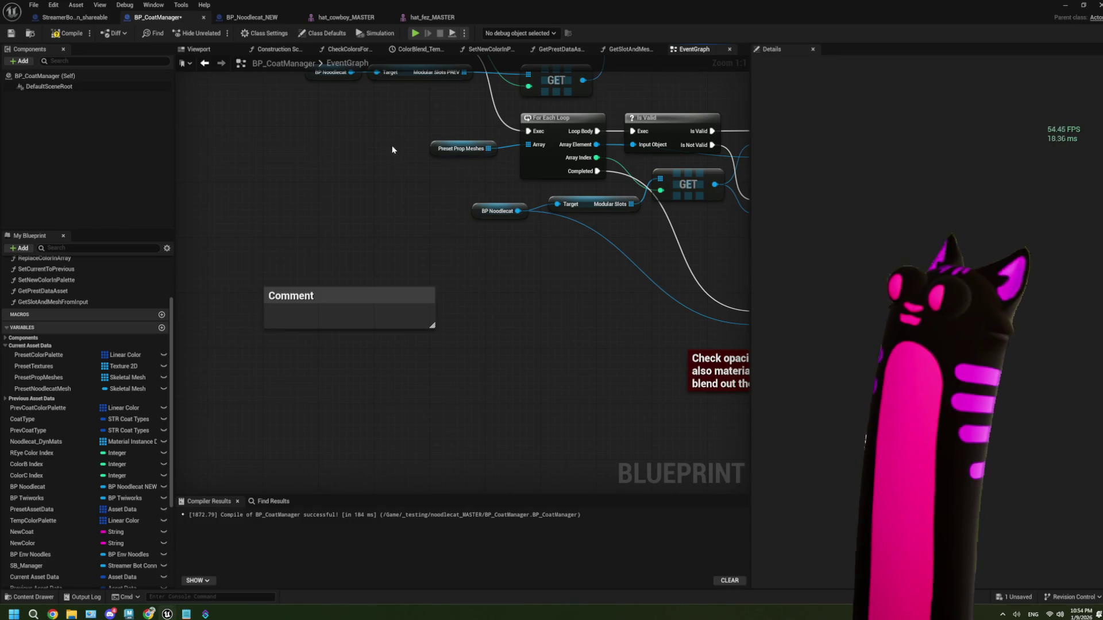
- Switch to BP_Noodlecat_NEW and zoom in on the GetModSlotsDynMat CLEAR and For Each Loop chain
{"action": "scroll", "coordinate": [392, 150], "scroll_direction": "down", "scroll_amount": 2}
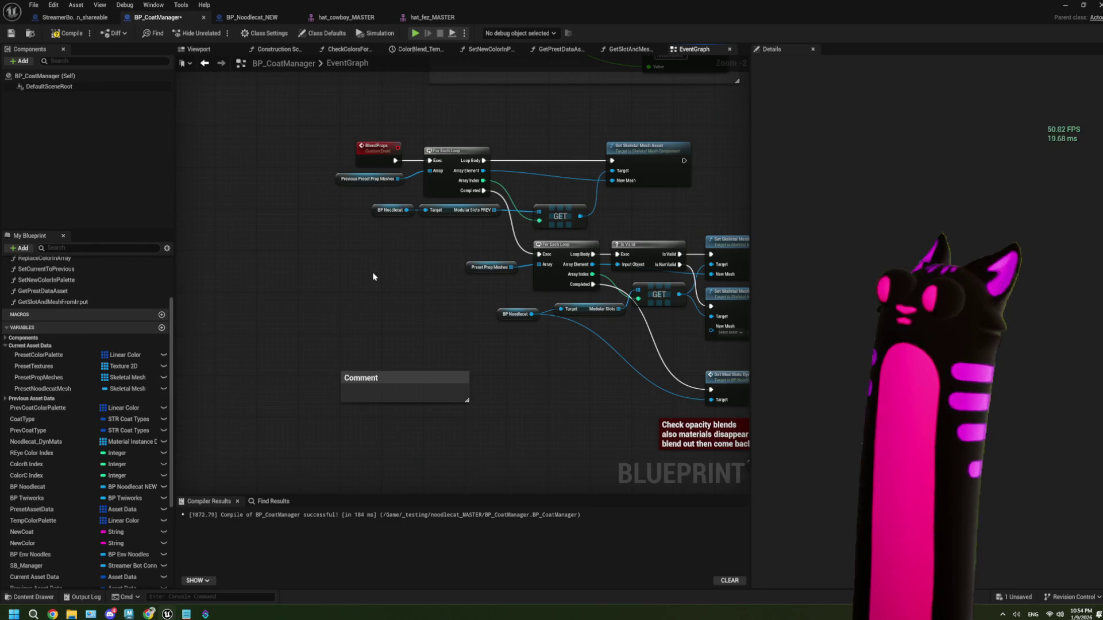
{"action": "left_click_drag", "start_coordinate": [374, 277], "coordinate": [311, 285]}
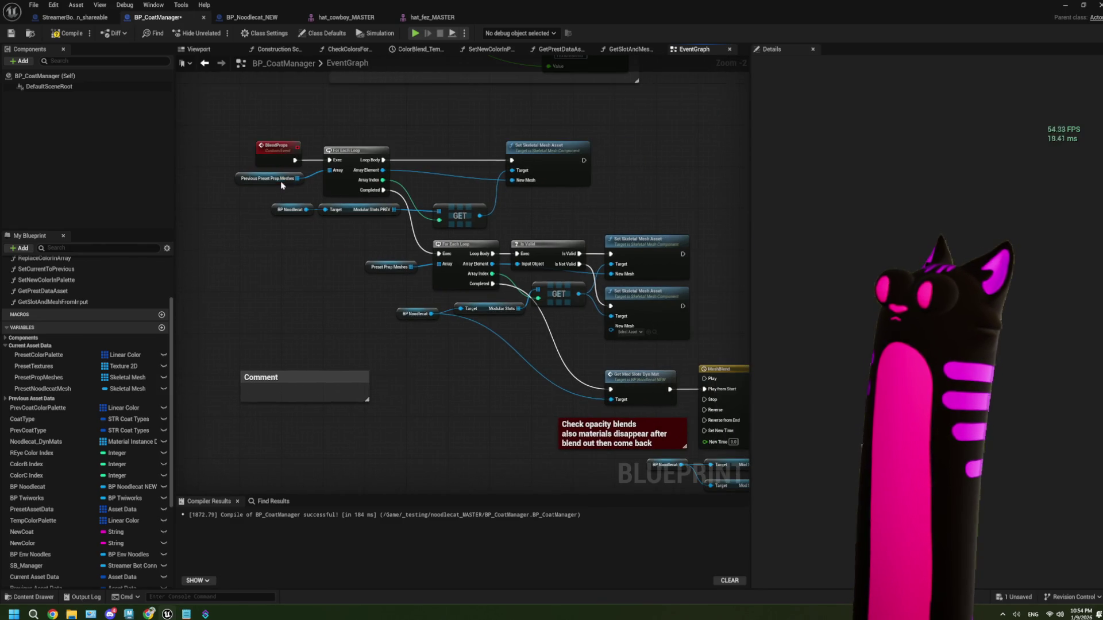
{"action": "left_click_drag", "start_coordinate": [358, 312], "coordinate": [327, 292]}
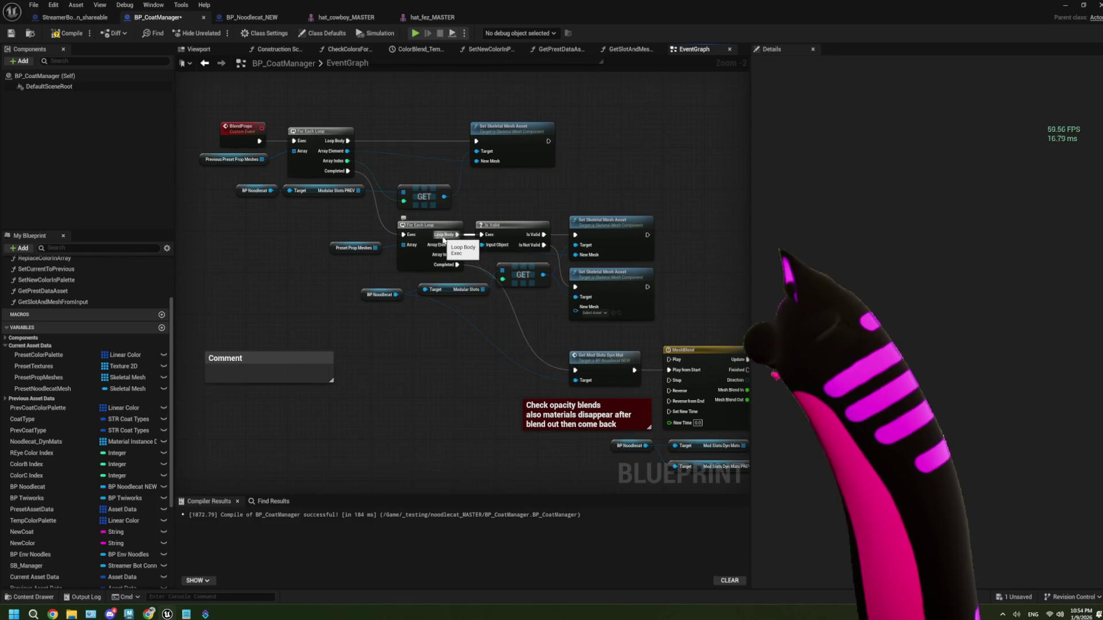
{"action": "scroll", "coordinate": [424, 203], "scroll_direction": "up", "scroll_amount": 2}
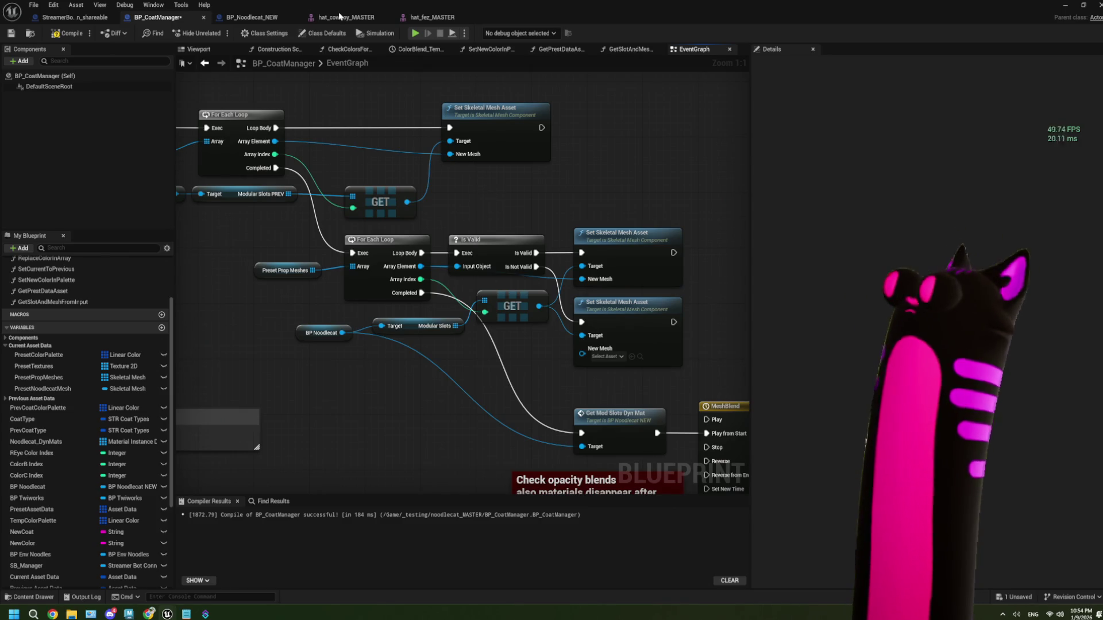
{"action": "left_click", "coordinate": [252, 17]}
{"action": "scroll", "coordinate": [424, 315], "scroll_direction": "up", "scroll_amount": 2}
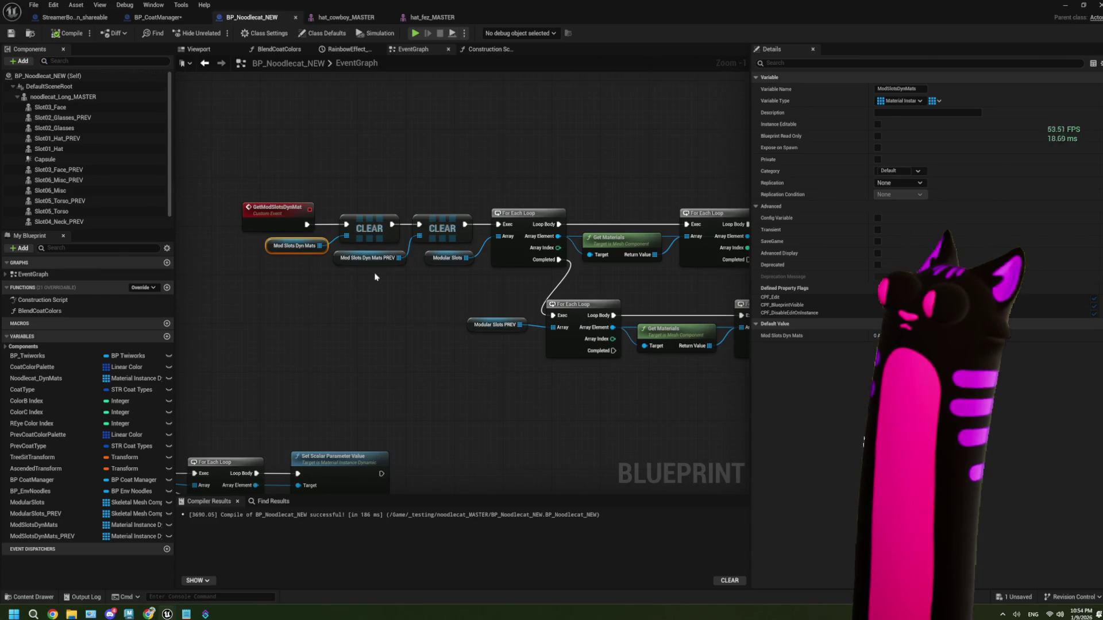
- Copy the GetModSlotsDynMat event and paste a duplicate into the empty space above it
{"action": "left_click_drag", "start_coordinate": [374, 276], "coordinate": [331, 279]}
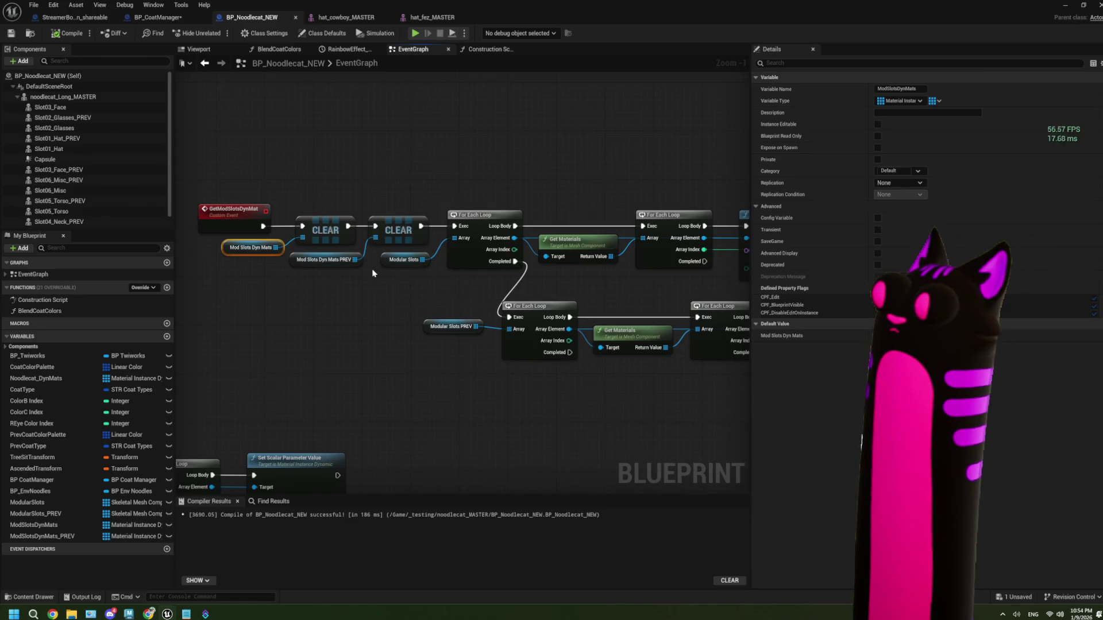
{"action": "left_click", "coordinate": [285, 143]}
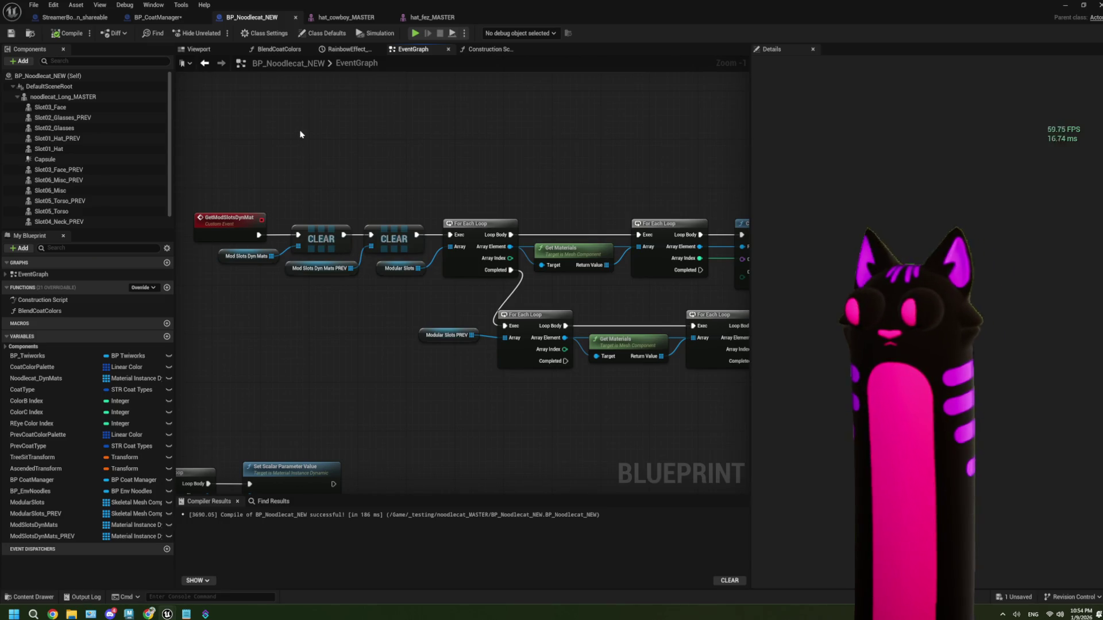
{"action": "right_click", "coordinate": [300, 134]}
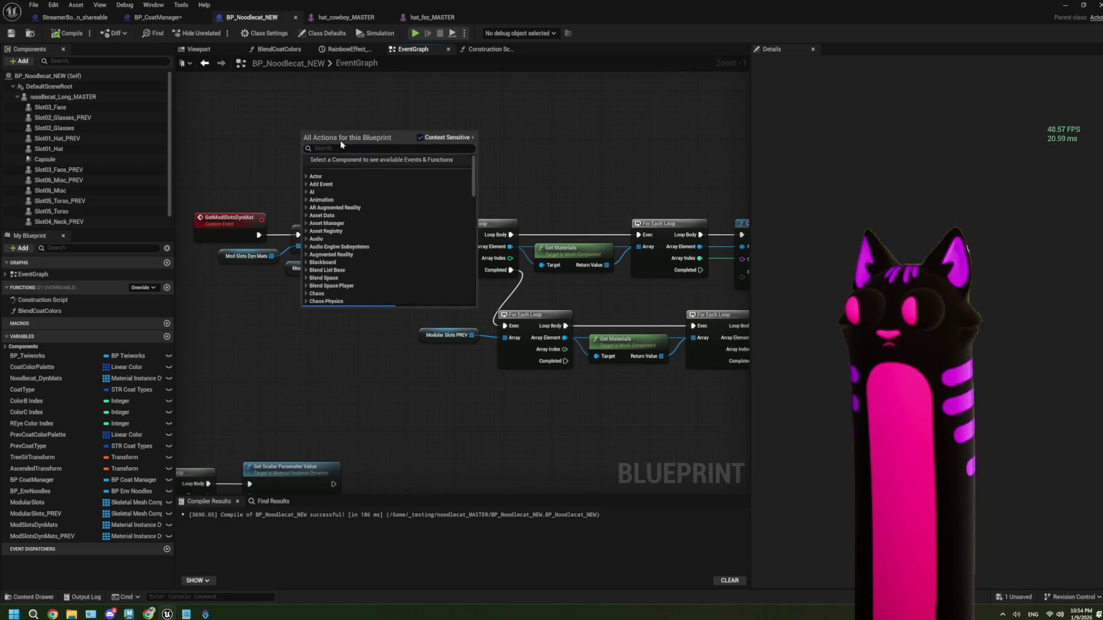
{"action": "left_click", "coordinate": [293, 127]}
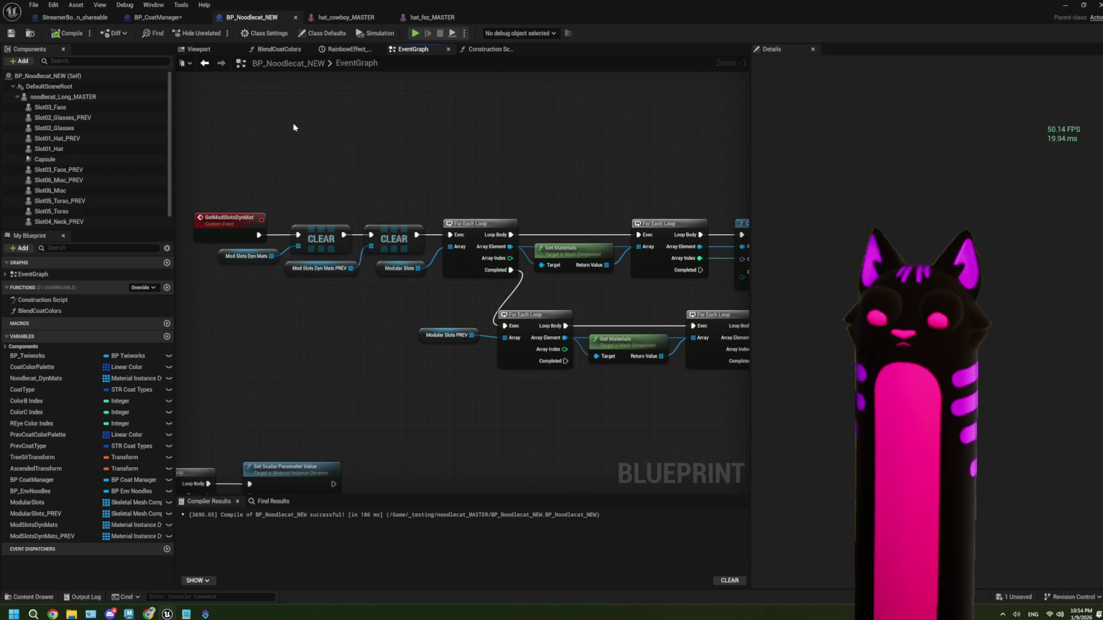
{"action": "left_click", "coordinate": [237, 216]}
{"action": "key", "text": "ctrl+c"}
{"action": "left_click", "coordinate": [327, 146]}
{"action": "key", "text": "ctrl+v"}
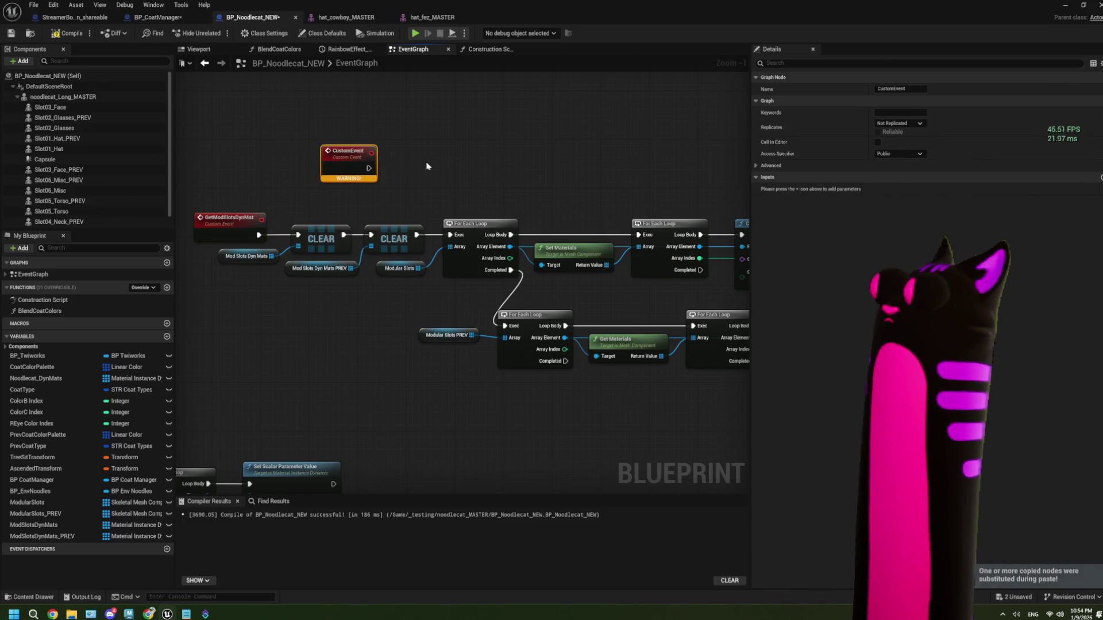
- Rename the pasted custom event to GetDynMatsForModSlot
{"action": "left_click", "coordinate": [888, 89]}
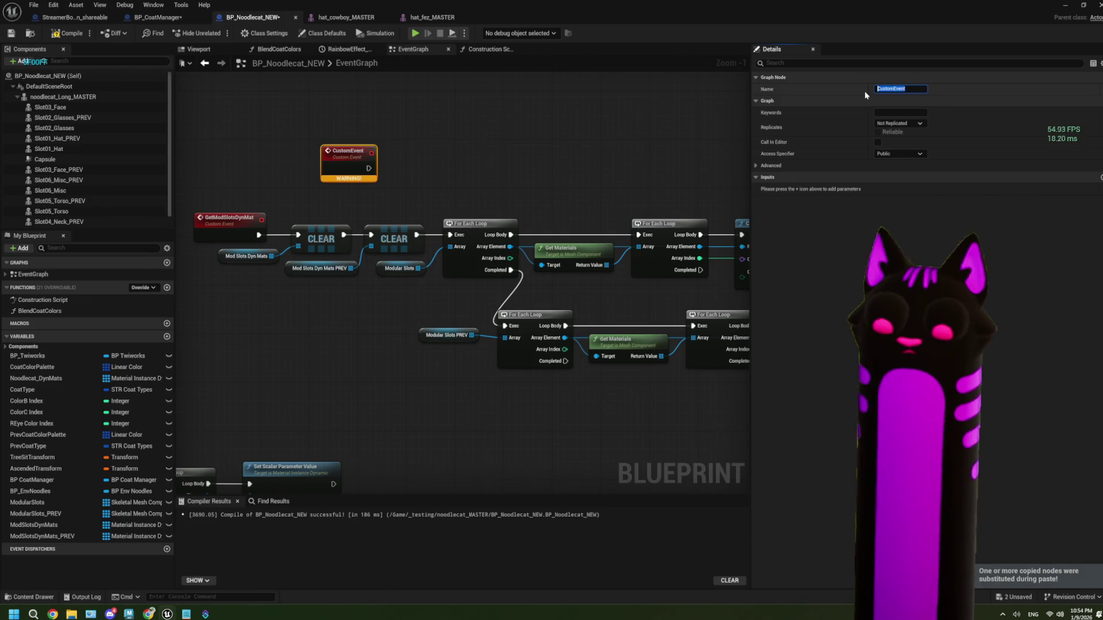
{"action": "type", "text": "GetMa"}
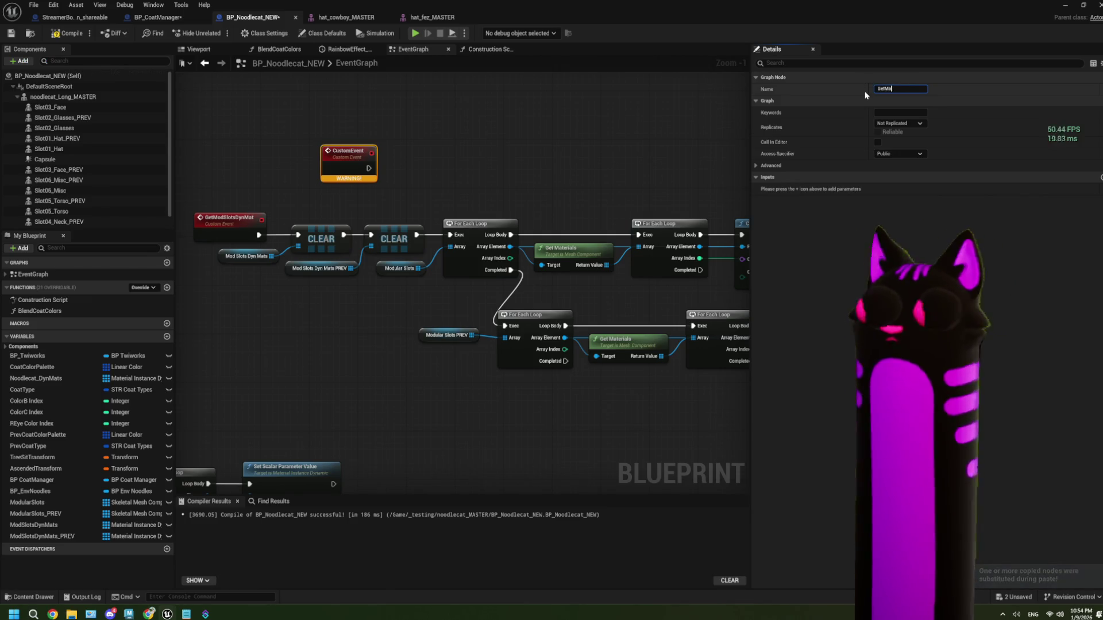
{"action": "type", "text": "terialForModSlo"}
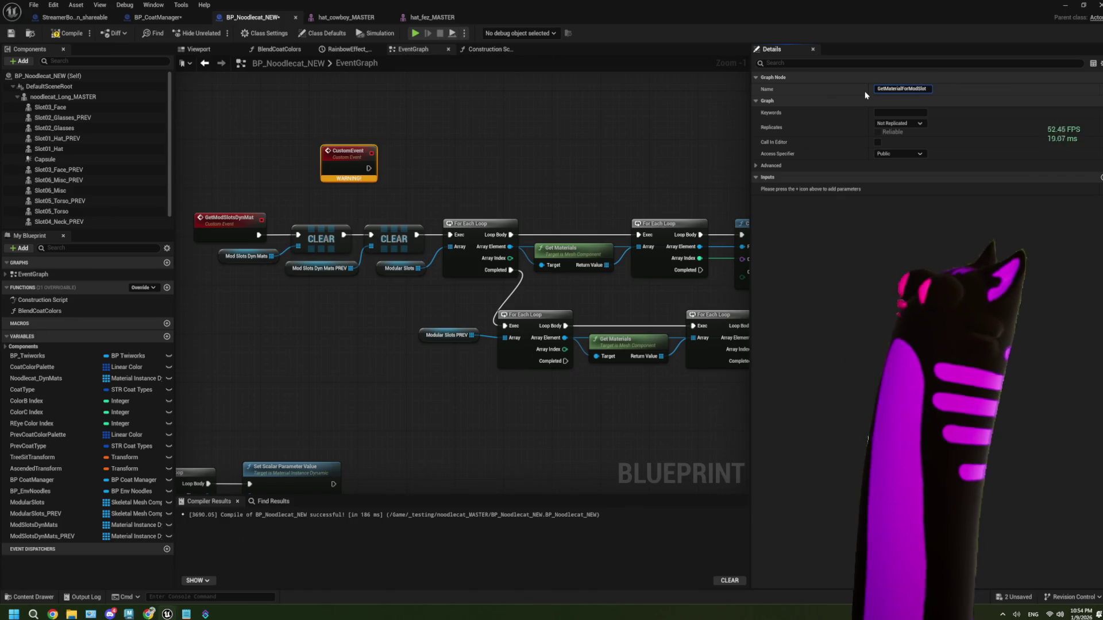
{"action": "type", "text": "t"}
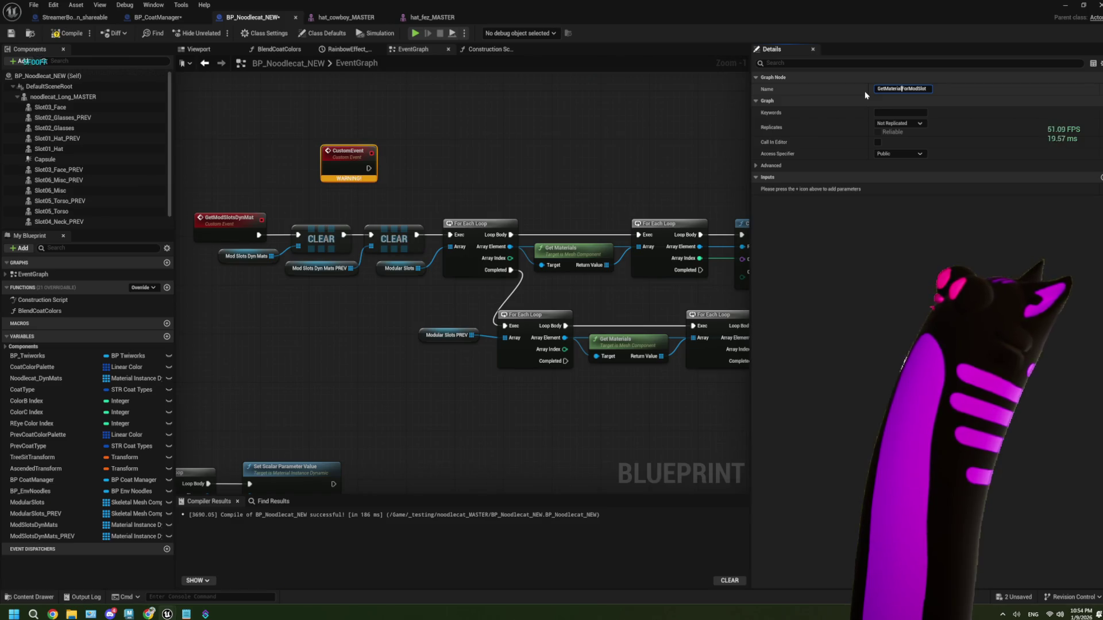
{"action": "type", "text": "s"}
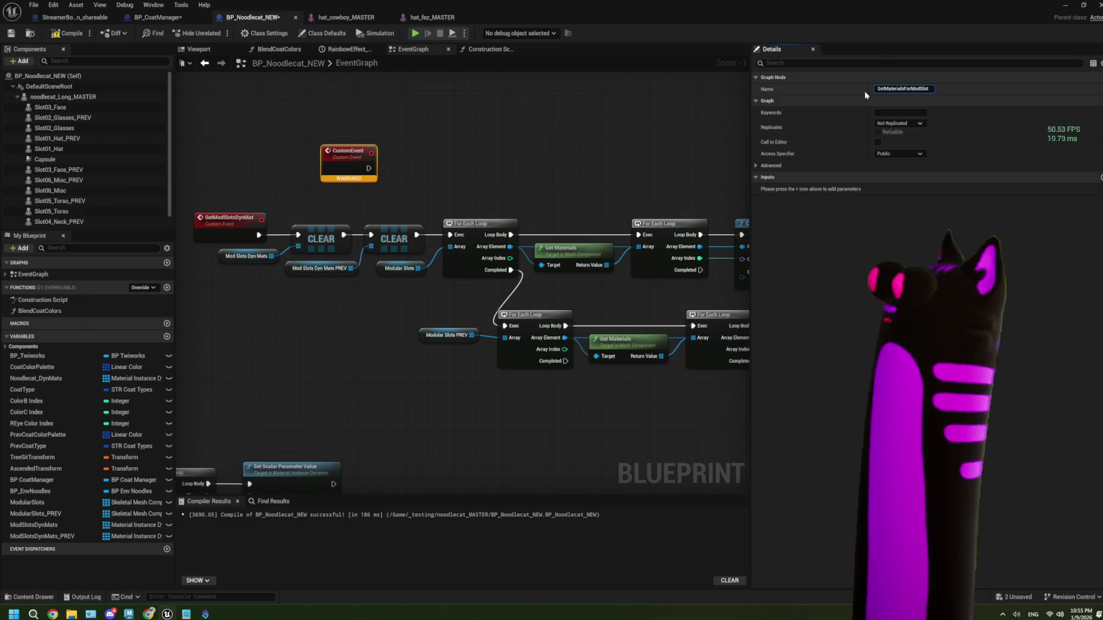
{"action": "key", "text": "BackSpace"}
{"action": "key", "text": "BackSpace"}
{"action": "key", "text": "BackSpace"}
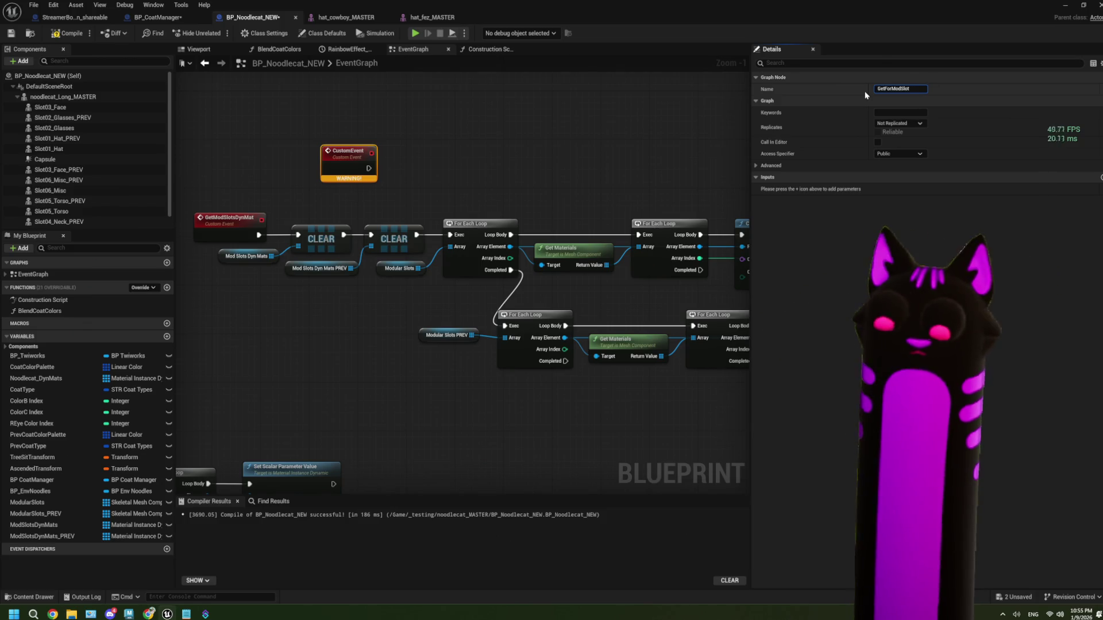
{"action": "type", "text": "DynMats"}
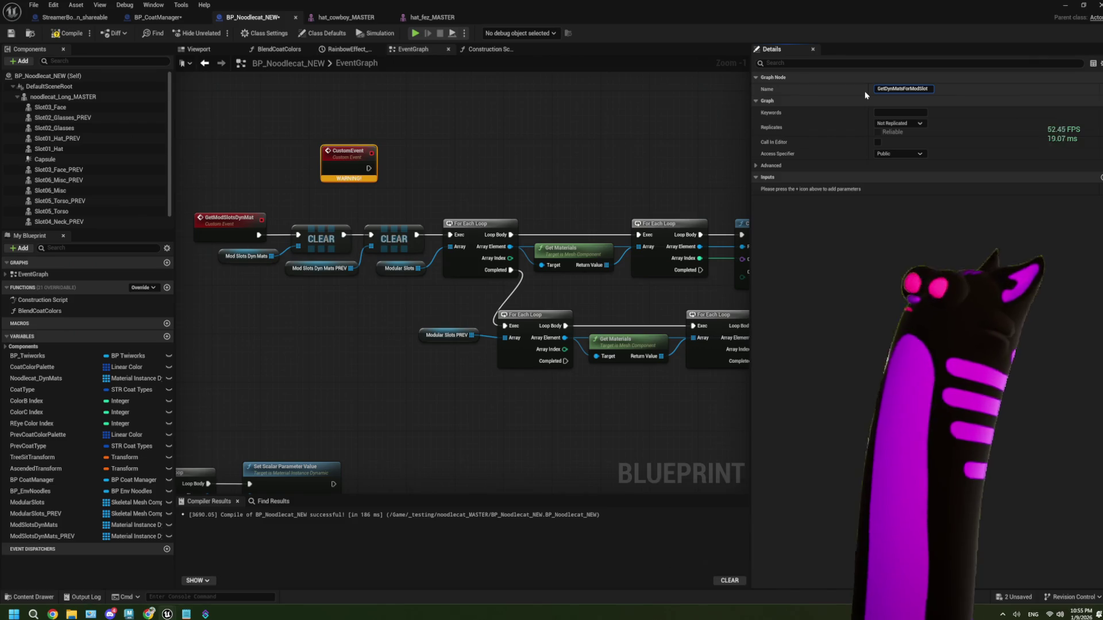
{"action": "key", "text": "Return"}
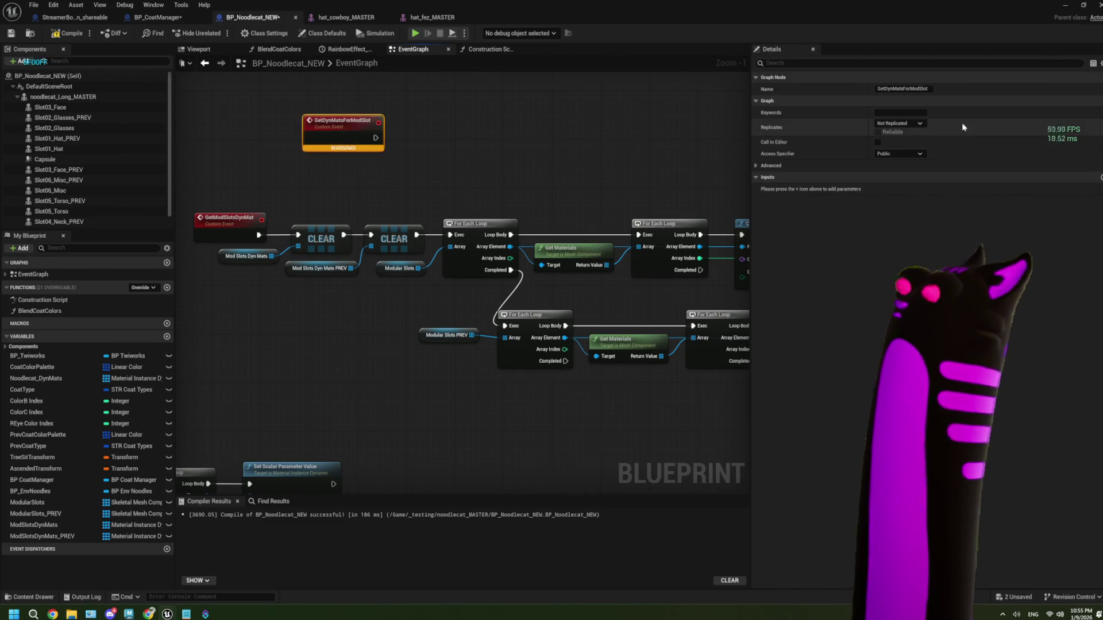
{"action": "right_click", "coordinate": [320, 119]}
{"action": "key", "text": "Escape"}
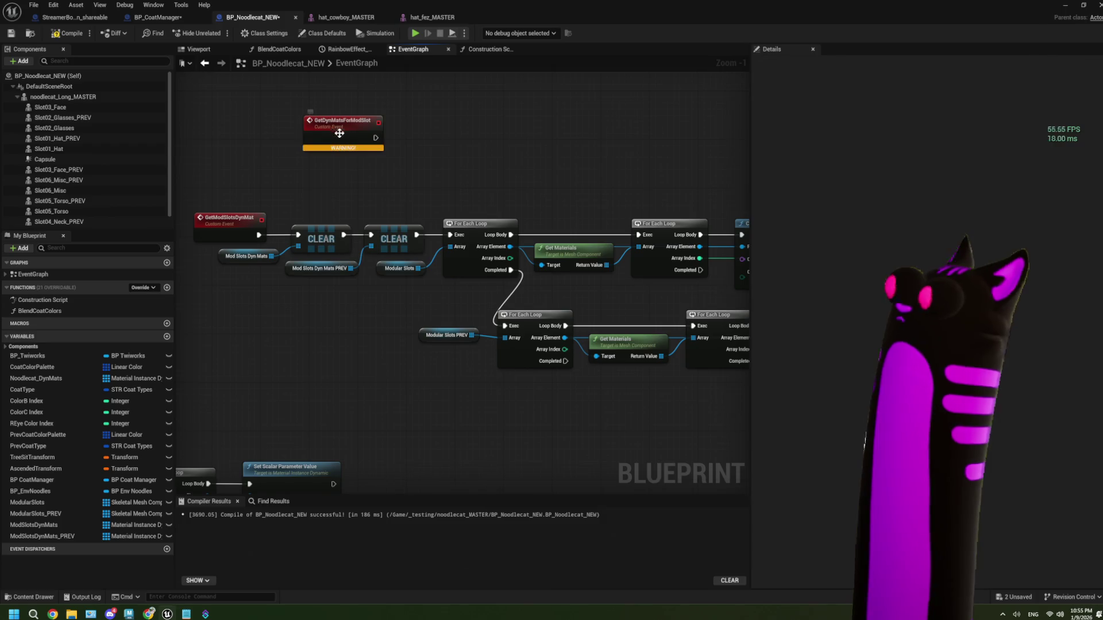
- Add an input named Mod Slot and set its type to Skeletal Mesh > Object Reference
{"action": "left_click", "coordinate": [1100, 178]}
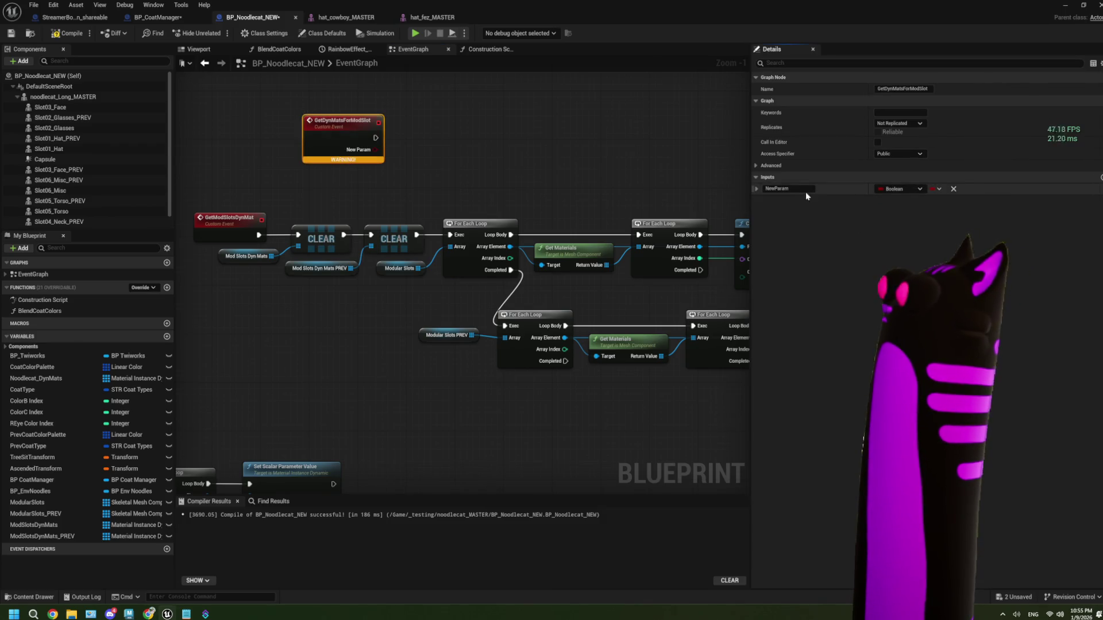
{"action": "type", "text": "Mod Slot"}
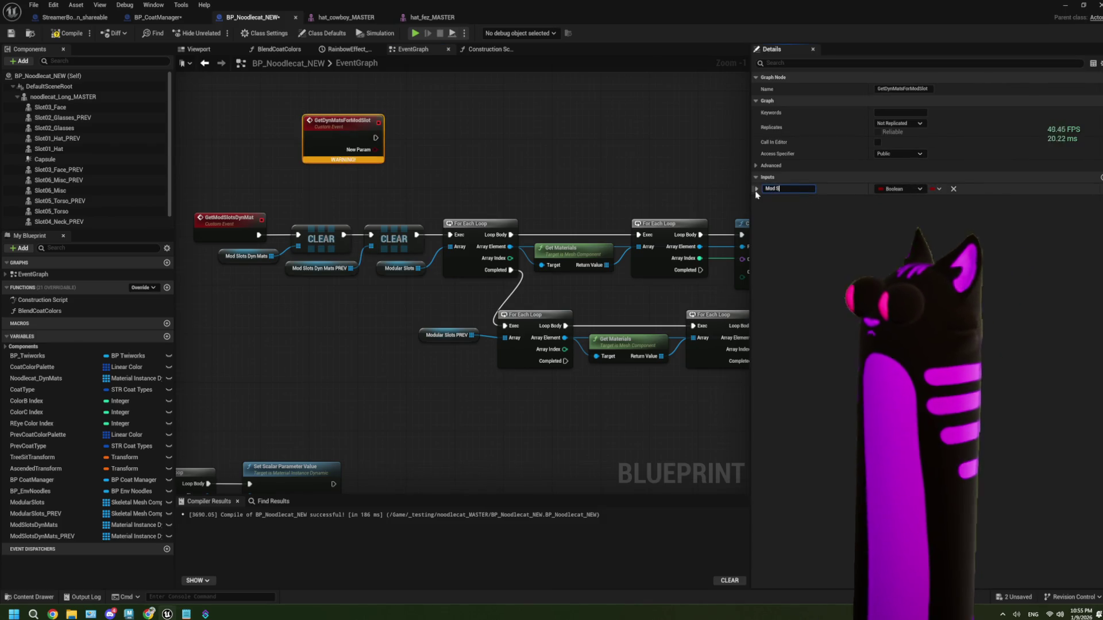
{"action": "key", "text": "Return"}
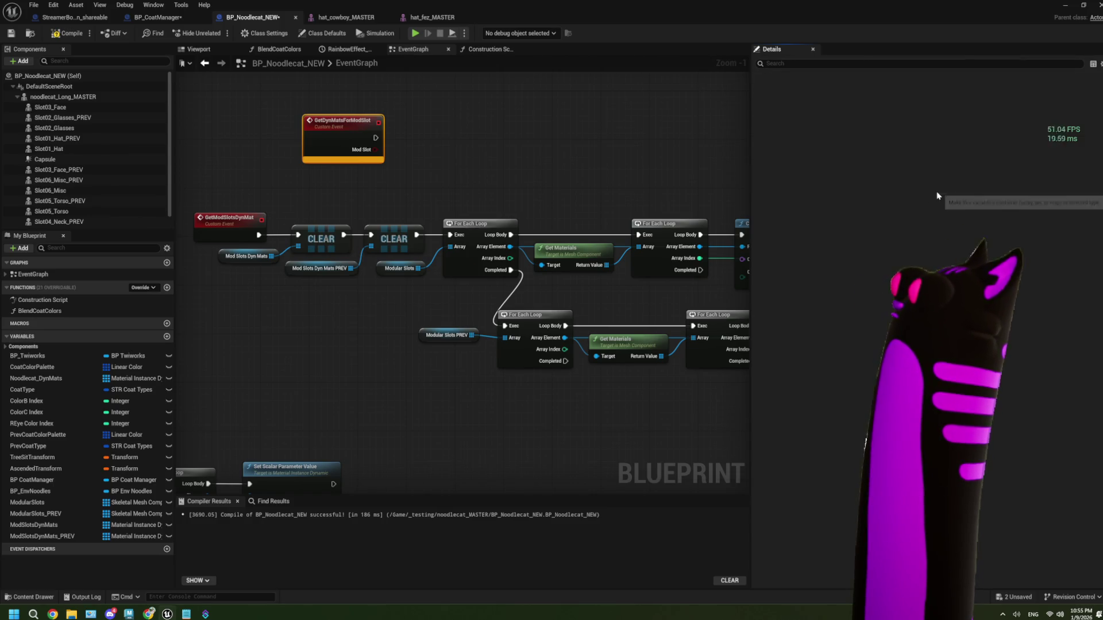
{"action": "left_click", "coordinate": [937, 189]}
{"action": "left_click", "coordinate": [912, 188]}
{"action": "left_click", "coordinate": [912, 189]}
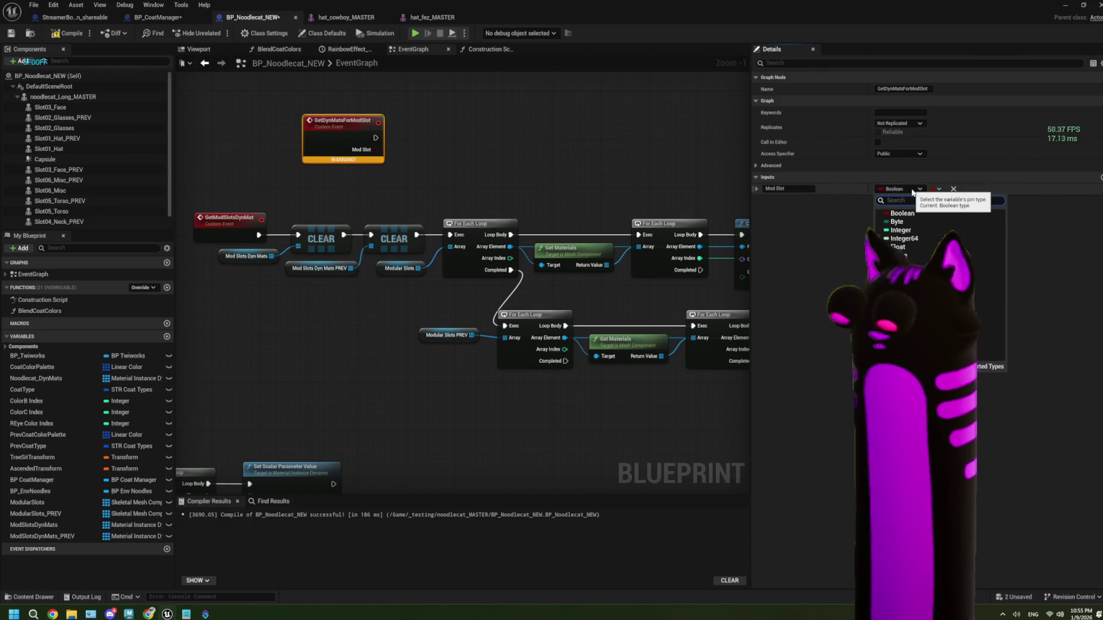
{"action": "type", "text": "skele"}
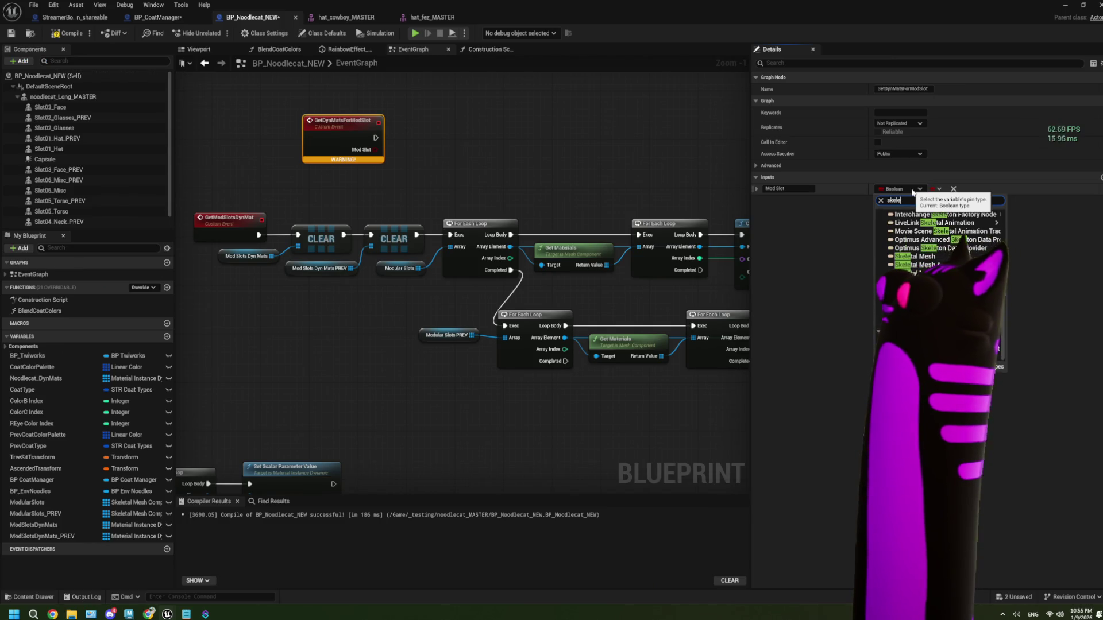
{"action": "mouse_move", "coordinate": [948, 248]}
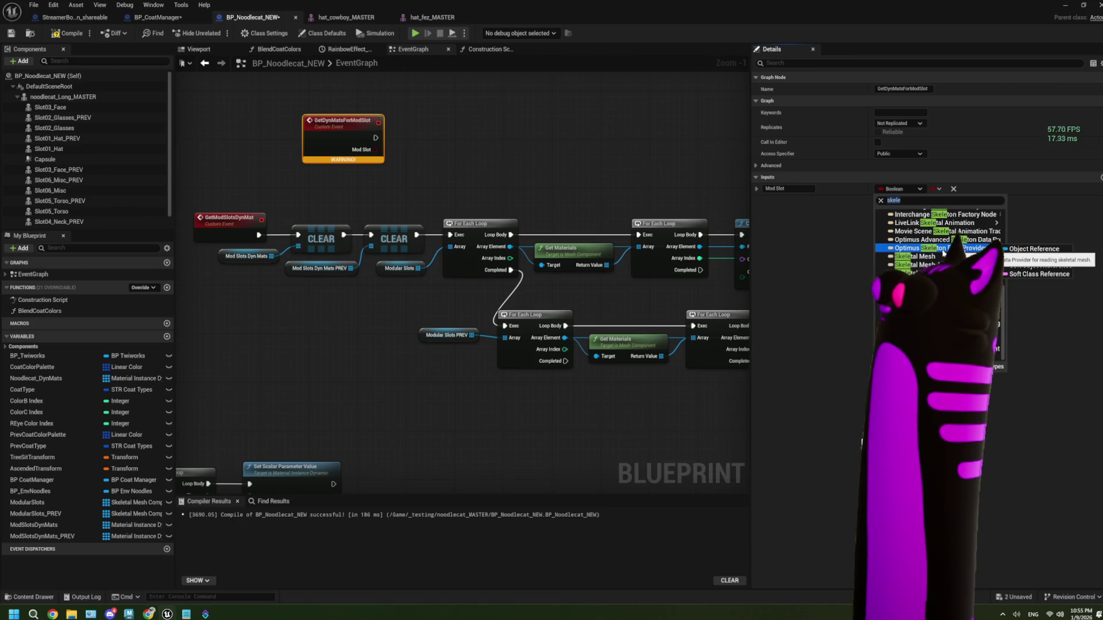
{"action": "mouse_move", "coordinate": [920, 274]}
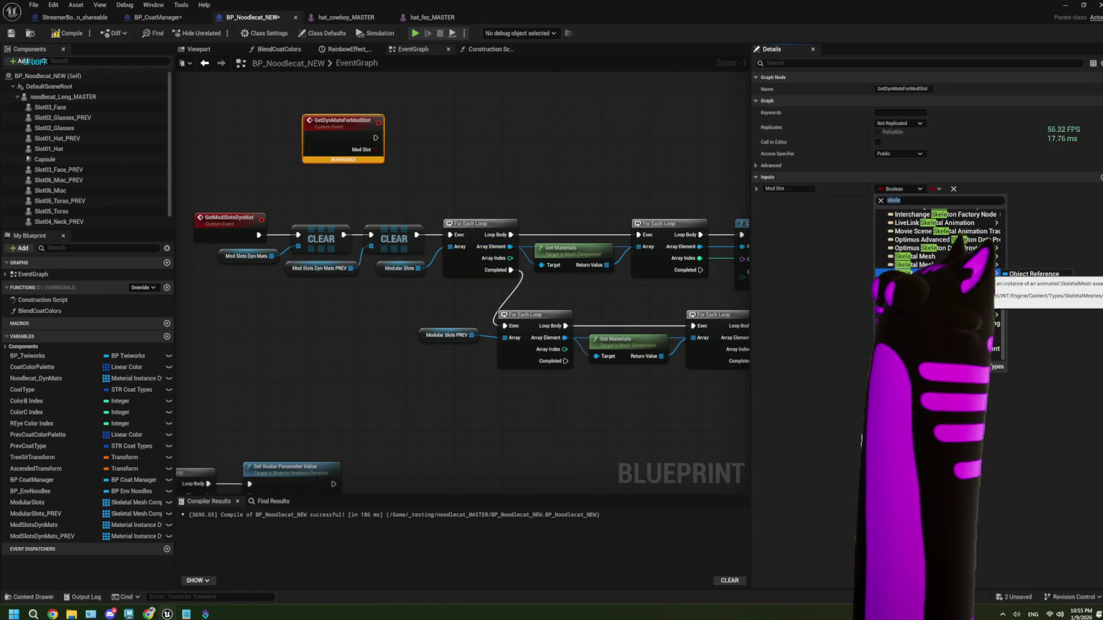
{"action": "left_click", "coordinate": [1033, 274]}
- Duplicate the Get Materials loop nodes beside the new event, wiring in its Mod Slot and execution
{"action": "scroll", "coordinate": [445, 181], "scroll_direction": "down", "scroll_amount": 1}
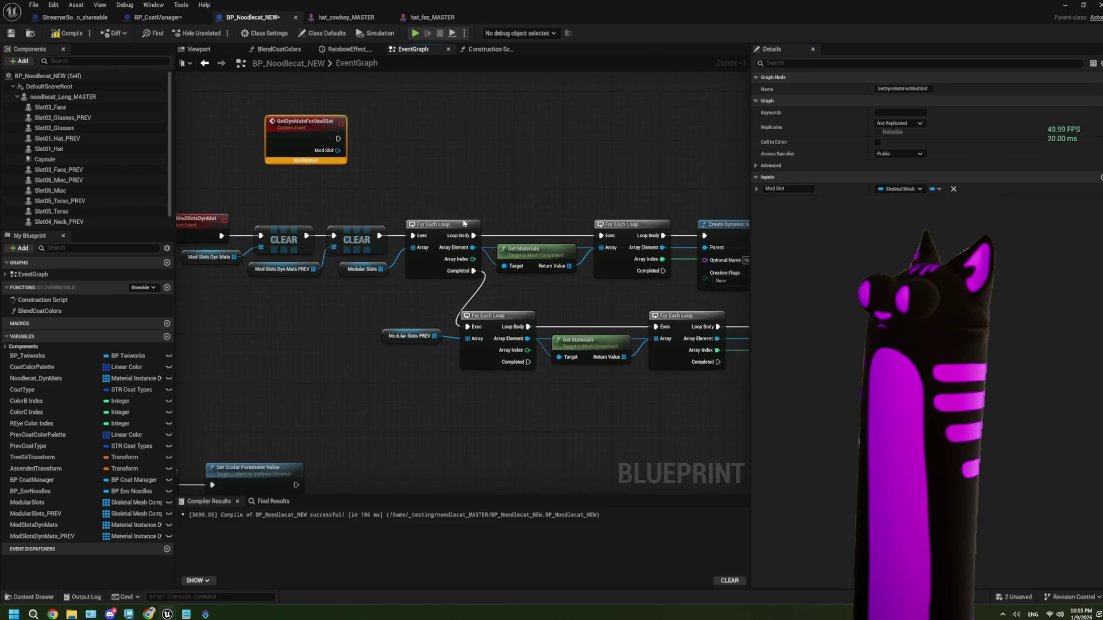
{"action": "left_click_drag", "start_coordinate": [552, 233], "coordinate": [426, 225]}
{"action": "mouse_move", "coordinate": [363, 171]}
{"action": "left_mouse_down"}
{"action": "mouse_move", "coordinate": [405, 190]}
{"action": "mouse_move", "coordinate": [740, 246]}
{"action": "mouse_move", "coordinate": [678, 247]}
{"action": "mouse_move", "coordinate": [696, 247]}
{"action": "left_mouse_up"}
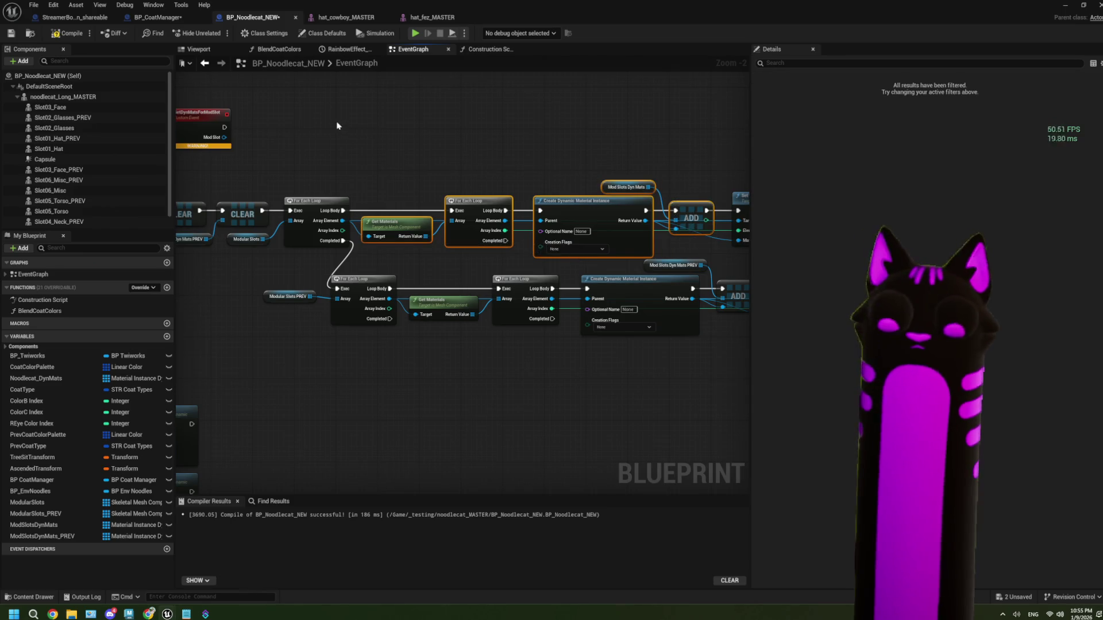
{"action": "key", "text": "ctrl+c"}
{"action": "key", "text": "ctrl+v"}
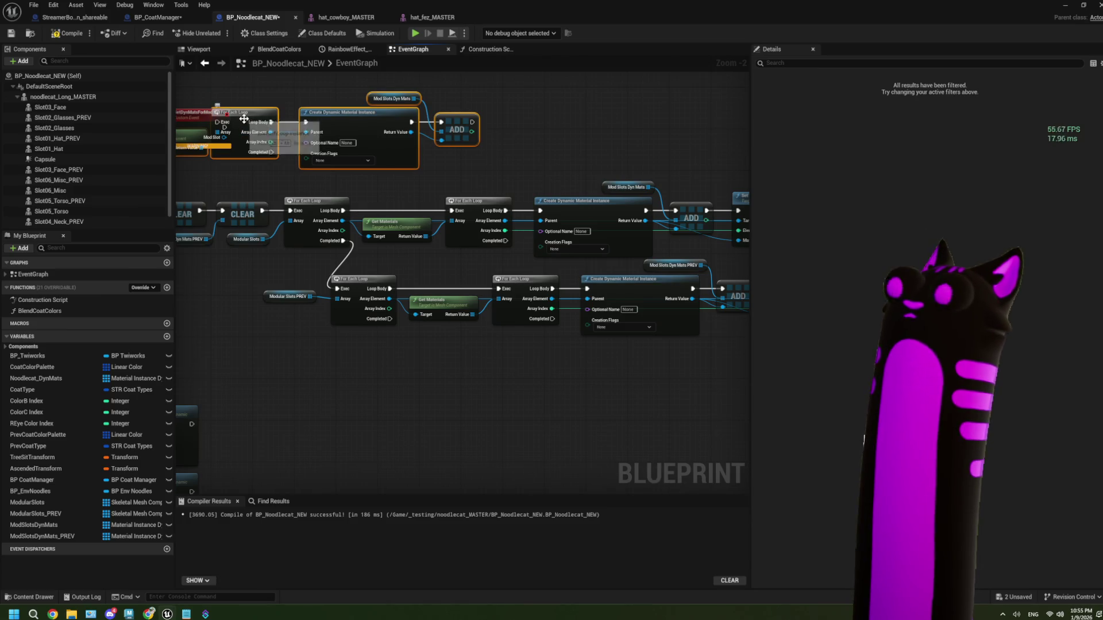
{"action": "left_click_drag", "start_coordinate": [295, 126], "coordinate": [384, 130]}
{"action": "scroll", "coordinate": [224, 133], "scroll_direction": "up", "scroll_amount": 2}
{"action": "left_click_drag", "start_coordinate": [218, 139], "coordinate": [285, 167]}
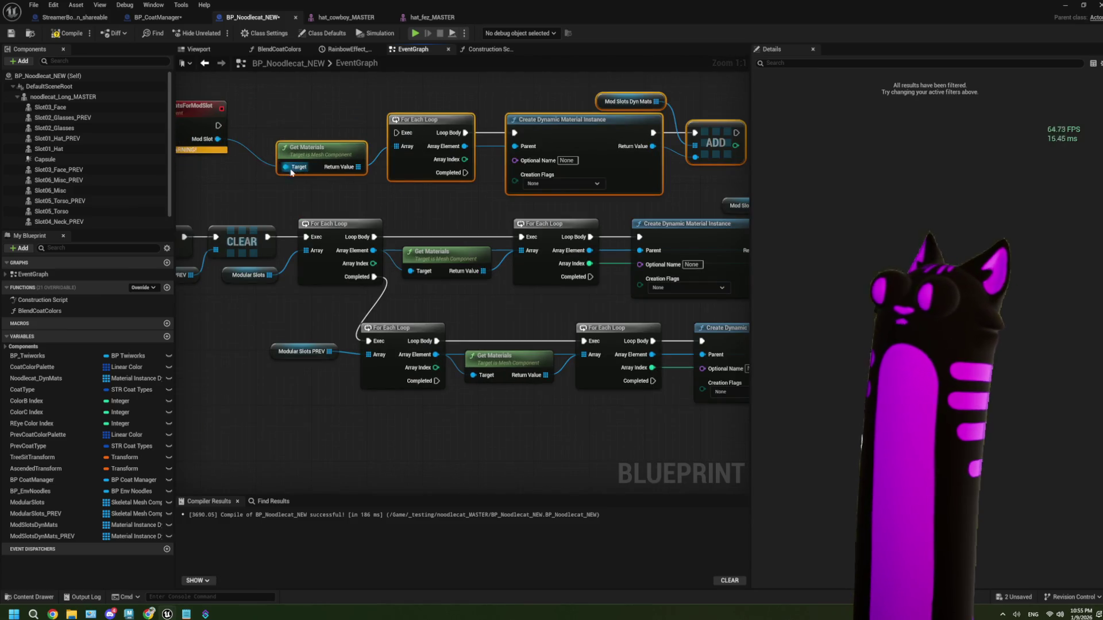
{"action": "left_click_drag", "start_coordinate": [217, 125], "coordinate": [395, 132]}
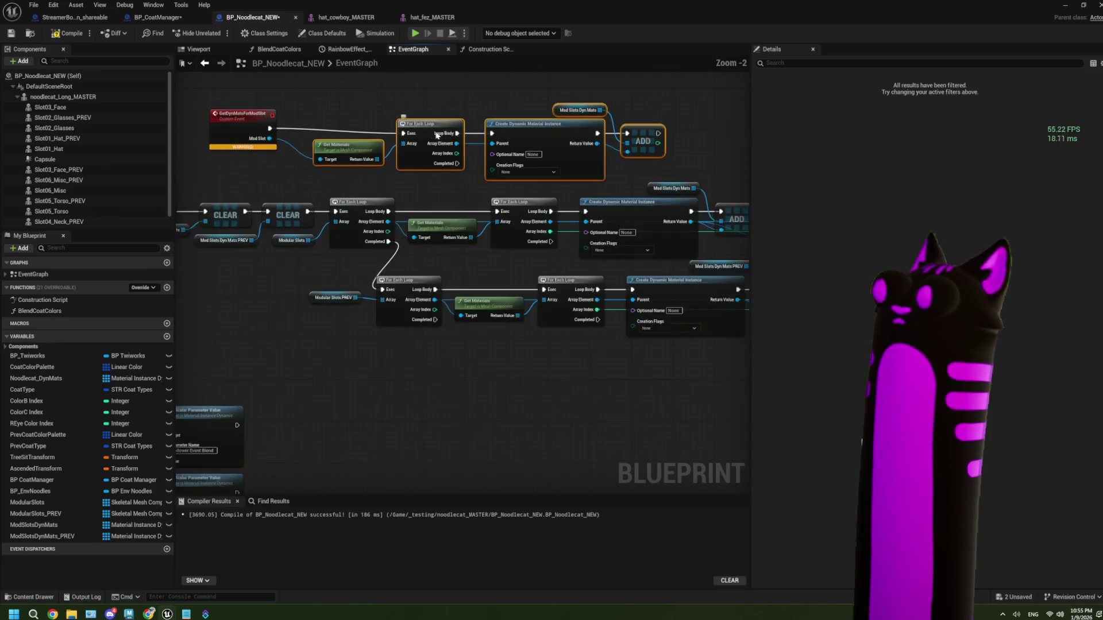
- Remove the copied Mod Slots Dyn Mats and ADD nodes from the duplicate
{"action": "scroll", "coordinate": [293, 118], "scroll_direction": "down", "scroll_amount": 2}
{"action": "left_click_drag", "start_coordinate": [553, 144], "coordinate": [528, 138]}
{"action": "left_click", "coordinate": [505, 187]}
{"action": "scroll", "coordinate": [367, 164], "scroll_direction": "up", "scroll_amount": 1}
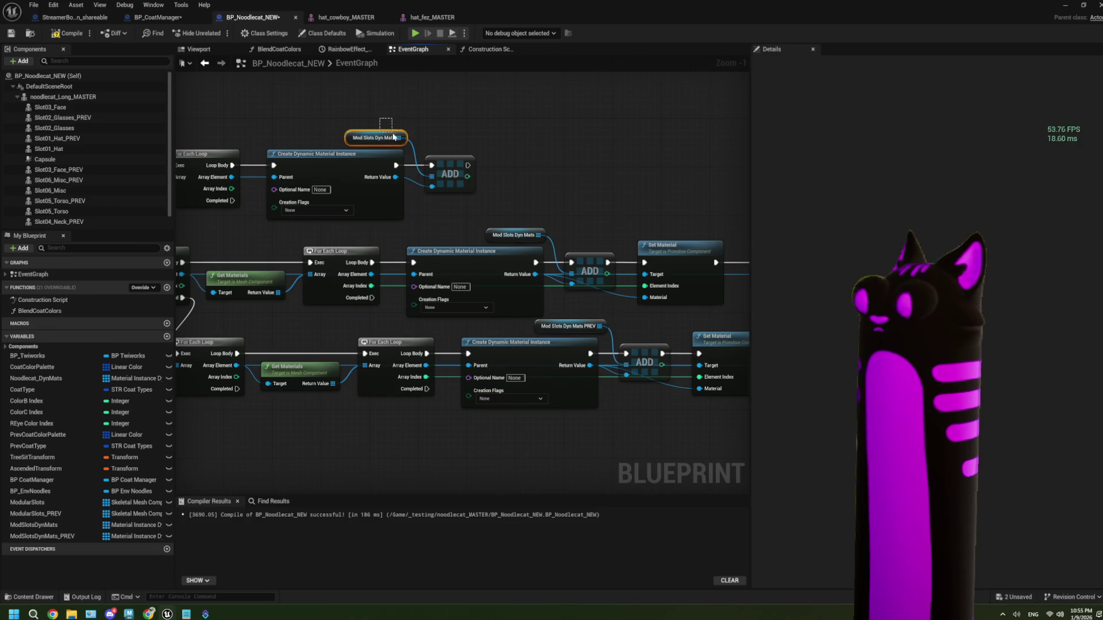
{"action": "left_click", "coordinate": [378, 138]}
{"action": "key", "text": "Delete"}
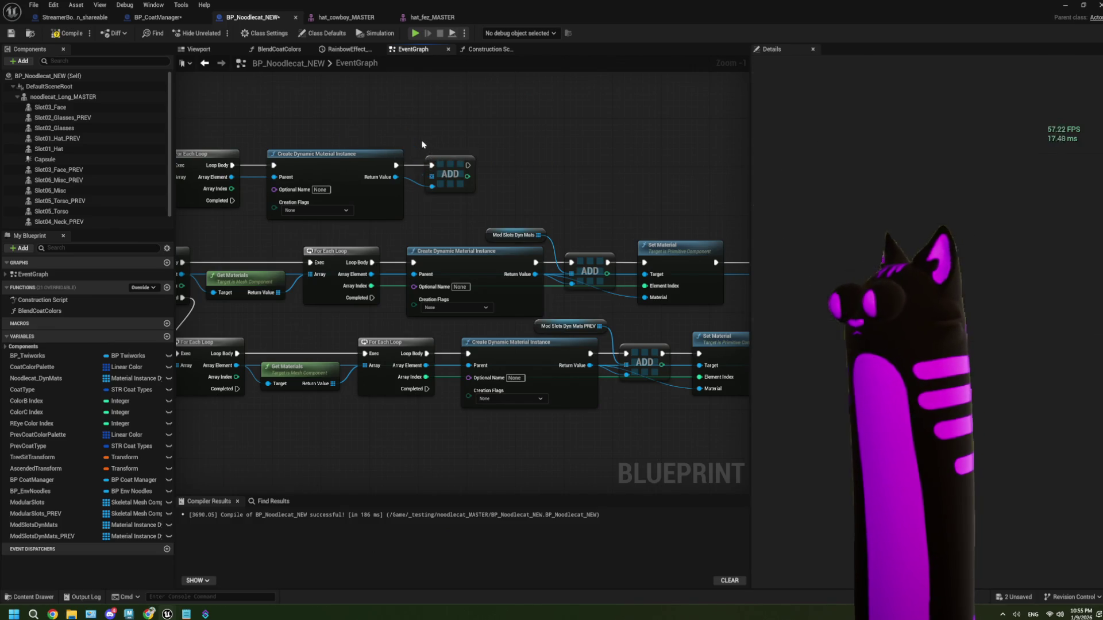
{"action": "mouse_move", "coordinate": [420, 139]}
{"action": "left_mouse_down"}
{"action": "mouse_move", "coordinate": [491, 214]}
{"action": "mouse_move", "coordinate": [485, 202]}
{"action": "left_mouse_up"}
{"action": "key", "text": "Delete"}
- Delete the GetDynMatsForModSlot event node and select the top three loop nodes
{"action": "scroll", "coordinate": [460, 207], "scroll_direction": "down", "scroll_amount": 2}
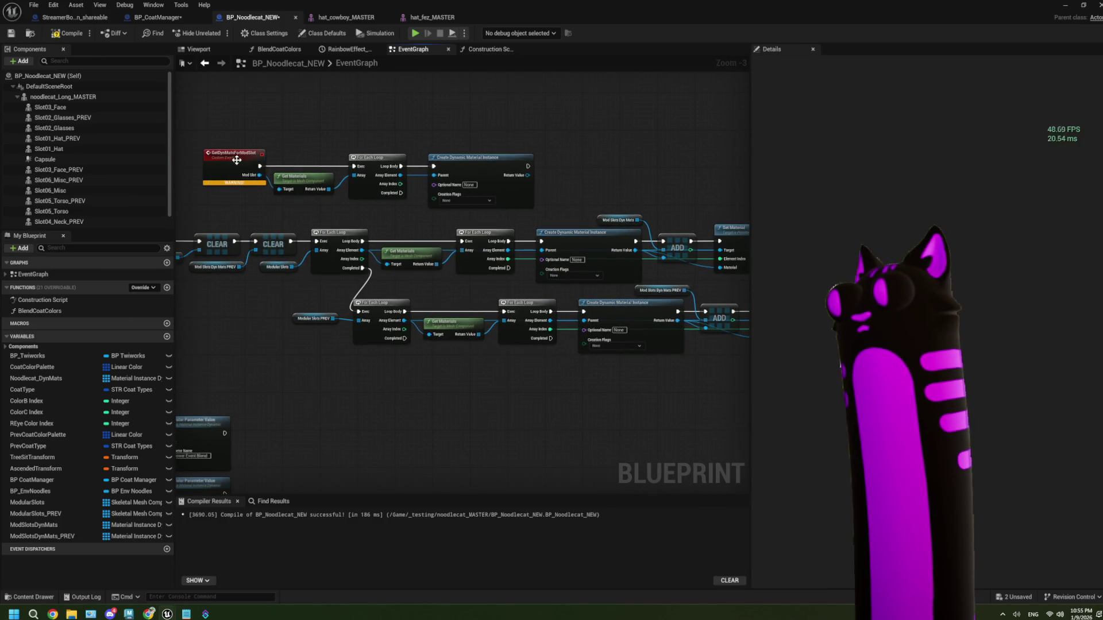
{"action": "left_click", "coordinate": [236, 159]}
{"action": "key", "text": "Delete"}
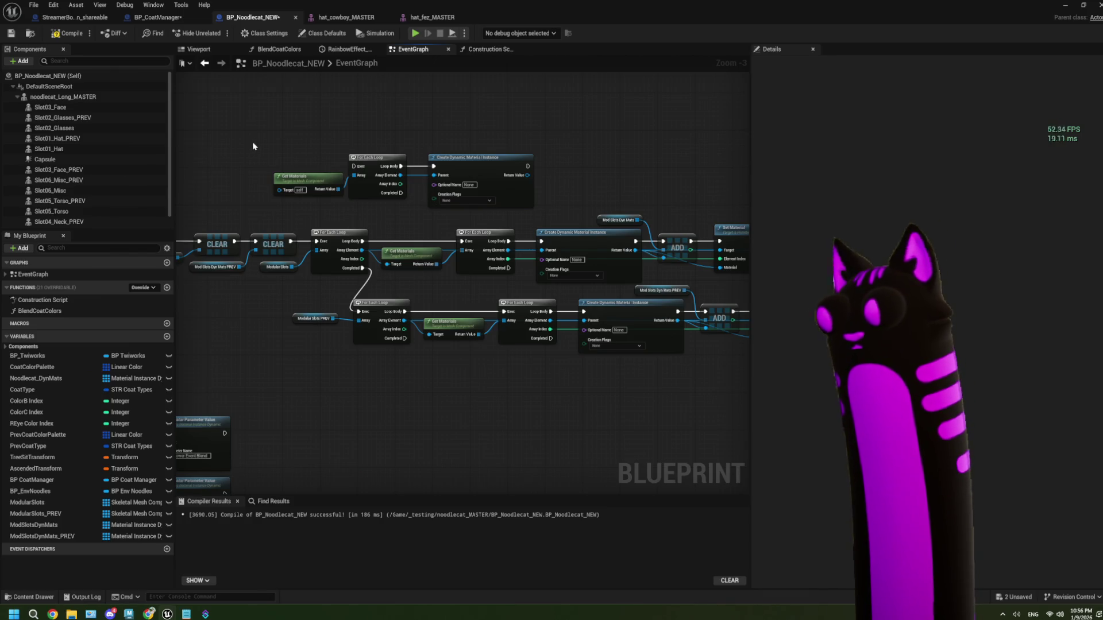
{"action": "mouse_move", "coordinate": [269, 136]}
{"action": "left_mouse_down"}
{"action": "mouse_move", "coordinate": [343, 169]}
{"action": "mouse_move", "coordinate": [508, 201]}
{"action": "left_mouse_up"}
- Collapse the three selected nodes into a function named GetDynMatsForModSlot
{"action": "right_click", "coordinate": [513, 198]}
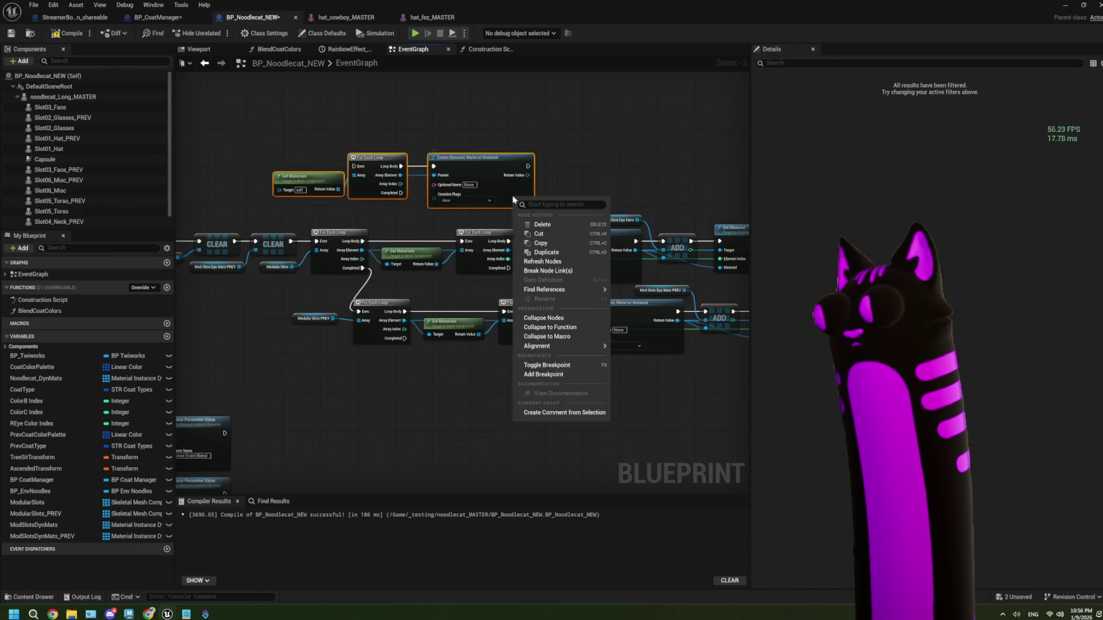
{"action": "left_click", "coordinate": [550, 328]}
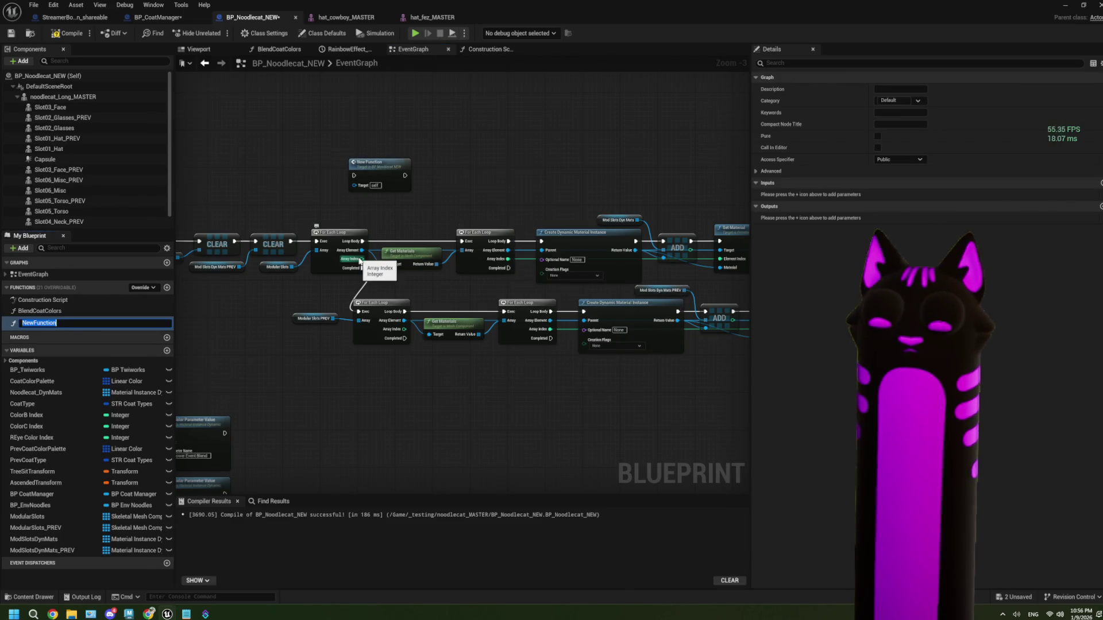
{"action": "type", "text": "GetDynMat"}
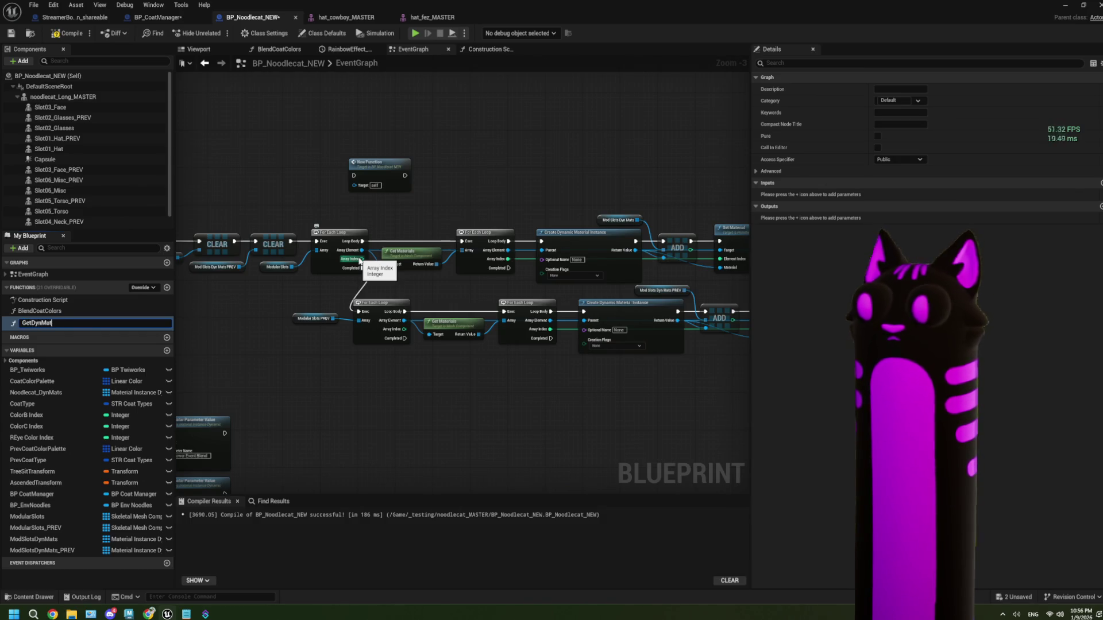
{"action": "key", "text": "Return"}
{"action": "key", "text": "Return"}
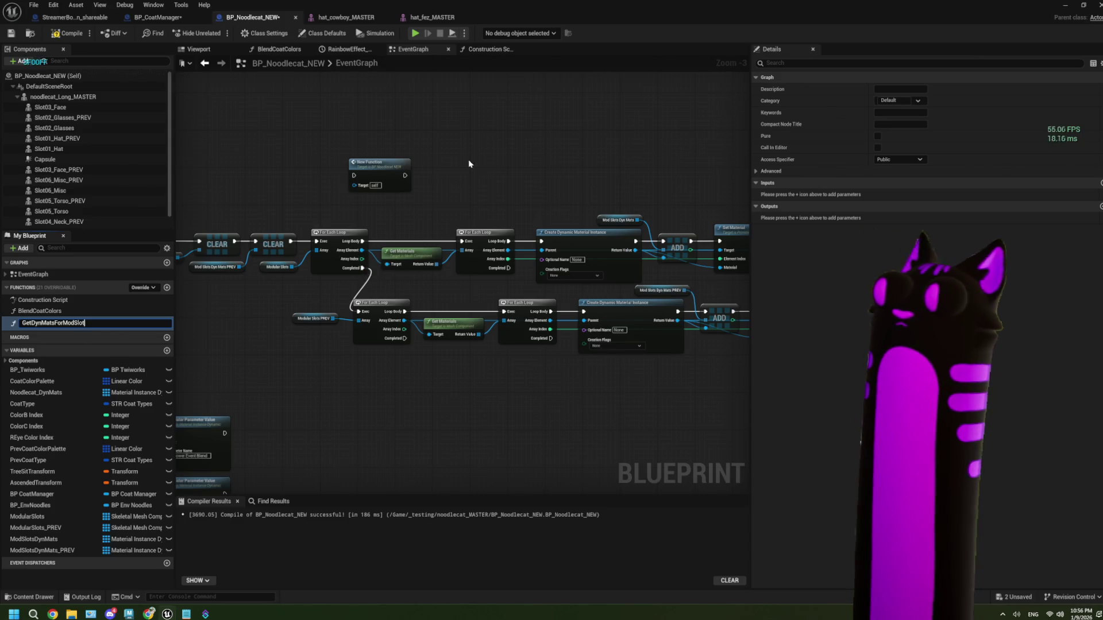
{"action": "key", "text": "Return"}
- Open the GetDynMatsForModSlot function's graph from its new node
{"action": "scroll", "coordinate": [463, 173], "scroll_direction": "up", "scroll_amount": 2}
{"action": "left_click", "coordinate": [391, 198]}
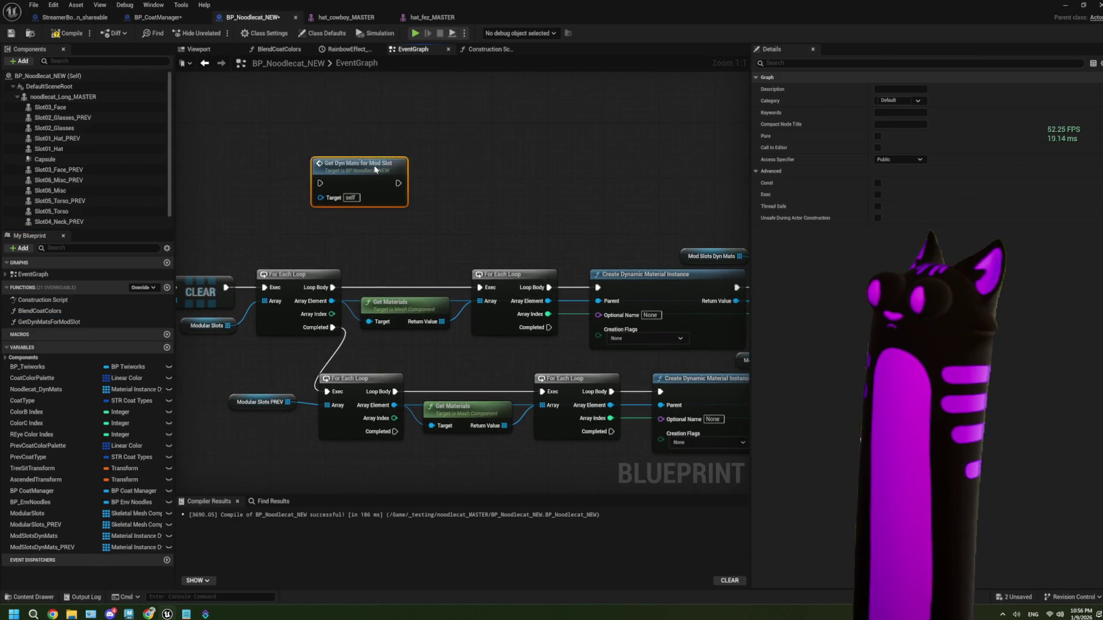
{"action": "scroll", "coordinate": [419, 237], "scroll_direction": "up", "scroll_amount": 1}
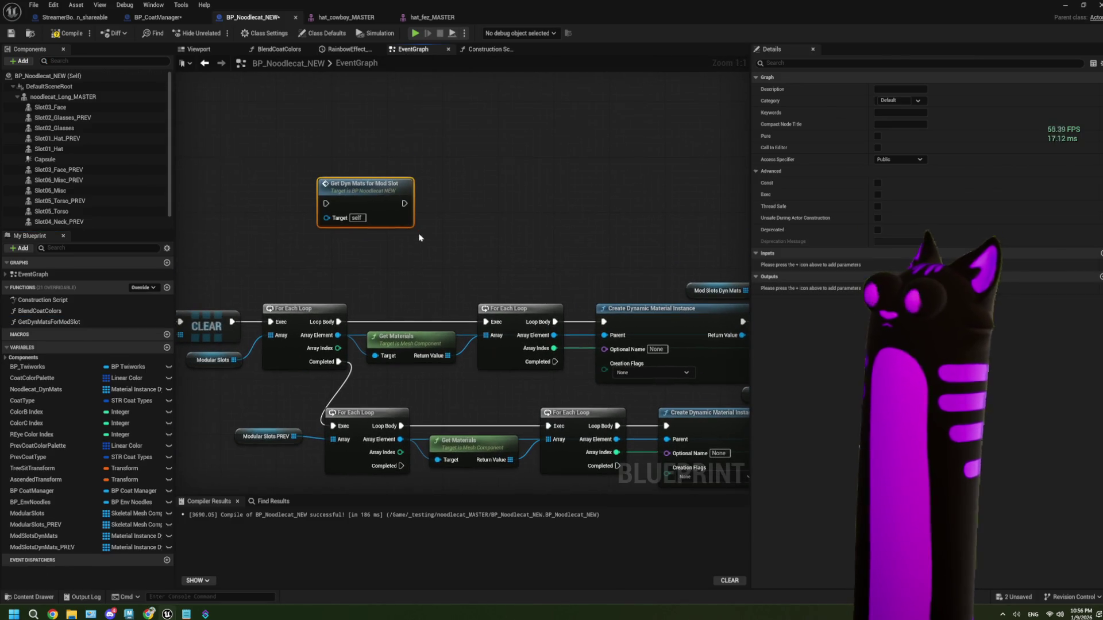
{"action": "double_click", "coordinate": [382, 206]}
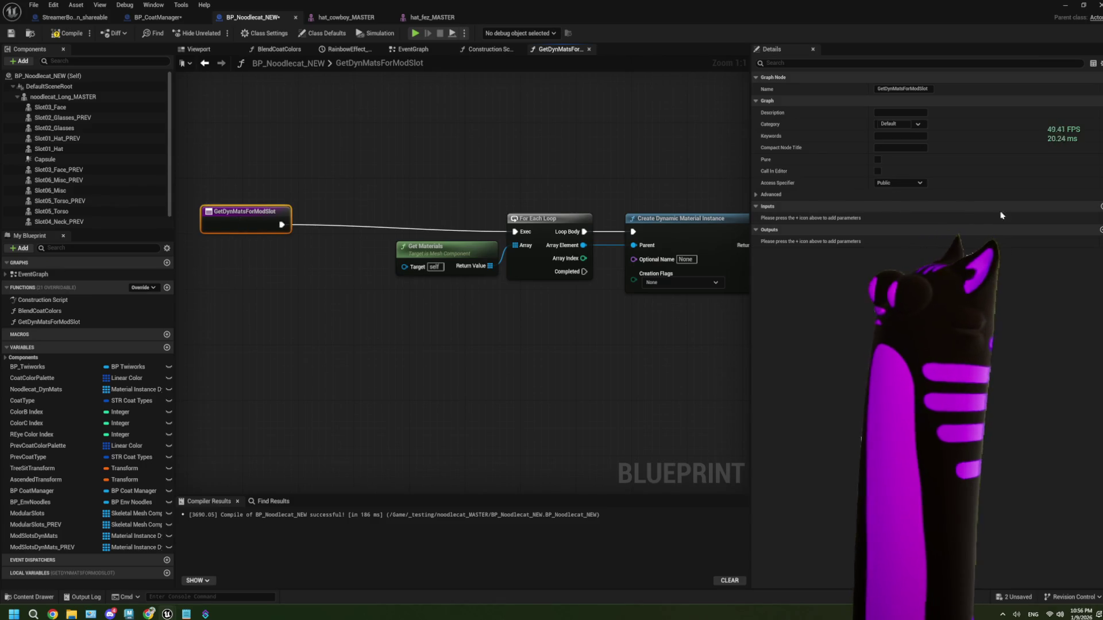
- Add a Mod Slot input to the function and wire it into Get Materials' Target
{"action": "left_click", "coordinate": [1100, 206]}
{"action": "left_click", "coordinate": [781, 218]}
{"action": "type", "text": "M"}
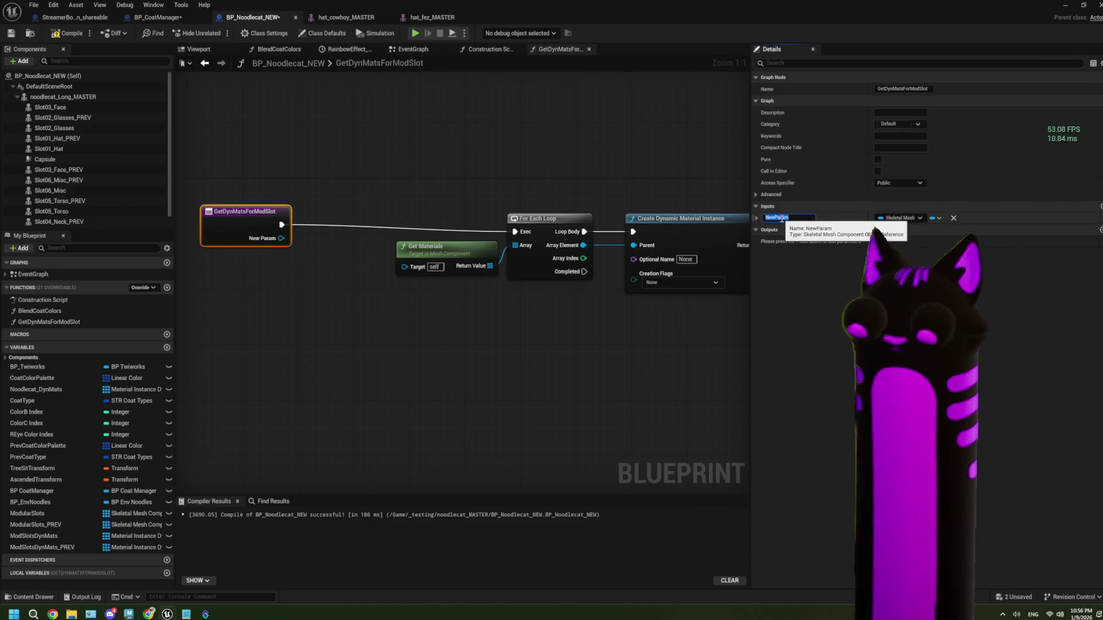
{"action": "type", "text": "od Sl"}
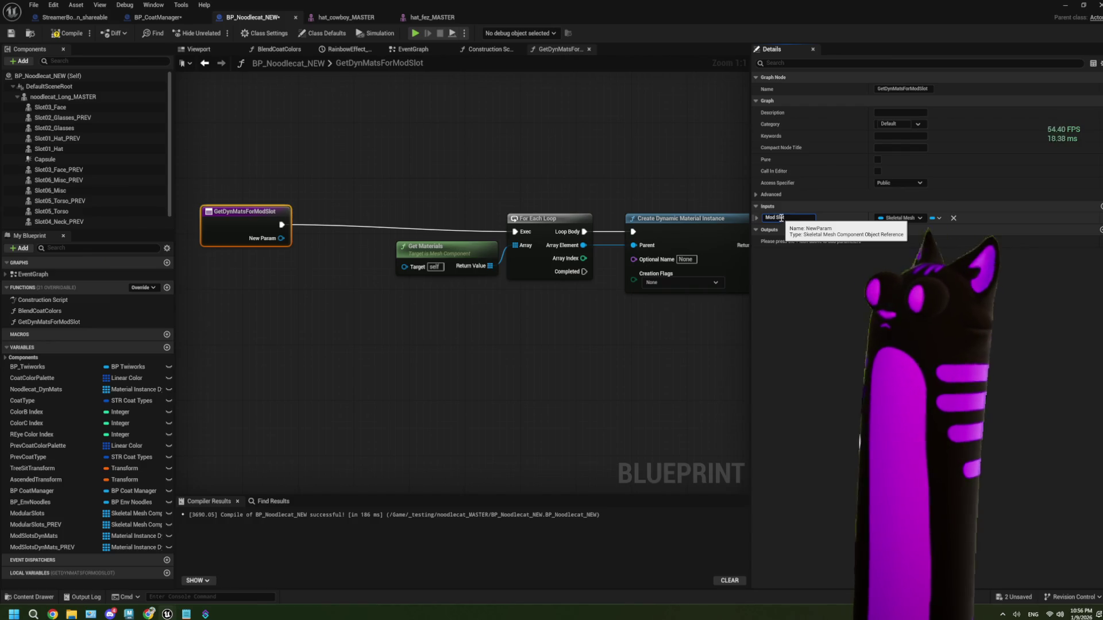
{"action": "type", "text": "ot"}
{"action": "left_click", "coordinate": [283, 254]}
{"action": "left_click_drag", "start_coordinate": [278, 244], "coordinate": [405, 266]}
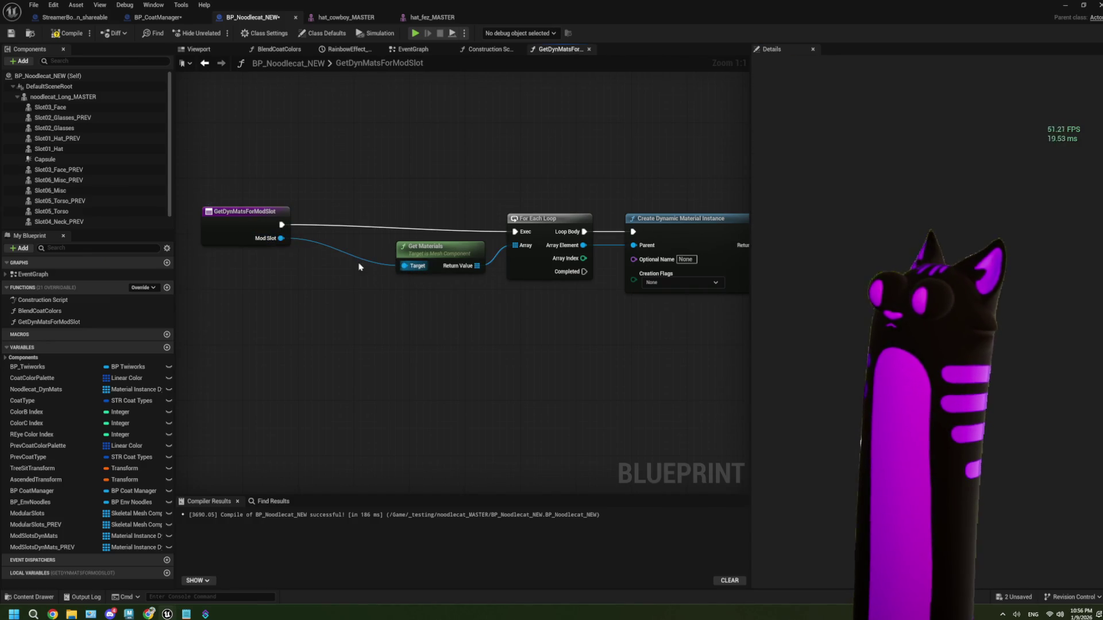
{"action": "left_click_drag", "start_coordinate": [271, 234], "coordinate": [354, 240]}
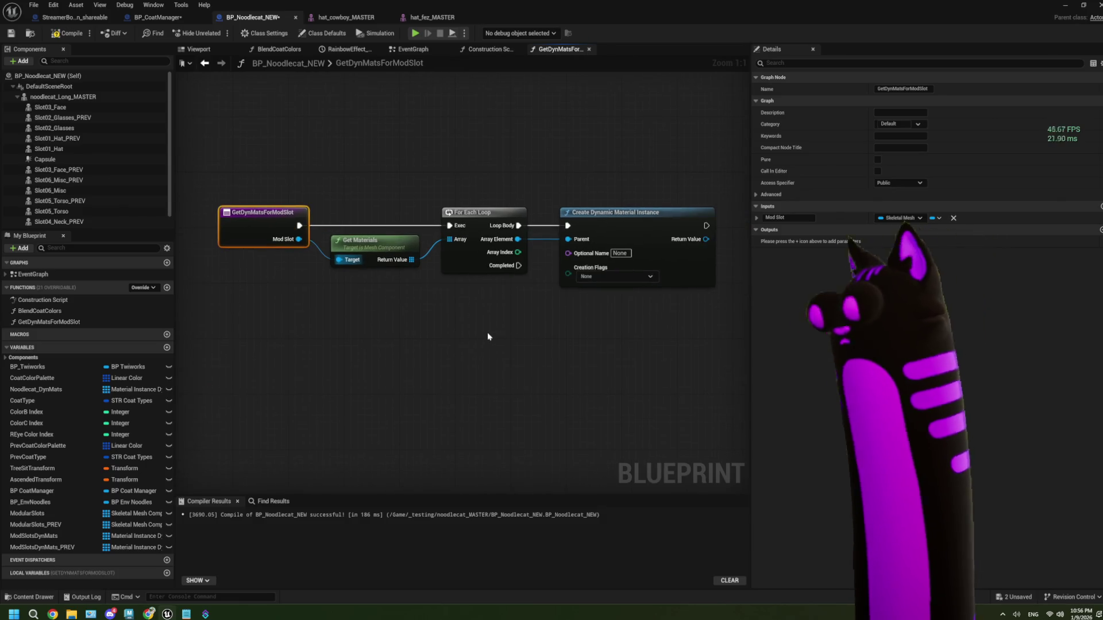
{"action": "left_click_drag", "start_coordinate": [540, 337], "coordinate": [334, 353]}
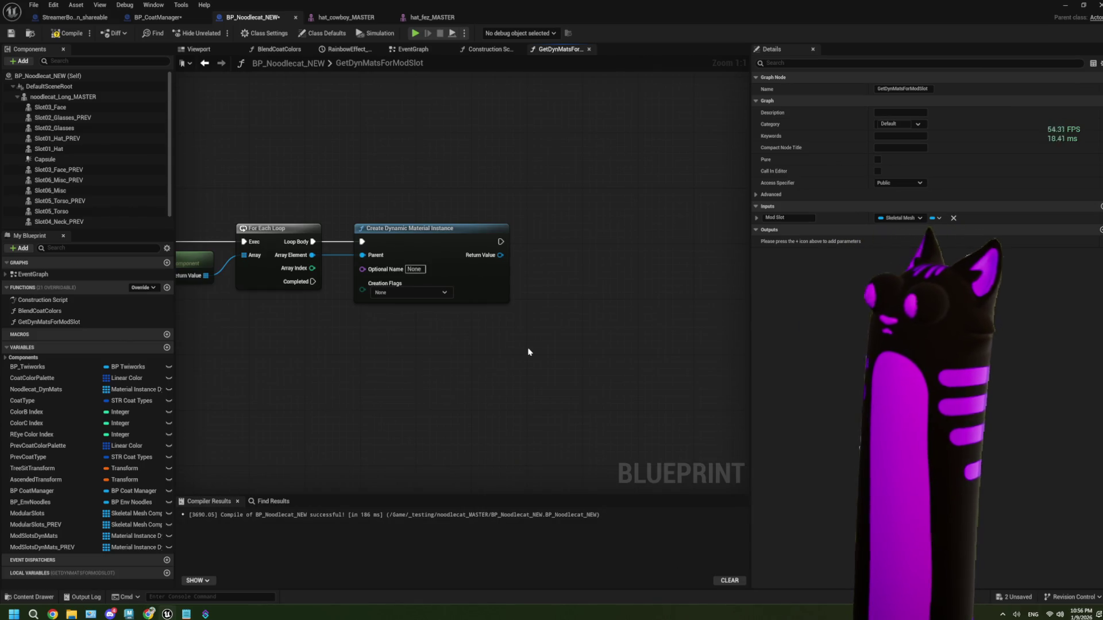
{"action": "left_click_drag", "start_coordinate": [548, 344], "coordinate": [540, 342]}
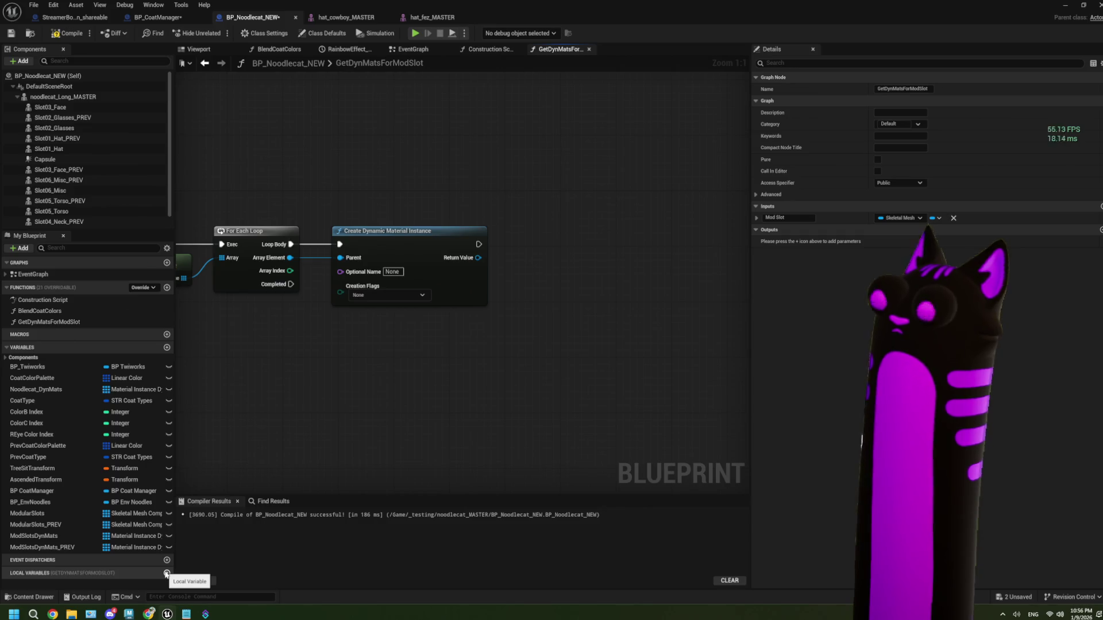
- Create a local variable named DynMats and search its type list for 'dynamic ma'
{"action": "left_click", "coordinate": [166, 574]}
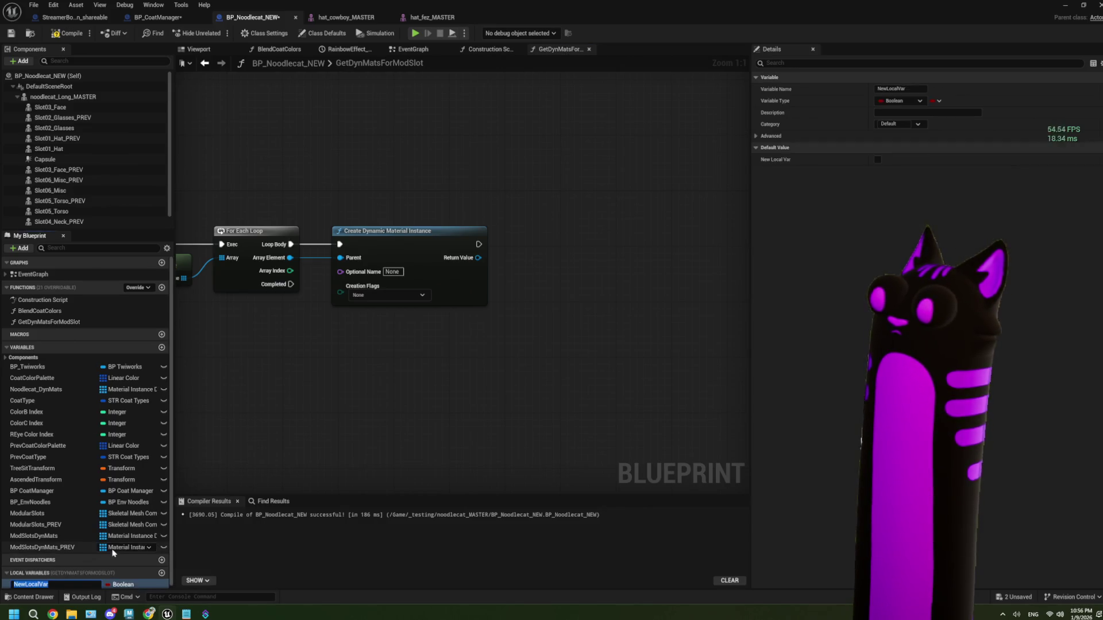
{"action": "type", "text": "Dy"}
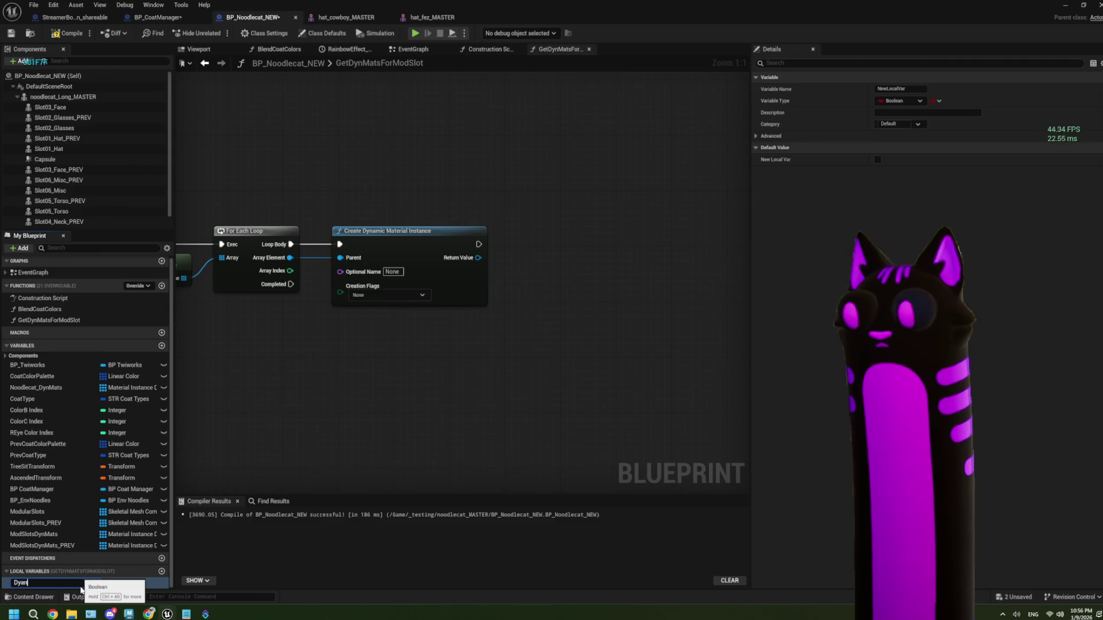
{"action": "key", "text": "BackSpace"}
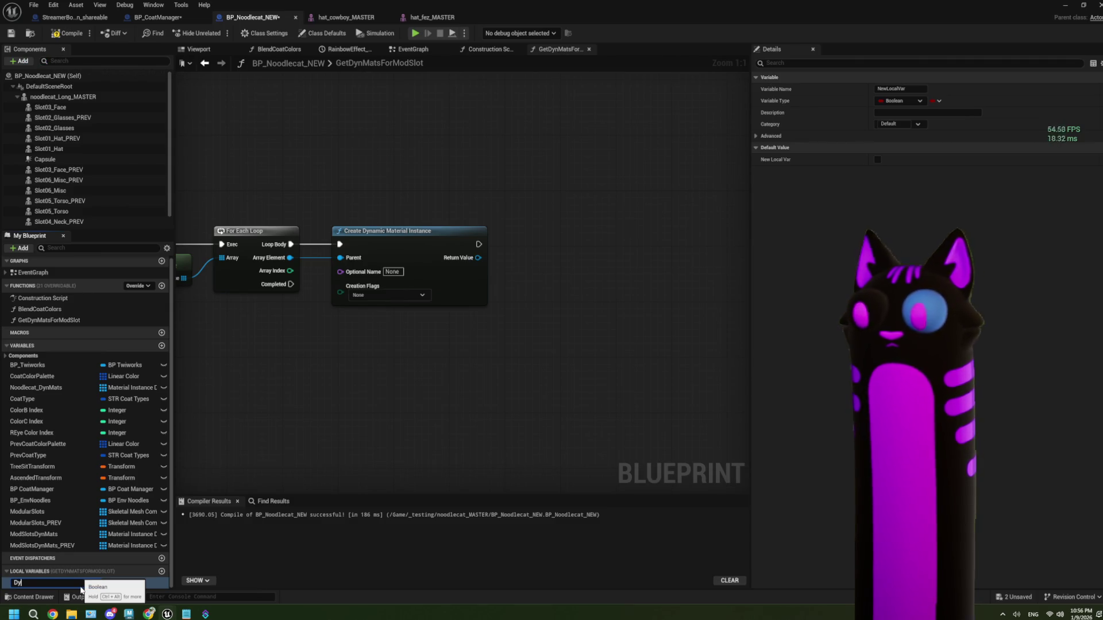
{"action": "type", "text": "ynMat"}
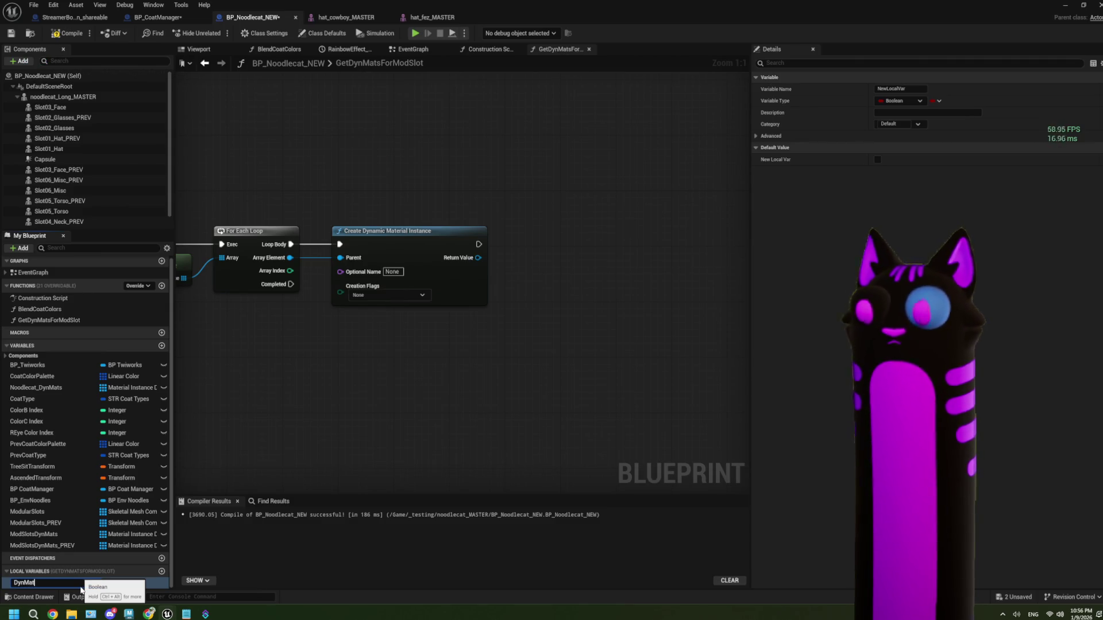
{"action": "type", "text": "s"}
{"action": "key", "text": "Return"}
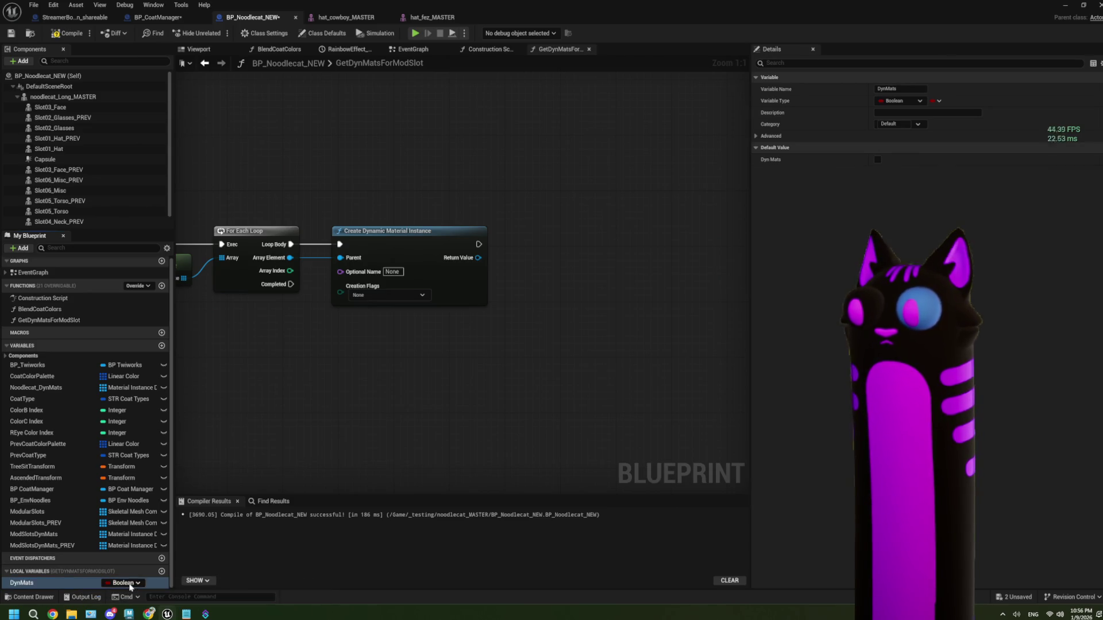
{"action": "left_click", "coordinate": [131, 586]}
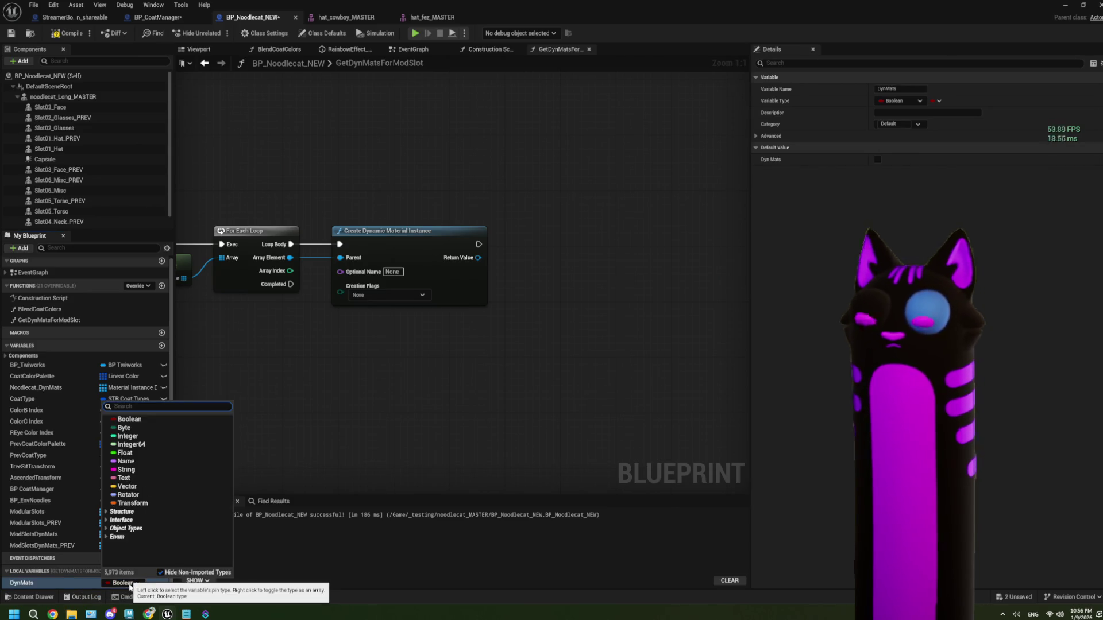
{"action": "type", "text": "dynamic ma"}
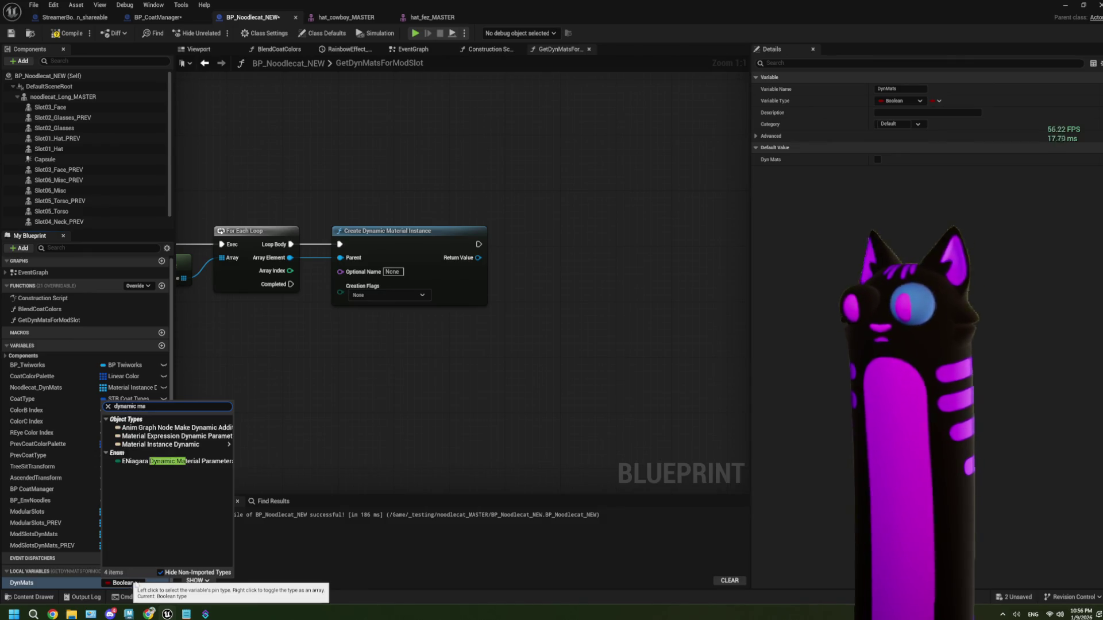
- Make DynMats a Material Instance Dynamic array and add an Add node from its getter
{"action": "mouse_move", "coordinate": [195, 445]}
{"action": "left_click", "coordinate": [266, 446]}
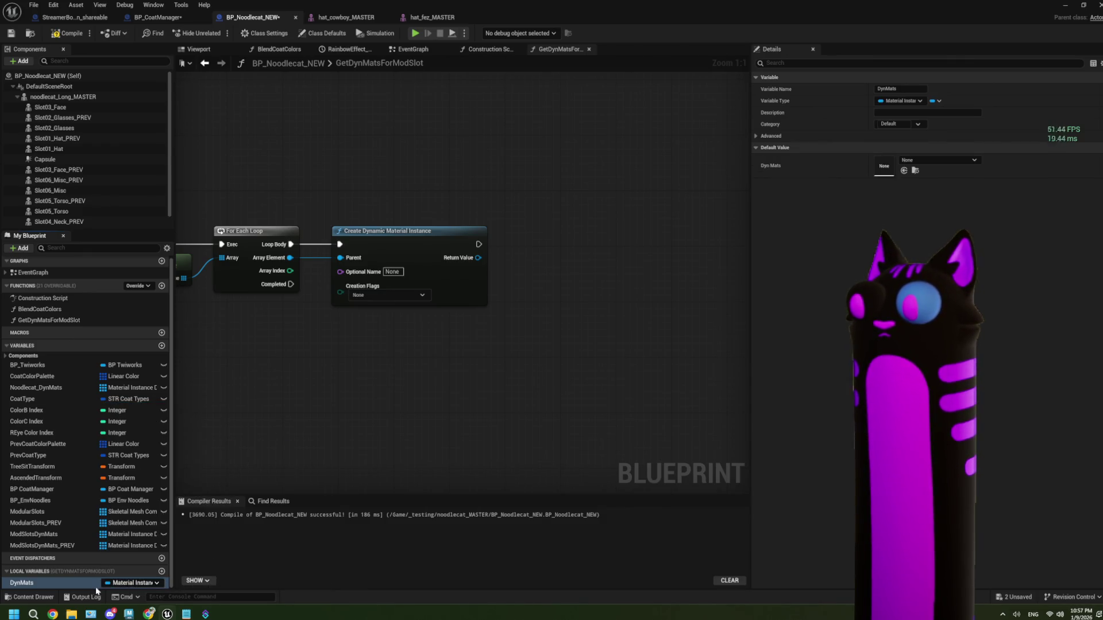
{"action": "mouse_move", "coordinate": [299, 499]}
{"action": "left_mouse_down"}
{"action": "mouse_move", "coordinate": [465, 352]}
{"action": "mouse_move", "coordinate": [557, 347]}
{"action": "left_mouse_up"}
{"action": "left_click", "coordinate": [483, 360]}
{"action": "type", "text": "add"}
{"action": "key", "text": "Return"}
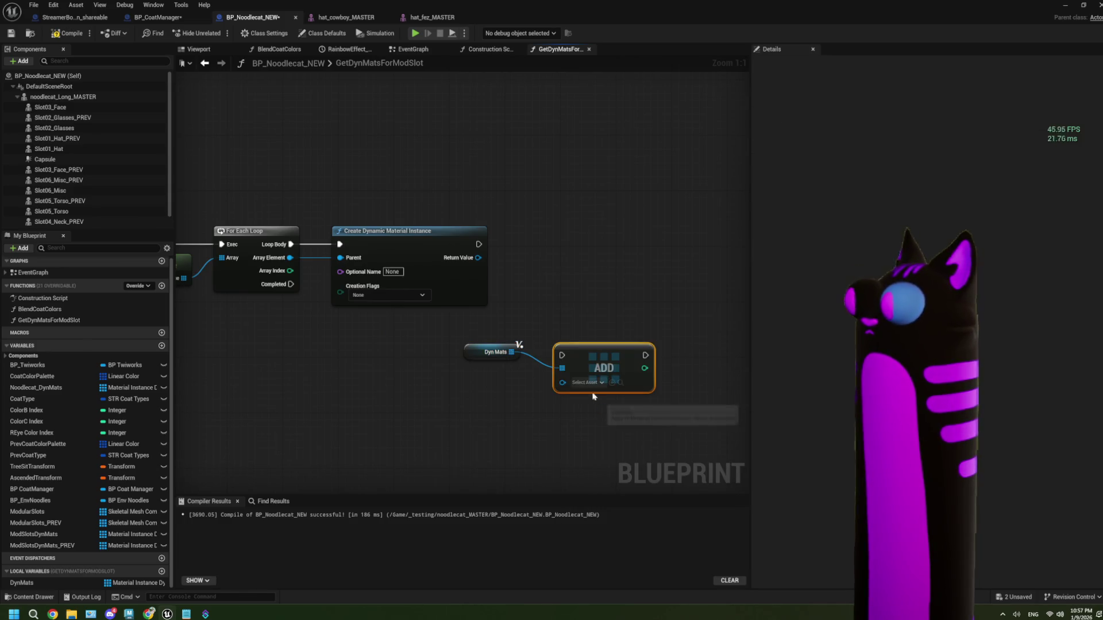
- Feed each created dynamic material into Add, run Add after creation, and tidy the nodes
{"action": "left_click_drag", "start_coordinate": [562, 384], "coordinate": [563, 383]}
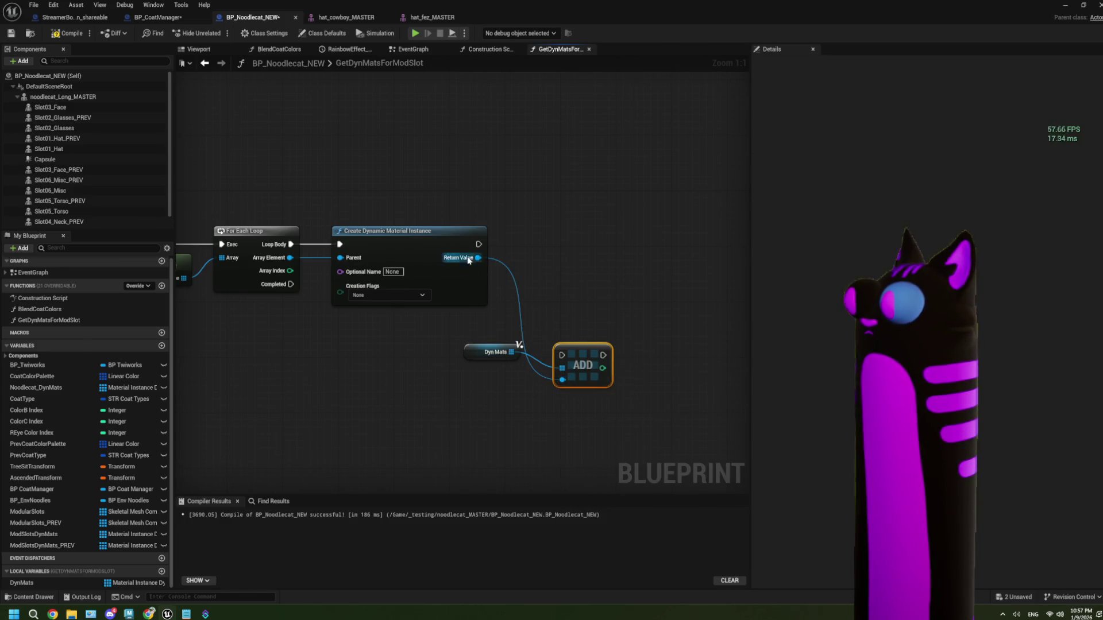
{"action": "mouse_move", "coordinate": [478, 245]}
{"action": "left_mouse_down"}
{"action": "mouse_move", "coordinate": [561, 355]}
{"action": "mouse_move", "coordinate": [469, 216]}
{"action": "left_mouse_up"}
{"action": "left_click_drag", "start_coordinate": [581, 356], "coordinate": [531, 243]}
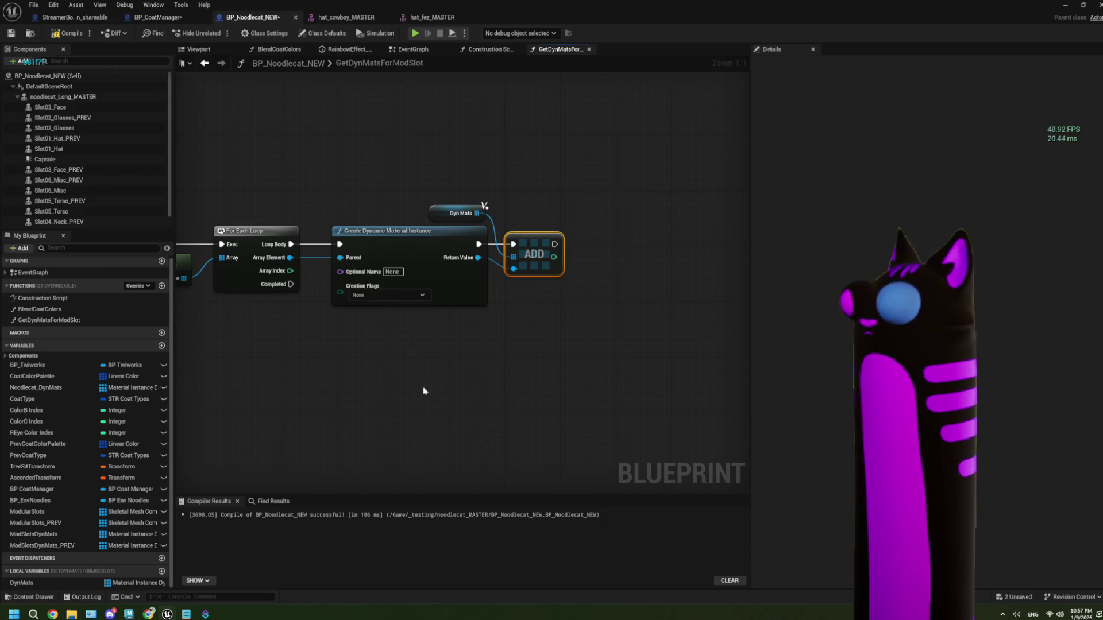
{"action": "scroll", "coordinate": [423, 391], "scroll_direction": "down", "scroll_amount": 2}
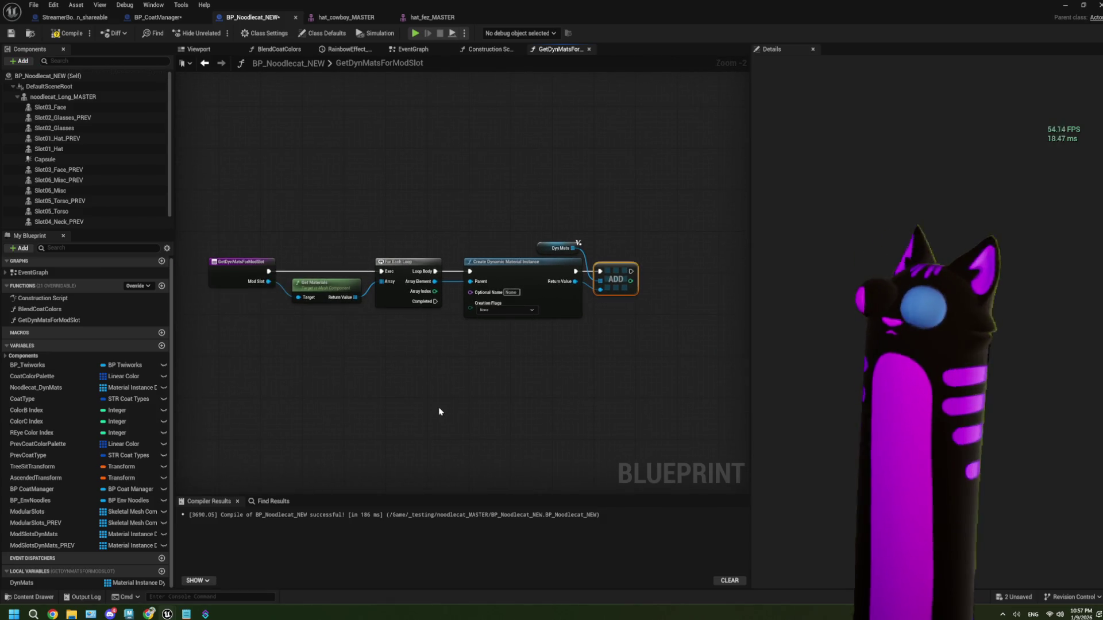
{"action": "scroll", "coordinate": [441, 391], "scroll_direction": "up", "scroll_amount": 1}
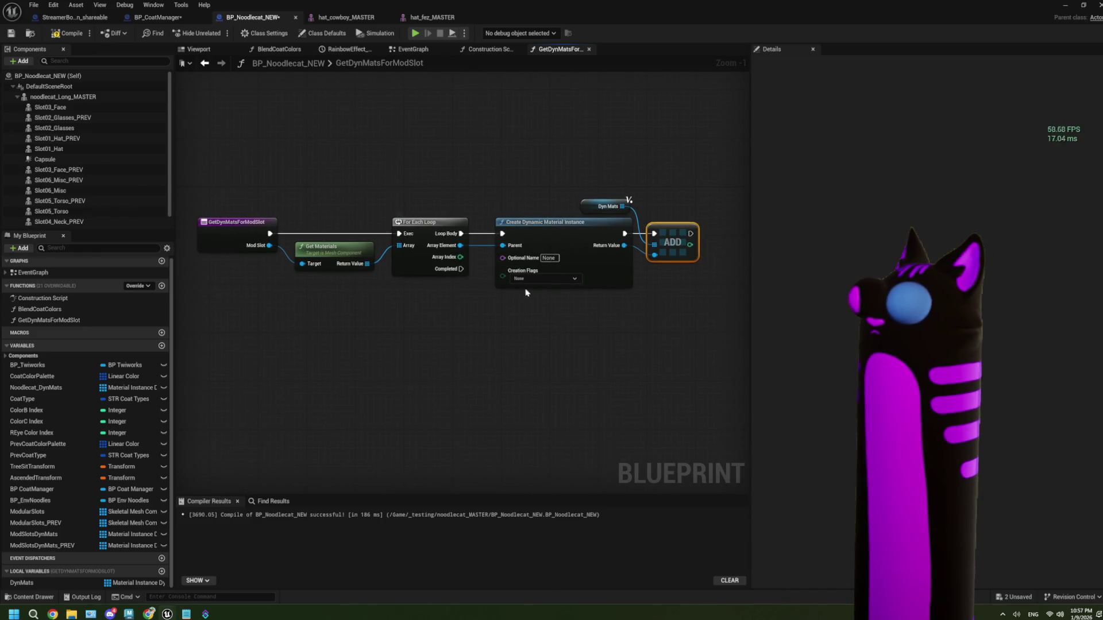
{"action": "left_click_drag", "start_coordinate": [532, 344], "coordinate": [494, 331]}
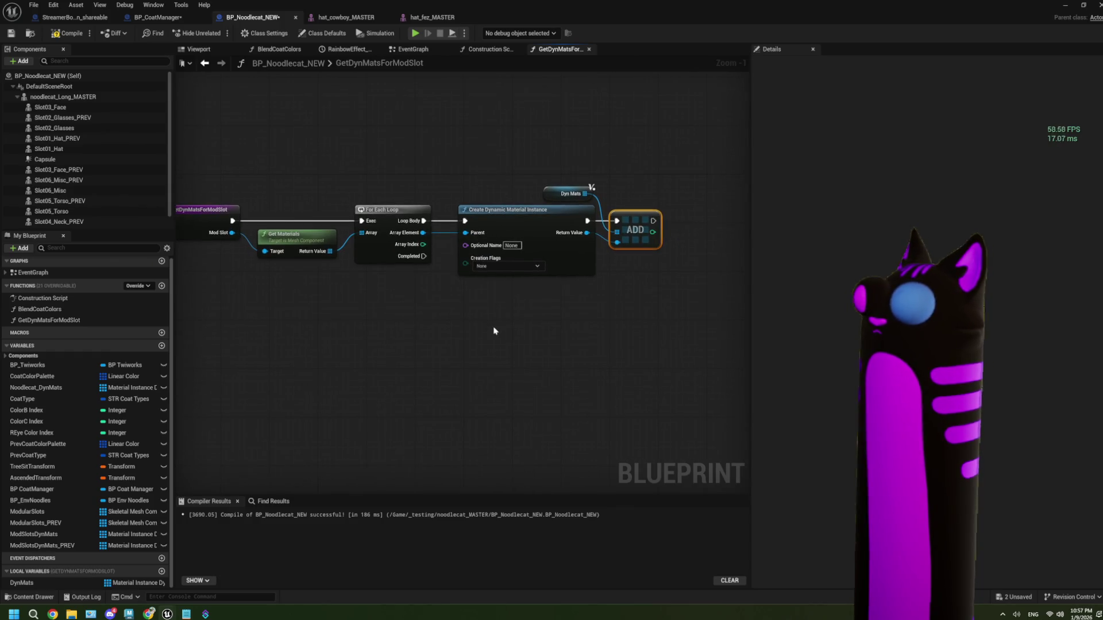
{"action": "left_click_drag", "start_coordinate": [421, 335], "coordinate": [434, 334]}
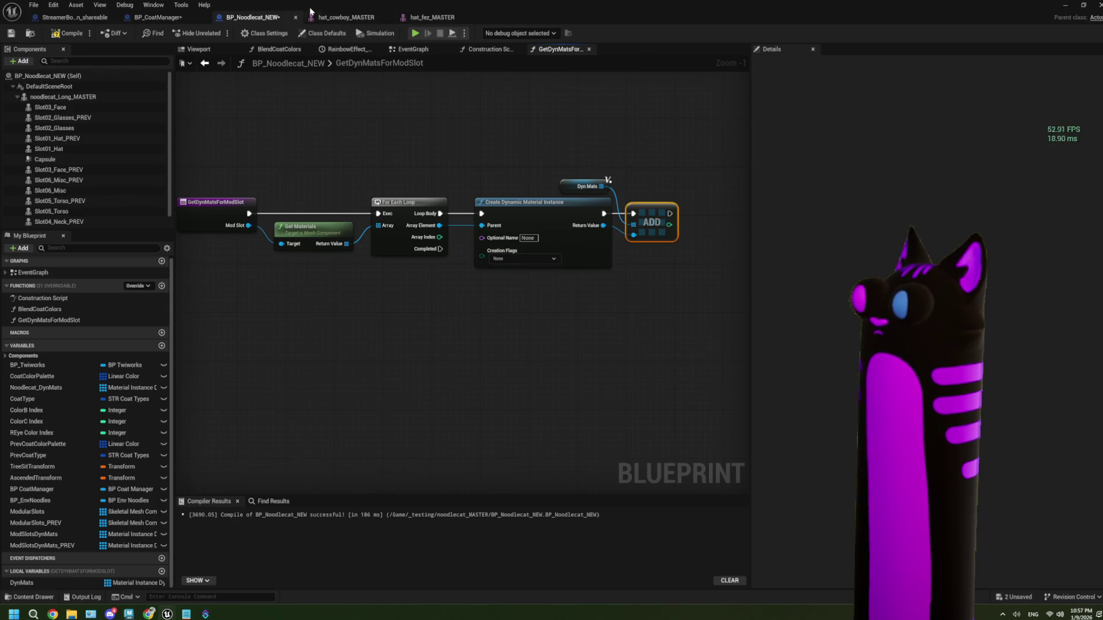
{"action": "left_click", "coordinate": [158, 17]}
{"action": "left_click", "coordinate": [252, 17]}
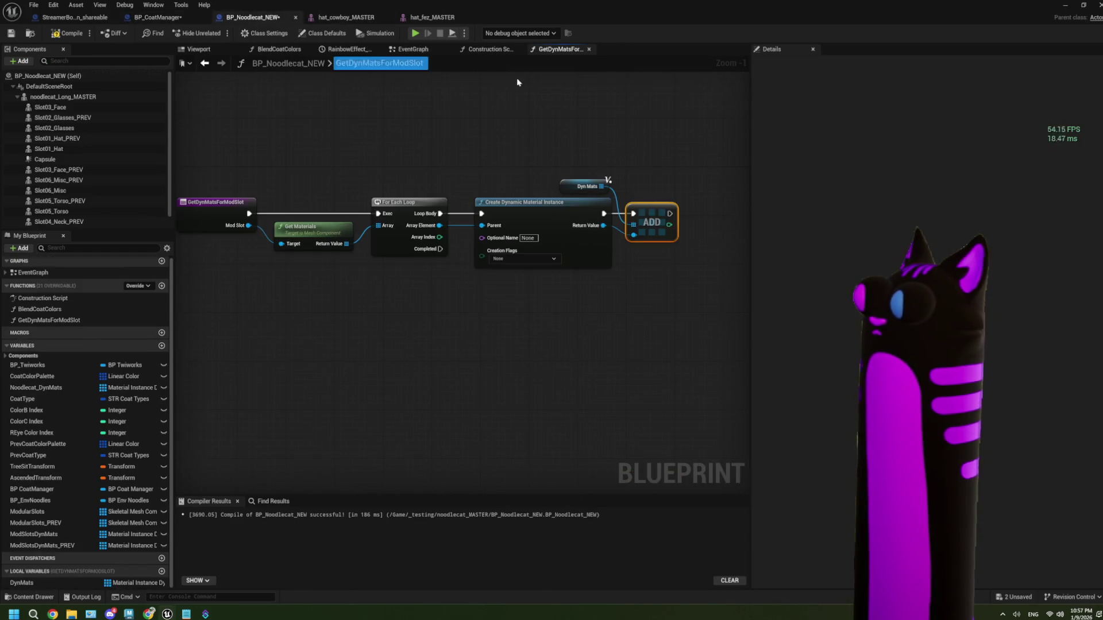
- Box-select the Set Material and Set Scalar Parameter Value nodes in BP_Noodlecat_NEW's EventGraph
{"action": "left_click", "coordinate": [413, 49]}
{"action": "scroll", "coordinate": [515, 282], "scroll_direction": "up", "scroll_amount": 4}
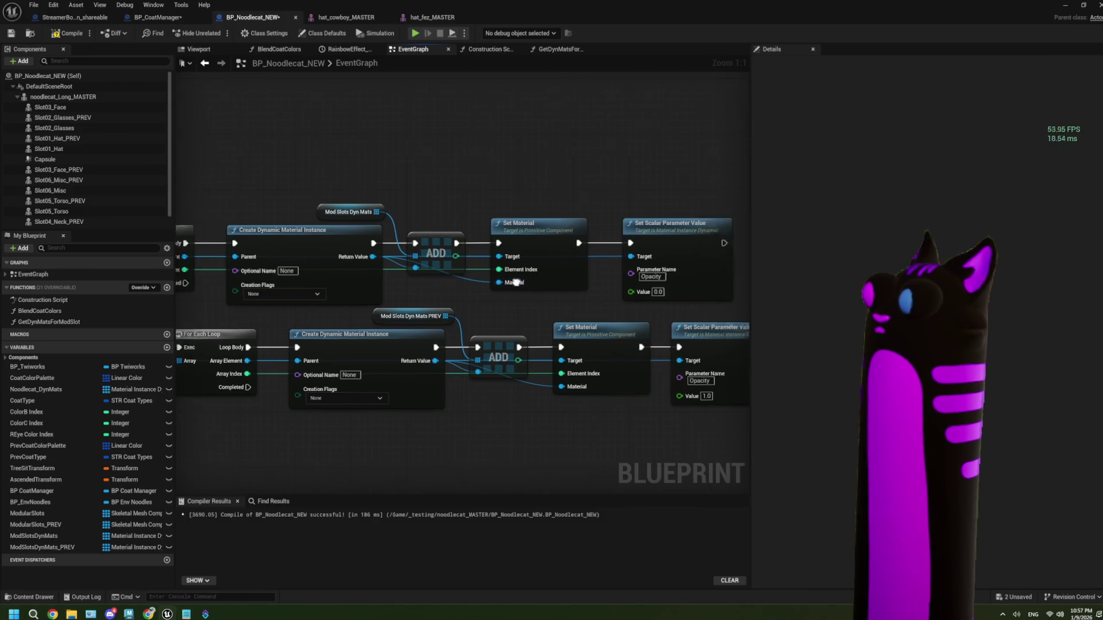
{"action": "left_click_drag", "start_coordinate": [516, 282], "coordinate": [461, 283]}
{"action": "mouse_move", "coordinate": [433, 177]}
{"action": "left_mouse_down"}
{"action": "mouse_move", "coordinate": [575, 300]}
{"action": "mouse_move", "coordinate": [652, 309]}
{"action": "left_mouse_up"}
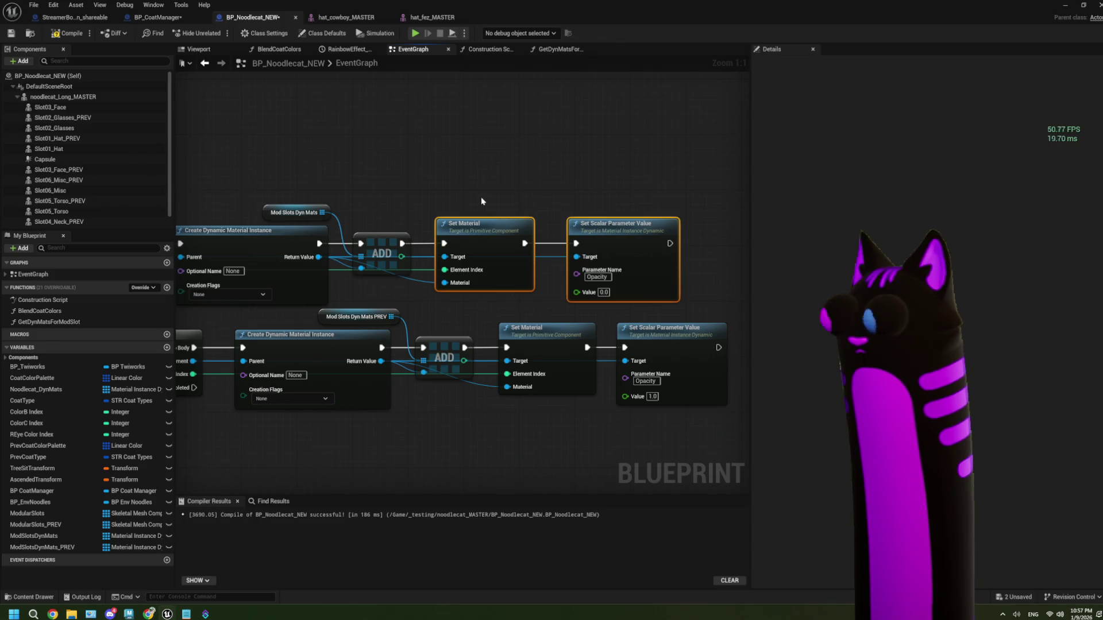
{"action": "mouse_move", "coordinate": [481, 198]}
{"action": "left_mouse_down"}
{"action": "mouse_move", "coordinate": [520, 296]}
{"action": "mouse_move", "coordinate": [649, 304]}
{"action": "left_mouse_up"}
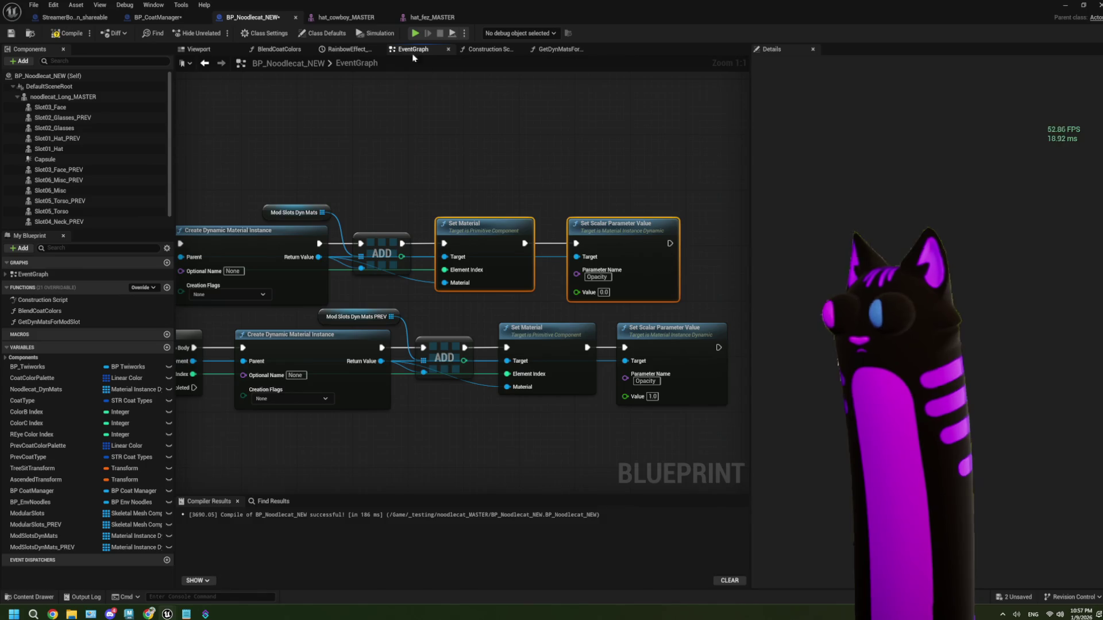
{"action": "left_click", "coordinate": [184, 18]}
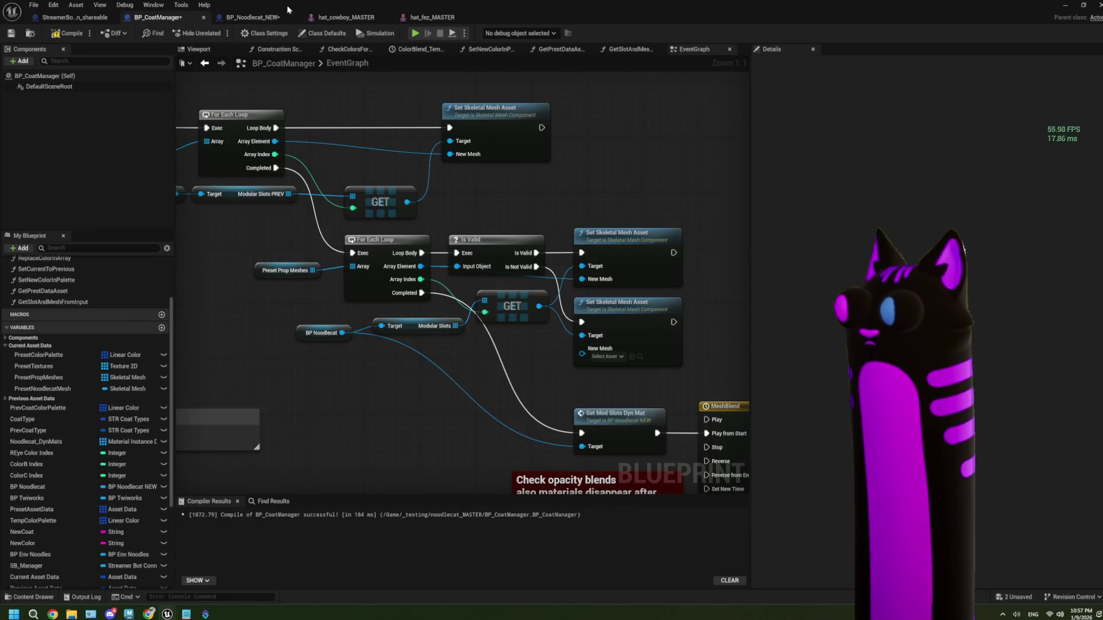
{"action": "left_click", "coordinate": [270, 17]}
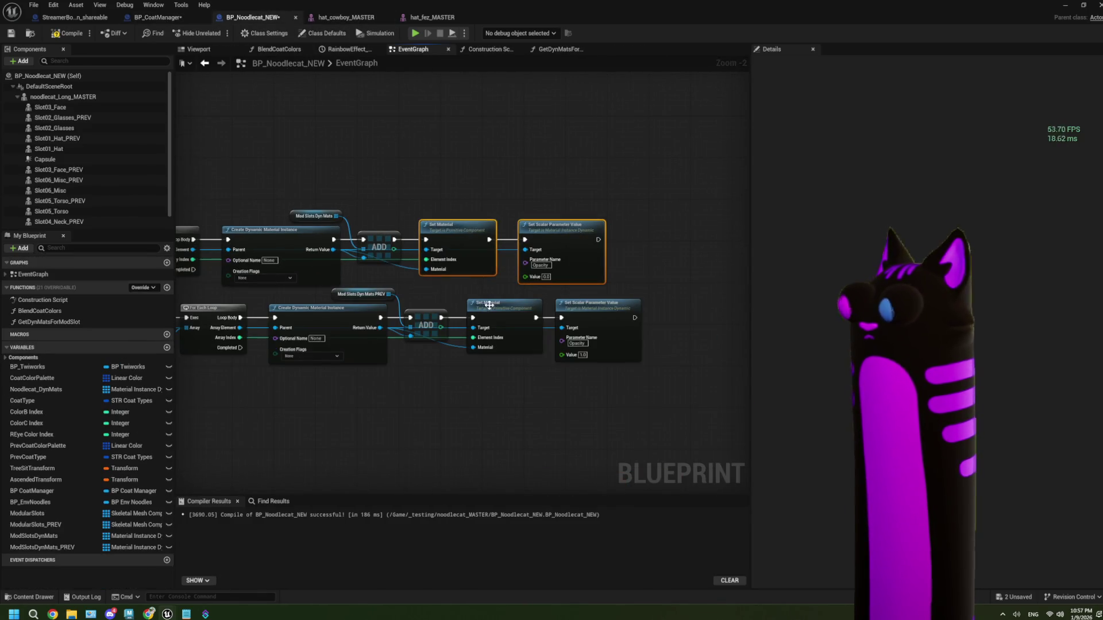
{"action": "scroll", "coordinate": [489, 306], "scroll_direction": "down", "scroll_amount": 1}
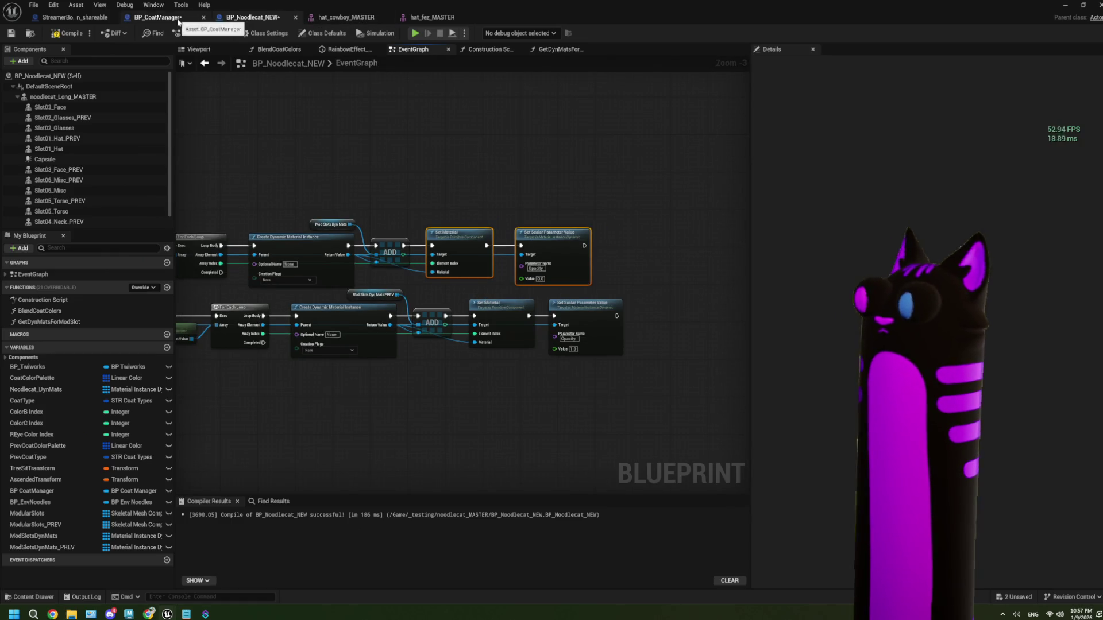
{"action": "left_click_drag", "start_coordinate": [201, 144], "coordinate": [382, 140]}
- Add a Float input named Opacity to GetDynMatsForModSlot and paste the copied material nodes
{"action": "left_click", "coordinate": [75, 323]}
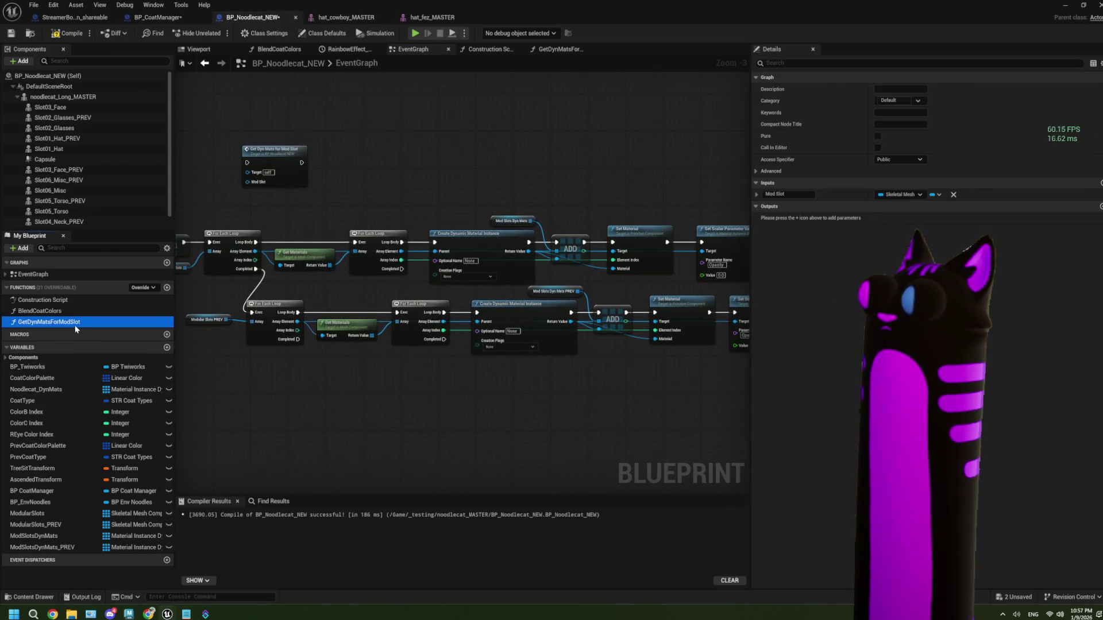
{"action": "left_click", "coordinate": [556, 50]}
{"action": "left_click", "coordinate": [293, 230]}
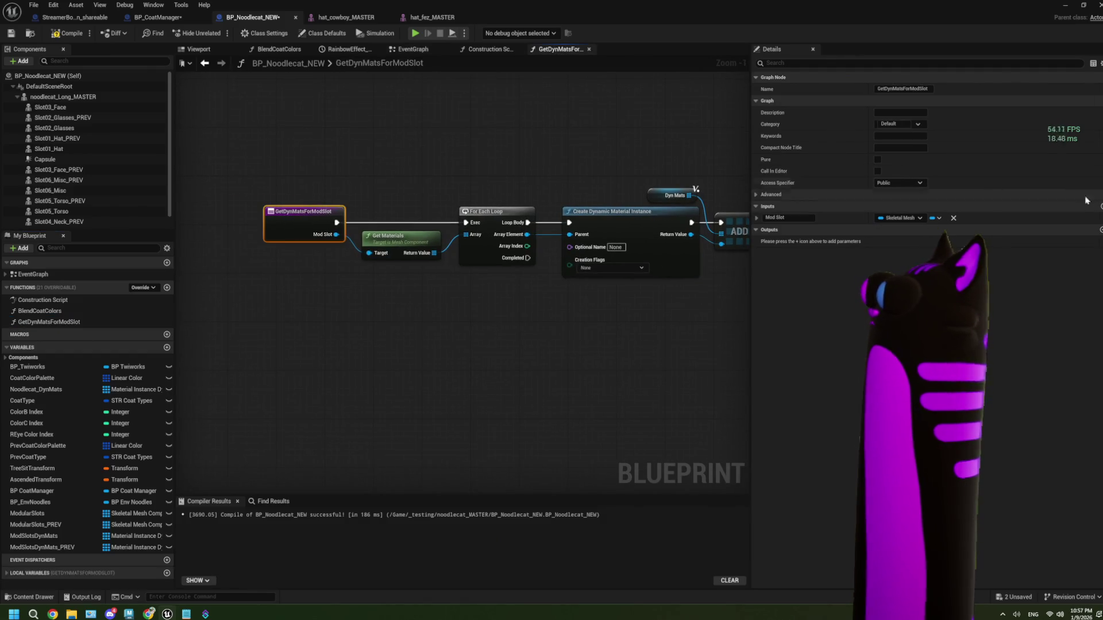
{"action": "left_click", "coordinate": [1100, 206]}
{"action": "left_click", "coordinate": [789, 229]}
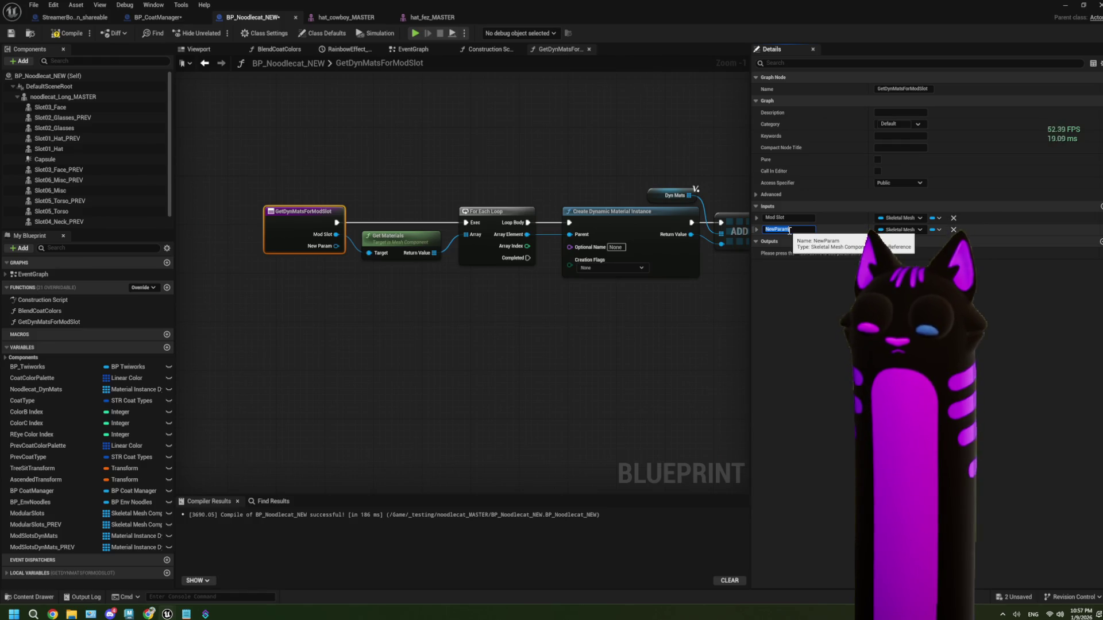
{"action": "type", "text": "o"}
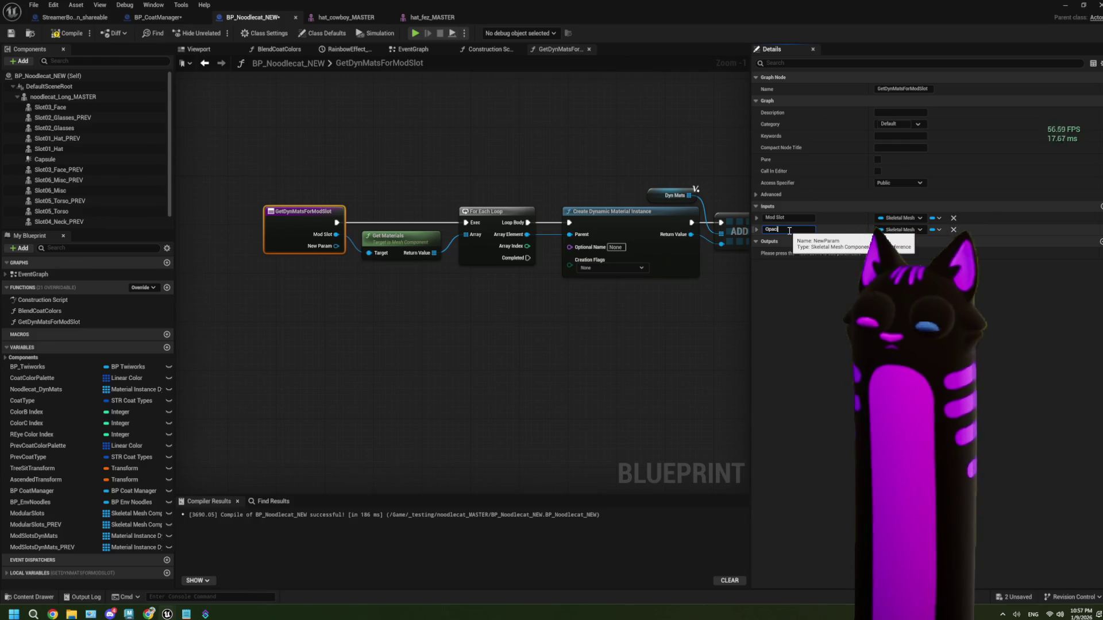
{"action": "type", "text": "ty"}
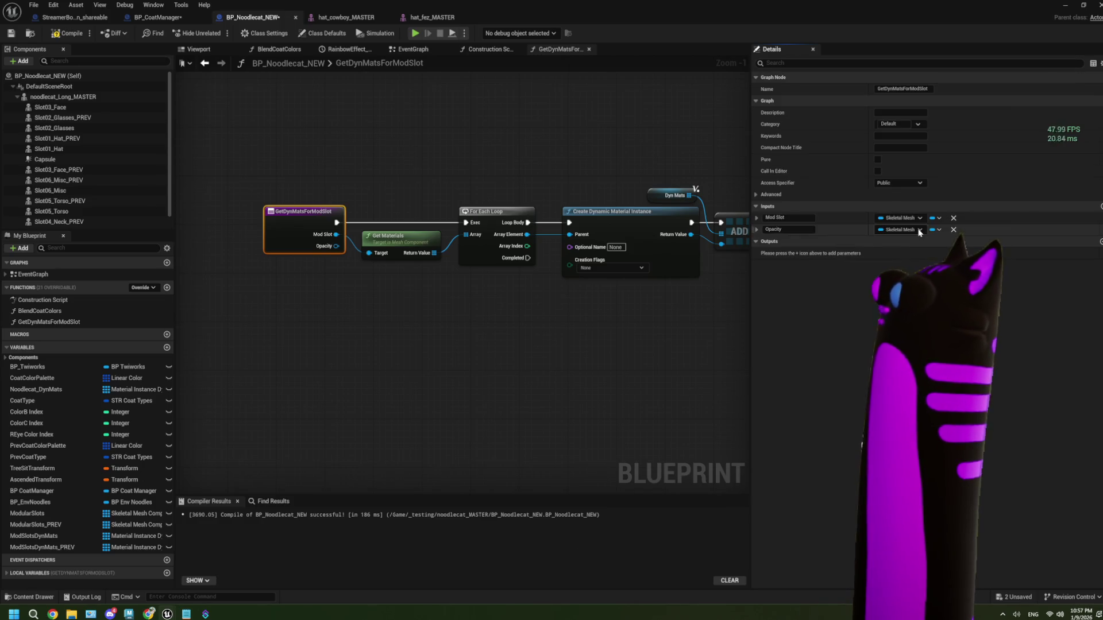
{"action": "left_click", "coordinate": [918, 229]}
{"action": "left_click_drag", "start_coordinate": [522, 305], "coordinate": [345, 317]}
{"action": "key", "text": "ctrl+v"}
- Place the pasted material nodes right of ADD and chain ADD's exec into Set Material
{"action": "mouse_move", "coordinate": [469, 336]}
{"action": "left_mouse_down"}
{"action": "mouse_move", "coordinate": [480, 340]}
{"action": "mouse_move", "coordinate": [556, 271]}
{"action": "left_mouse_up"}
{"action": "scroll", "coordinate": [556, 271], "scroll_direction": "up", "scroll_amount": 1}
{"action": "mouse_move", "coordinate": [442, 262]}
{"action": "left_mouse_down"}
{"action": "mouse_move", "coordinate": [336, 244]}
{"action": "mouse_move", "coordinate": [446, 318]}
{"action": "left_mouse_up"}
{"action": "scroll", "coordinate": [447, 319], "scroll_direction": "down", "scroll_amount": 2}
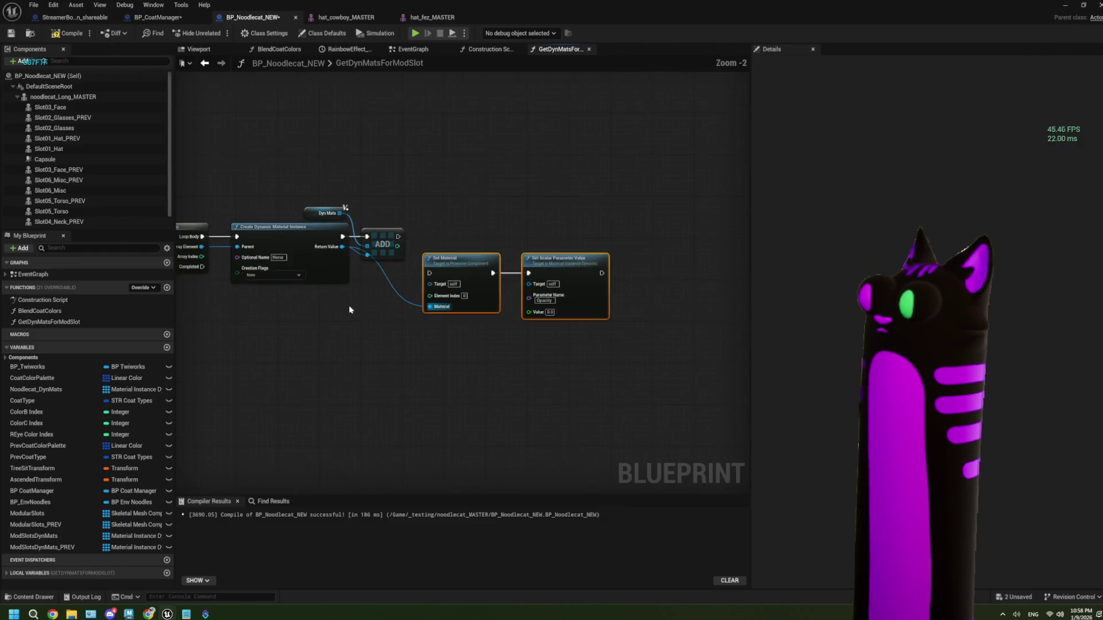
{"action": "left_click_drag", "start_coordinate": [352, 308], "coordinate": [595, 292]}
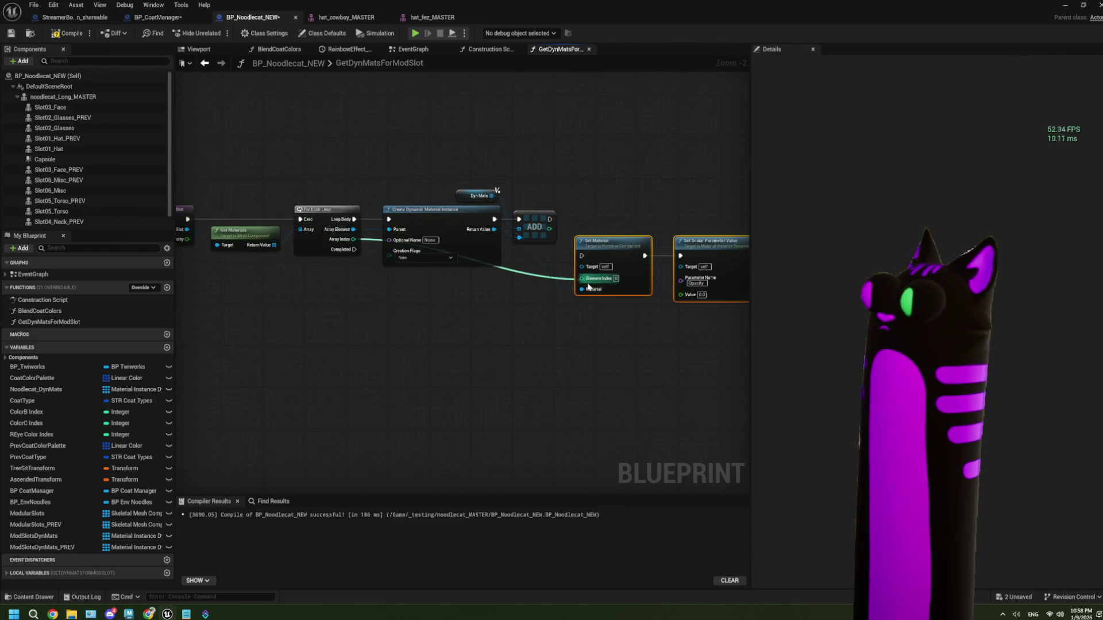
{"action": "left_click", "coordinate": [155, 19]}
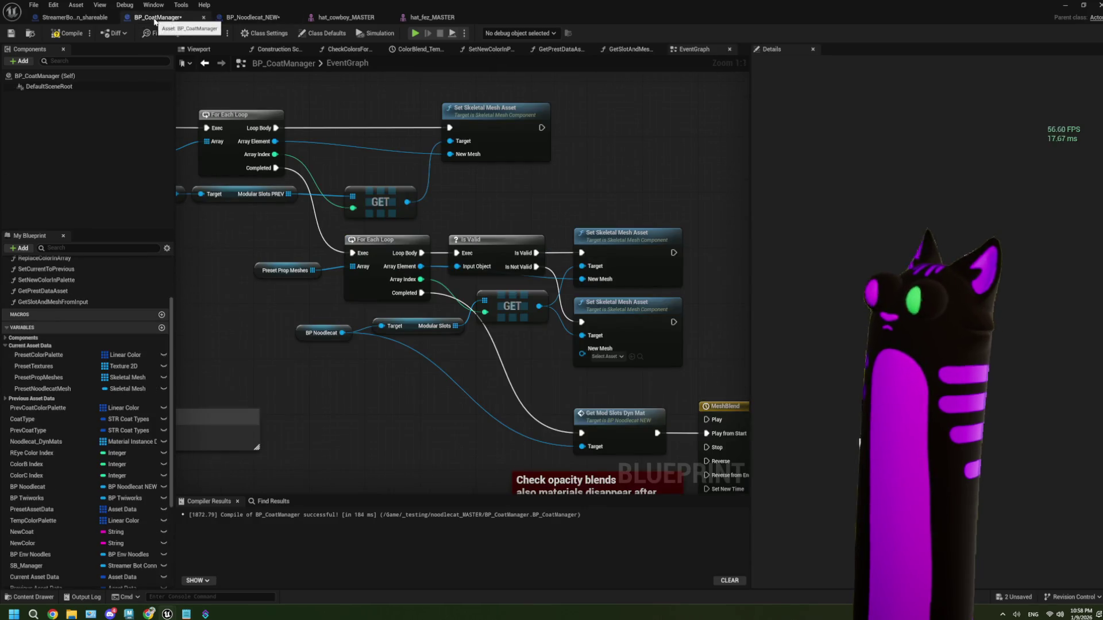
{"action": "left_click", "coordinate": [264, 17]}
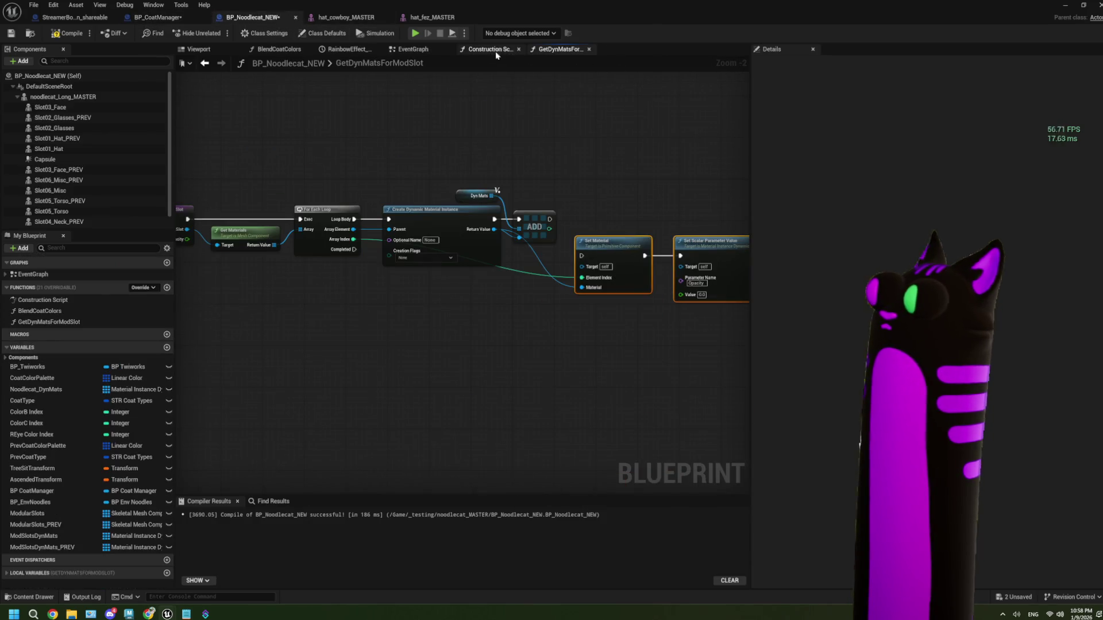
{"action": "left_click", "coordinate": [413, 49]}
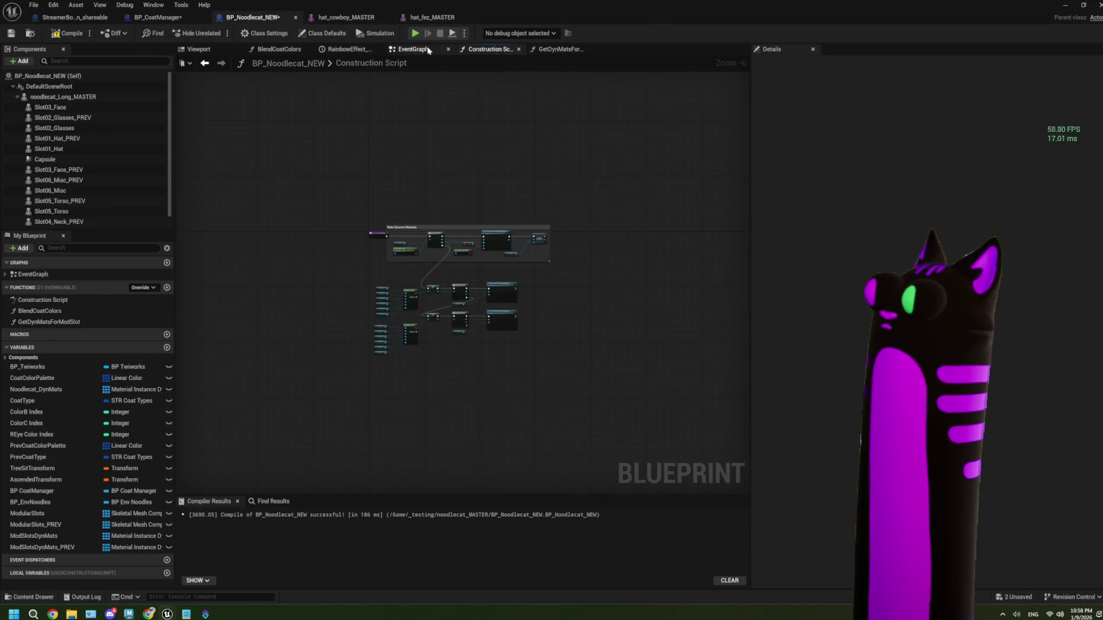
{"action": "left_click", "coordinate": [557, 50]}
{"action": "left_click_drag", "start_coordinate": [487, 219], "coordinate": [516, 256]}
- Add 'set up SB follow/raid/sub actions' as a new to-do in ThePlan.txt, then return to Unreal
{"action": "left_click", "coordinate": [189, 614]}
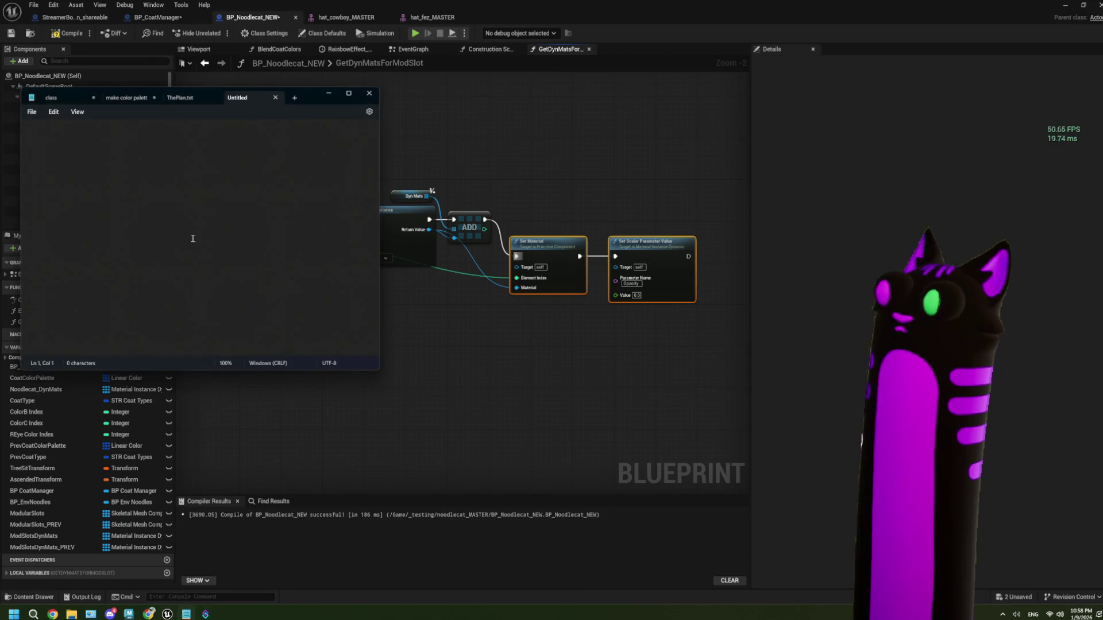
{"action": "left_click", "coordinate": [184, 98]}
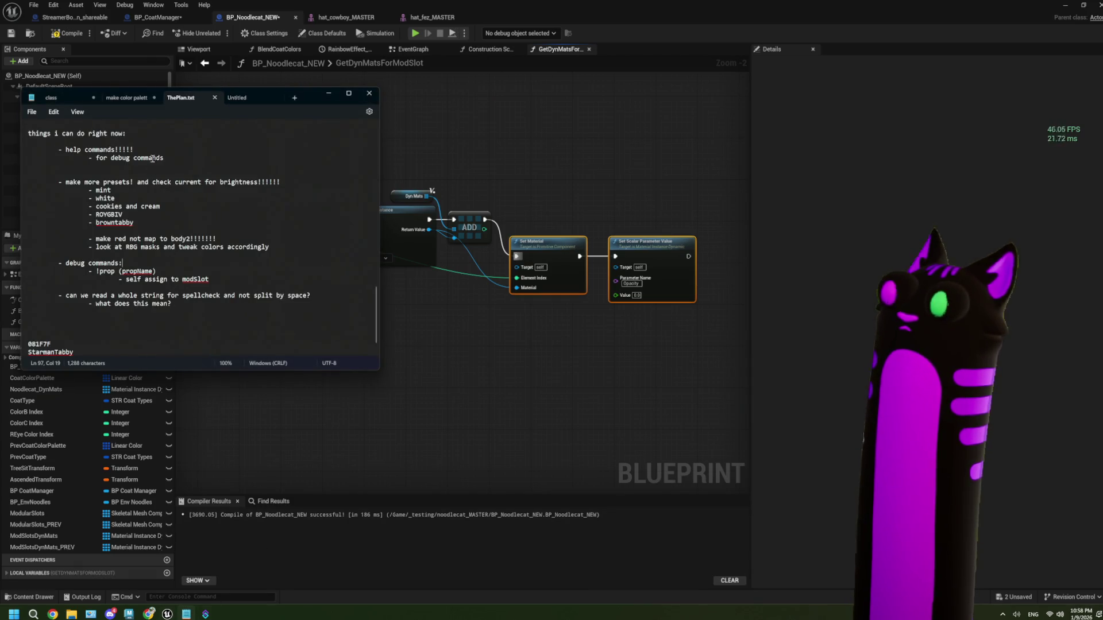
{"action": "key", "text": "Return"}
{"action": "key", "text": "Return"}
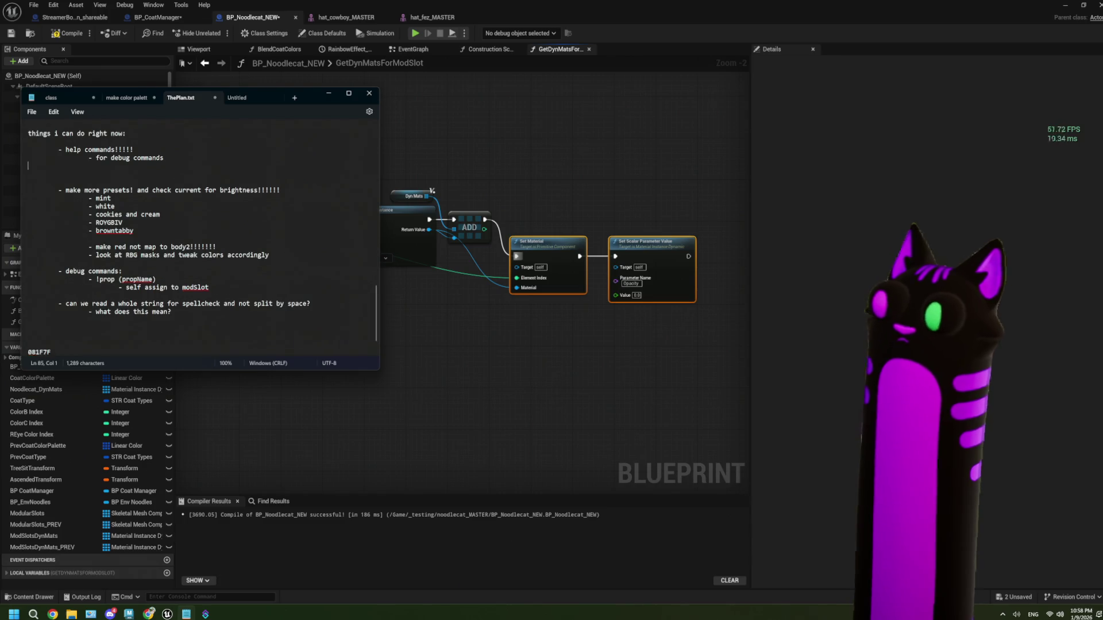
{"action": "key", "text": "Tab"}
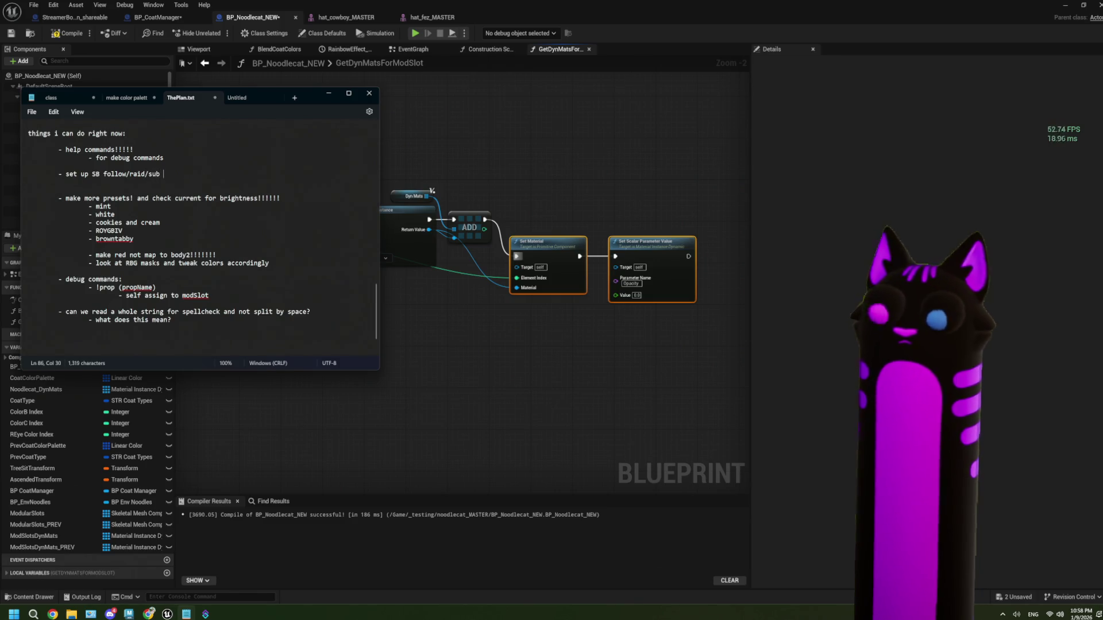
{"action": "type", "text": "actions"}
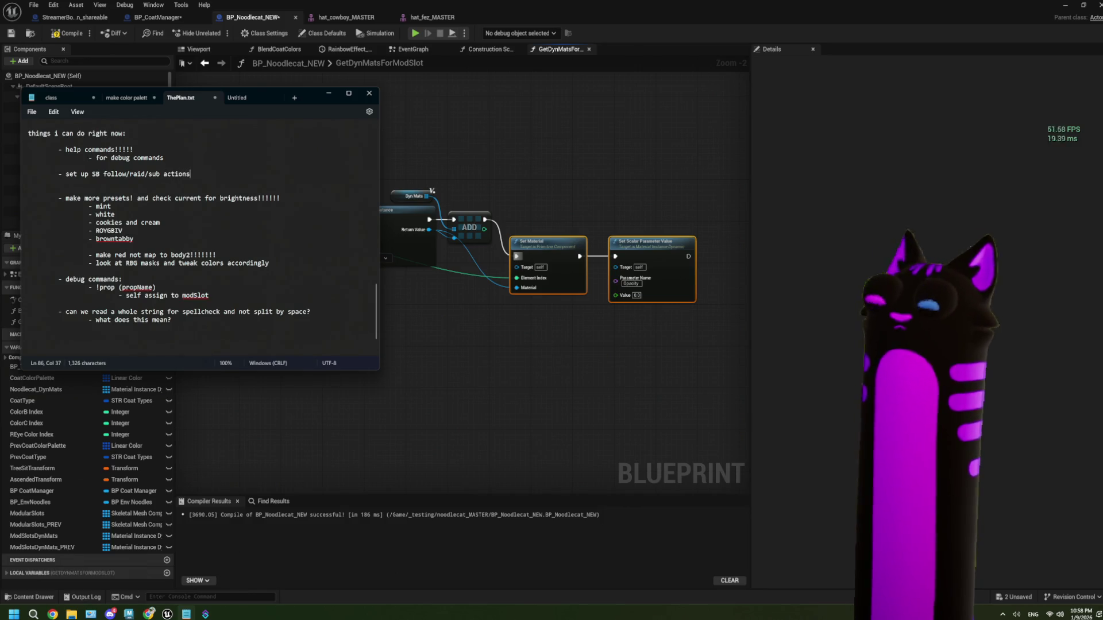
{"action": "left_click", "coordinate": [603, 234]}
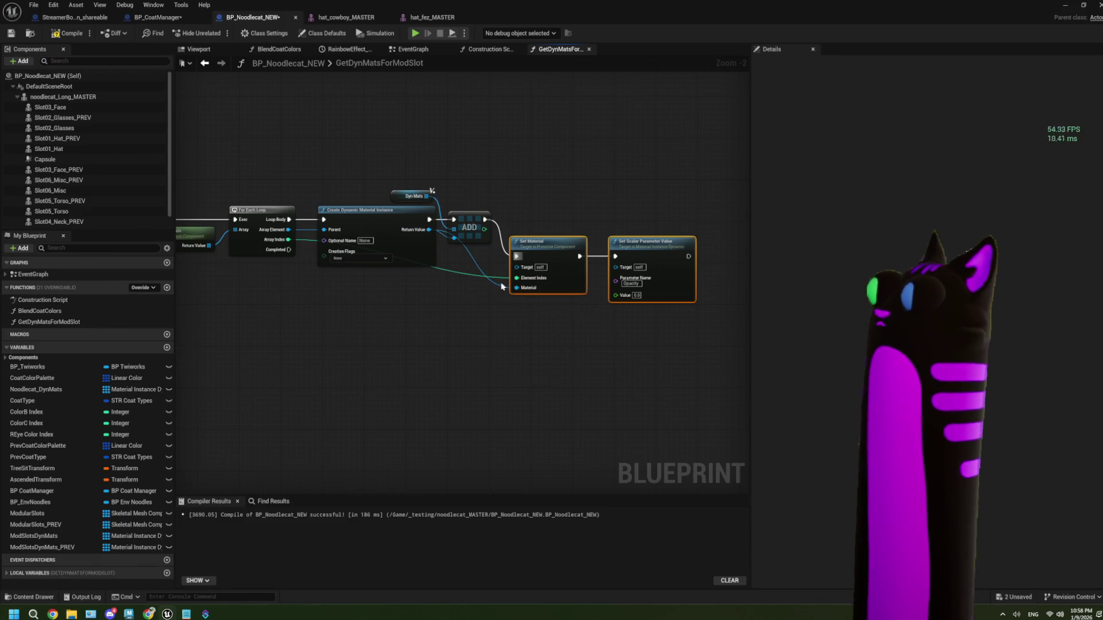
- Nudge the pasted material nodes up and compare their wiring against the EventGraph
{"action": "mouse_move", "coordinate": [481, 301]}
{"action": "left_mouse_down"}
{"action": "mouse_move", "coordinate": [574, 306]}
{"action": "mouse_move", "coordinate": [524, 266]}
{"action": "left_mouse_up"}
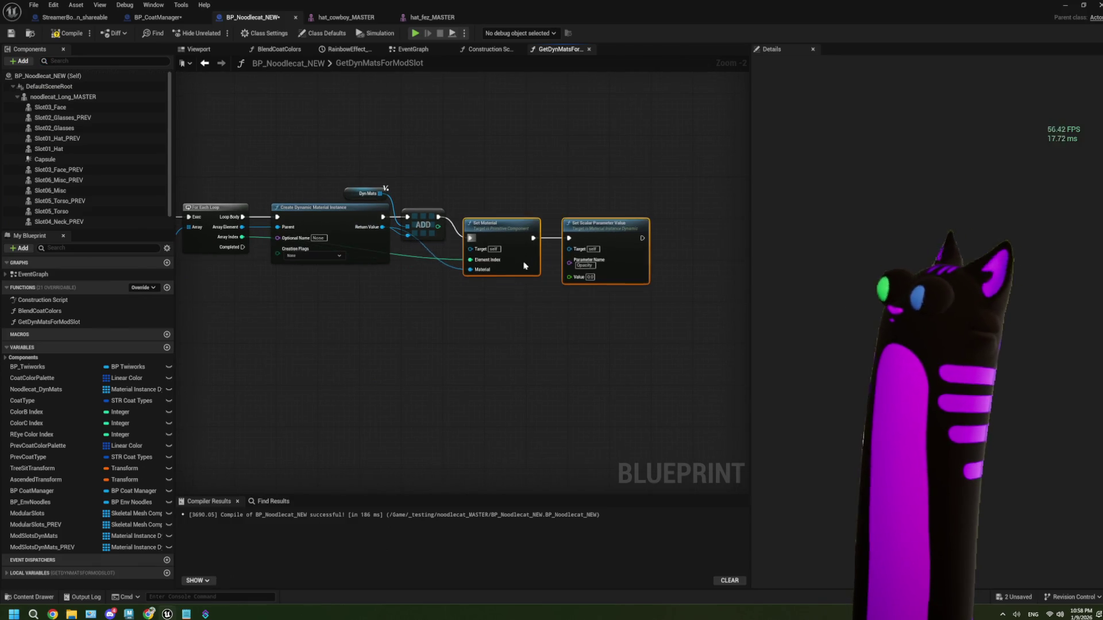
{"action": "left_click", "coordinate": [160, 18]}
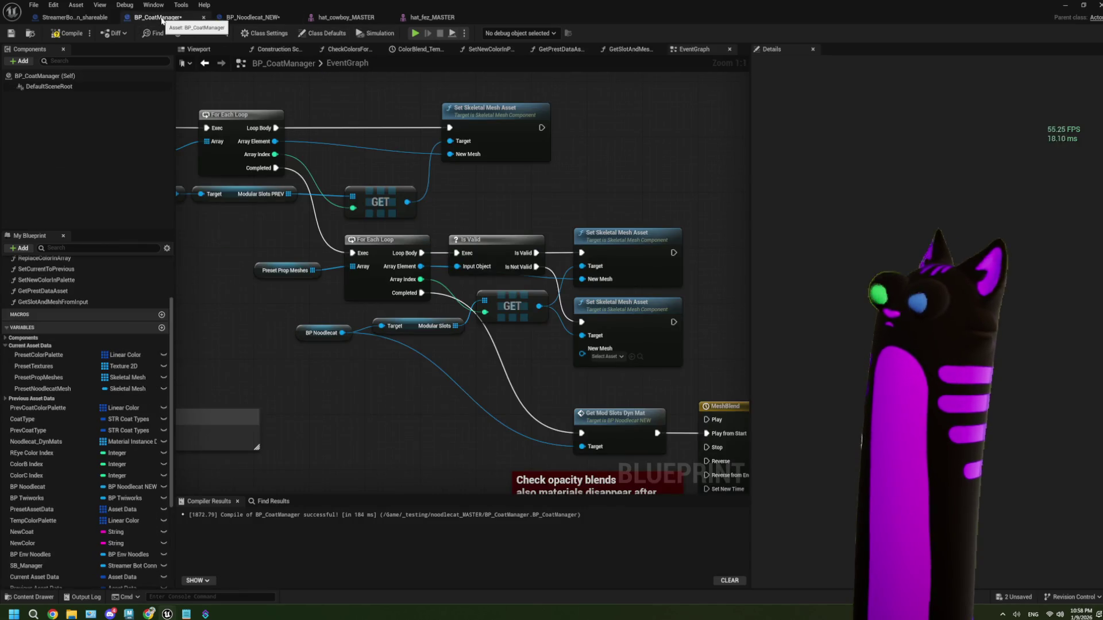
{"action": "left_click", "coordinate": [253, 17]}
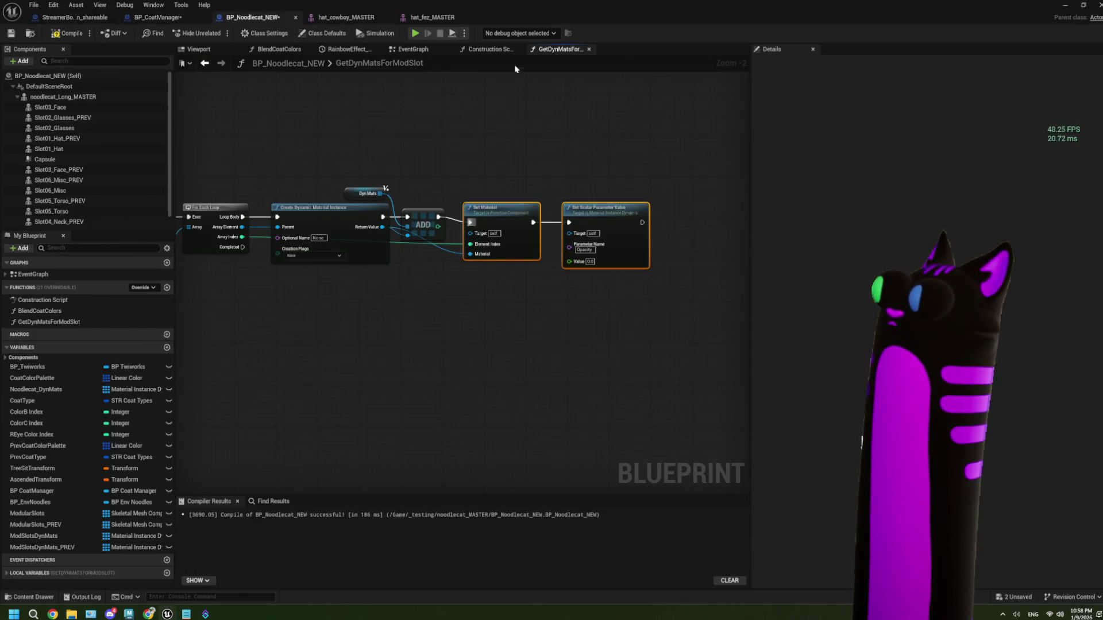
{"action": "left_click", "coordinate": [488, 51]}
{"action": "left_click", "coordinate": [413, 50]}
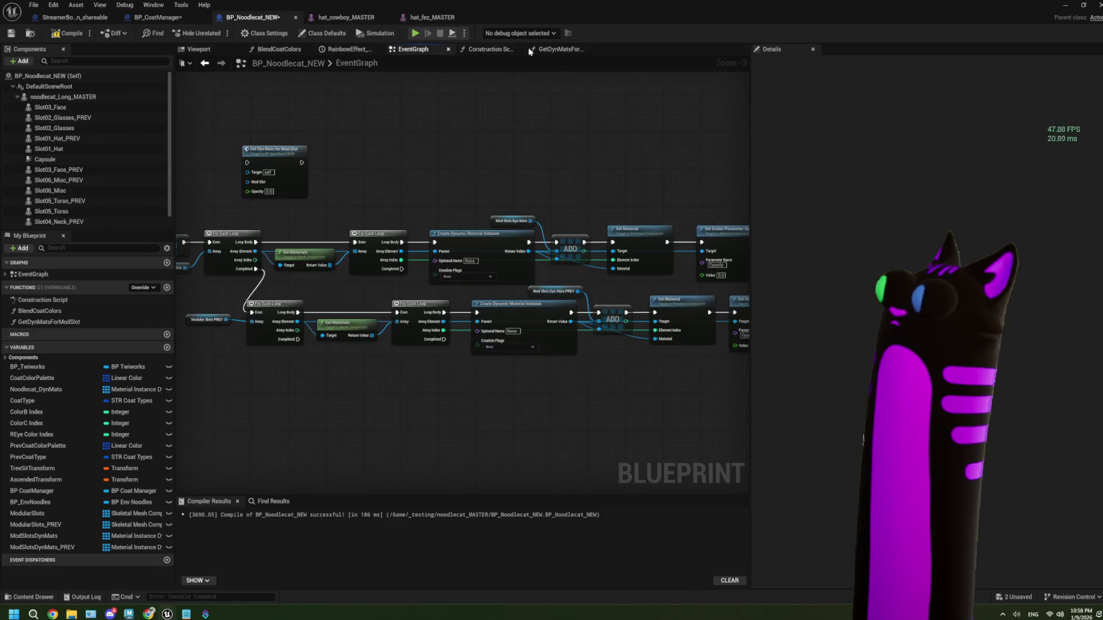
{"action": "left_click_drag", "start_coordinate": [655, 285], "coordinate": [485, 293]}
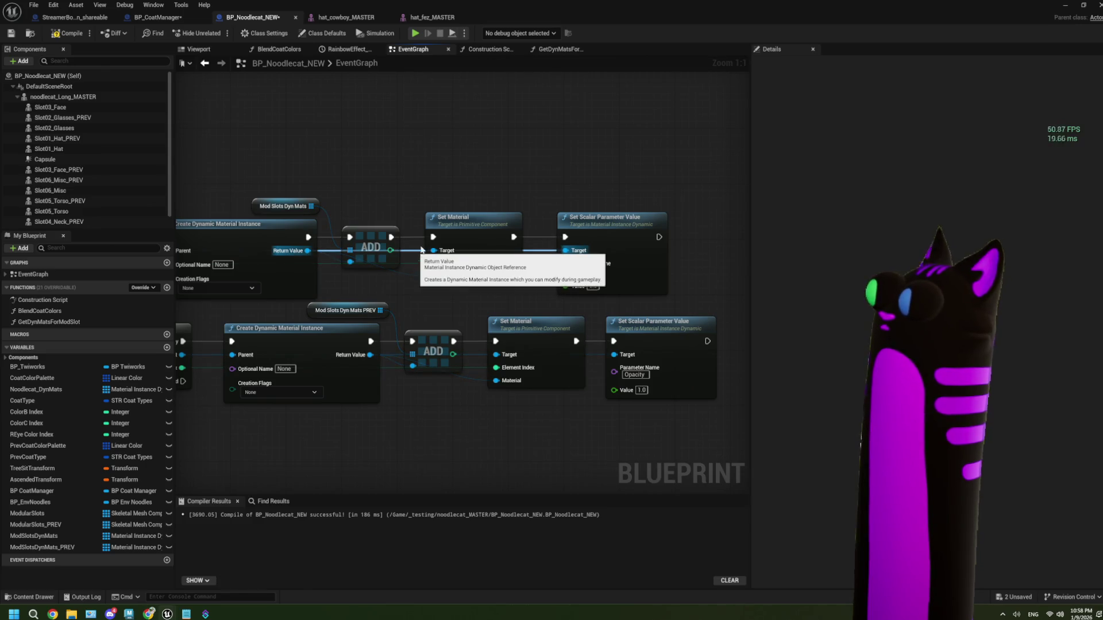
{"action": "left_click", "coordinate": [554, 50]}
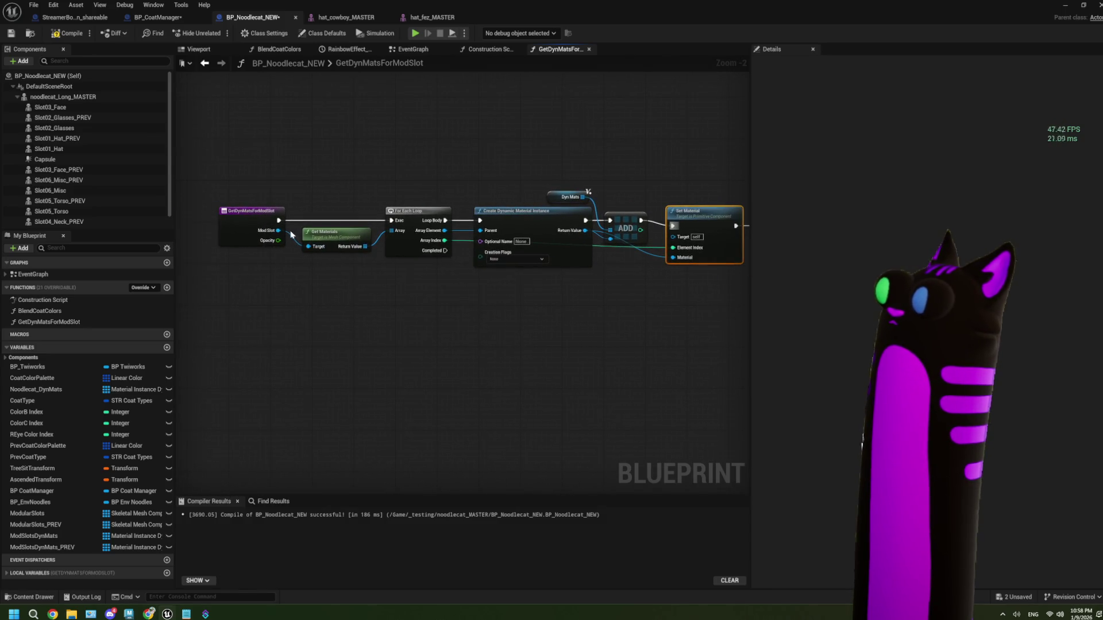
- Wire the Mod Slot input into Set Material's Target and Opacity into the scalar Value
{"action": "left_click_drag", "start_coordinate": [278, 230], "coordinate": [676, 238]}
{"action": "left_click_drag", "start_coordinate": [492, 197], "coordinate": [678, 308]}
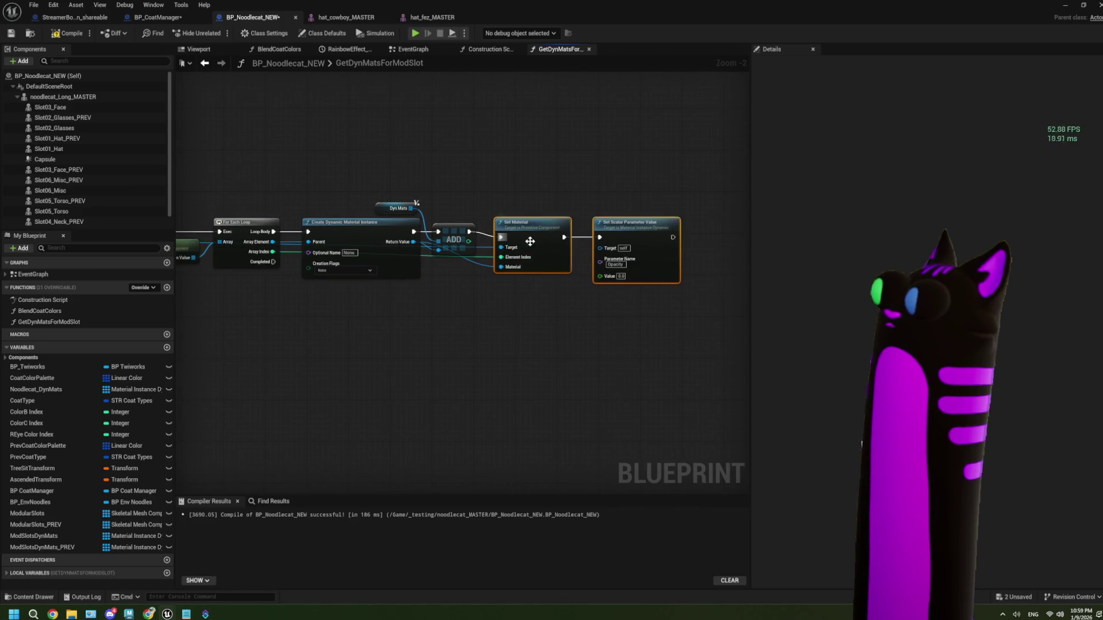
{"action": "left_click_drag", "start_coordinate": [530, 242], "coordinate": [530, 236]}
{"action": "left_click_drag", "start_coordinate": [392, 338], "coordinate": [555, 315]}
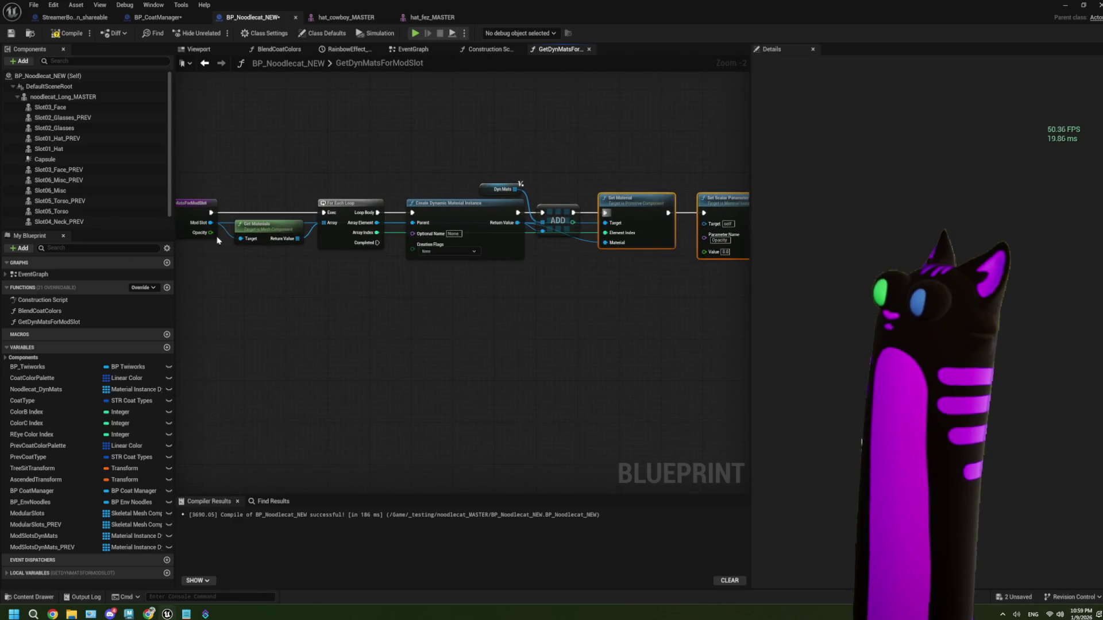
{"action": "mouse_move", "coordinate": [374, 233]}
{"action": "left_mouse_down"}
{"action": "mouse_move", "coordinate": [394, 296]}
{"action": "mouse_move", "coordinate": [711, 254]}
{"action": "mouse_move", "coordinate": [697, 251]}
{"action": "left_mouse_up"}
{"action": "left_click_drag", "start_coordinate": [651, 306], "coordinate": [632, 305]}
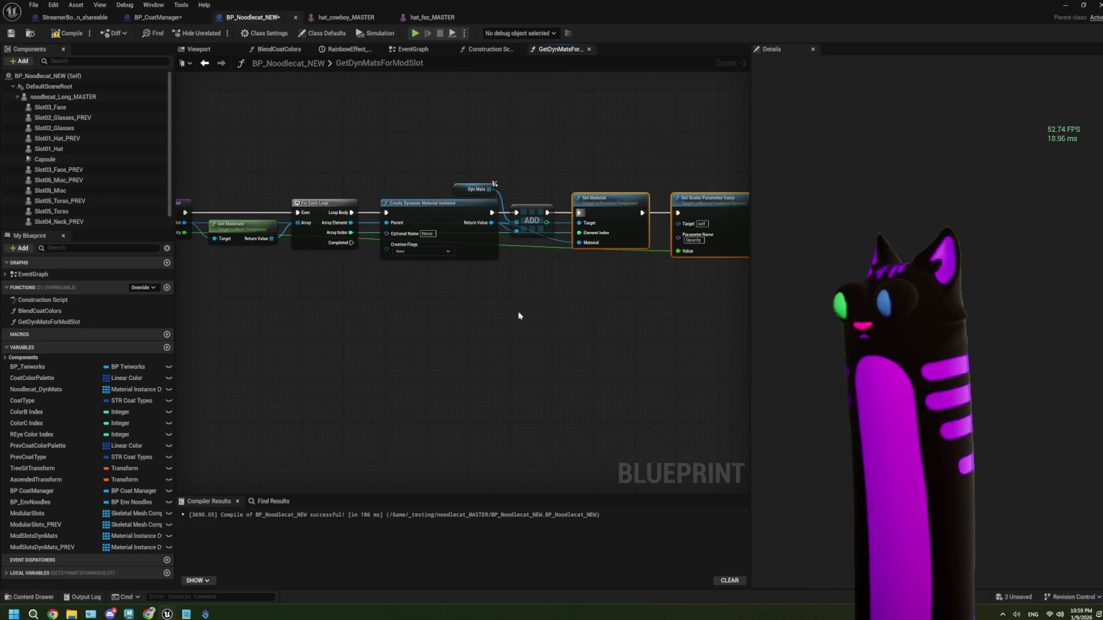
{"action": "mouse_move", "coordinate": [519, 315]}
{"action": "left_mouse_down"}
{"action": "mouse_move", "coordinate": [551, 310]}
{"action": "mouse_move", "coordinate": [451, 305]}
{"action": "left_mouse_up"}
- Add a Return Node driven by the For Each Loop's Completed output
{"action": "left_click_drag", "start_coordinate": [335, 293], "coordinate": [470, 281]}
{"action": "left_click_drag", "start_coordinate": [320, 232], "coordinate": [360, 305]}
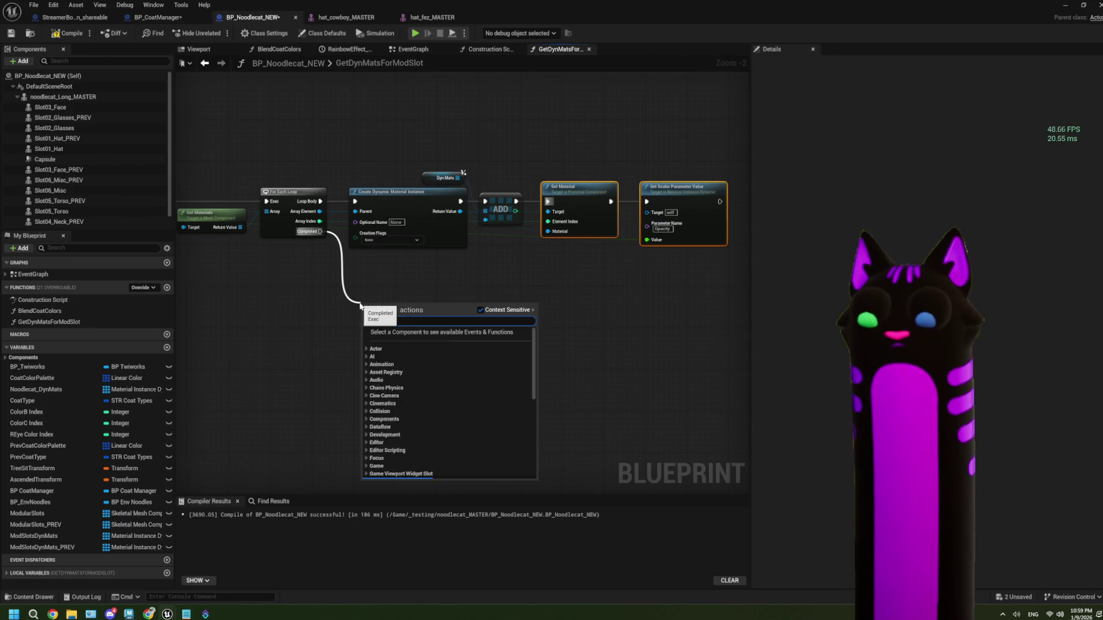
{"action": "type", "text": "return"}
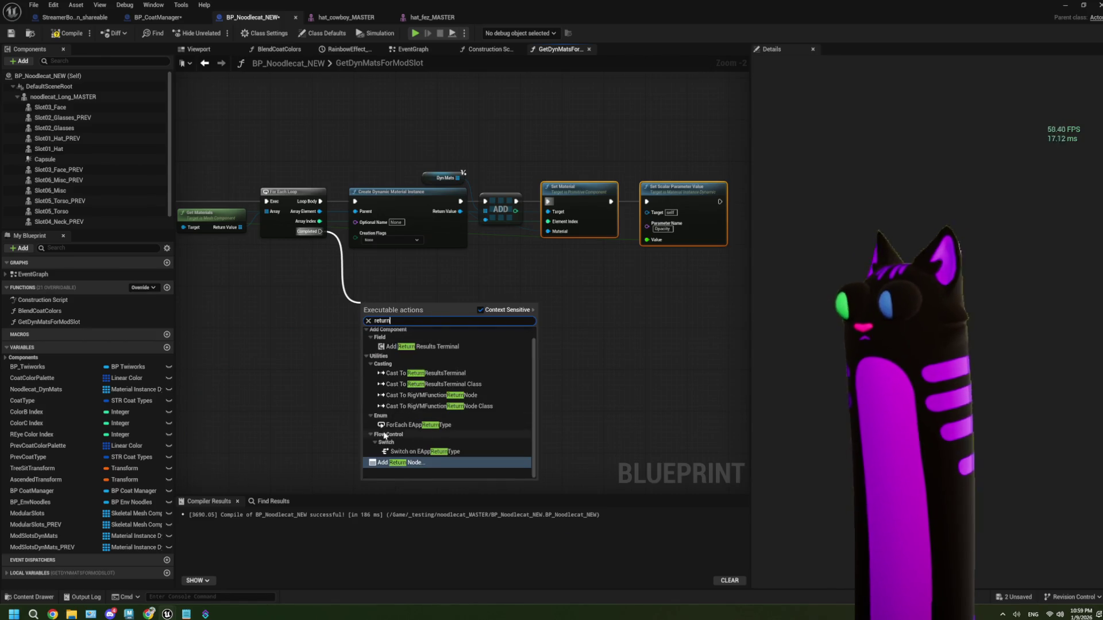
{"action": "key", "text": "Return"}
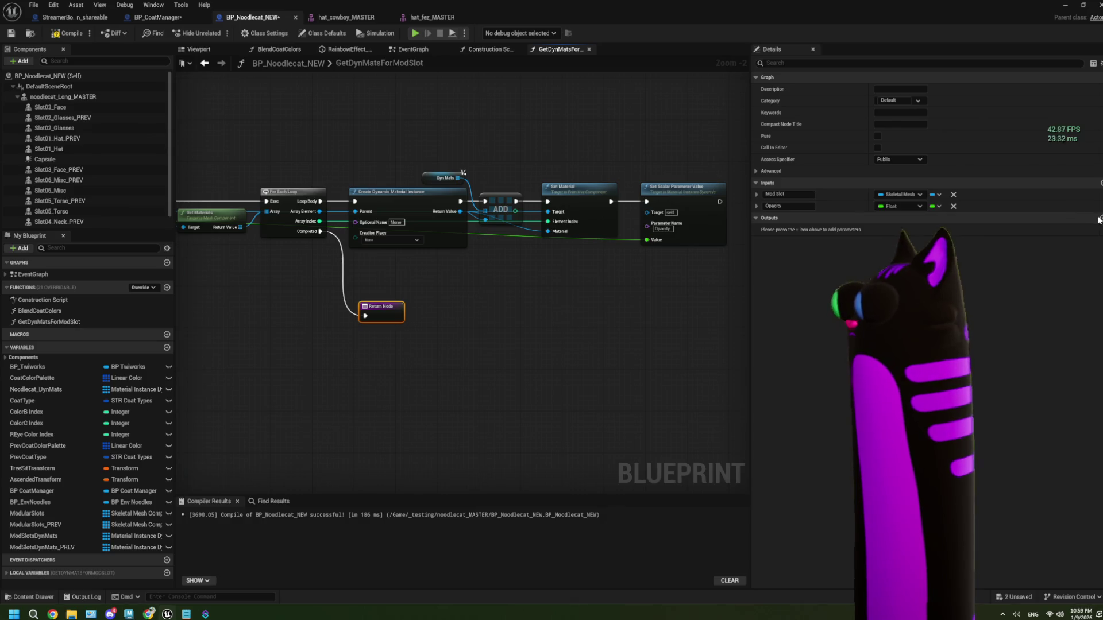
- Add a 'Dynamic Materials' output of type Material Instance Dynamic to the Return Node
{"action": "left_click", "coordinate": [1101, 218]}
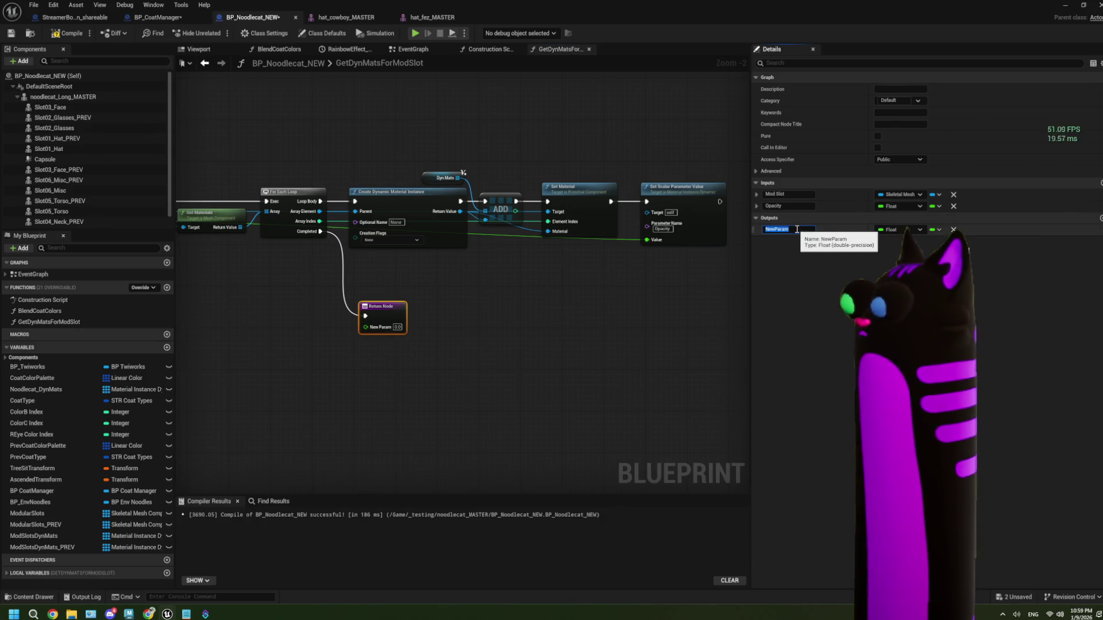
{"action": "type", "text": "Dynamic"}
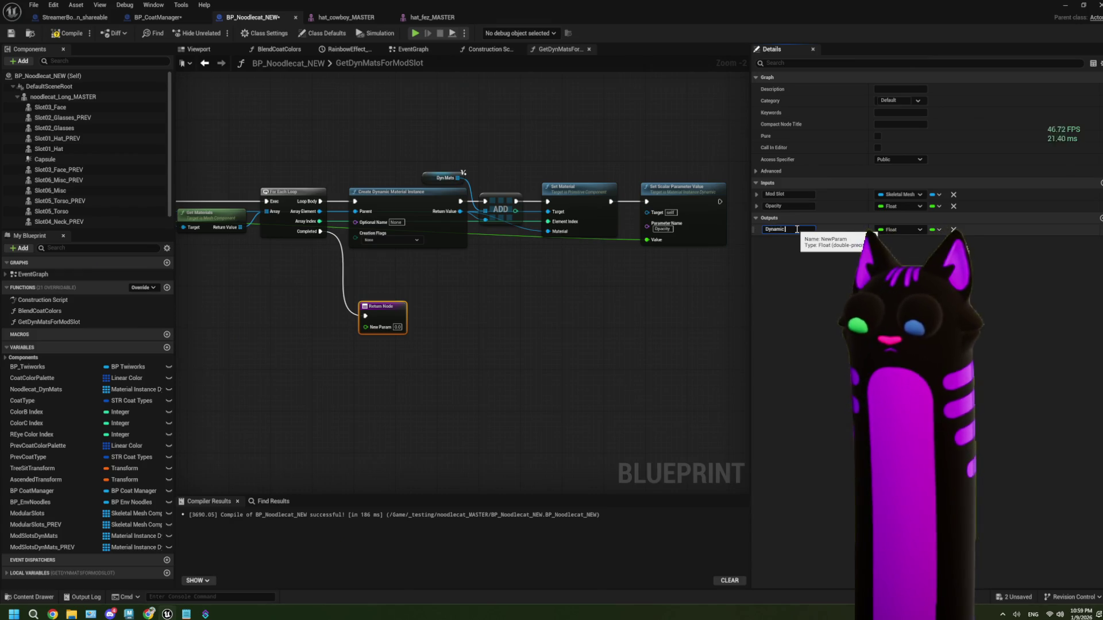
{"action": "type", "text": " Materials"}
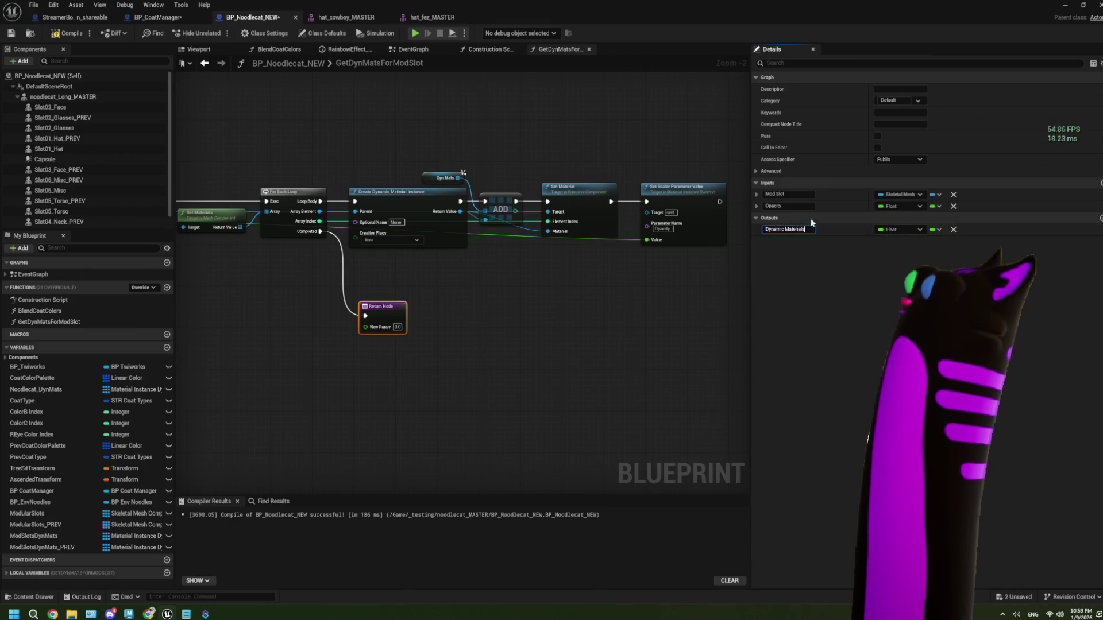
{"action": "left_click", "coordinate": [902, 229]}
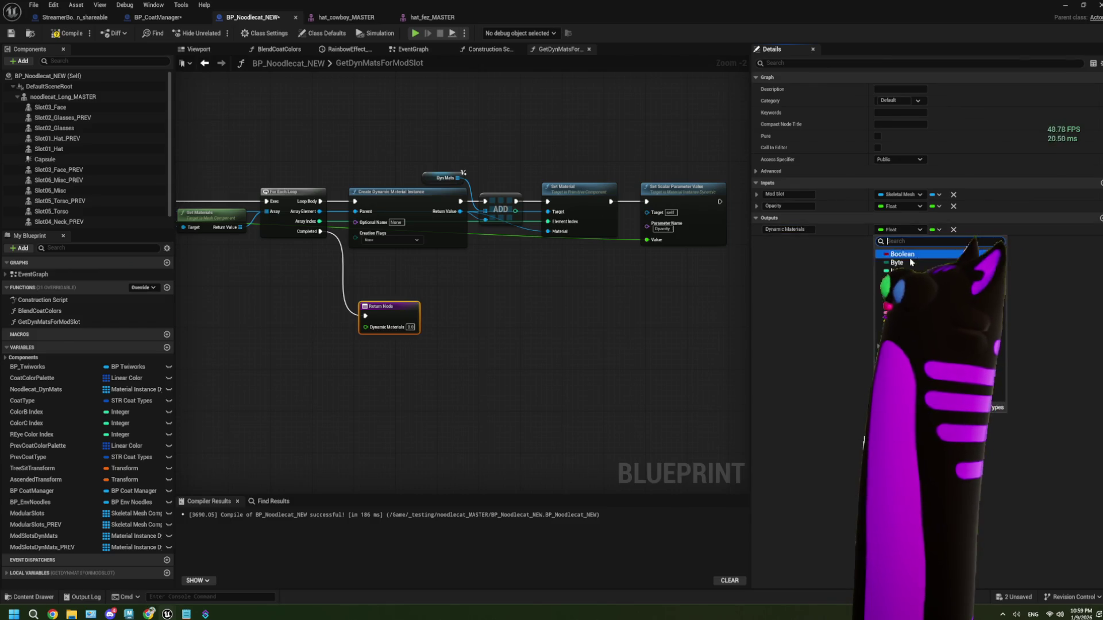
{"action": "type", "text": "dynami"}
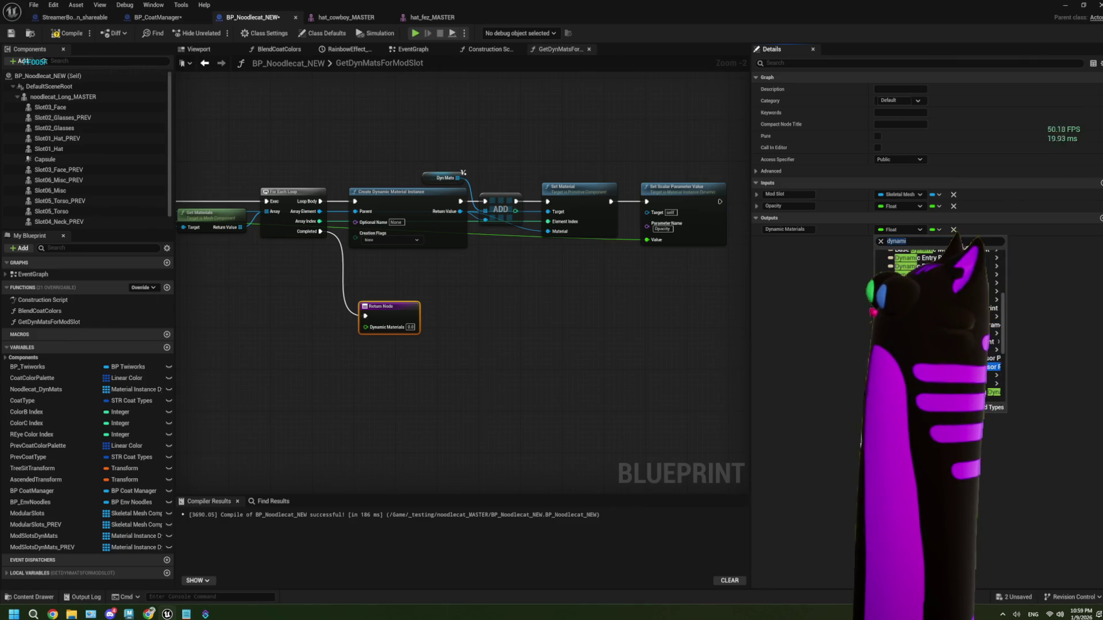
{"action": "mouse_move", "coordinate": [1000, 366]}
{"action": "left_click", "coordinate": [1034, 336]}
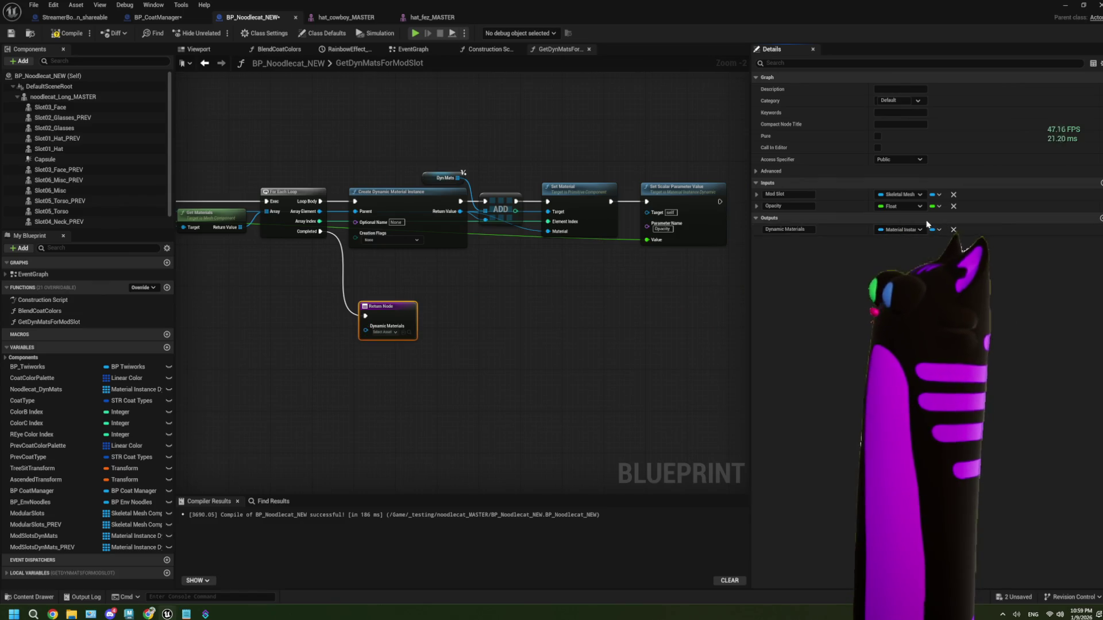
{"action": "left_click", "coordinate": [534, 344]}
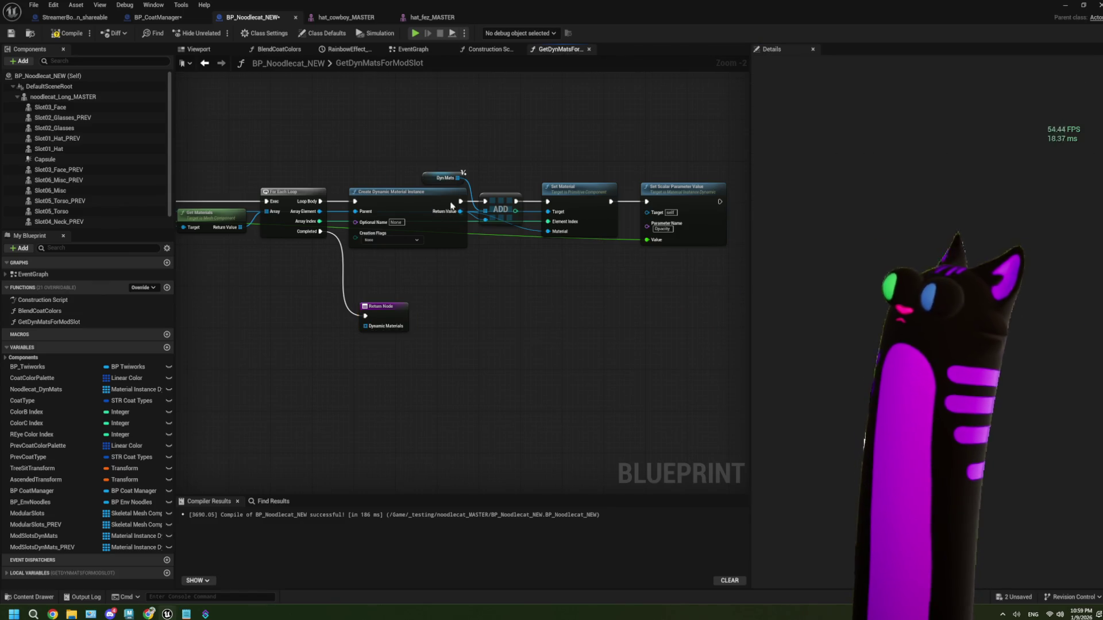
- Feed a DynMats getter into the Return Node's Dynamic Materials pin and compile
{"action": "scroll", "coordinate": [309, 403], "scroll_direction": "up", "scroll_amount": 3}
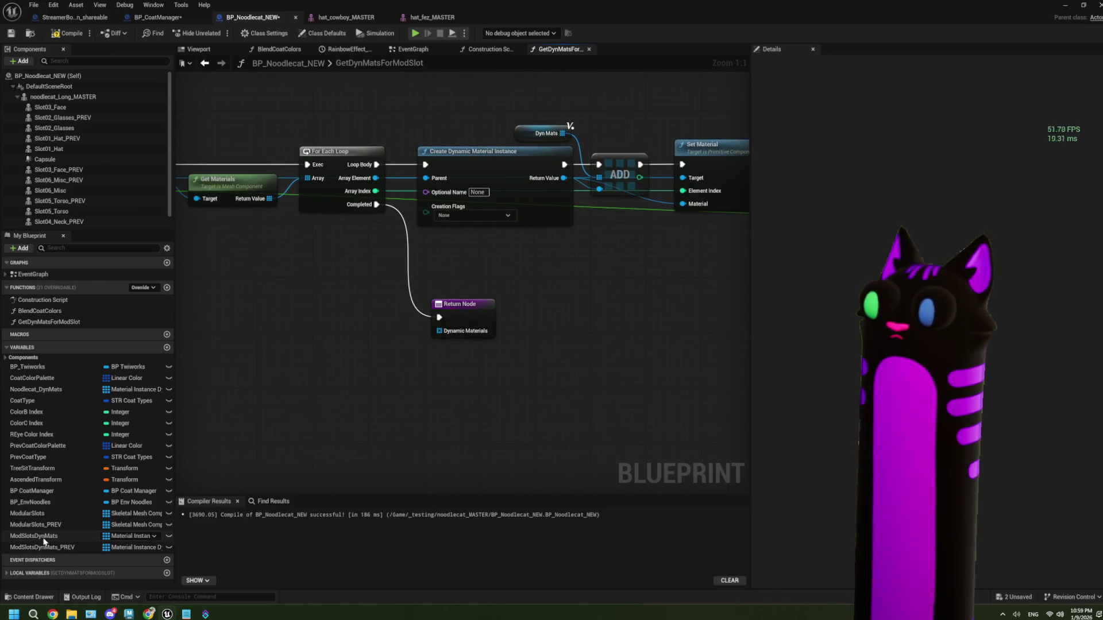
{"action": "left_click", "coordinate": [28, 573]}
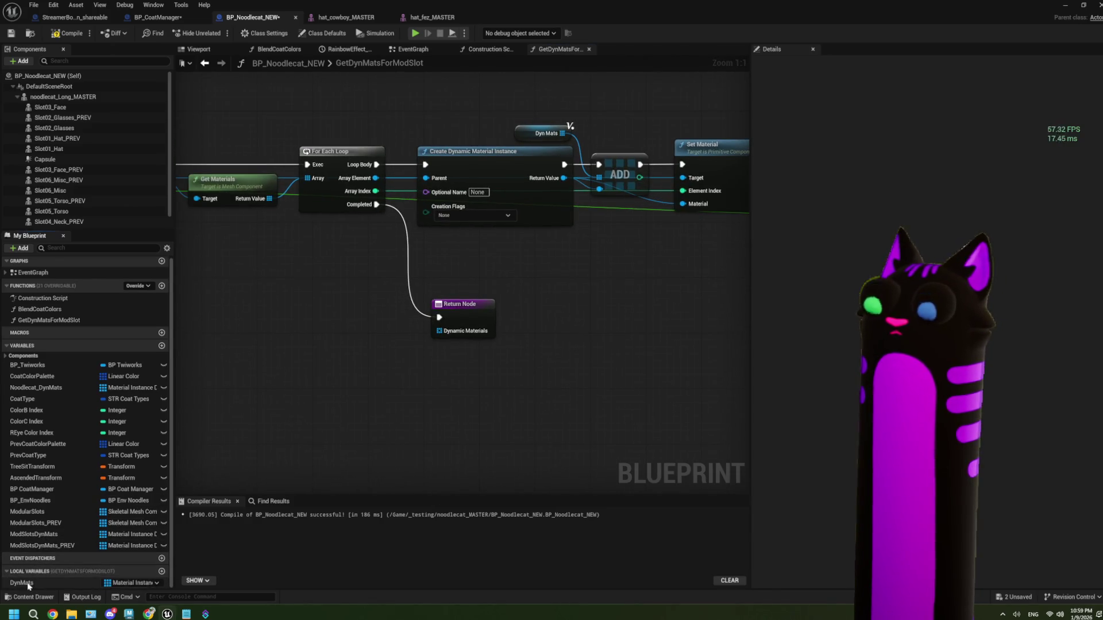
{"action": "mouse_move", "coordinate": [22, 582]}
{"action": "left_mouse_down"}
{"action": "mouse_move", "coordinate": [312, 343]}
{"action": "mouse_move", "coordinate": [439, 331]}
{"action": "left_mouse_up"}
{"action": "left_click", "coordinate": [333, 346]}
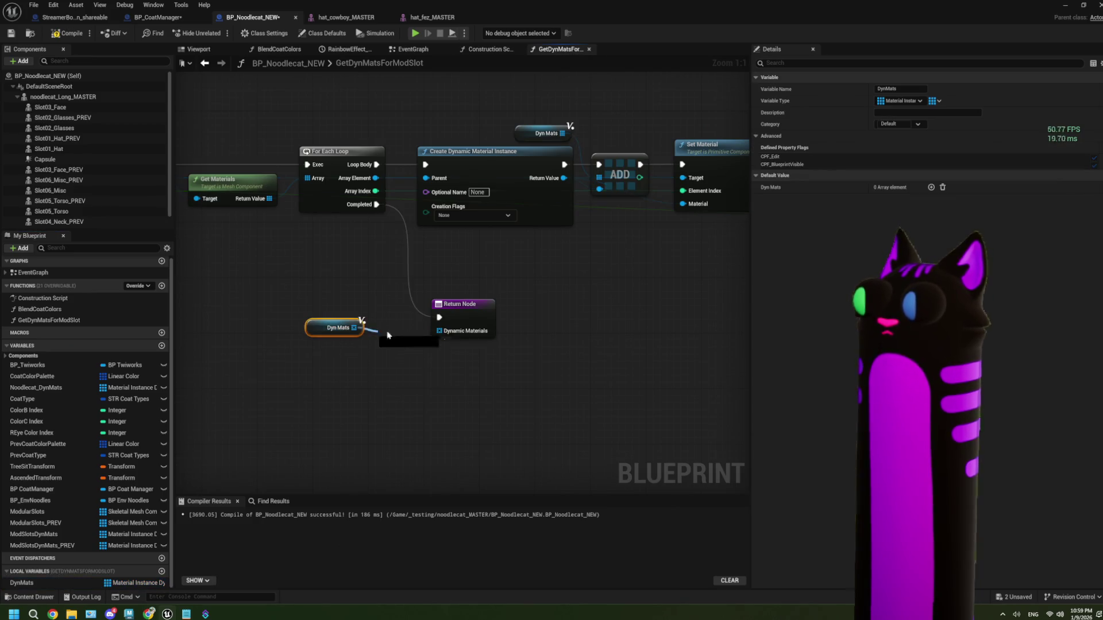
{"action": "left_click", "coordinate": [68, 33]}
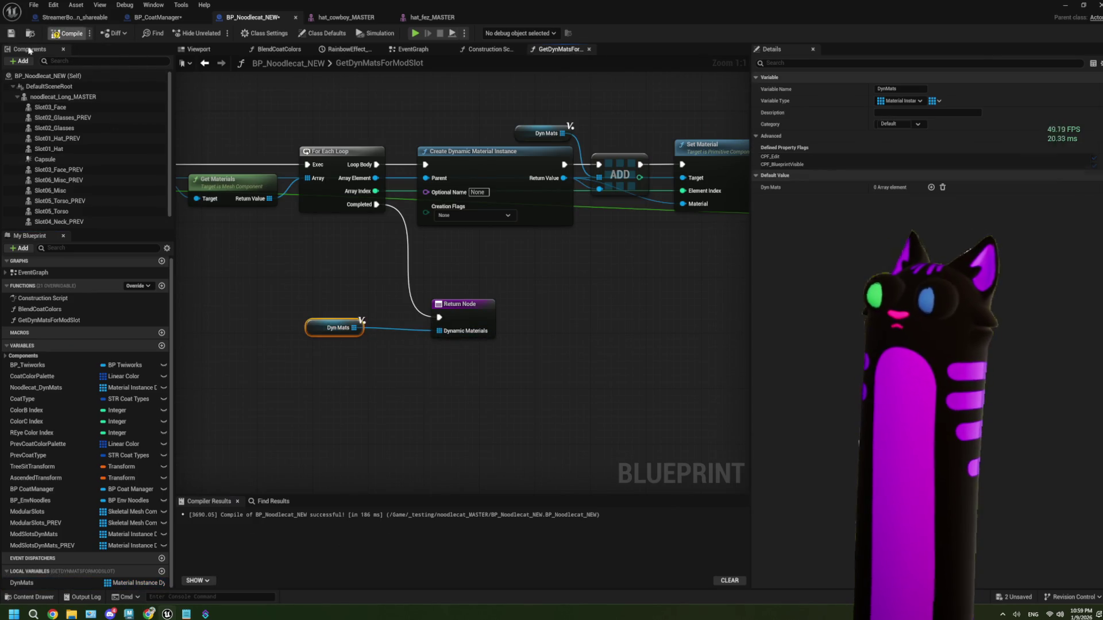
{"action": "left_click_drag", "start_coordinate": [423, 290], "coordinate": [539, 310]}
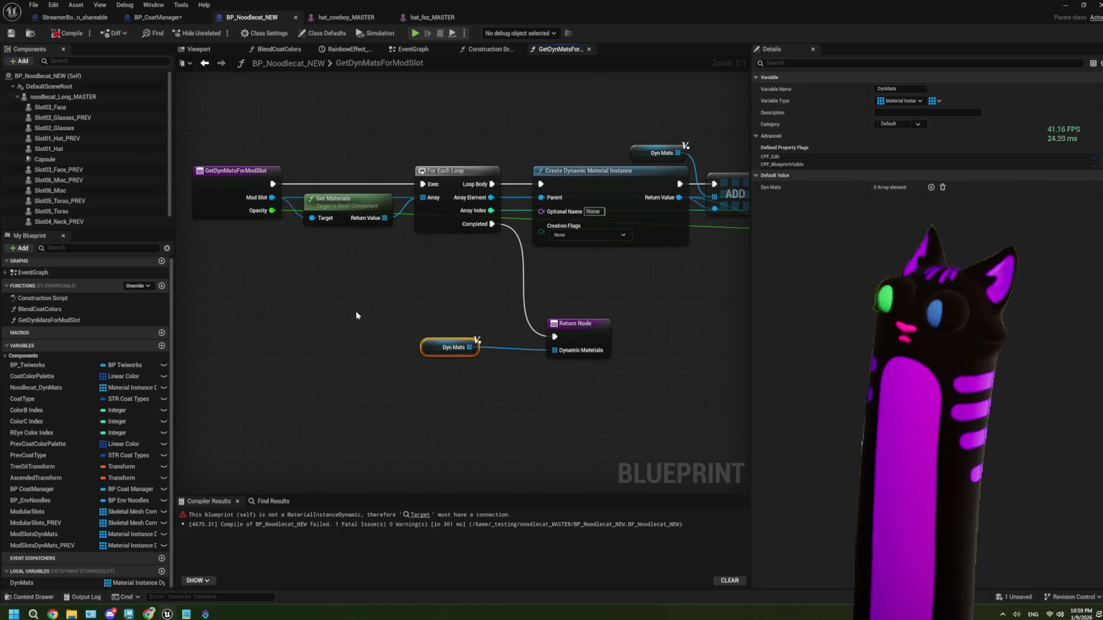
{"action": "left_click_drag", "start_coordinate": [428, 345], "coordinate": [462, 347]}
{"action": "left_click_drag", "start_coordinate": [407, 90], "coordinate": [356, 94]}
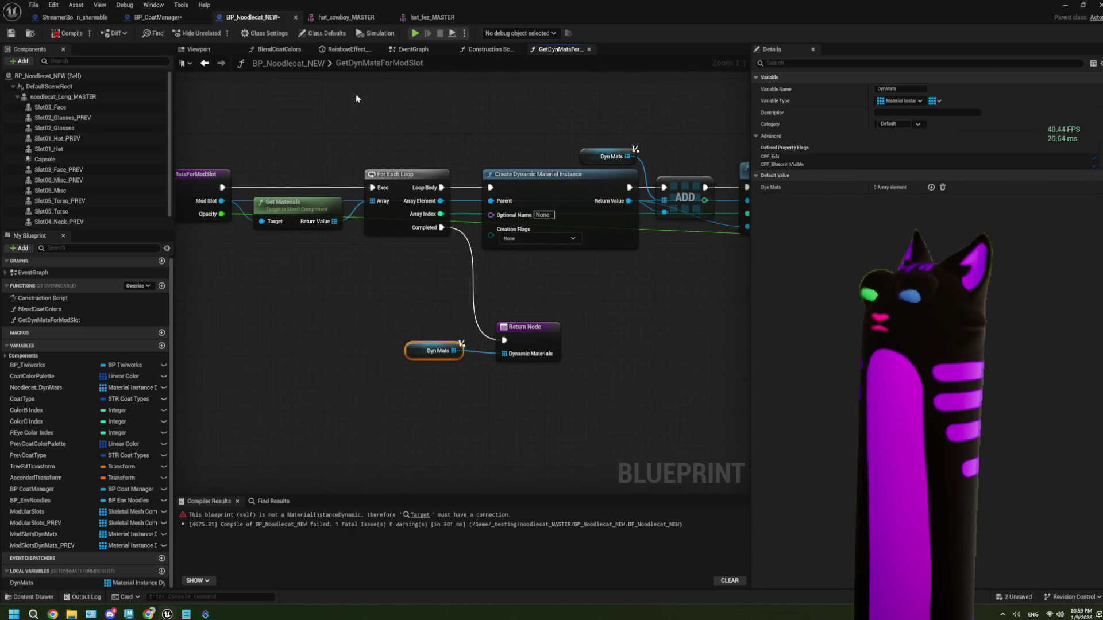
{"action": "left_click", "coordinate": [11, 33]}
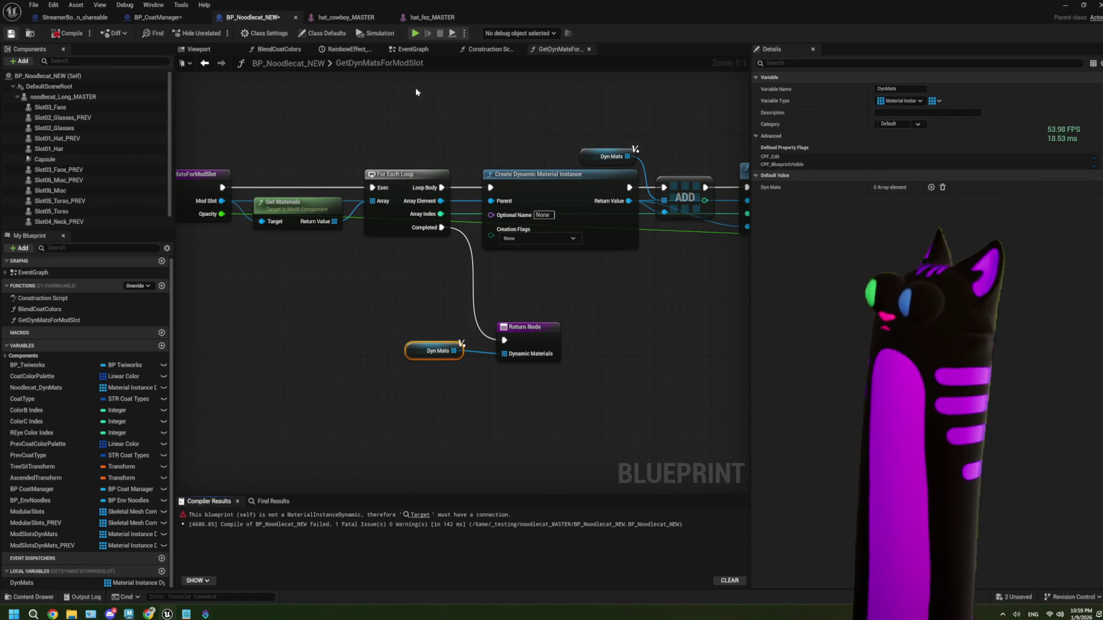
- Fix the compile error by wiring the new dynamic material into Set Scalar Parameter Value's Target
{"action": "left_click", "coordinate": [414, 49]}
{"action": "scroll", "coordinate": [481, 204], "scroll_direction": "down", "scroll_amount": 4}
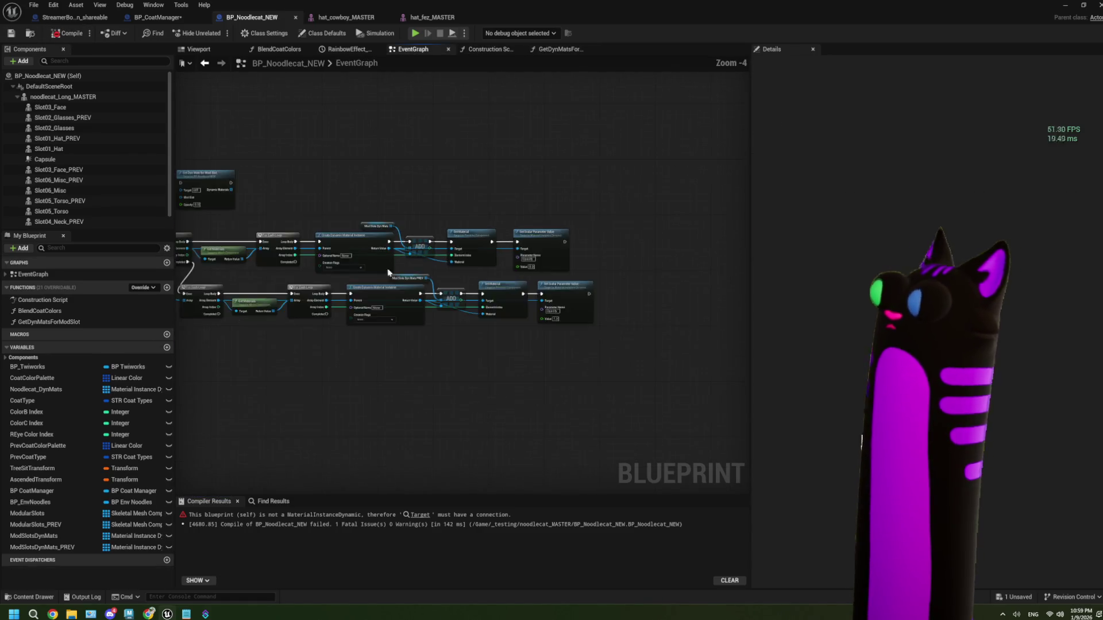
{"action": "left_click", "coordinate": [419, 516]}
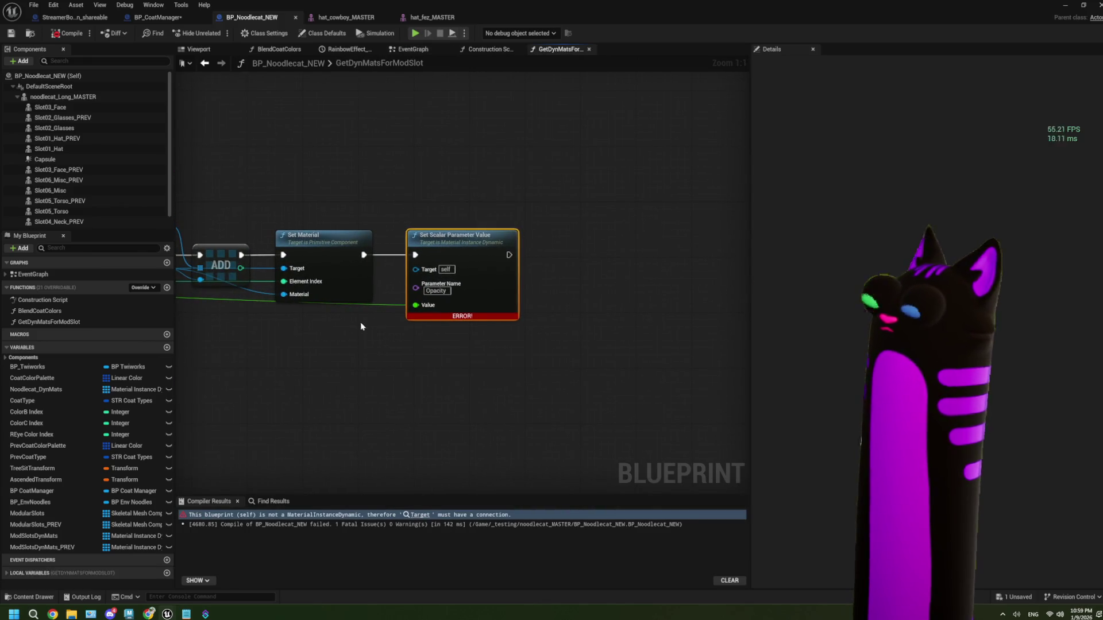
{"action": "left_click_drag", "start_coordinate": [361, 325], "coordinate": [448, 321]}
{"action": "mouse_move", "coordinate": [287, 258]}
{"action": "left_mouse_down"}
{"action": "mouse_move", "coordinate": [574, 282]}
{"action": "mouse_move", "coordinate": [539, 258]}
{"action": "left_mouse_up"}
{"action": "left_click", "coordinate": [62, 33]}
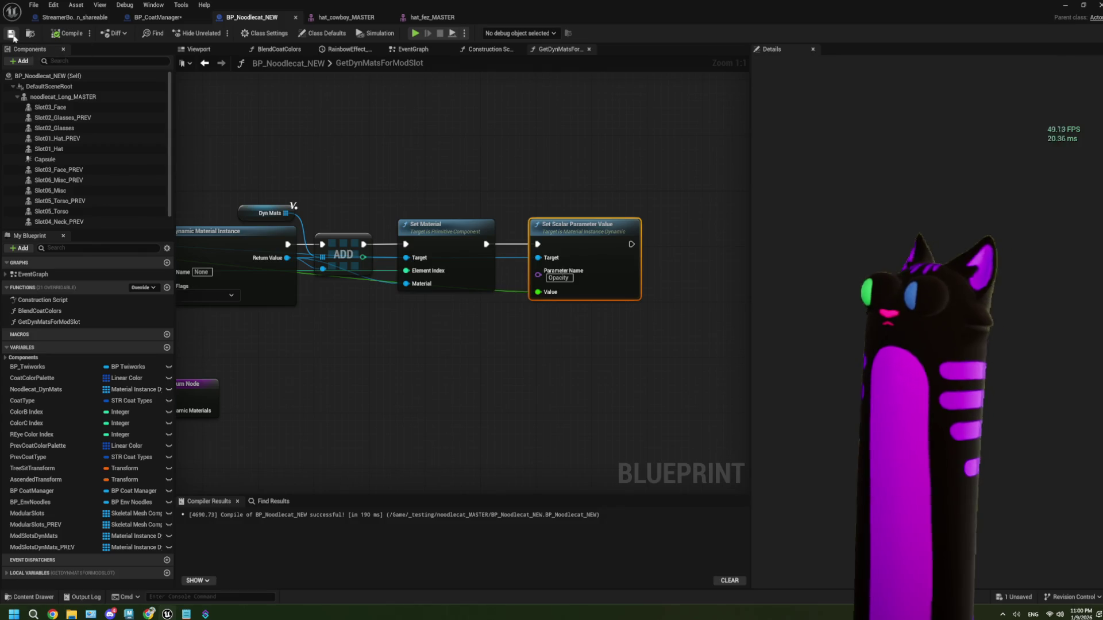
{"action": "key", "text": "ctrl+z"}
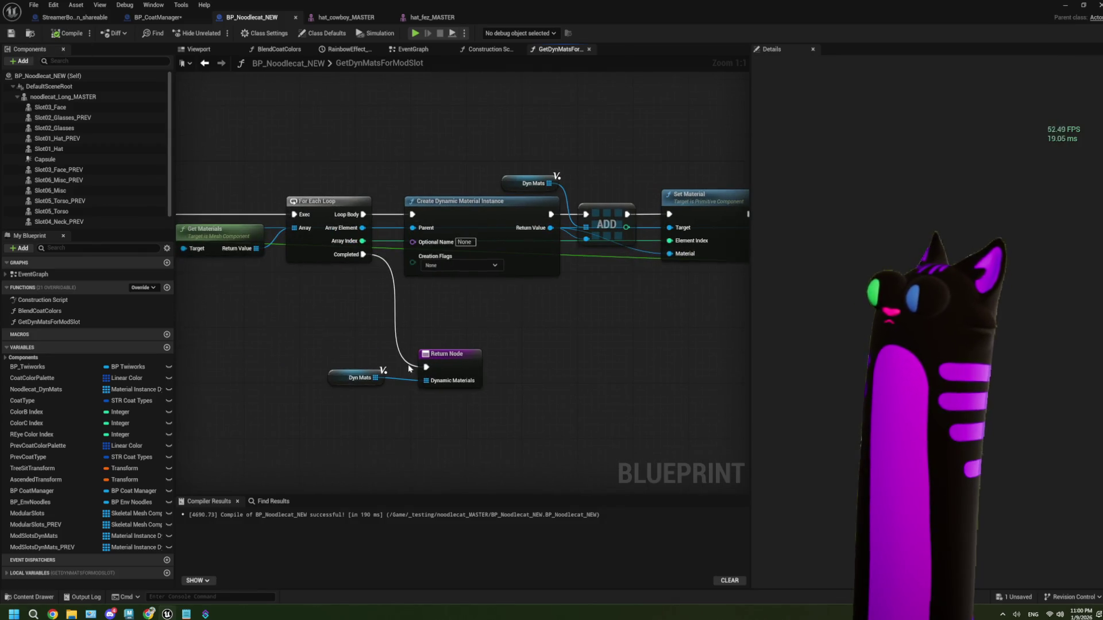
{"action": "left_click", "coordinate": [411, 50]}
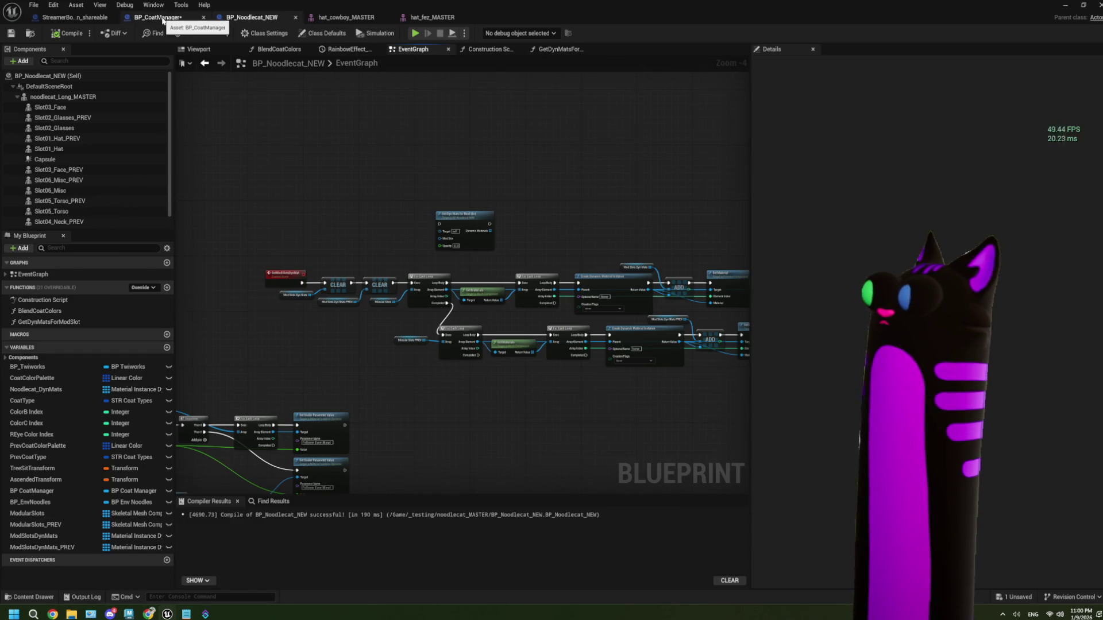
- In BP_CoatManager's BlendProps graph, pull a Get Dyn Mats for Mod Slot call from BP Noodlecat
{"action": "left_click", "coordinate": [162, 21]}
{"action": "scroll", "coordinate": [368, 342], "scroll_direction": "up", "scroll_amount": 2}
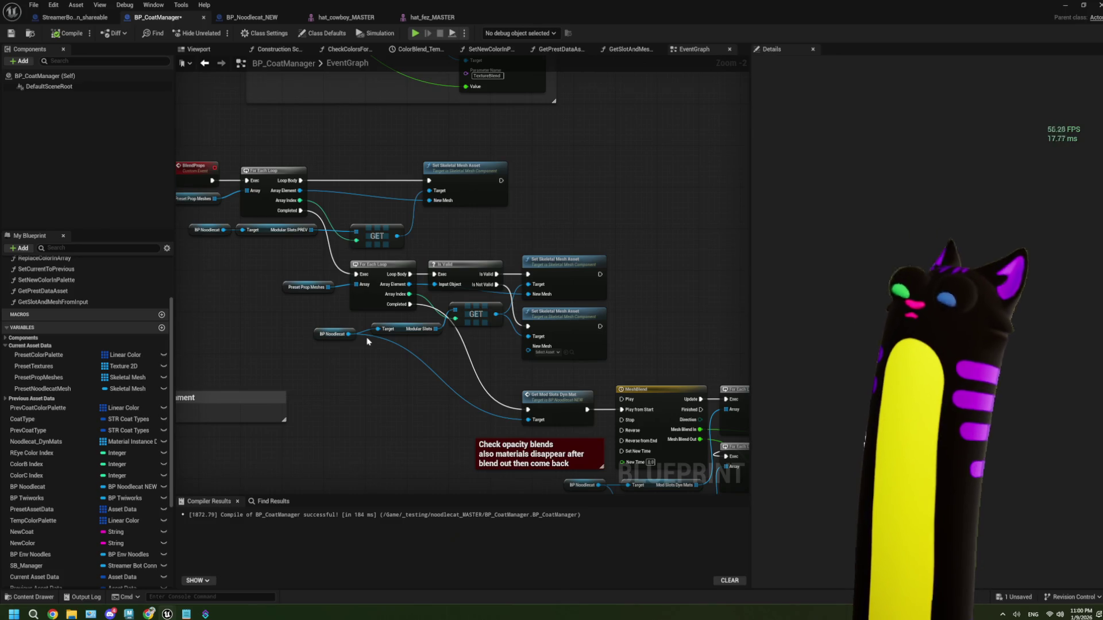
{"action": "left_click_drag", "start_coordinate": [367, 341], "coordinate": [398, 308]}
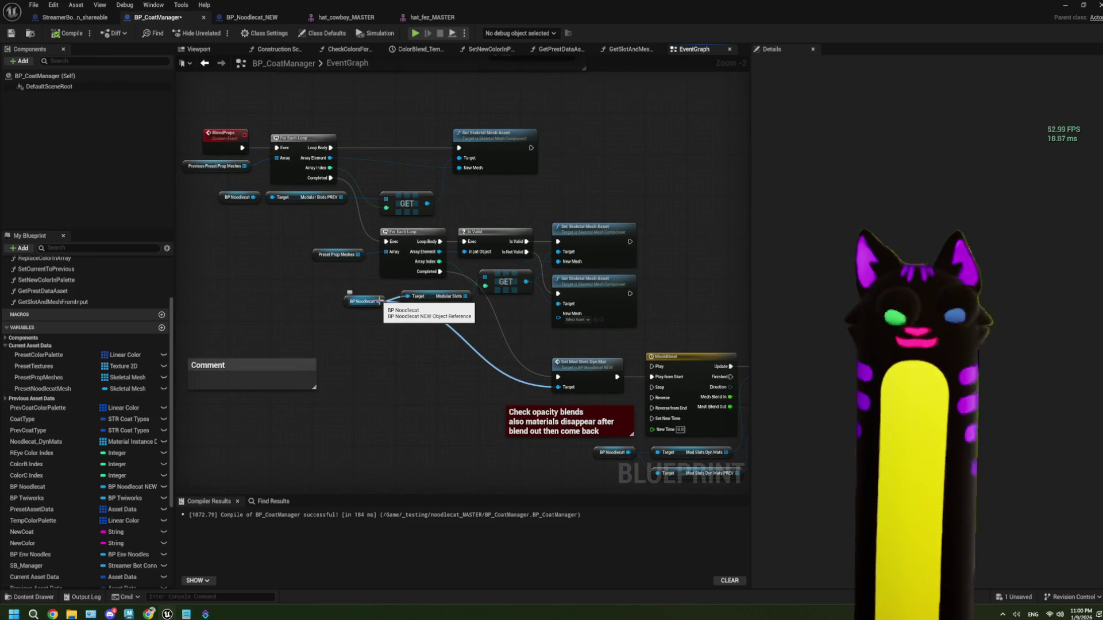
{"action": "scroll", "coordinate": [379, 300], "scroll_direction": "up", "scroll_amount": 1}
{"action": "mouse_move", "coordinate": [379, 300]}
{"action": "left_mouse_down"}
{"action": "mouse_move", "coordinate": [401, 283]}
{"action": "mouse_move", "coordinate": [391, 160]}
{"action": "left_mouse_up"}
{"action": "mouse_move", "coordinate": [380, 117]}
{"action": "left_mouse_down"}
{"action": "mouse_move", "coordinate": [354, 480]}
{"action": "mouse_move", "coordinate": [337, 338]}
{"action": "left_mouse_up"}
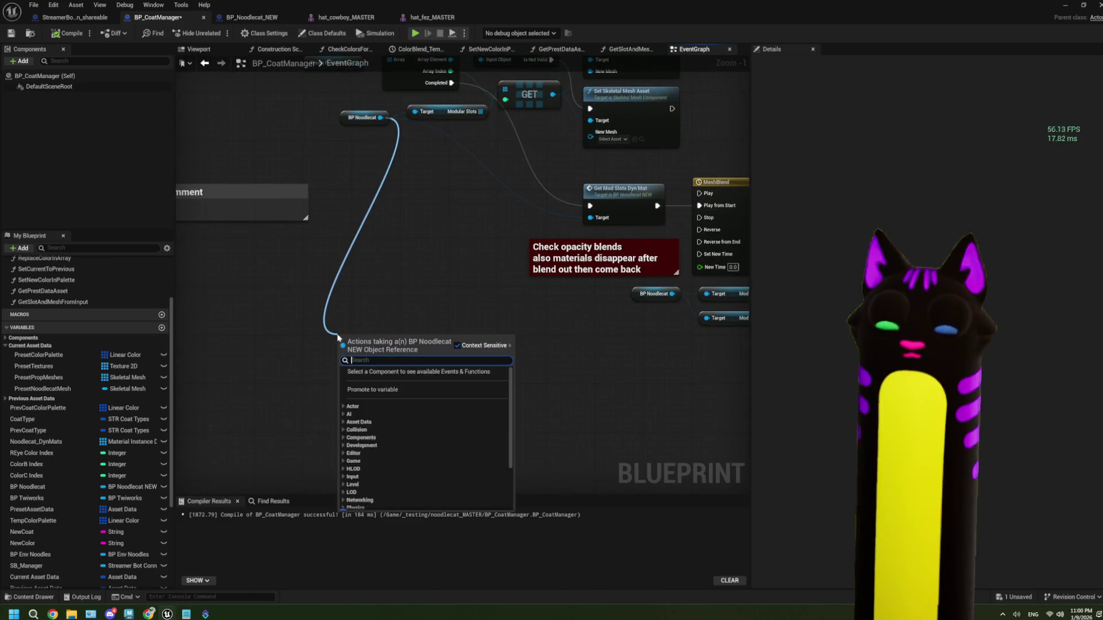
{"action": "type", "text": "getsyna"}
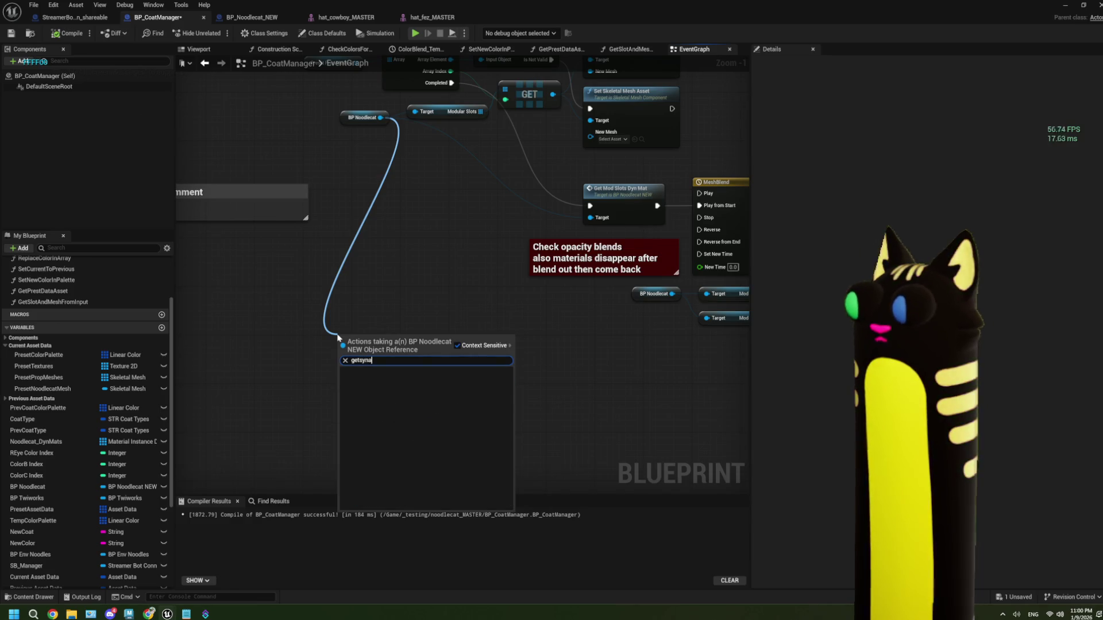
{"action": "key", "text": "BackSpace"}
{"action": "key", "text": "BackSpace"}
{"action": "key", "text": "BackSpace"}
{"action": "key", "text": "BackSpace"}
{"action": "type", "text": "dy"}
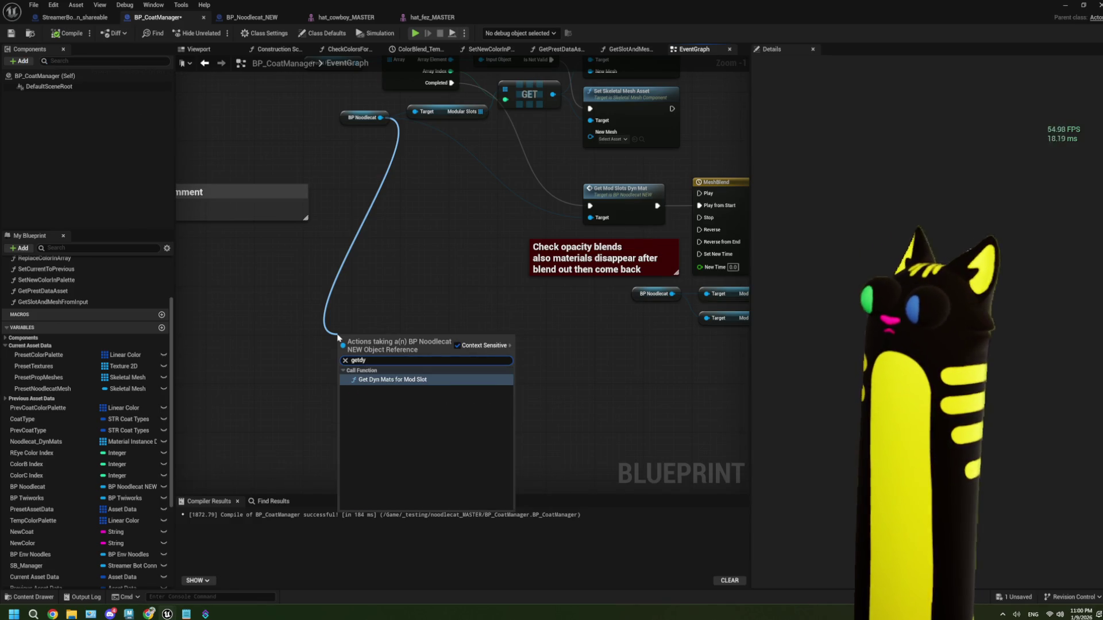
{"action": "left_click", "coordinate": [368, 381]}
{"action": "mouse_move", "coordinate": [379, 325]}
{"action": "left_mouse_down"}
{"action": "mouse_move", "coordinate": [379, 221]}
{"action": "mouse_move", "coordinate": [363, 316]}
{"action": "mouse_move", "coordinate": [391, 338]}
{"action": "left_mouse_up"}
{"action": "mouse_move", "coordinate": [283, 247]}
{"action": "left_mouse_down"}
{"action": "mouse_move", "coordinate": [291, 298]}
{"action": "mouse_move", "coordinate": [319, 304]}
{"action": "left_mouse_up"}
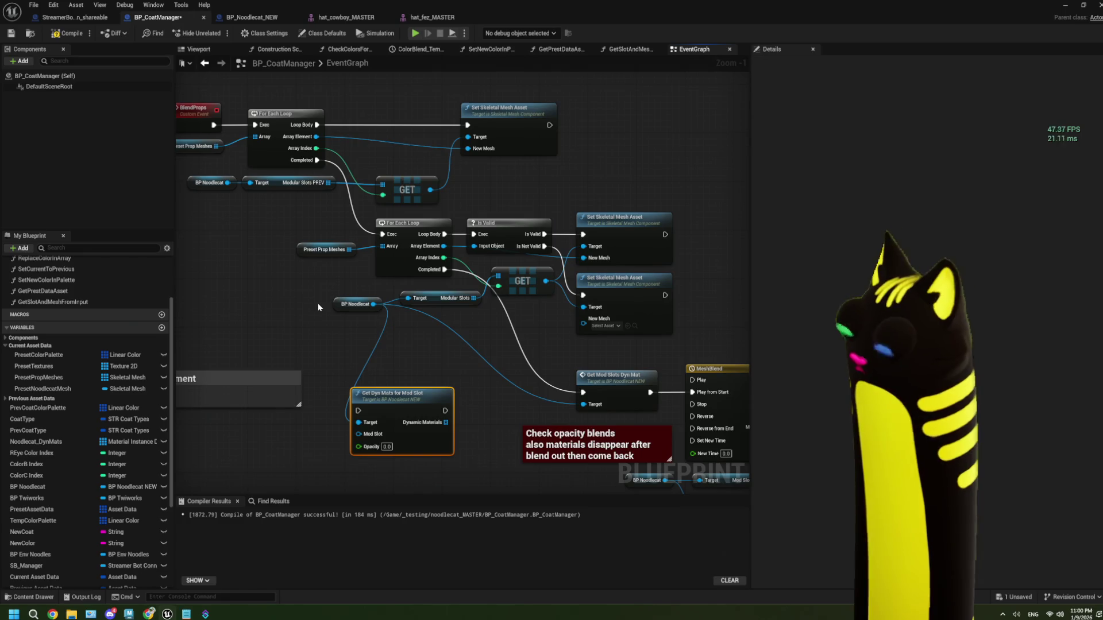
- Reposition the Get Dyn Mats node and paste a copy beside Set Skeletal Mesh Asset
{"action": "mouse_move", "coordinate": [312, 300]}
{"action": "left_mouse_down"}
{"action": "mouse_move", "coordinate": [338, 306]}
{"action": "mouse_move", "coordinate": [348, 292]}
{"action": "mouse_move", "coordinate": [329, 286]}
{"action": "left_mouse_up"}
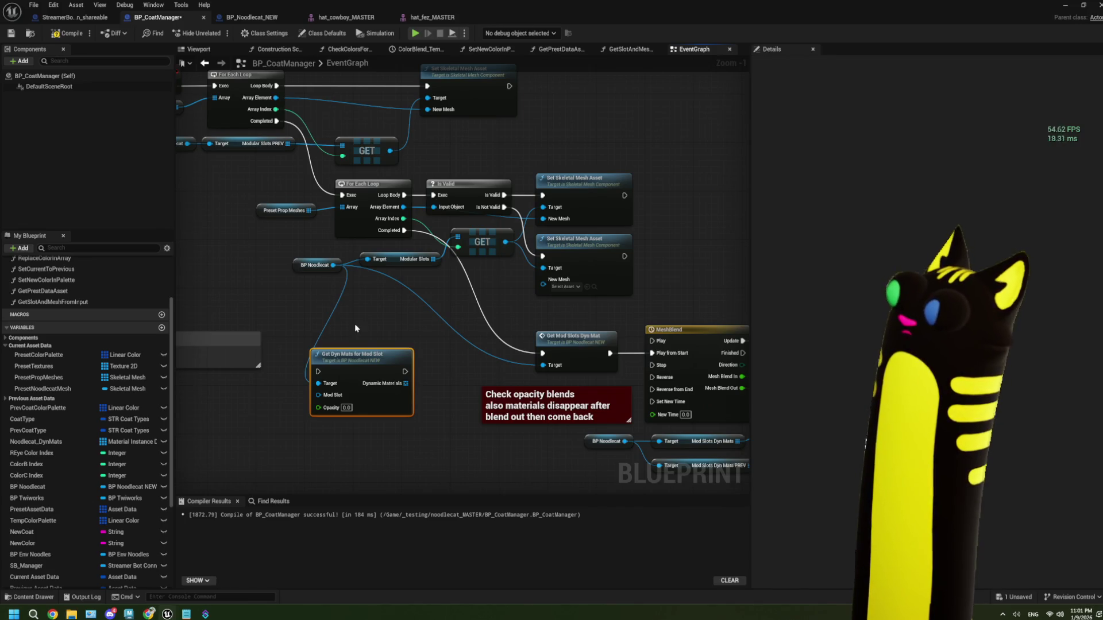
{"action": "left_click_drag", "start_coordinate": [365, 360], "coordinate": [384, 354]}
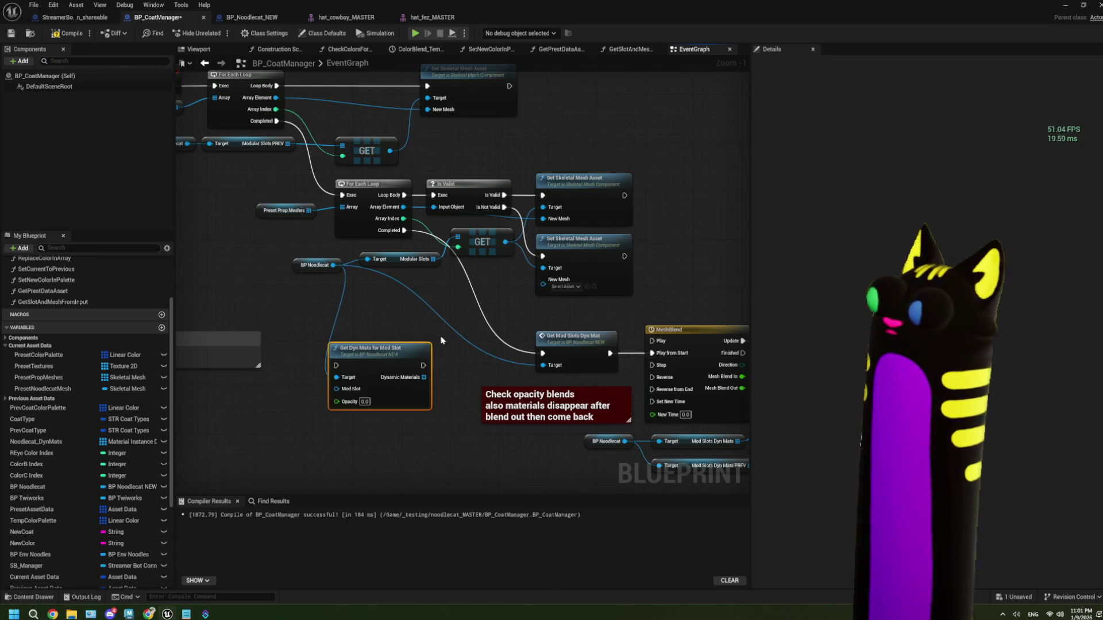
{"action": "left_click_drag", "start_coordinate": [441, 340], "coordinate": [453, 353]}
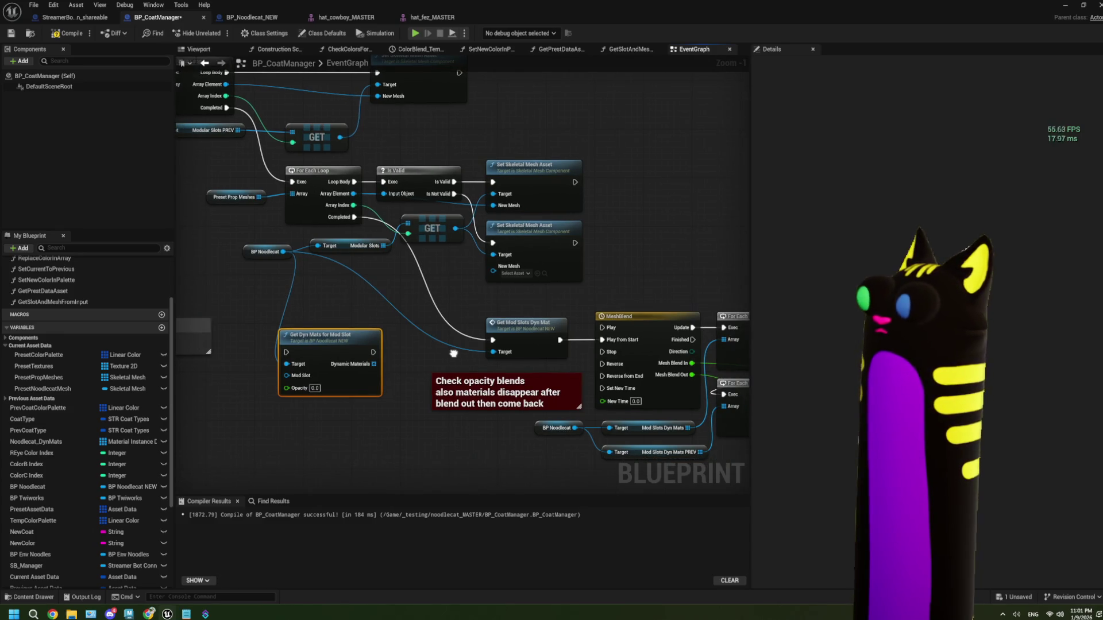
{"action": "mouse_move", "coordinate": [313, 341]}
{"action": "left_mouse_down"}
{"action": "mouse_move", "coordinate": [387, 362]}
{"action": "mouse_move", "coordinate": [476, 335]}
{"action": "mouse_move", "coordinate": [462, 334]}
{"action": "mouse_move", "coordinate": [464, 355]}
{"action": "left_mouse_up"}
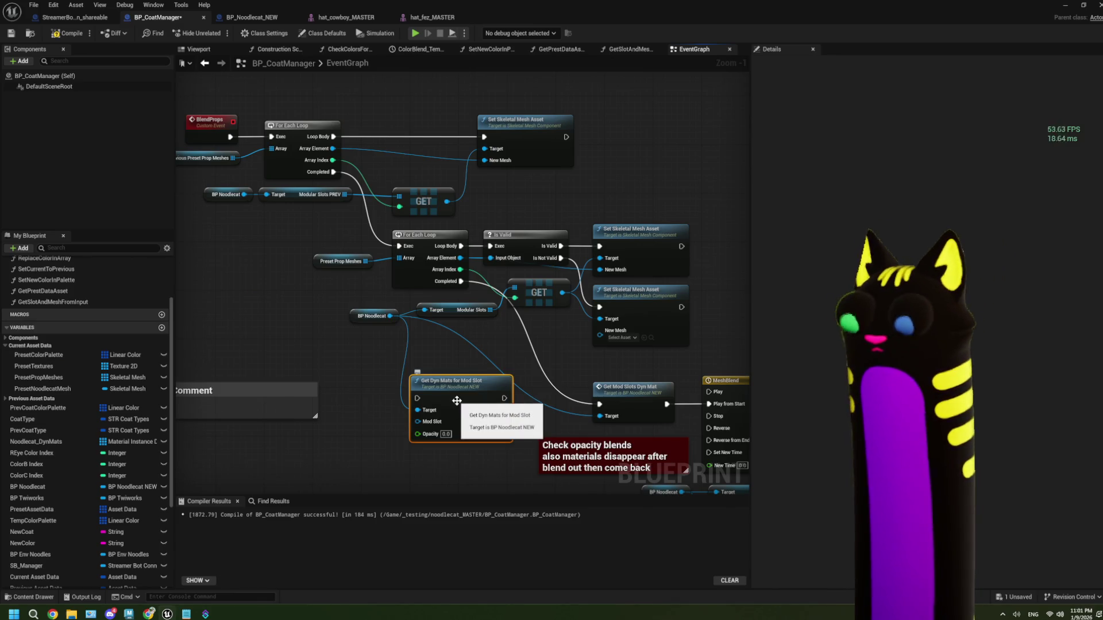
{"action": "key", "text": "ctrl+v"}
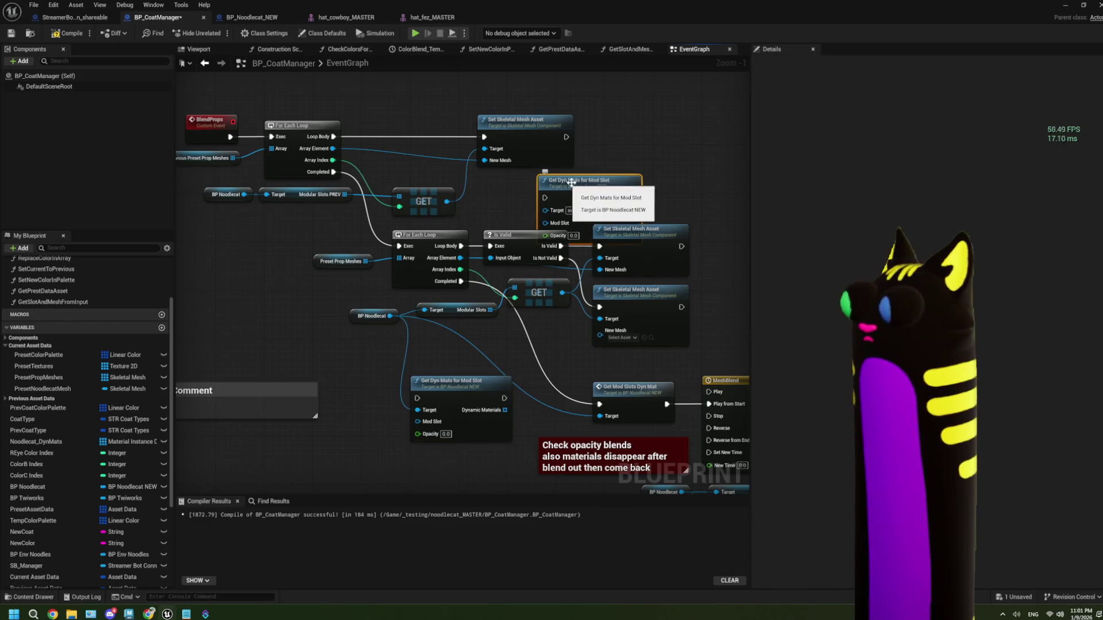
{"action": "left_click_drag", "start_coordinate": [505, 183], "coordinate": [530, 171]}
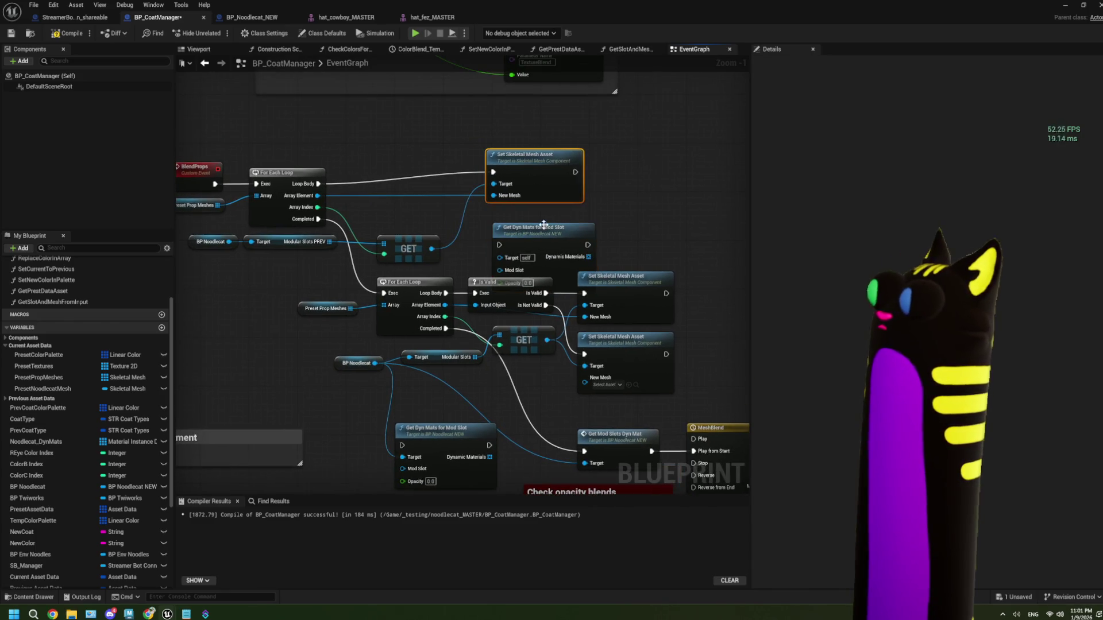
{"action": "left_click_drag", "start_coordinate": [540, 244], "coordinate": [540, 226]}
{"action": "mouse_move", "coordinate": [472, 262]}
{"action": "left_mouse_down"}
{"action": "mouse_move", "coordinate": [475, 243]}
{"action": "mouse_move", "coordinate": [523, 236]}
{"action": "left_mouse_up"}
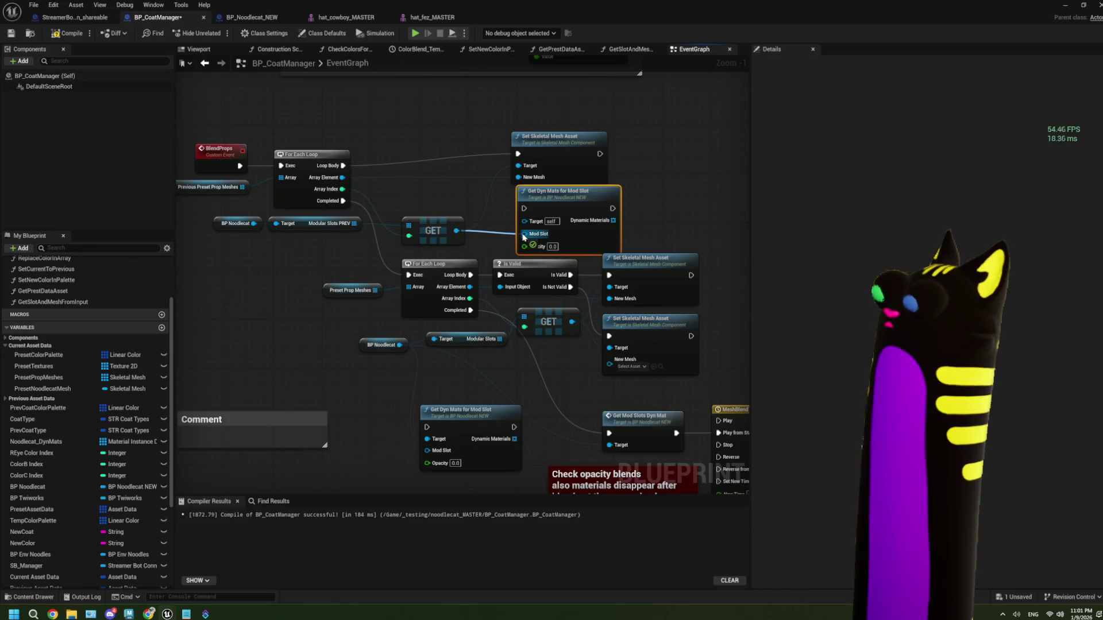
{"action": "left_click_drag", "start_coordinate": [561, 154], "coordinate": [567, 152]}
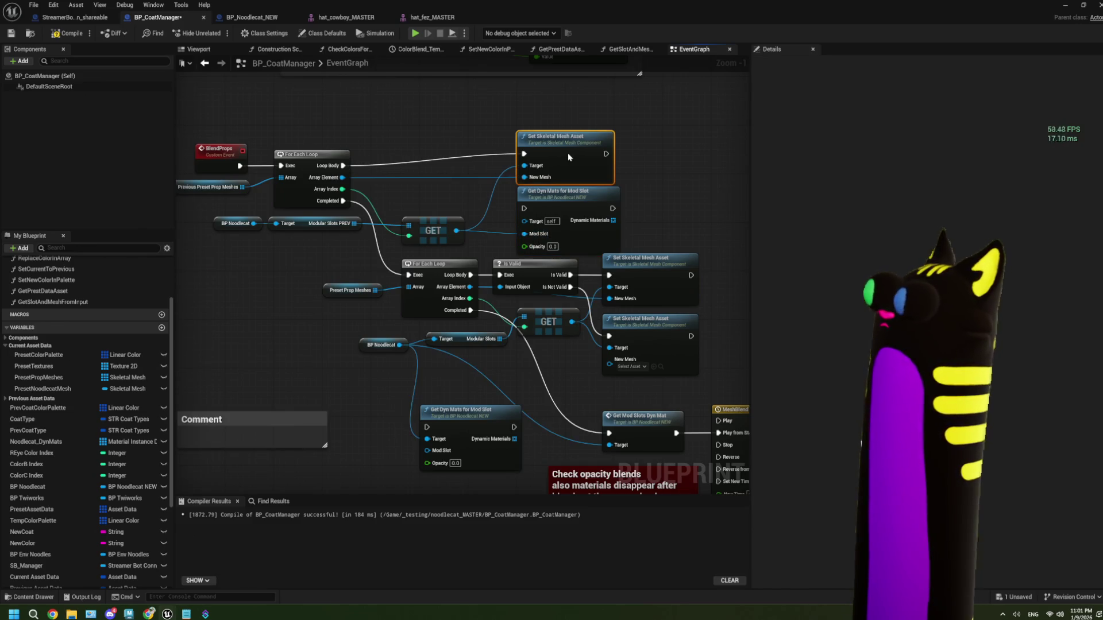
- Delete Get Mod Slots Dyn Mat and wire loop Completed into MeshBlend's Play from Start
{"action": "left_click", "coordinate": [595, 387]}
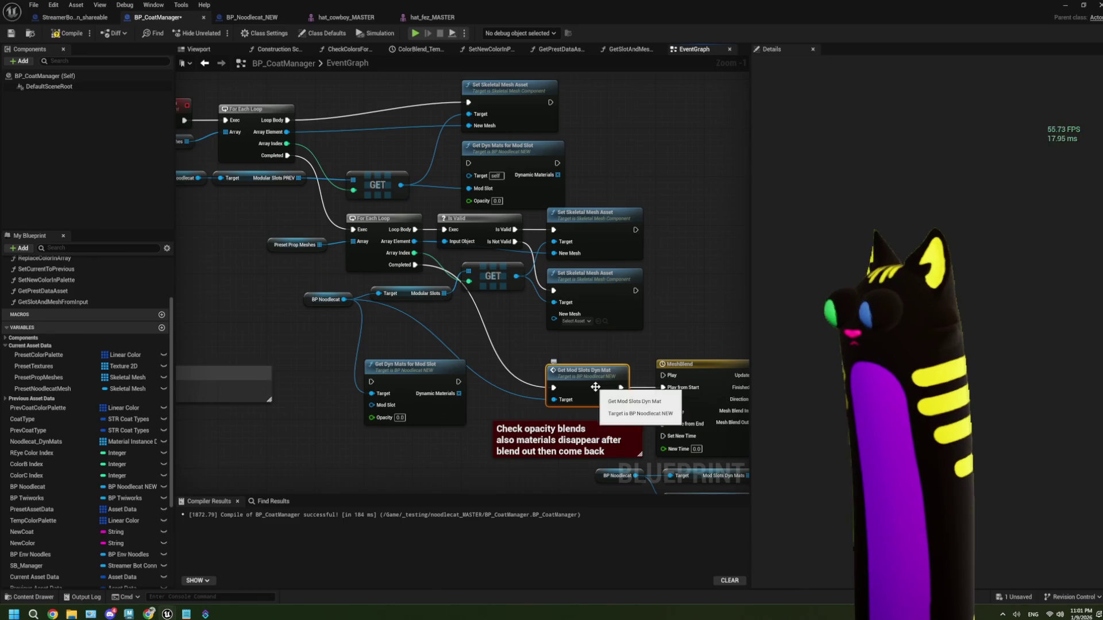
{"action": "key", "text": "Delete"}
{"action": "left_click_drag", "start_coordinate": [415, 265], "coordinate": [664, 388]}
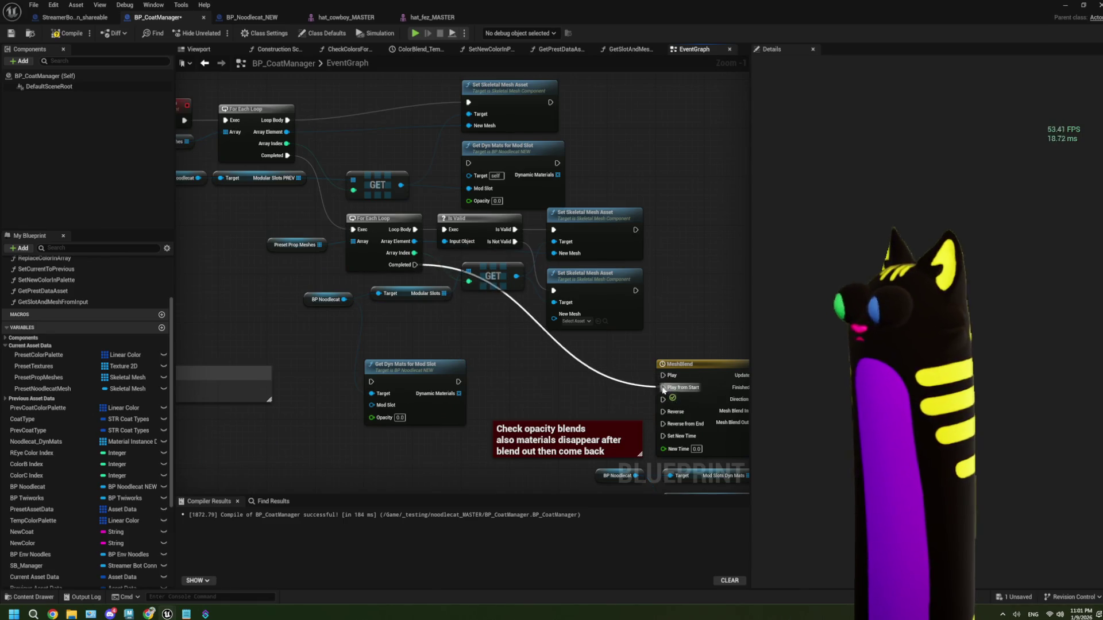
{"action": "mouse_move", "coordinate": [378, 206]}
{"action": "left_mouse_down"}
{"action": "mouse_move", "coordinate": [378, 263]}
{"action": "mouse_move", "coordinate": [427, 271]}
{"action": "left_mouse_up"}
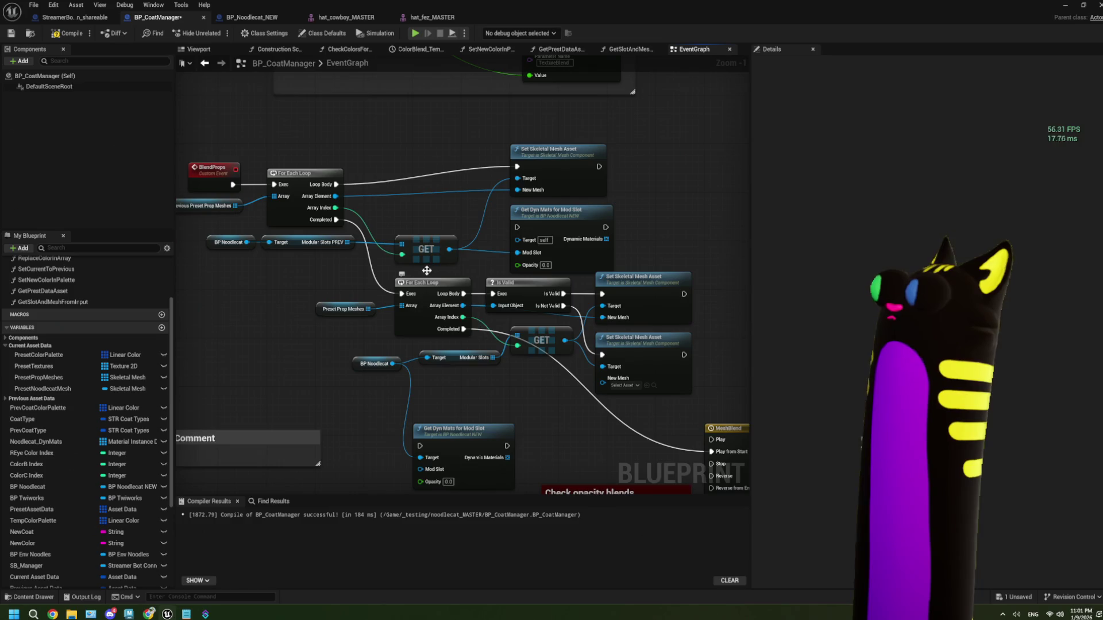
{"action": "left_click_drag", "start_coordinate": [242, 223], "coordinate": [248, 226]}
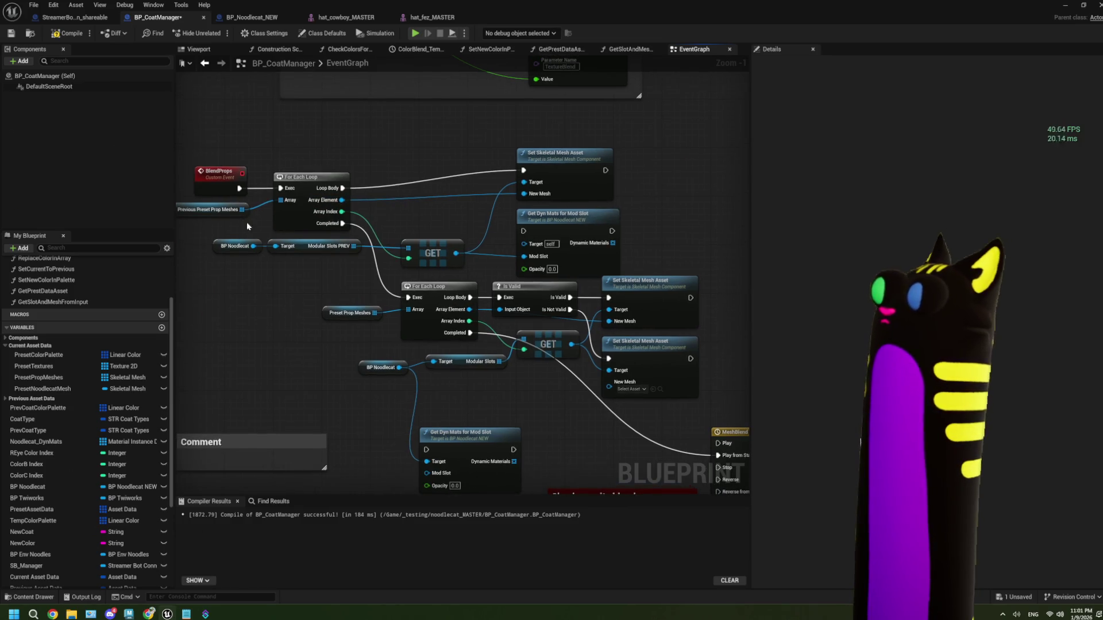
{"action": "left_click", "coordinate": [217, 210]}
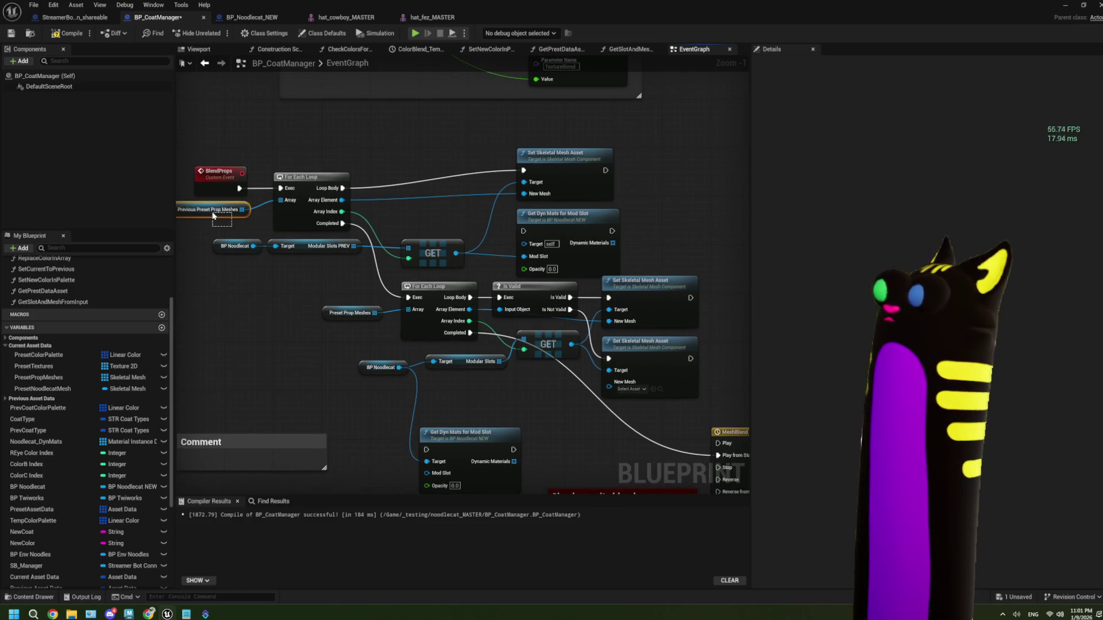
{"action": "left_click", "coordinate": [326, 247]}
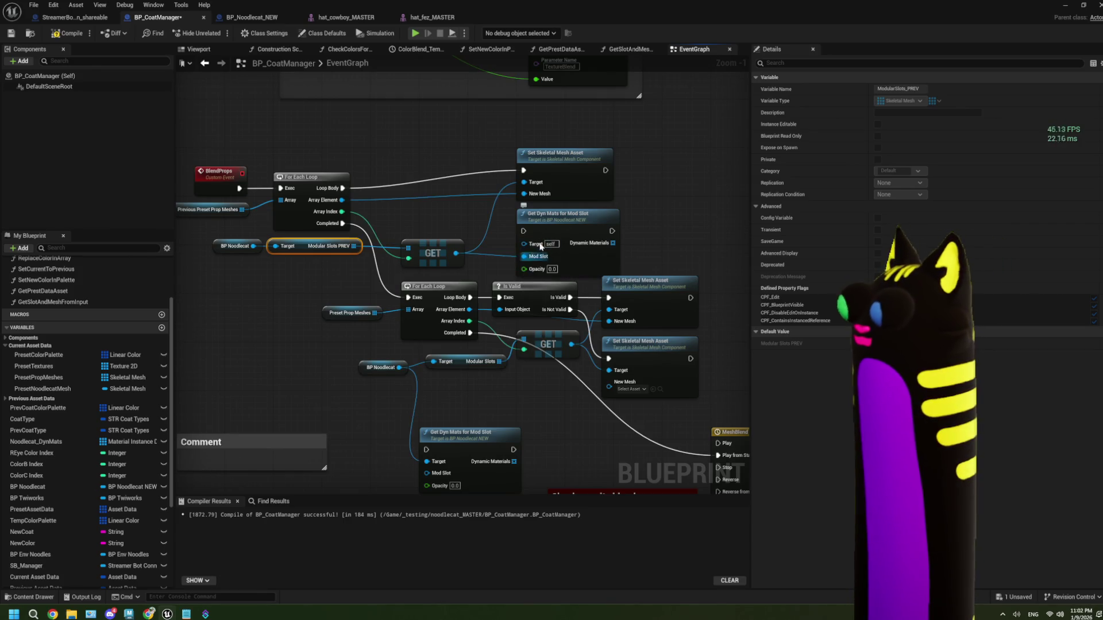
- Run the copied Get Dyn Mats call after Set Skeletal Mesh Asset, then view BP_Noodlecat_NEW's graph
{"action": "left_click", "coordinate": [562, 224]}
{"action": "mouse_move", "coordinate": [563, 222]}
{"action": "left_mouse_down"}
{"action": "mouse_move", "coordinate": [672, 219]}
{"action": "mouse_move", "coordinate": [674, 180]}
{"action": "mouse_move", "coordinate": [621, 177]}
{"action": "left_mouse_up"}
{"action": "left_click_drag", "start_coordinate": [502, 164], "coordinate": [583, 188]}
{"action": "mouse_move", "coordinate": [608, 226]}
{"action": "left_mouse_down"}
{"action": "mouse_move", "coordinate": [559, 201]}
{"action": "mouse_move", "coordinate": [551, 221]}
{"action": "left_mouse_up"}
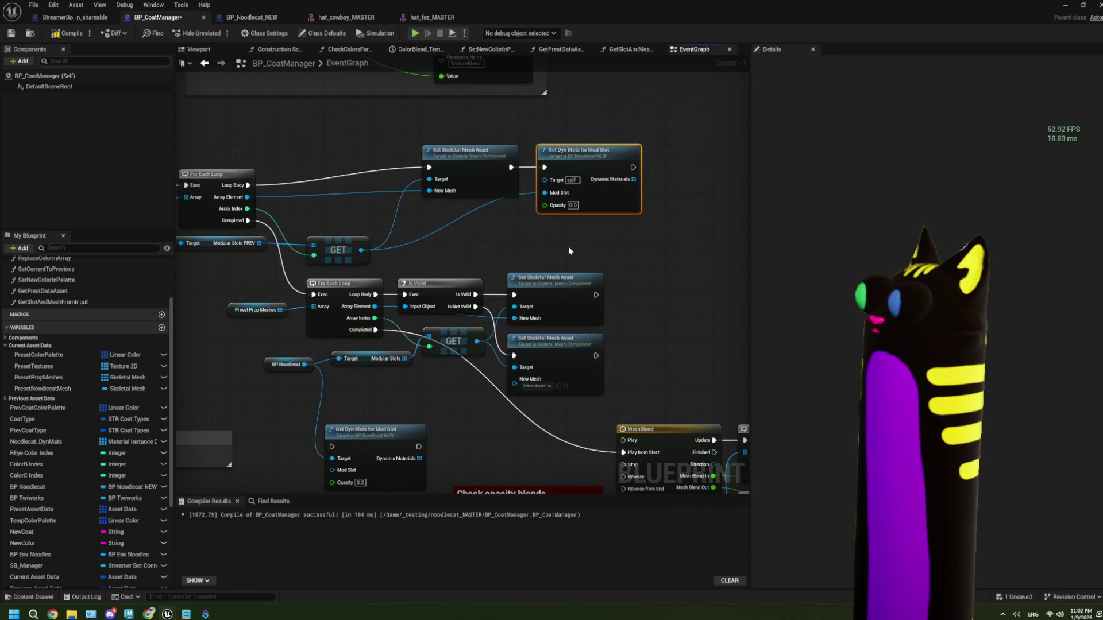
{"action": "left_click", "coordinate": [252, 17]}
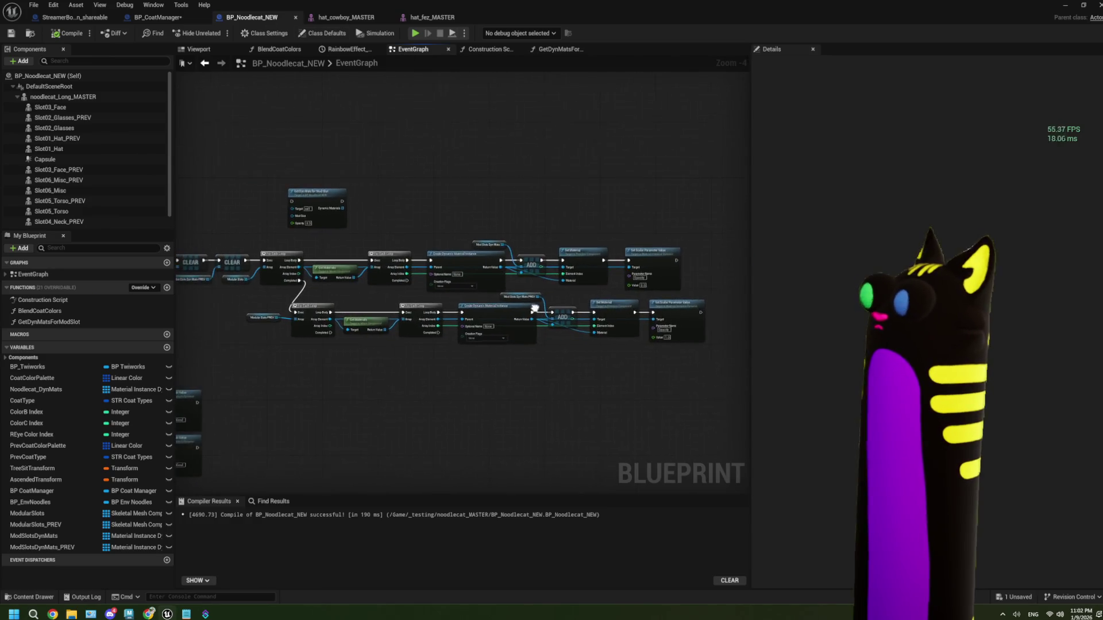
{"action": "scroll", "coordinate": [535, 309], "scroll_direction": "up", "scroll_amount": 3}
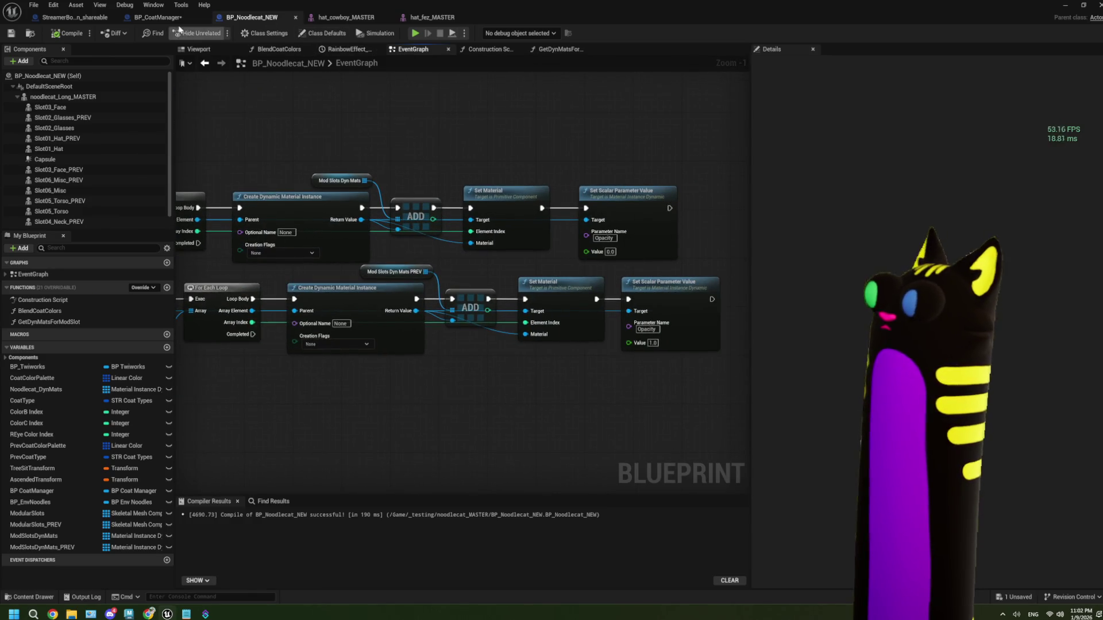
- In BP_CoatManager, set the new Get Dyn Mats for Mod Slot node's Opacity to 1.0
{"action": "left_click", "coordinate": [158, 18]}
{"action": "left_click", "coordinate": [572, 205]}
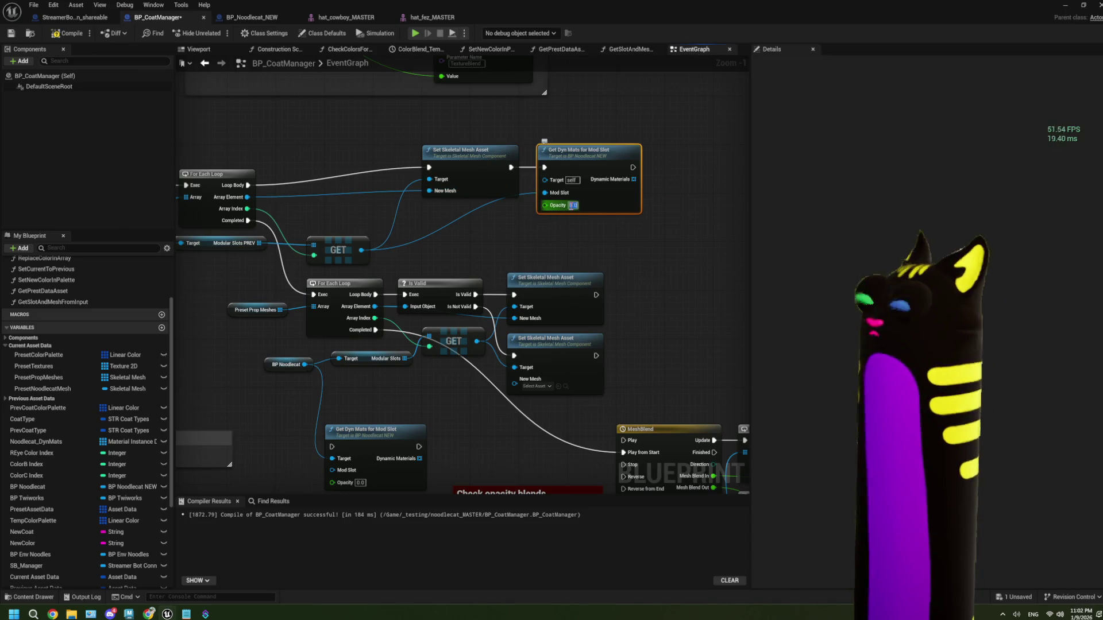
{"action": "type", "text": "1"}
{"action": "key", "text": "Return"}
{"action": "left_click", "coordinate": [625, 236]}
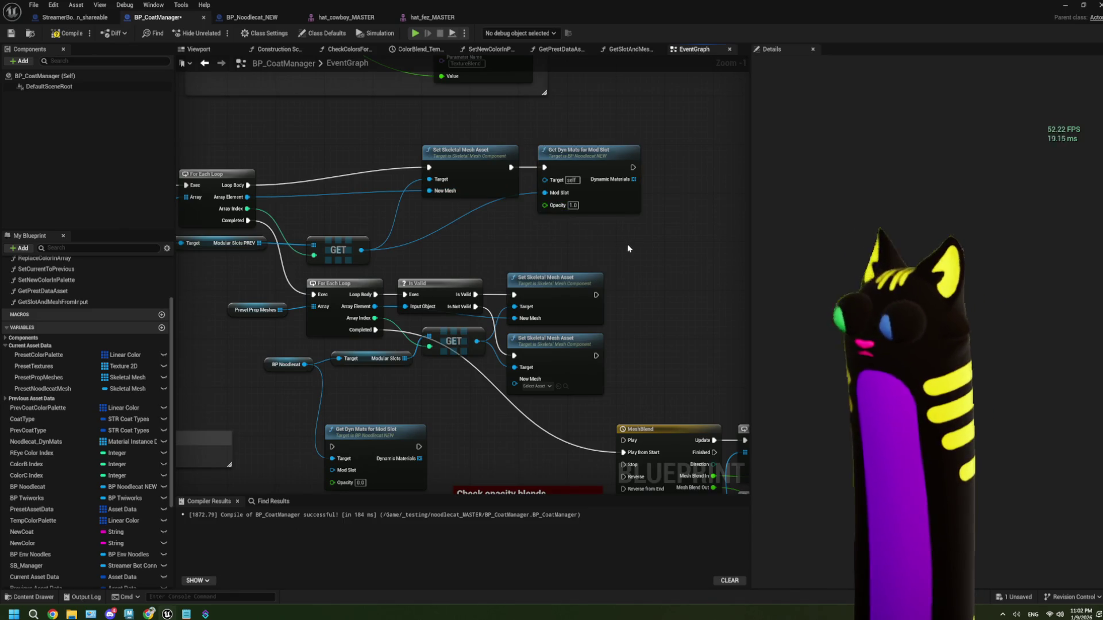
- Pan and zoom around the event graph to review the BlendProps loops and MeshBlend area
{"action": "left_click_drag", "start_coordinate": [629, 246], "coordinate": [524, 218]}
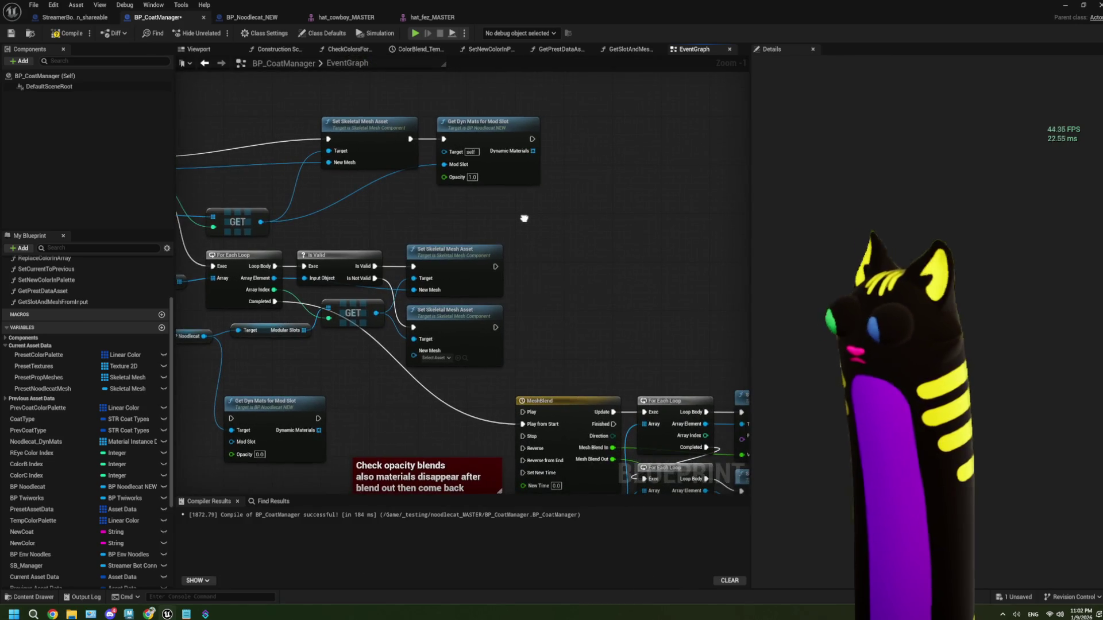
{"action": "scroll", "coordinate": [132, 489], "scroll_direction": "down", "scroll_amount": 5}
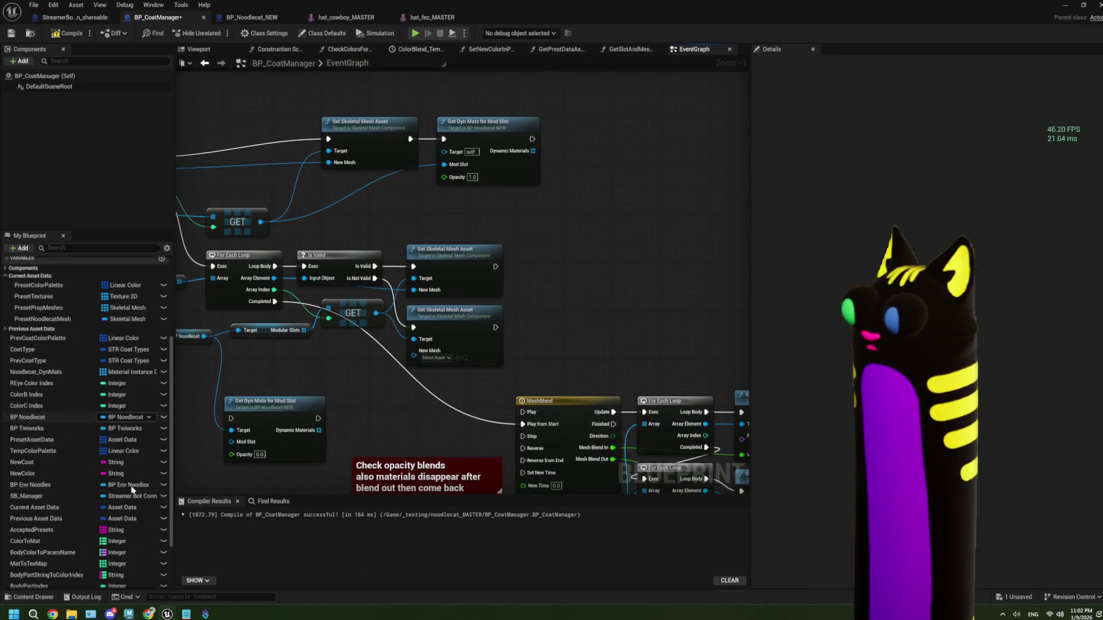
{"action": "scroll", "coordinate": [241, 402], "scroll_direction": "down", "scroll_amount": 2}
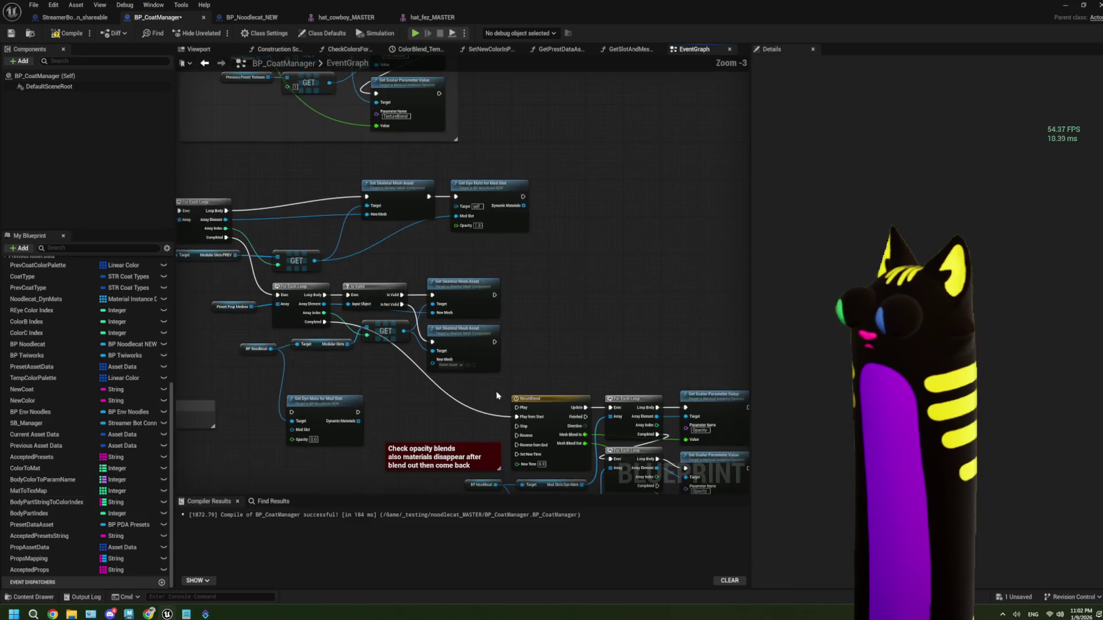
{"action": "scroll", "coordinate": [139, 471], "scroll_direction": "up", "scroll_amount": 1}
{"action": "scroll", "coordinate": [138, 471], "scroll_direction": "up", "scroll_amount": 5}
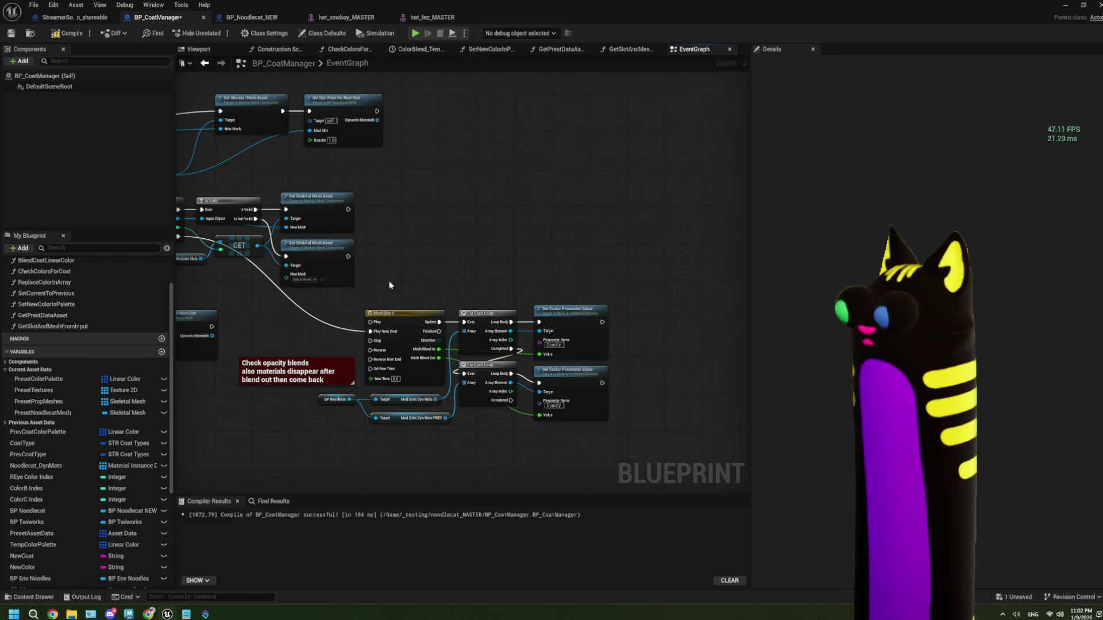
{"action": "left_click_drag", "start_coordinate": [389, 283], "coordinate": [504, 291]}
{"action": "scroll", "coordinate": [467, 140], "scroll_direction": "up", "scroll_amount": 3}
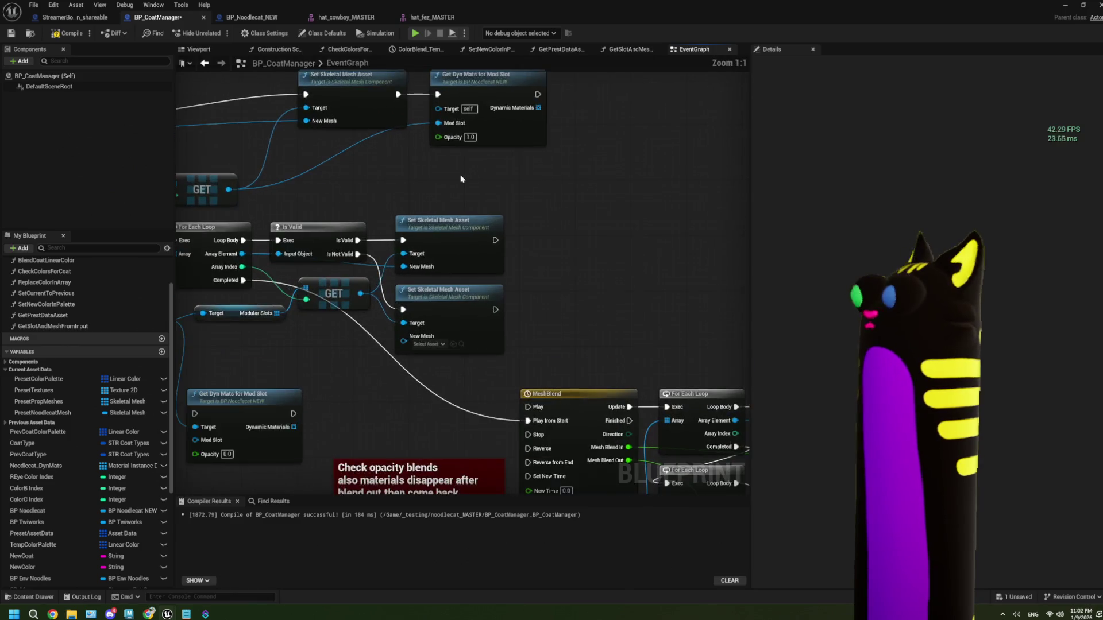
{"action": "left_click_drag", "start_coordinate": [523, 239], "coordinate": [707, 221]}
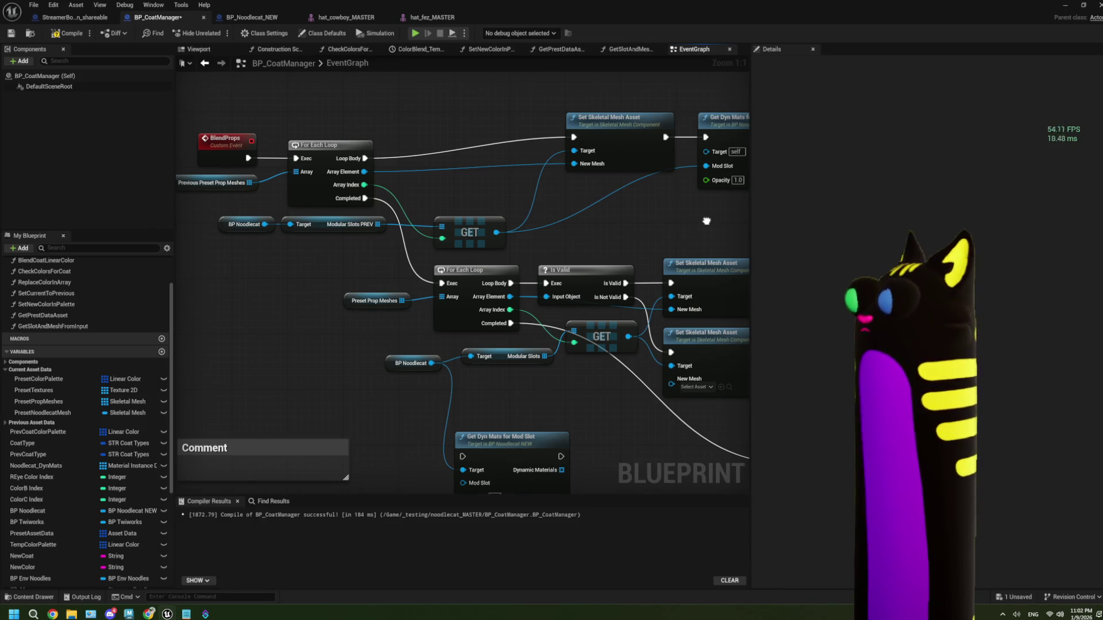
{"action": "left_click_drag", "start_coordinate": [706, 221], "coordinate": [552, 241]}
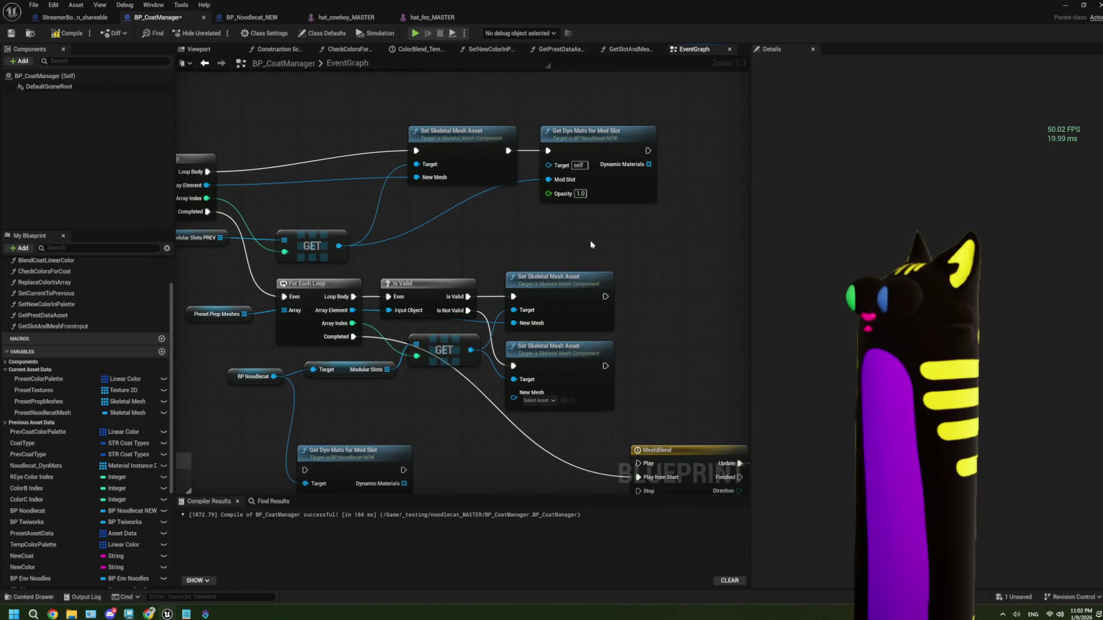
{"action": "scroll", "coordinate": [590, 239], "scroll_direction": "down", "scroll_amount": 2}
{"action": "left_click_drag", "start_coordinate": [589, 239], "coordinate": [504, 259]}
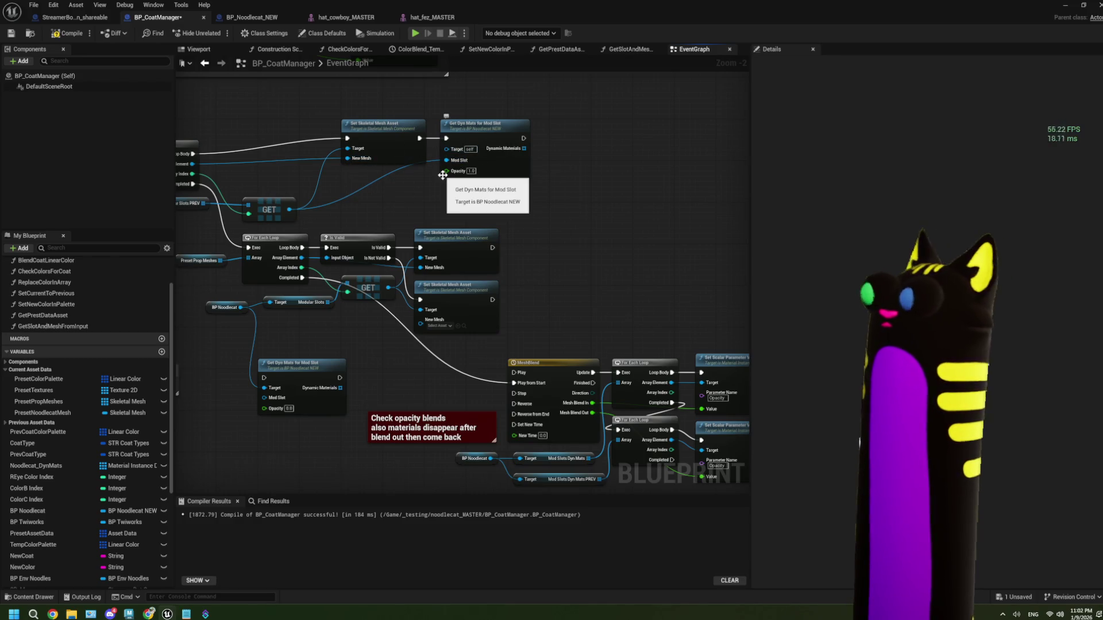
{"action": "left_click_drag", "start_coordinate": [510, 214], "coordinate": [447, 226]}
{"action": "mouse_move", "coordinate": [306, 172]}
{"action": "left_mouse_down"}
{"action": "mouse_move", "coordinate": [403, 186]}
{"action": "mouse_move", "coordinate": [411, 206]}
{"action": "mouse_move", "coordinate": [456, 184]}
{"action": "left_mouse_up"}
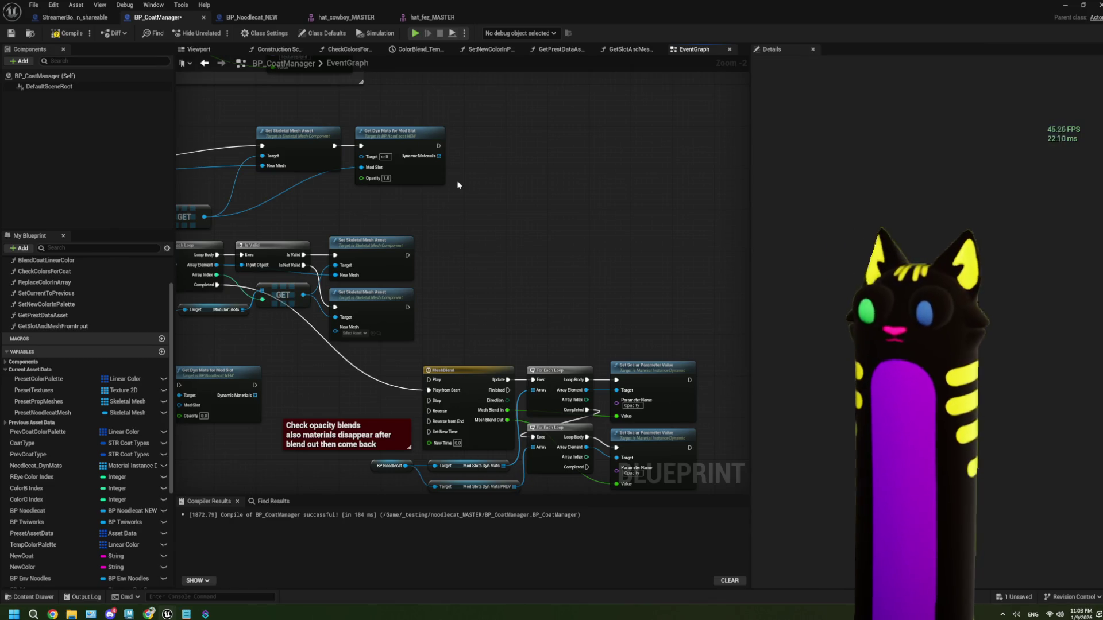
- In ThePlan.txt, add a '- !export <name>' to-do line below the debug commands
{"action": "left_click", "coordinate": [186, 614]}
{"action": "scroll", "coordinate": [175, 322], "scroll_direction": "down", "scroll_amount": 1}
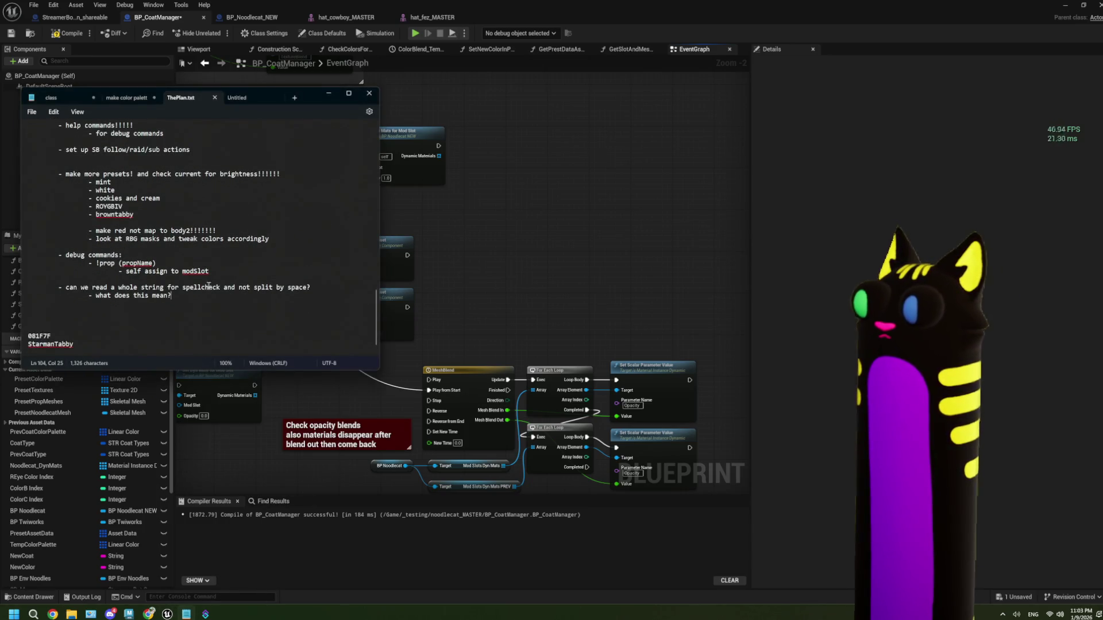
{"action": "left_click", "coordinate": [219, 274]}
{"action": "key", "text": "Return"}
{"action": "key", "text": "Return"}
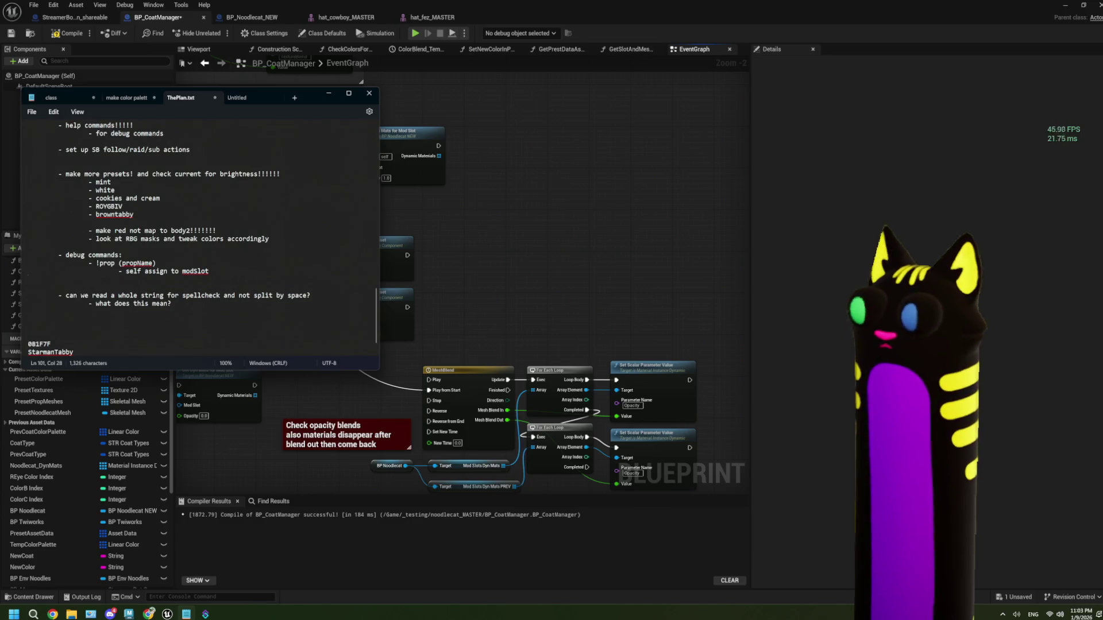
{"action": "key", "text": "Tab"}
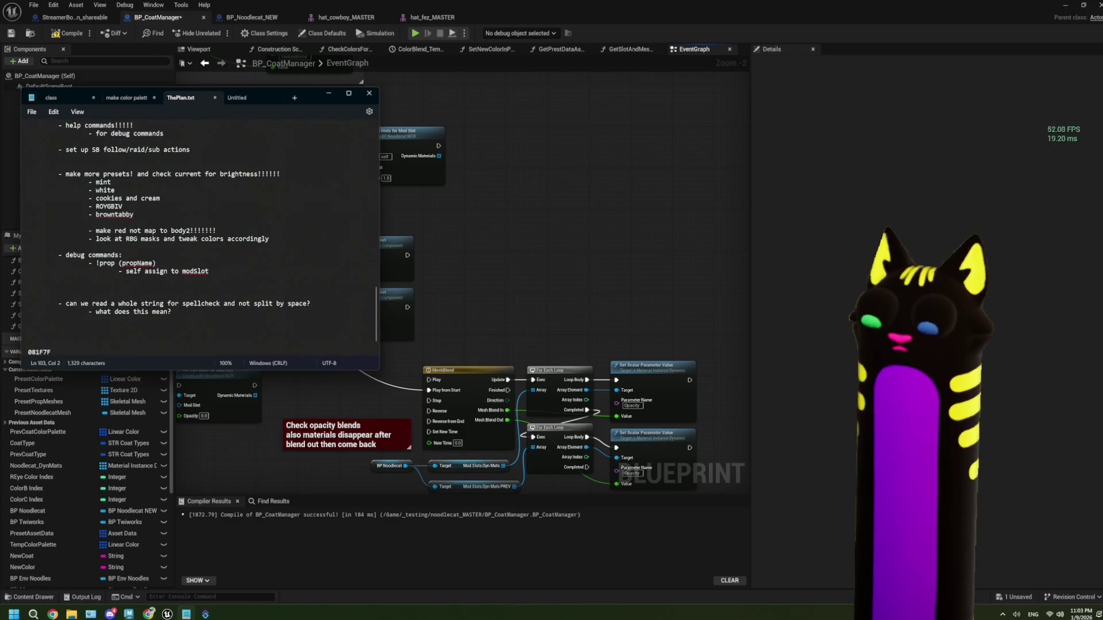
{"action": "key", "text": "BackSpace"}
{"action": "type", "text": "- !ex"}
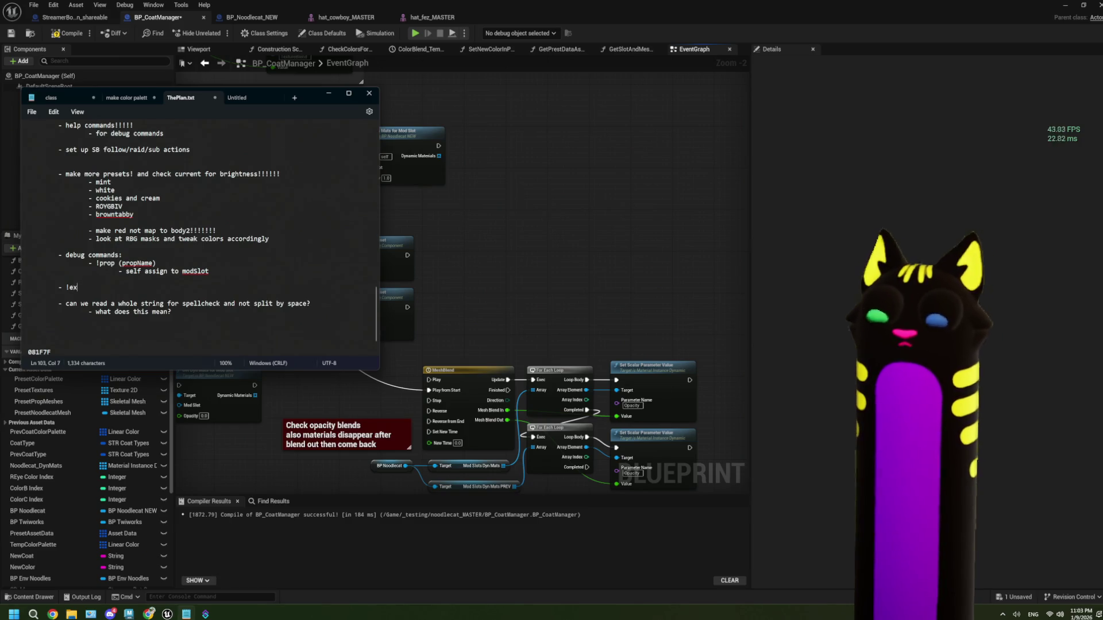
{"action": "type", "text": "port"}
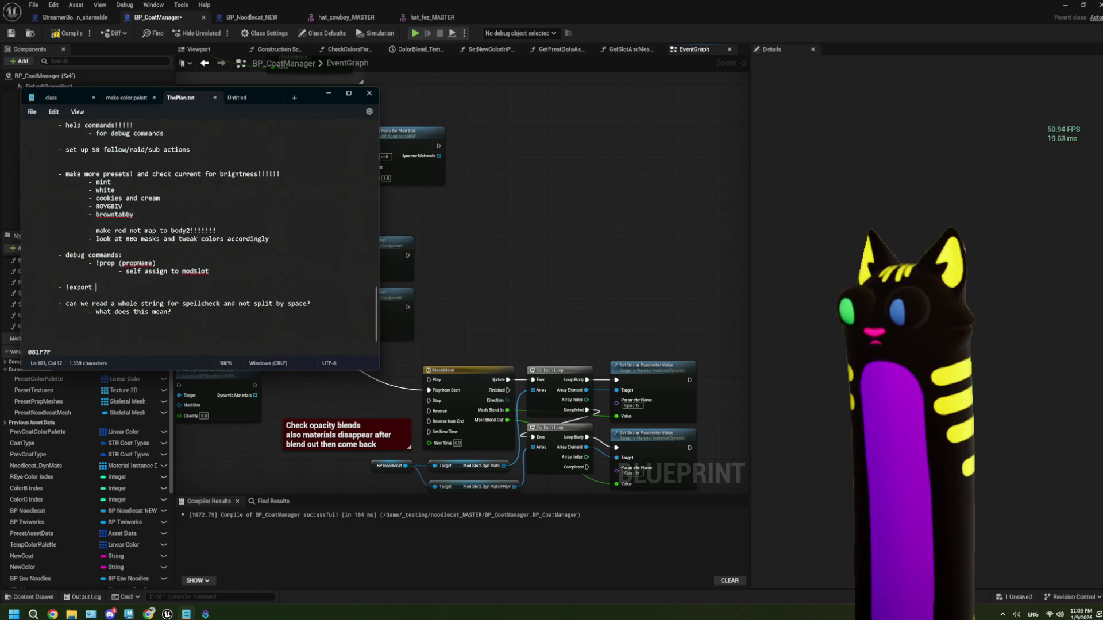
{"action": "key", "text": "BackSpace"}
{"action": "key", "text": "BackSpace"}
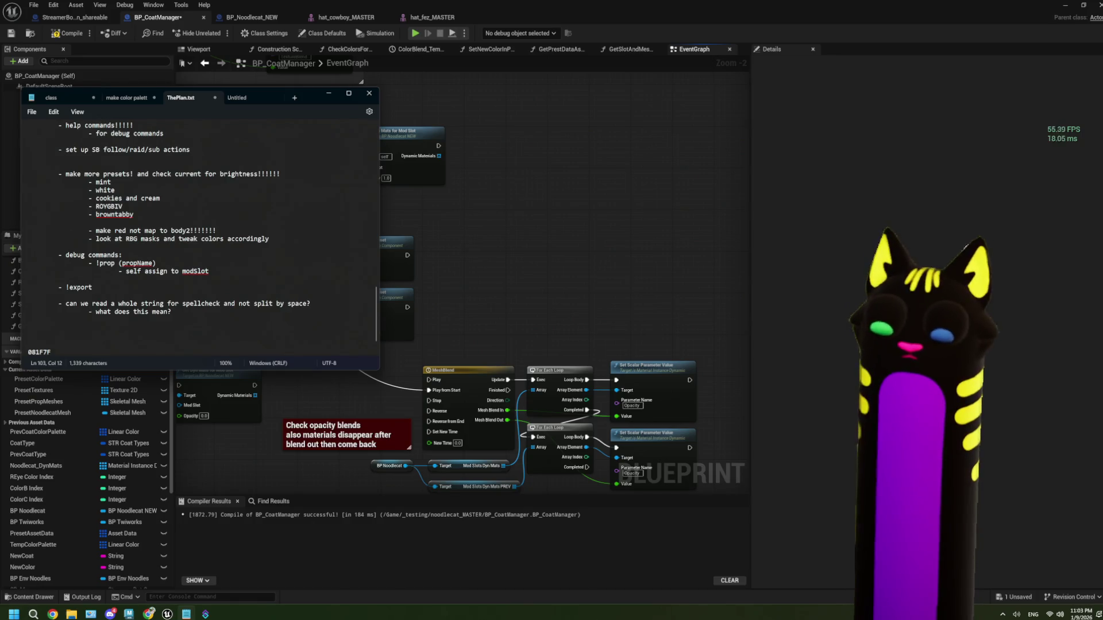
{"action": "type", "text": "<n"}
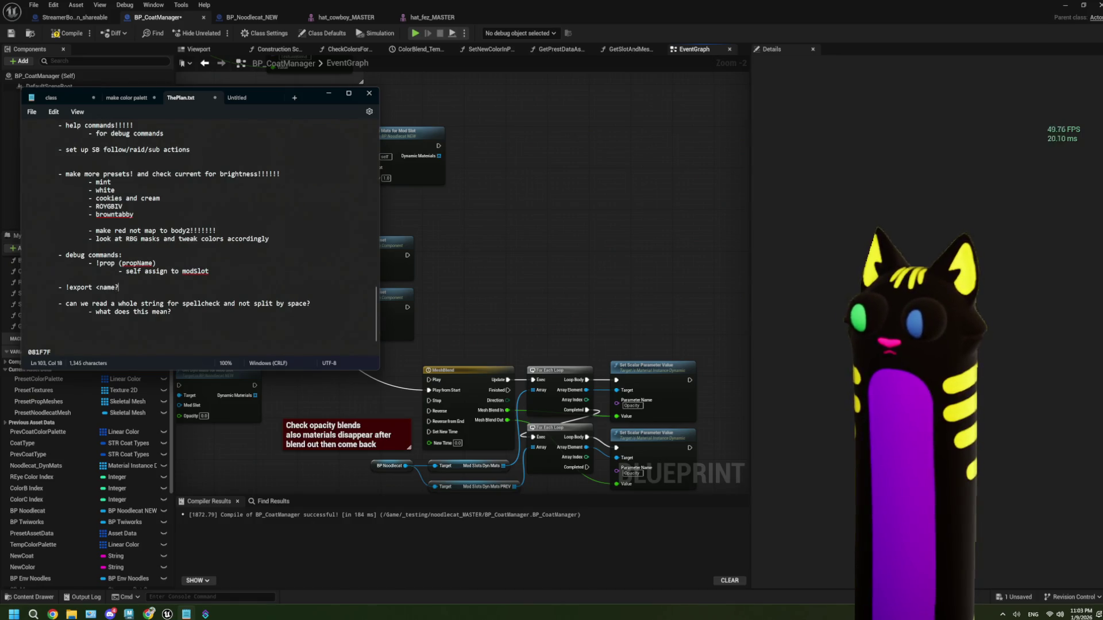
- Add an indented sub-note reading 'how to save asset + persist between builds?'
{"action": "key", "text": "Return"}
{"action": "key", "text": "Tab"}
{"action": "key", "text": "Tab"}
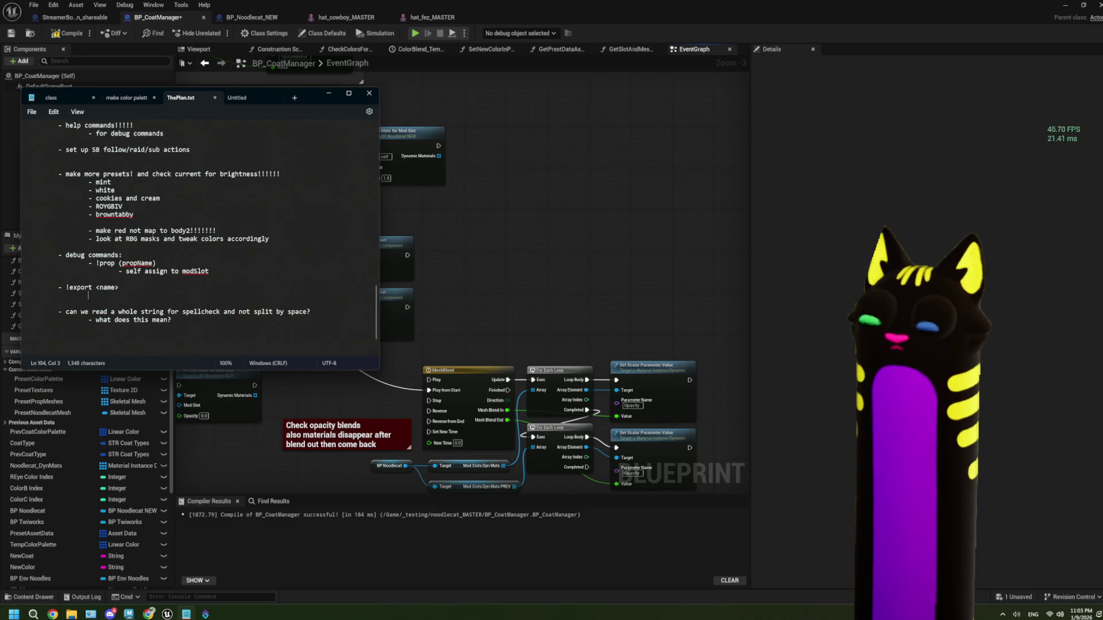
{"action": "type", "text": "- to "}
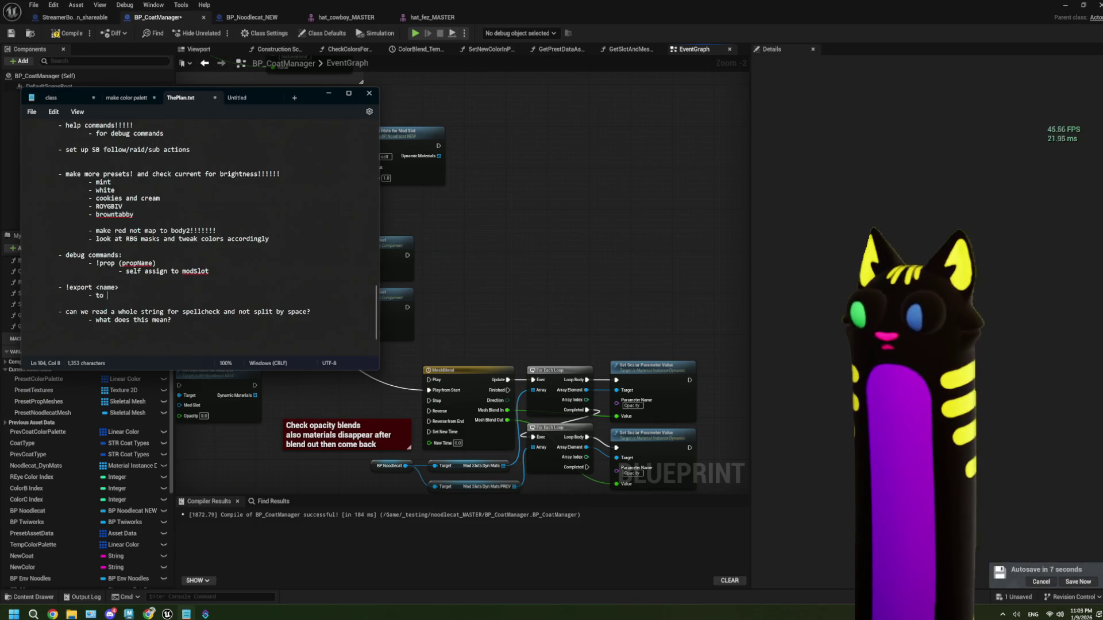
{"action": "type", "text": "save"}
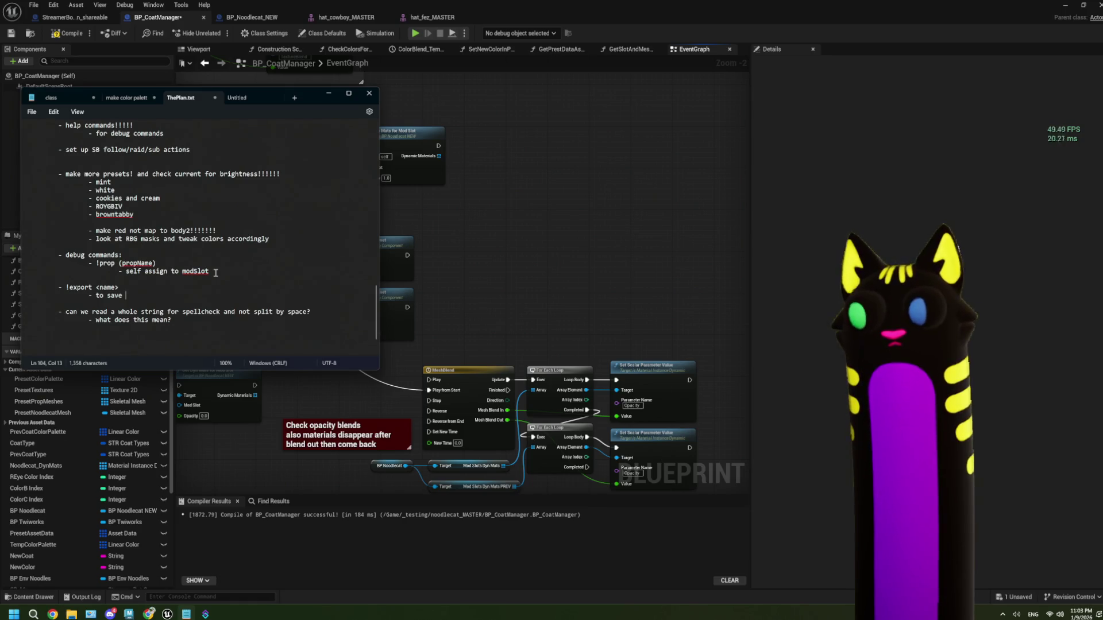
{"action": "key", "text": "BackSpace"}
{"action": "key", "text": "BackSpace"}
{"action": "key", "text": "BackSpace"}
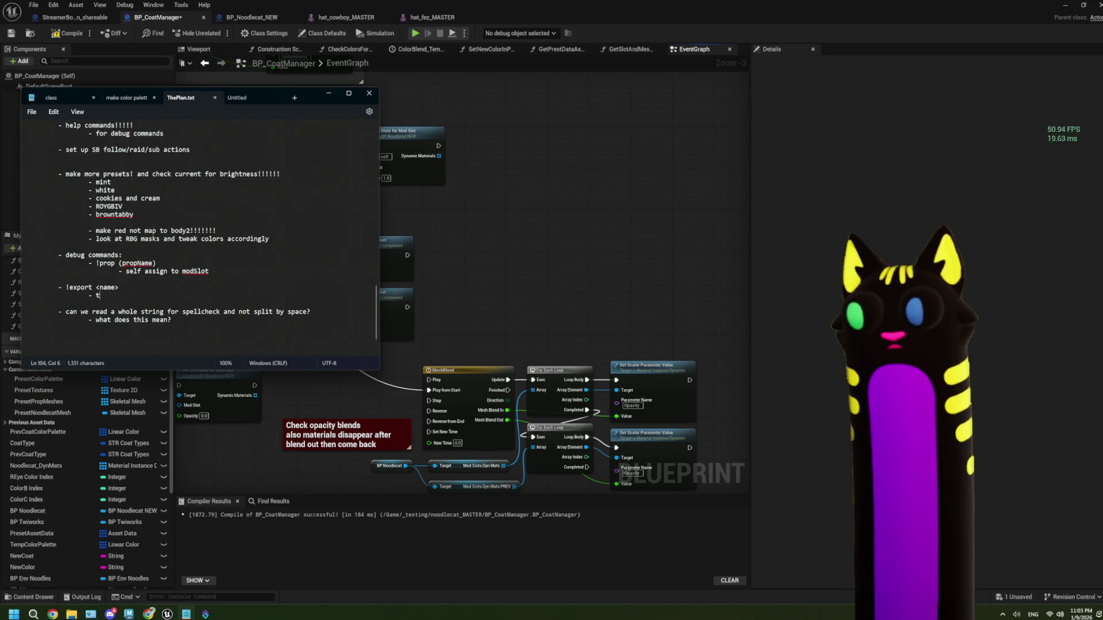
{"action": "type", "text": "how to sa"}
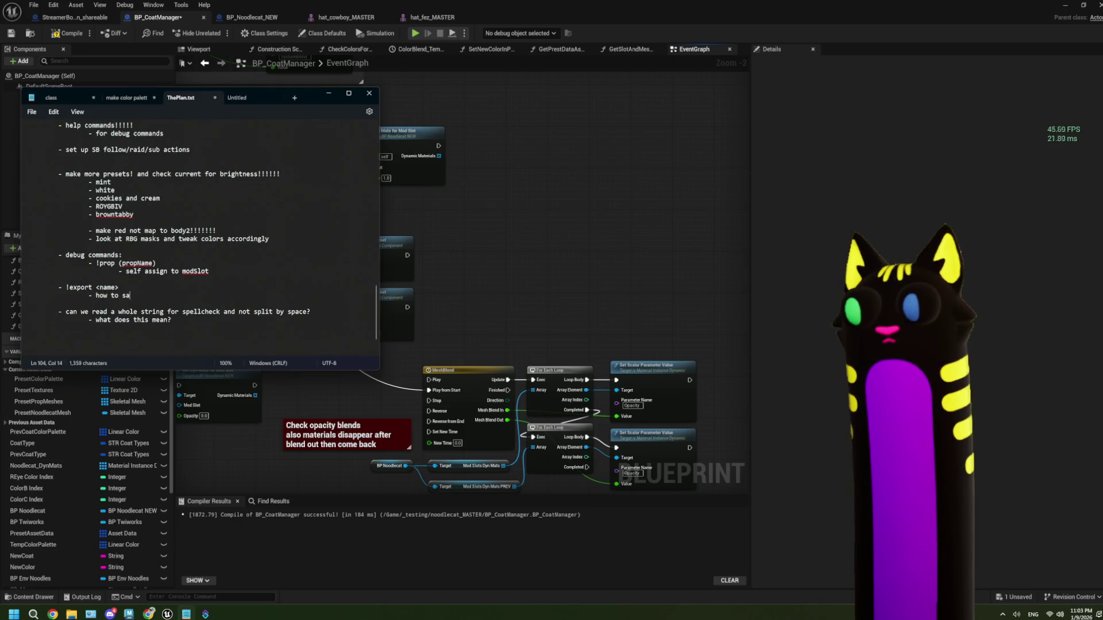
{"action": "type", "text": "ve asset"}
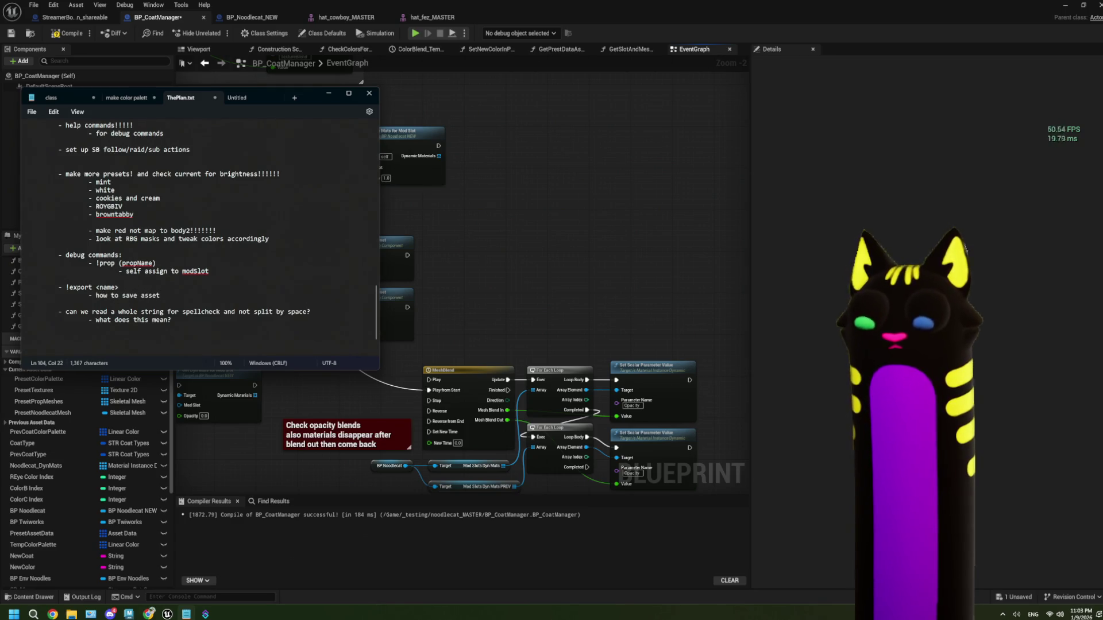
{"action": "type", "text": " + persis"}
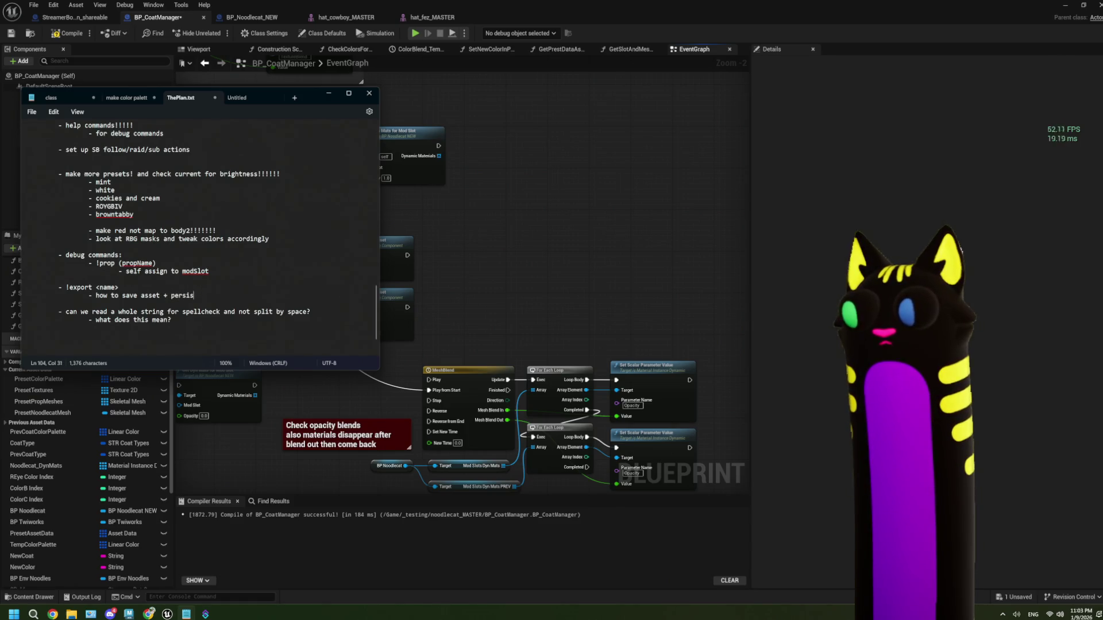
{"action": "type", "text": "t between "}
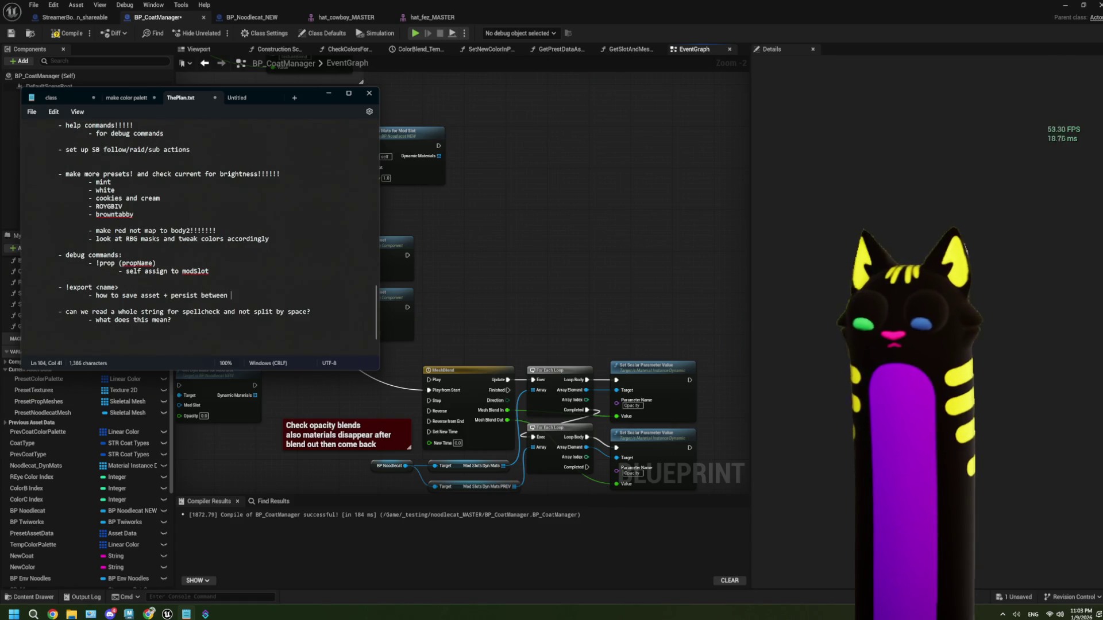
{"action": "type", "text": "build"}
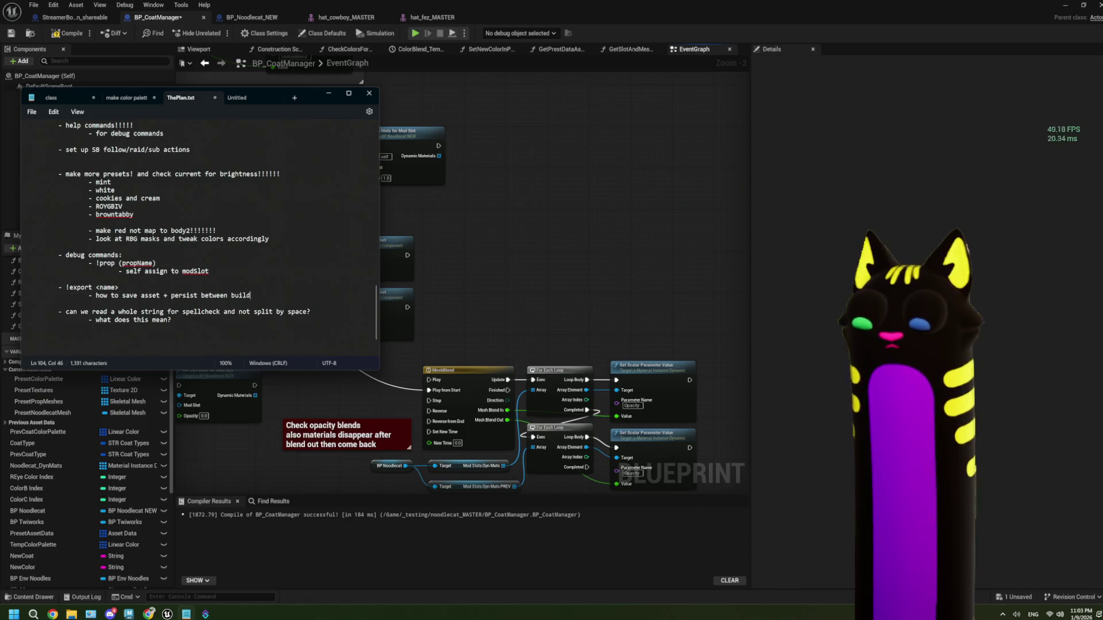
{"action": "type", "text": "s?"}
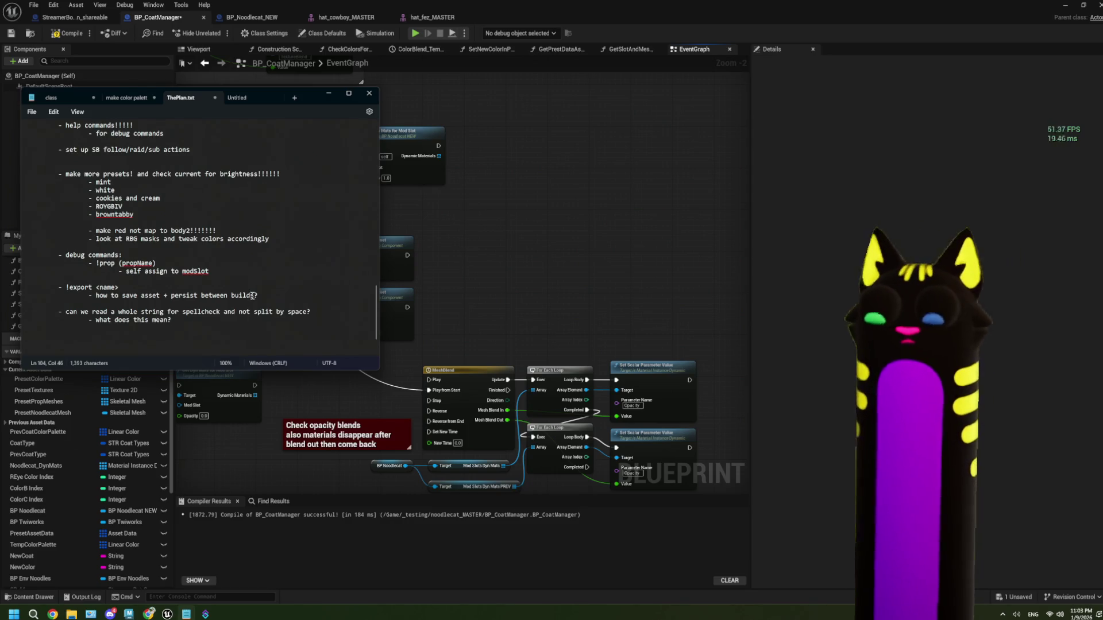
- Return to the BP_CoatManager graph, look over its nodes, and collapse the Current Asset Data variables
{"action": "left_click", "coordinate": [545, 257]}
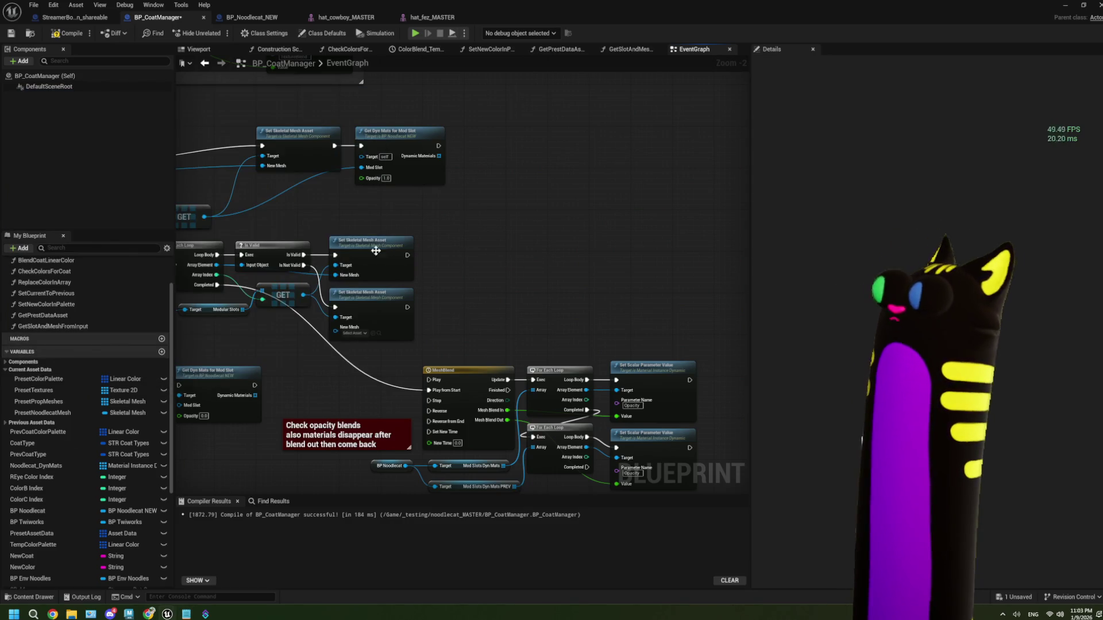
{"action": "mouse_move", "coordinate": [368, 363]}
{"action": "left_mouse_down"}
{"action": "mouse_move", "coordinate": [454, 249]}
{"action": "mouse_move", "coordinate": [491, 239]}
{"action": "left_mouse_up"}
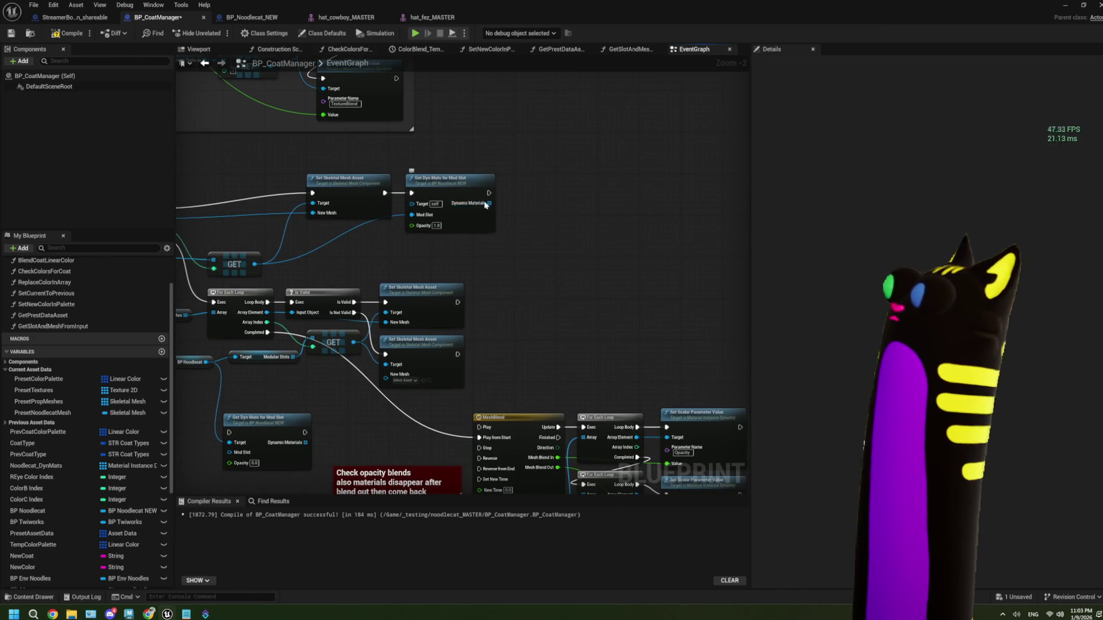
{"action": "left_click_drag", "start_coordinate": [489, 205], "coordinate": [425, 193]}
{"action": "scroll", "coordinate": [67, 541], "scroll_direction": "down", "scroll_amount": 4}
{"action": "scroll", "coordinate": [68, 542], "scroll_direction": "down", "scroll_amount": 3}
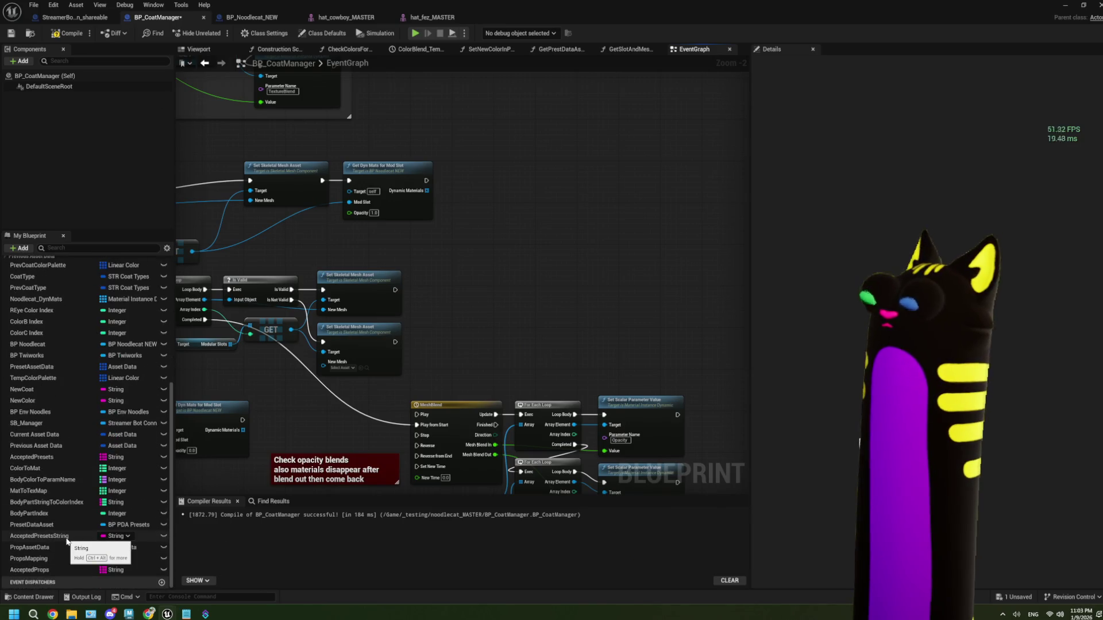
{"action": "mouse_move", "coordinate": [345, 345]}
{"action": "left_mouse_down"}
{"action": "mouse_move", "coordinate": [575, 291]}
{"action": "mouse_move", "coordinate": [353, 365]}
{"action": "left_mouse_up"}
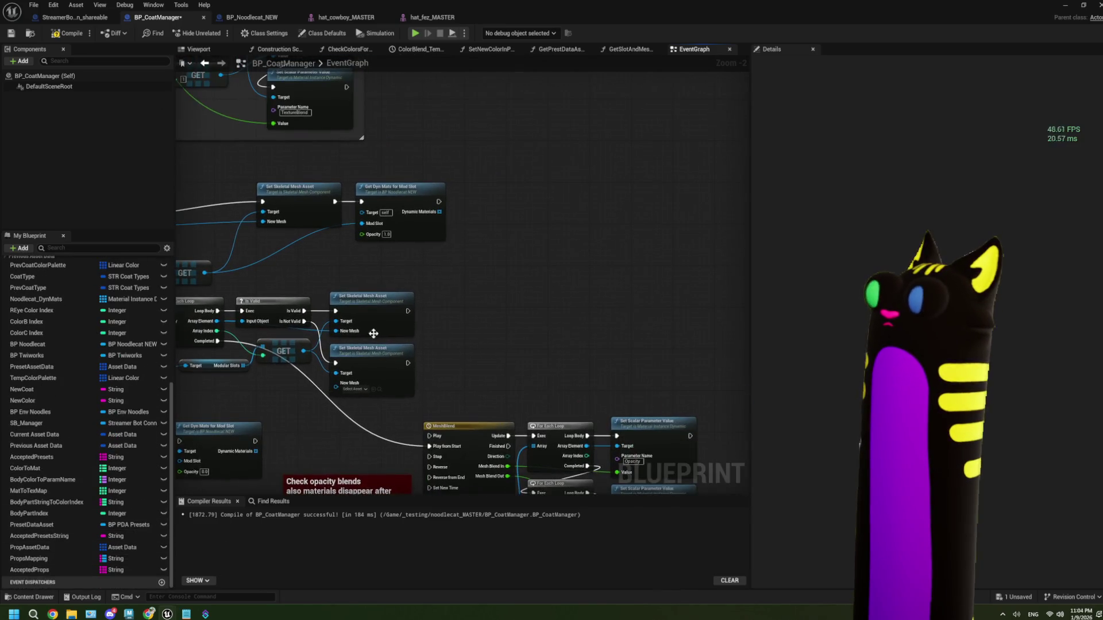
{"action": "scroll", "coordinate": [80, 377], "scroll_direction": "up", "scroll_amount": 2}
{"action": "scroll", "coordinate": [47, 326], "scroll_direction": "up", "scroll_amount": 3}
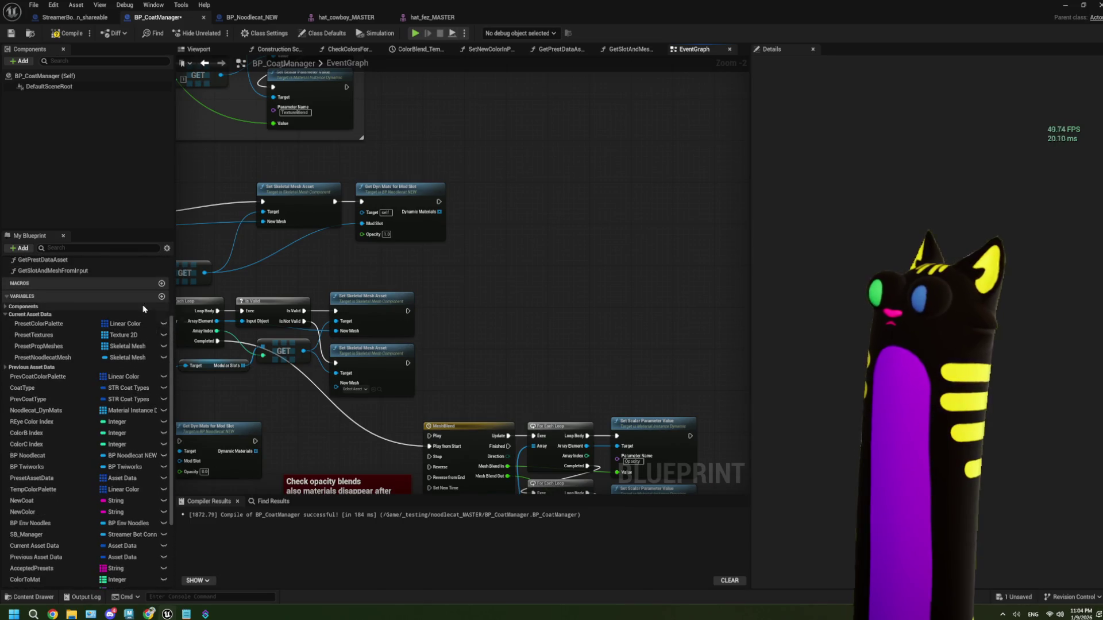
{"action": "left_click", "coordinate": [7, 316]}
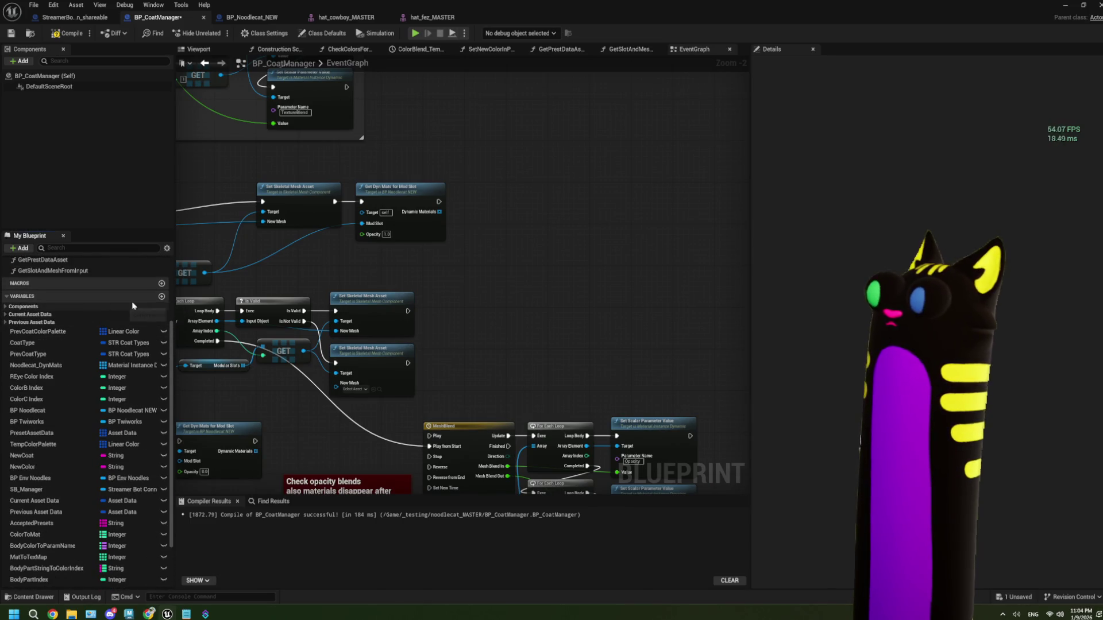
- Add a new blueprint variable named PropsDynMats
{"action": "mouse_move", "coordinate": [276, 285]}
{"action": "left_mouse_down"}
{"action": "mouse_move", "coordinate": [423, 267]}
{"action": "mouse_move", "coordinate": [302, 276]}
{"action": "left_mouse_up"}
{"action": "key", "text": "ctrl+alt+v"}
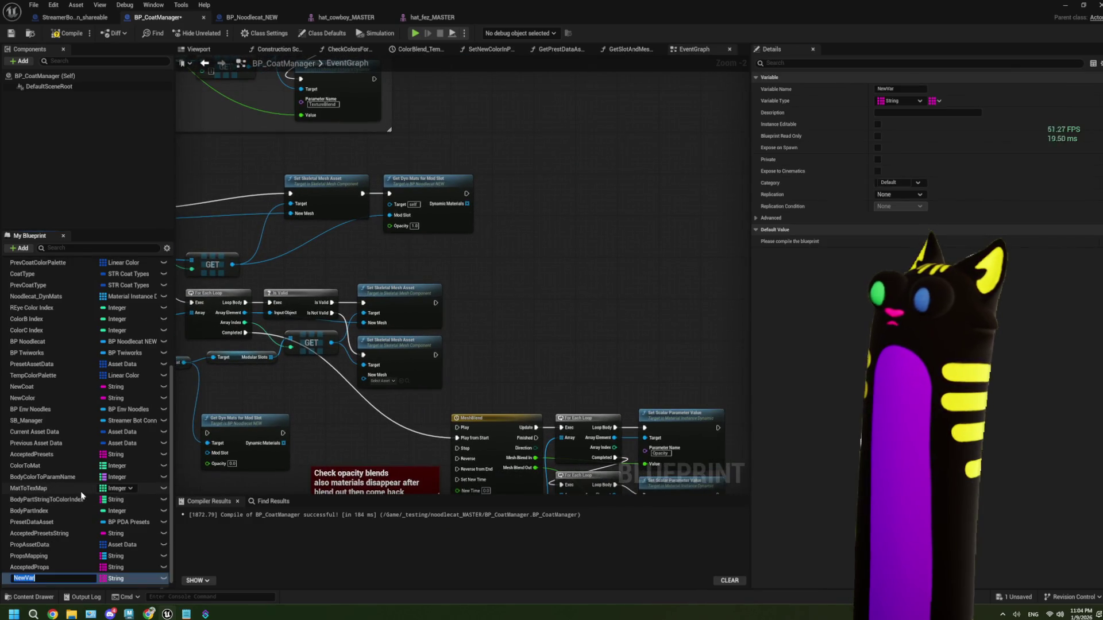
{"action": "type", "text": "P"}
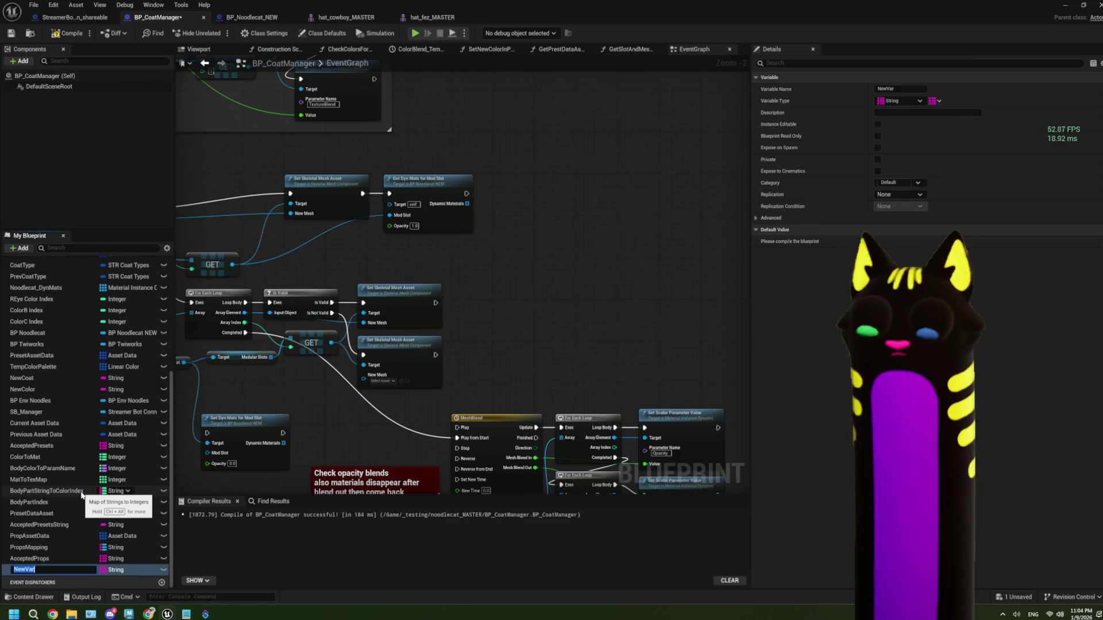
{"action": "type", "text": "ropsDyn"}
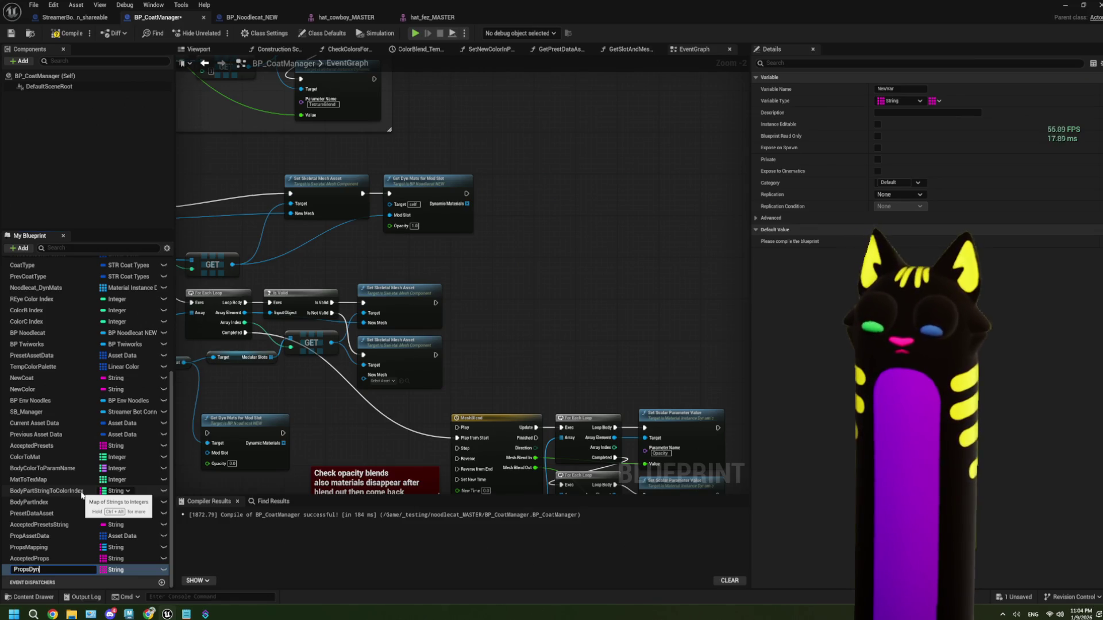
{"action": "type", "text": "Mat"}
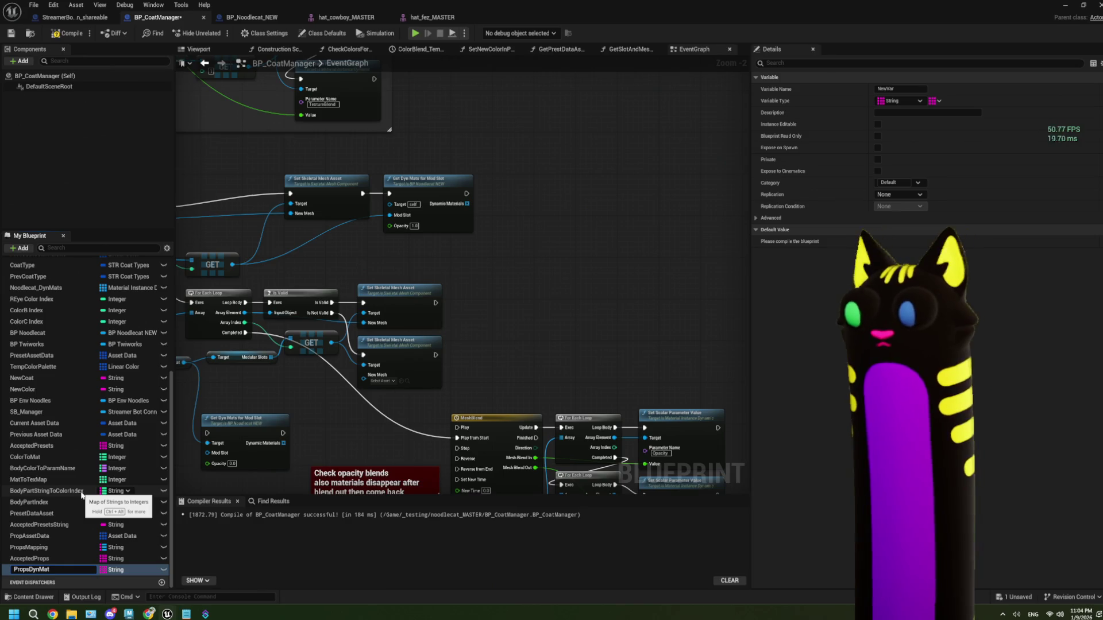
{"action": "type", "text": "s"}
{"action": "left_click", "coordinate": [114, 570]}
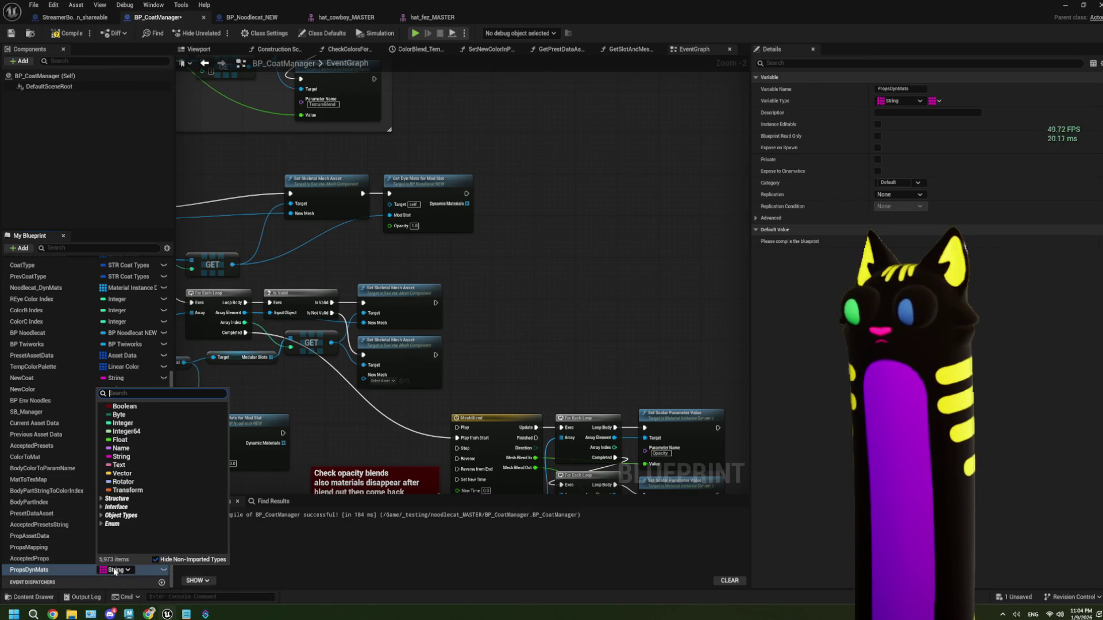
{"action": "left_click", "coordinate": [114, 571]}
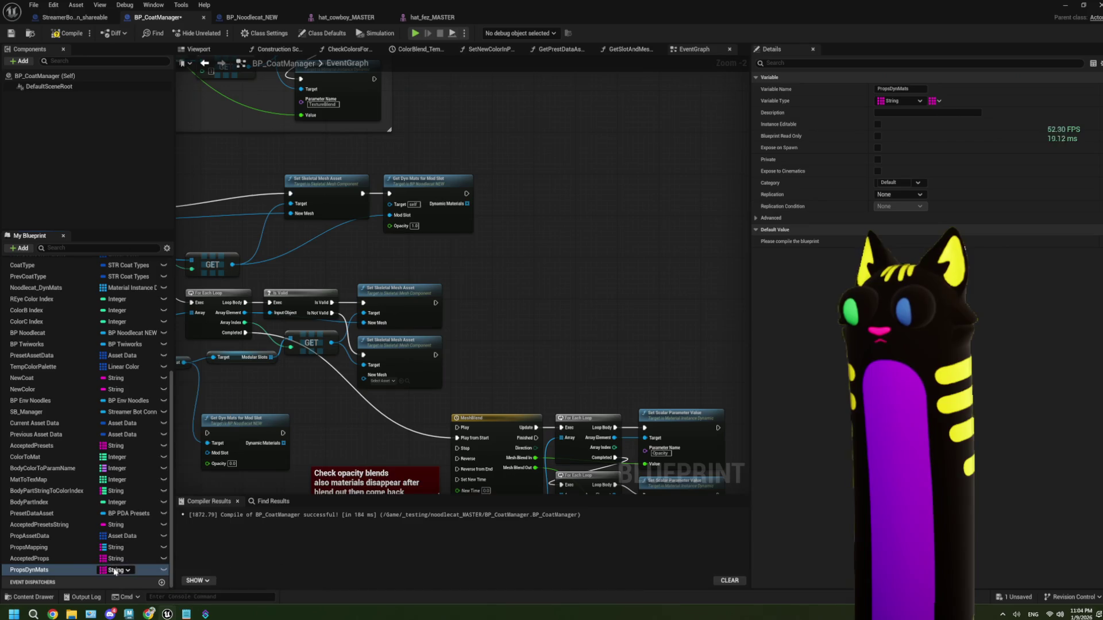
{"action": "left_click", "coordinate": [102, 571]}
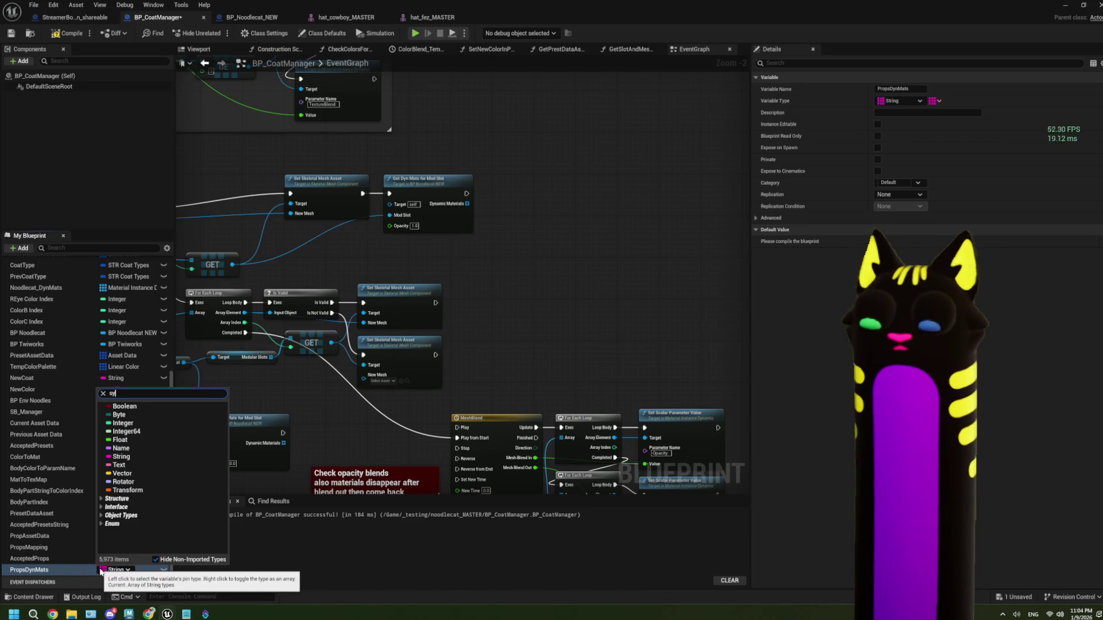
- Make PropsDynMats a Material Instance Dynamic array and place a getter for it in the graph
{"action": "type", "text": "n"}
{"action": "key", "text": "BackSpace"}
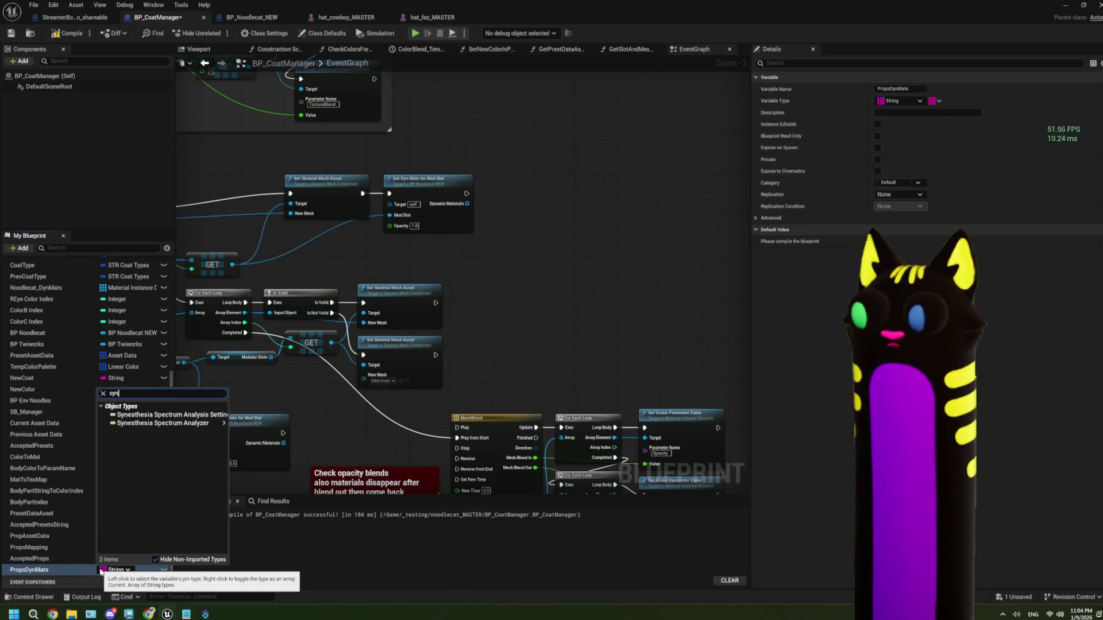
{"action": "key", "text": "BackSpace"}
{"action": "key", "text": "BackSpace"}
{"action": "key", "text": "BackSpace"}
{"action": "type", "text": "dyn"}
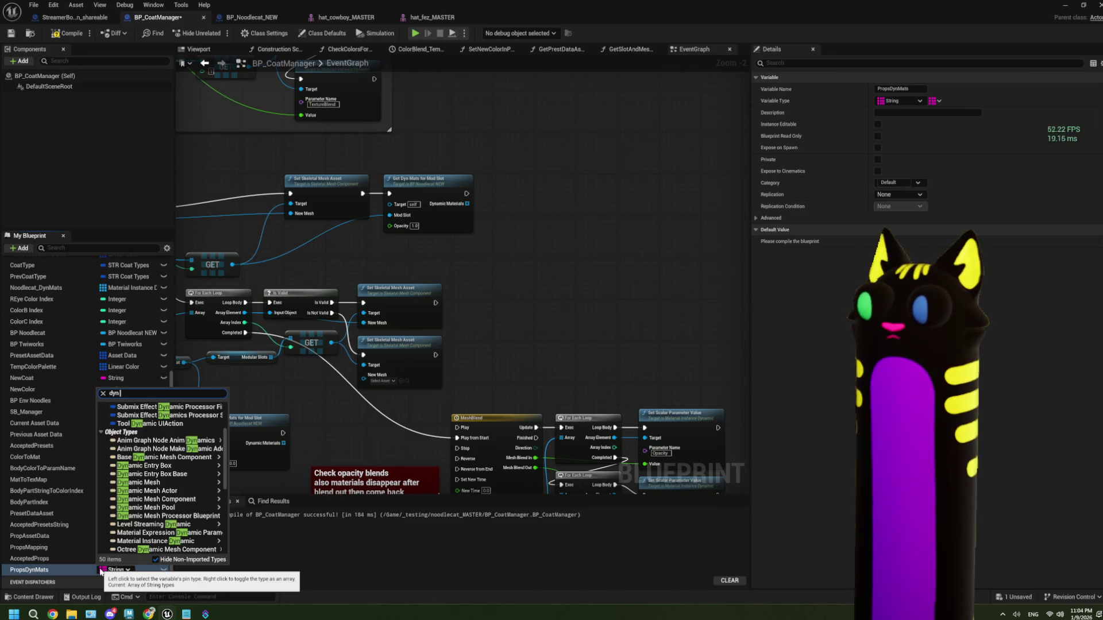
{"action": "type", "text": " mat"}
{"action": "mouse_move", "coordinate": [221, 426]}
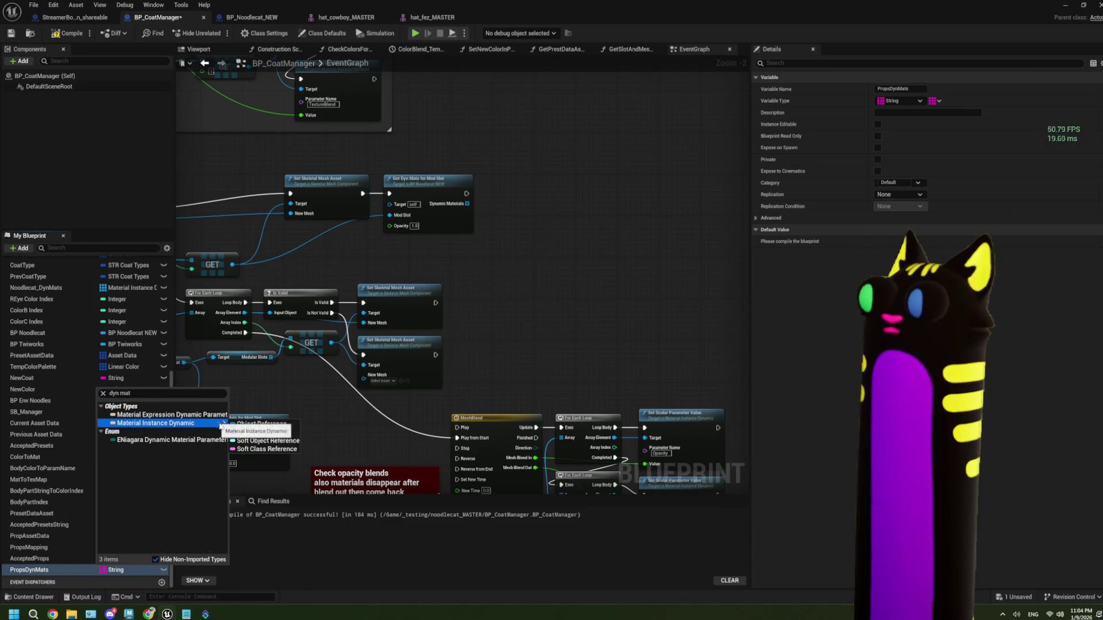
{"action": "left_click", "coordinate": [259, 423]}
{"action": "mouse_move", "coordinate": [29, 570]}
{"action": "left_mouse_down"}
{"action": "mouse_move", "coordinate": [440, 307]}
{"action": "mouse_move", "coordinate": [498, 216]}
{"action": "mouse_move", "coordinate": [618, 233]}
{"action": "mouse_move", "coordinate": [650, 222]}
{"action": "mouse_move", "coordinate": [249, 335]}
{"action": "left_mouse_up"}
{"action": "left_click", "coordinate": [531, 235]}
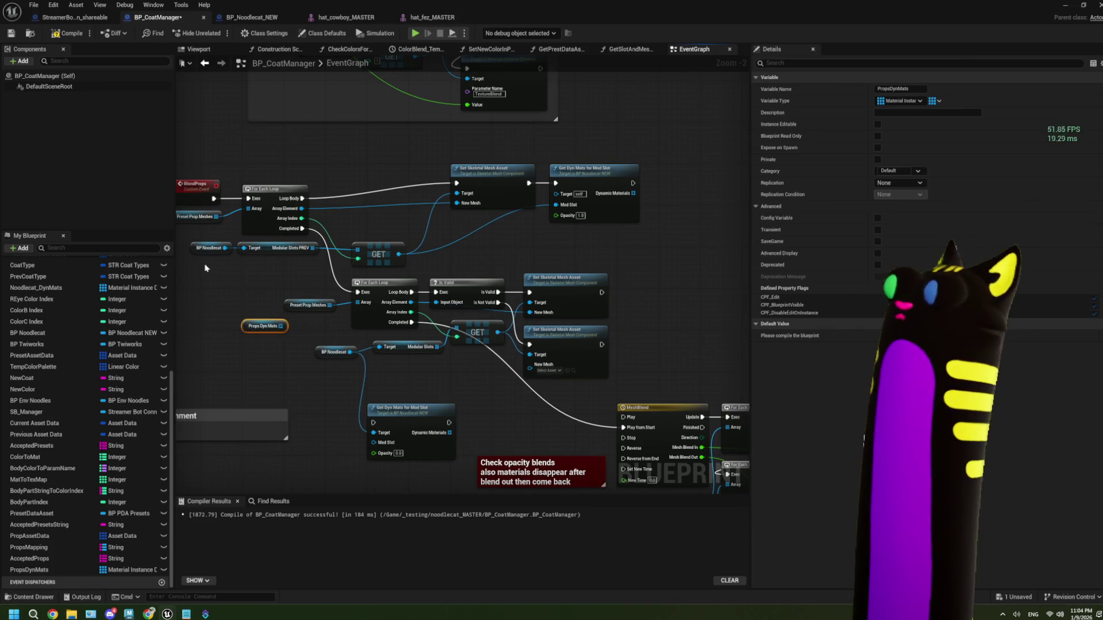
- Add a Clear node on Props Dyn Mats, wired to run first from the BlendProps event
{"action": "left_click_drag", "start_coordinate": [412, 306], "coordinate": [634, 325]}
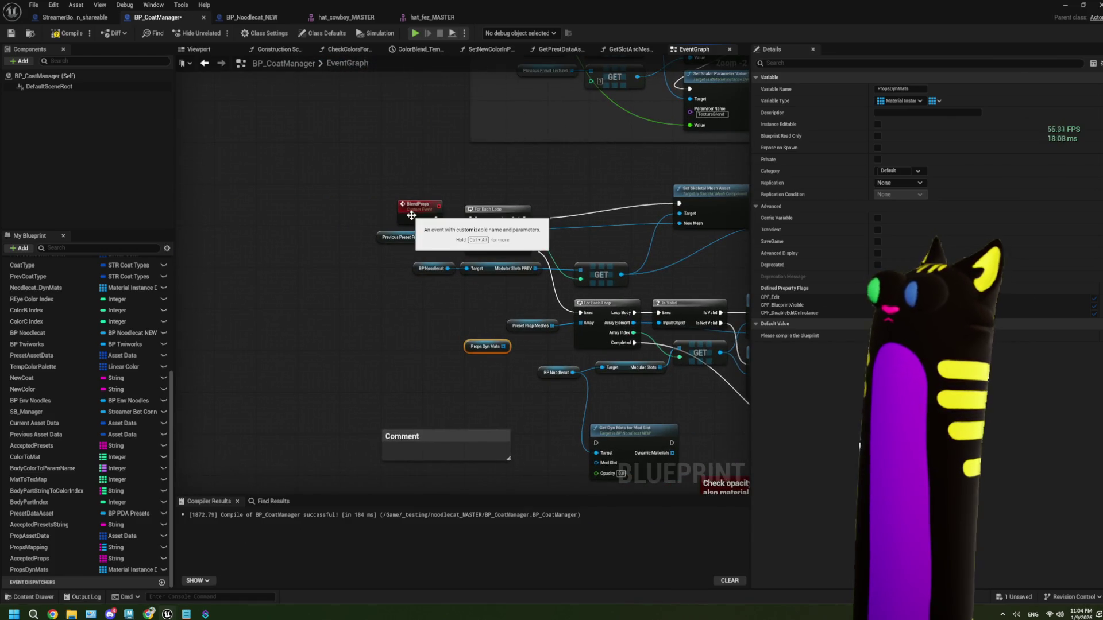
{"action": "left_click_drag", "start_coordinate": [416, 210], "coordinate": [236, 212]}
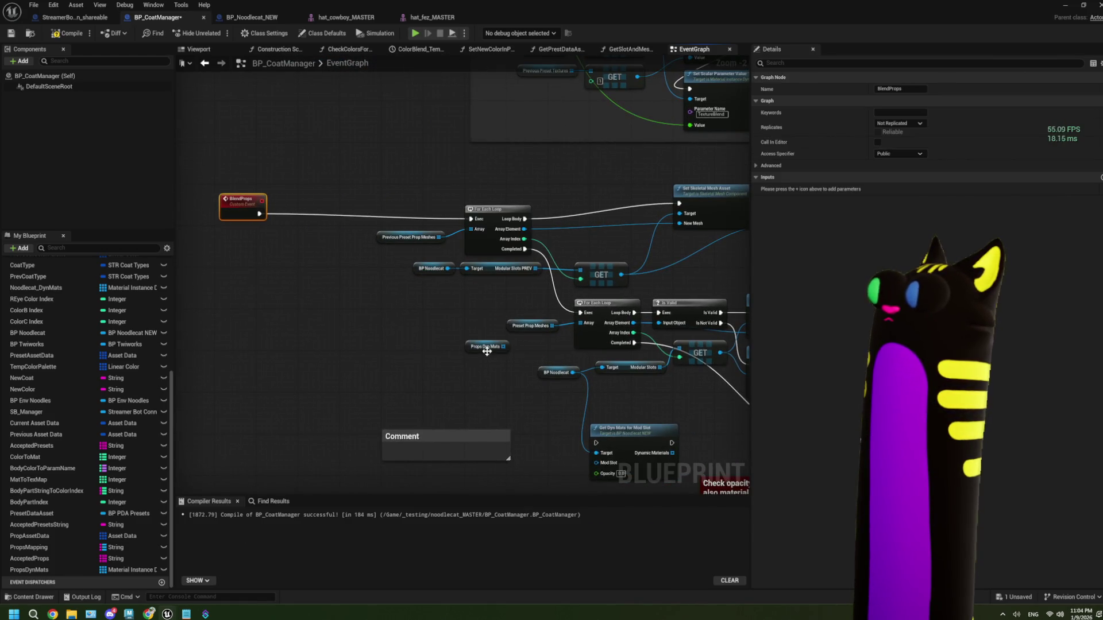
{"action": "mouse_move", "coordinate": [487, 352]}
{"action": "left_mouse_down"}
{"action": "mouse_move", "coordinate": [296, 299]}
{"action": "mouse_move", "coordinate": [242, 300]}
{"action": "left_mouse_up"}
{"action": "mouse_move", "coordinate": [258, 295]}
{"action": "left_mouse_down"}
{"action": "mouse_move", "coordinate": [290, 305]}
{"action": "mouse_move", "coordinate": [280, 303]}
{"action": "left_mouse_up"}
{"action": "type", "text": "c"}
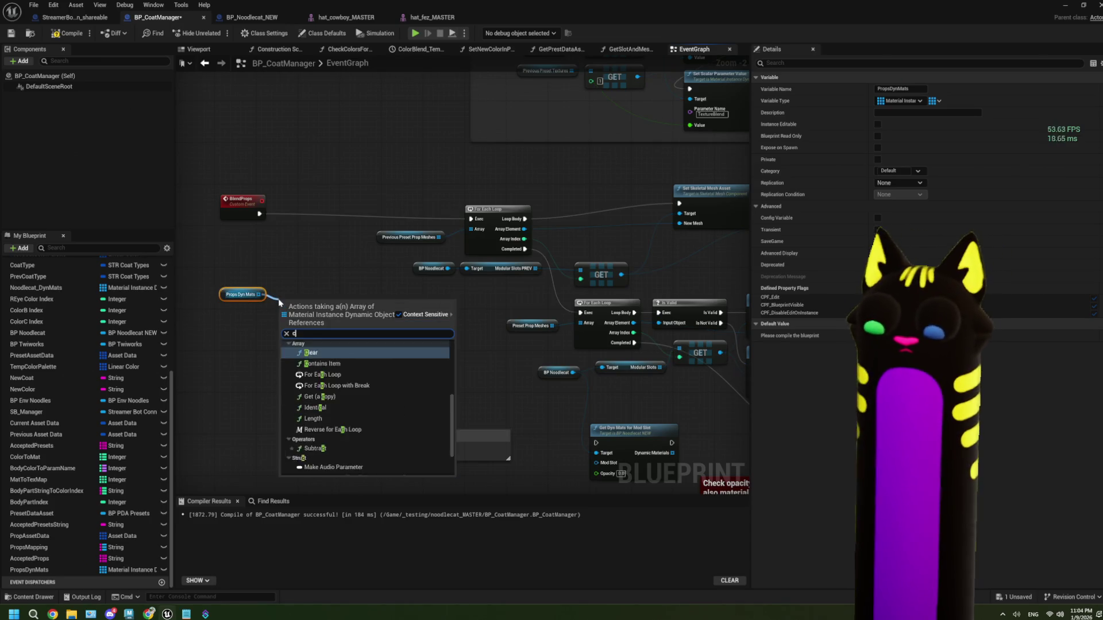
{"action": "type", "text": "lear"}
{"action": "key", "text": "Return"}
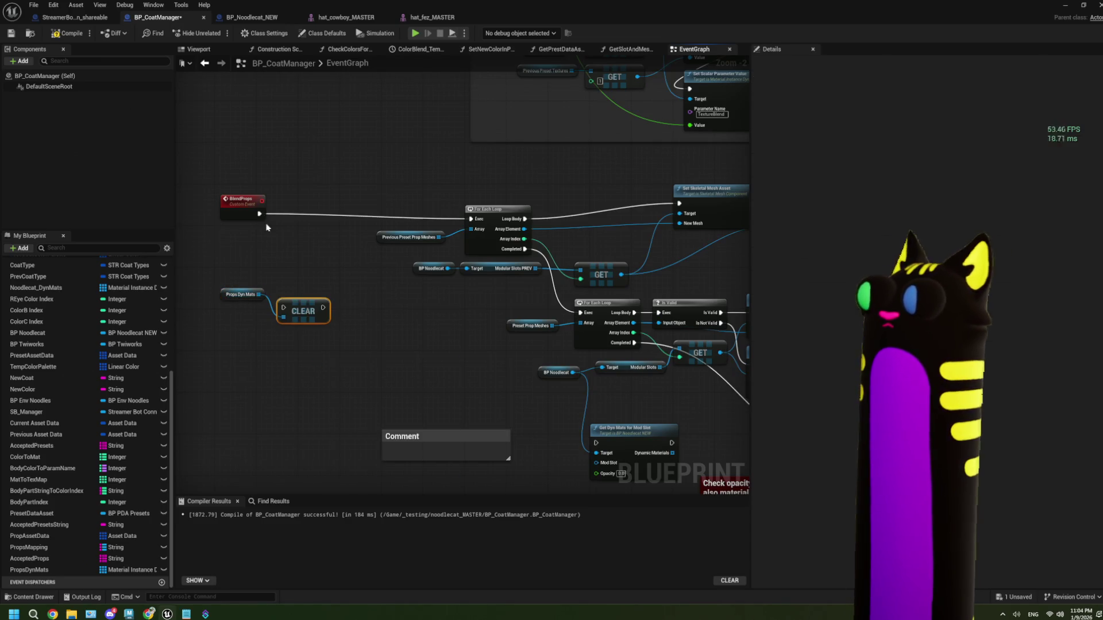
{"action": "mouse_move", "coordinate": [259, 214]}
{"action": "left_mouse_down"}
{"action": "mouse_move", "coordinate": [283, 307]}
{"action": "mouse_move", "coordinate": [303, 216]}
{"action": "mouse_move", "coordinate": [470, 219]}
{"action": "left_mouse_up"}
{"action": "left_click_drag", "start_coordinate": [258, 303], "coordinate": [259, 245]}
- Duplicate the PropsDynMats variable and rename the copy PropsDynMats_PREV
{"action": "left_click", "coordinate": [54, 569]}
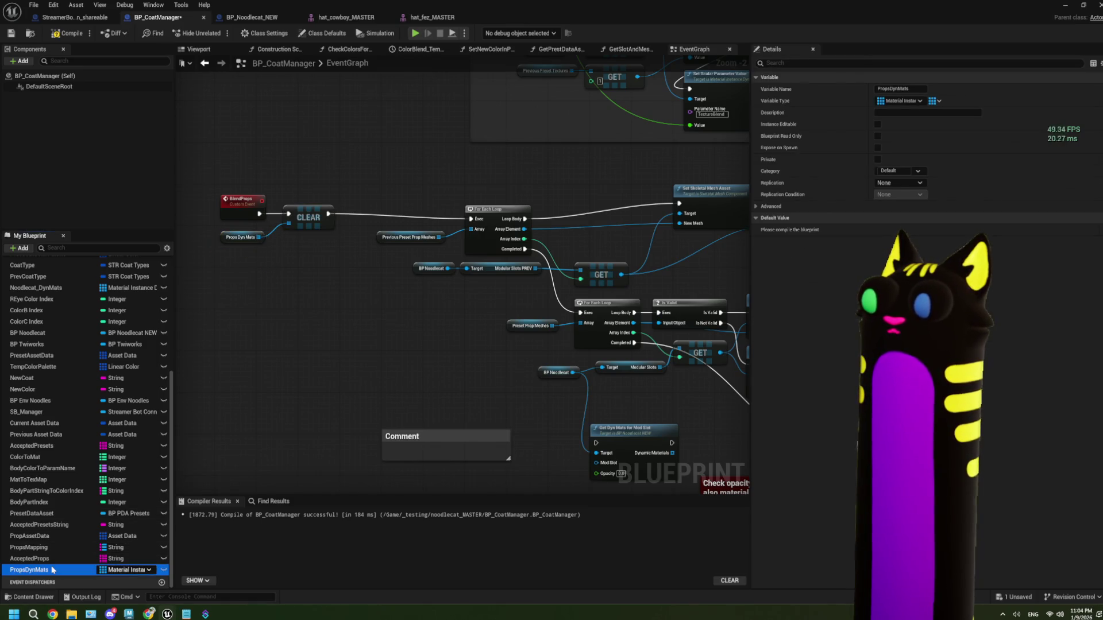
{"action": "right_click", "coordinate": [53, 569]}
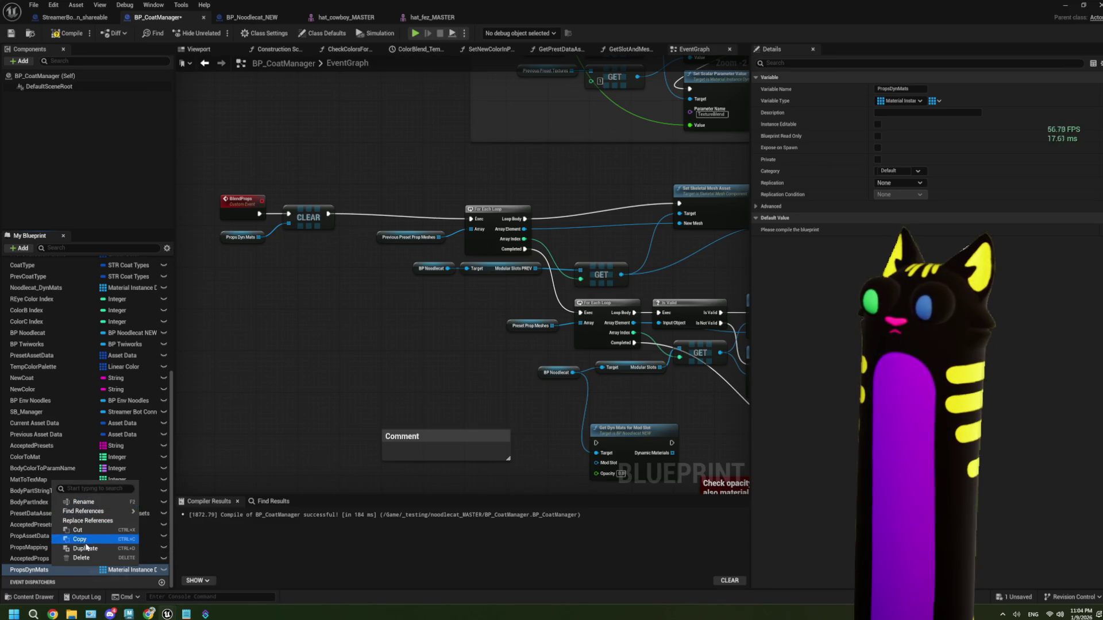
{"action": "left_click", "coordinate": [85, 549]}
{"action": "key", "text": "End"}
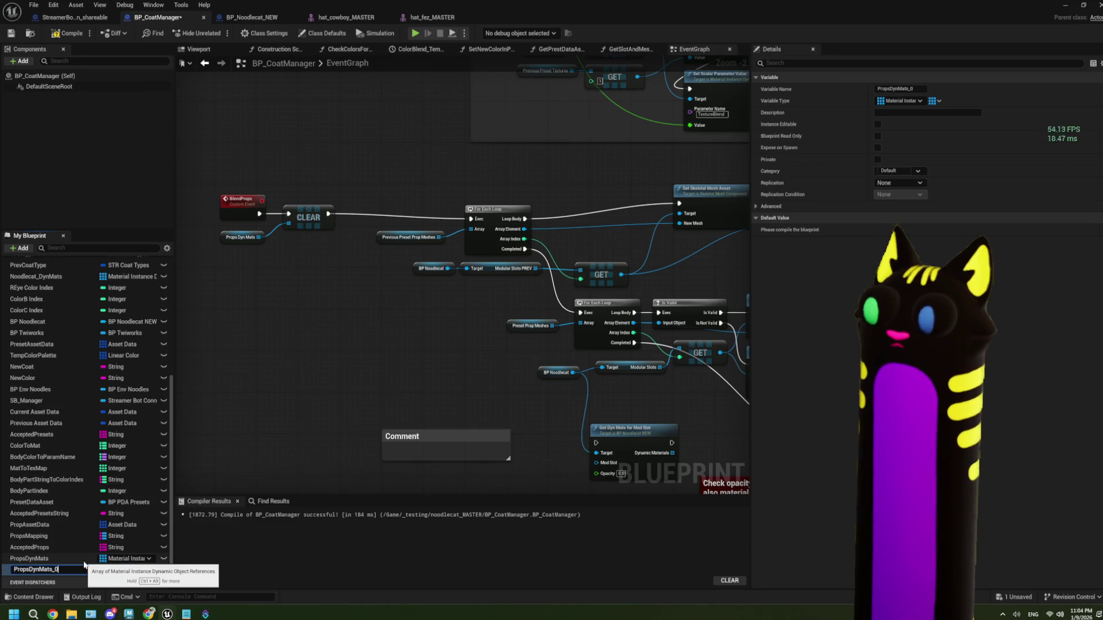
{"action": "type", "text": "REV"}
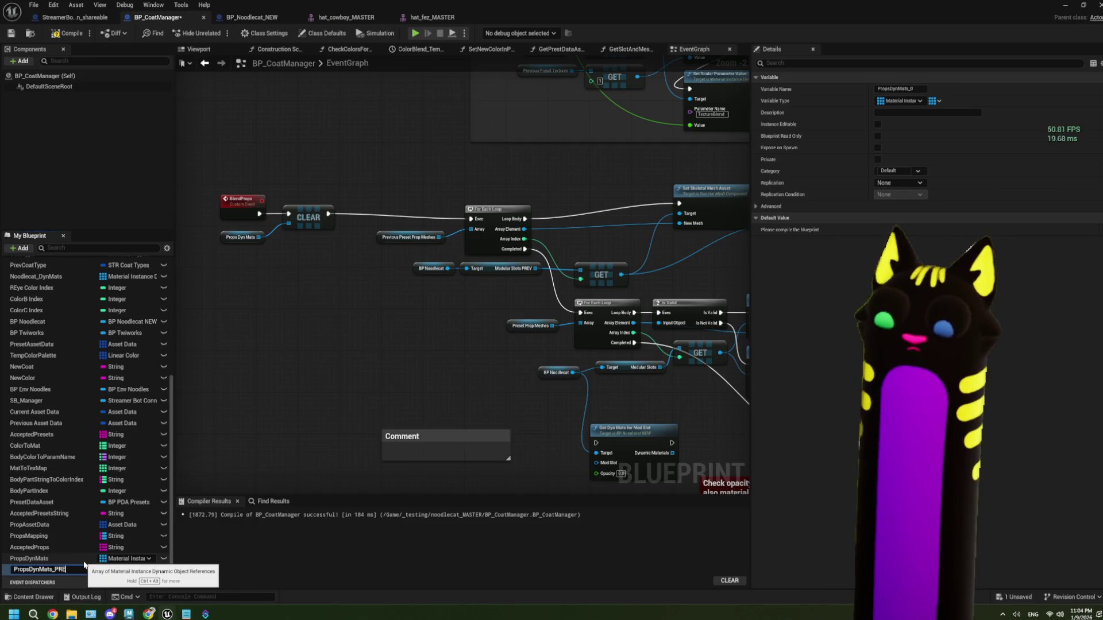
{"action": "key", "text": "Return"}
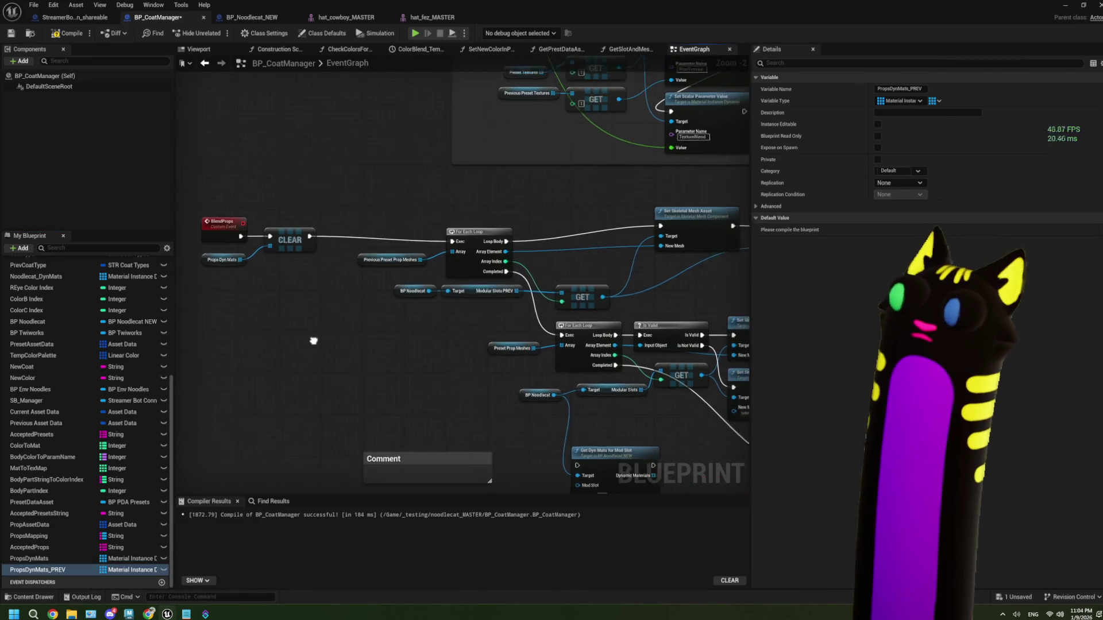
- Shift the BlendProps group right and drag PropsDynMats_PREV into the graph near Get Dyn Mats for Mod Slot
{"action": "left_click_drag", "start_coordinate": [245, 294], "coordinate": [184, 241]}
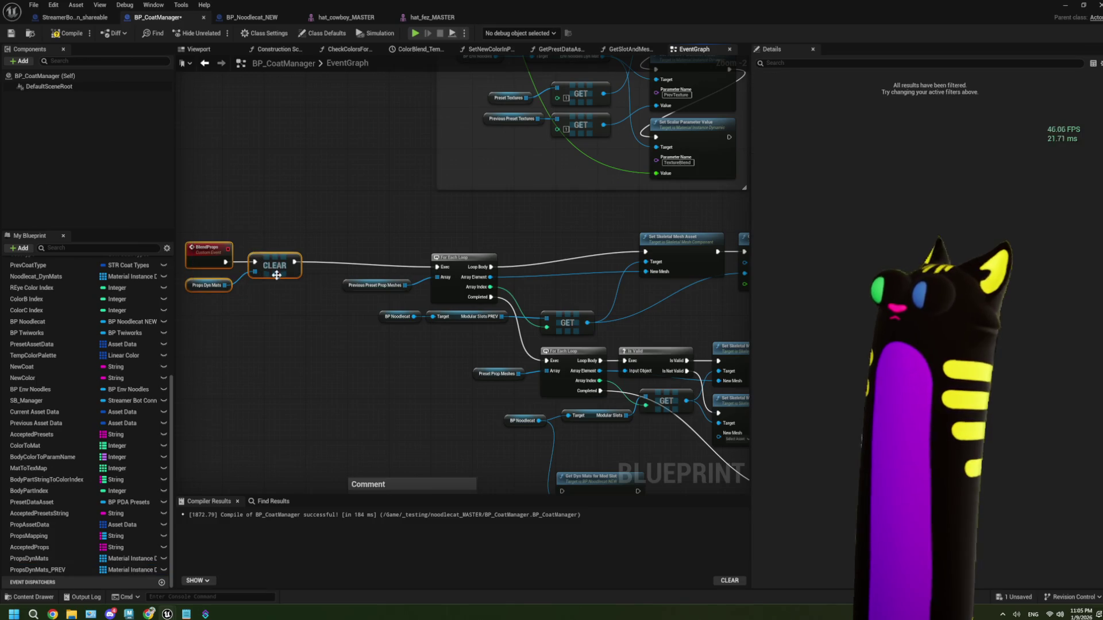
{"action": "left_click_drag", "start_coordinate": [276, 275], "coordinate": [316, 280]}
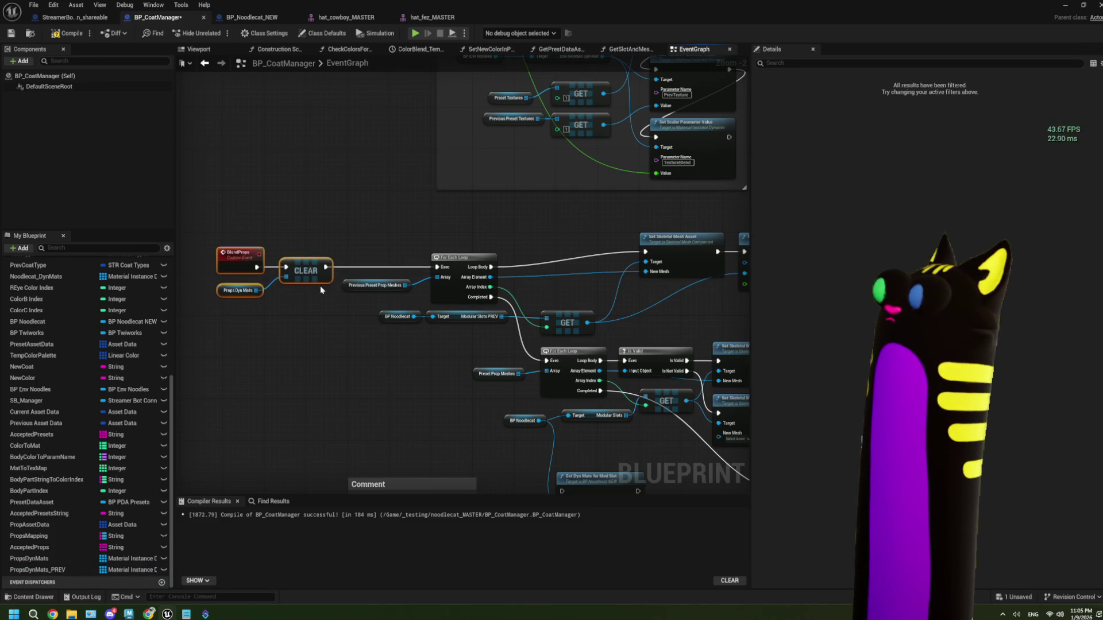
{"action": "left_click_drag", "start_coordinate": [384, 383], "coordinate": [332, 384]}
{"action": "left_click", "coordinate": [435, 390]}
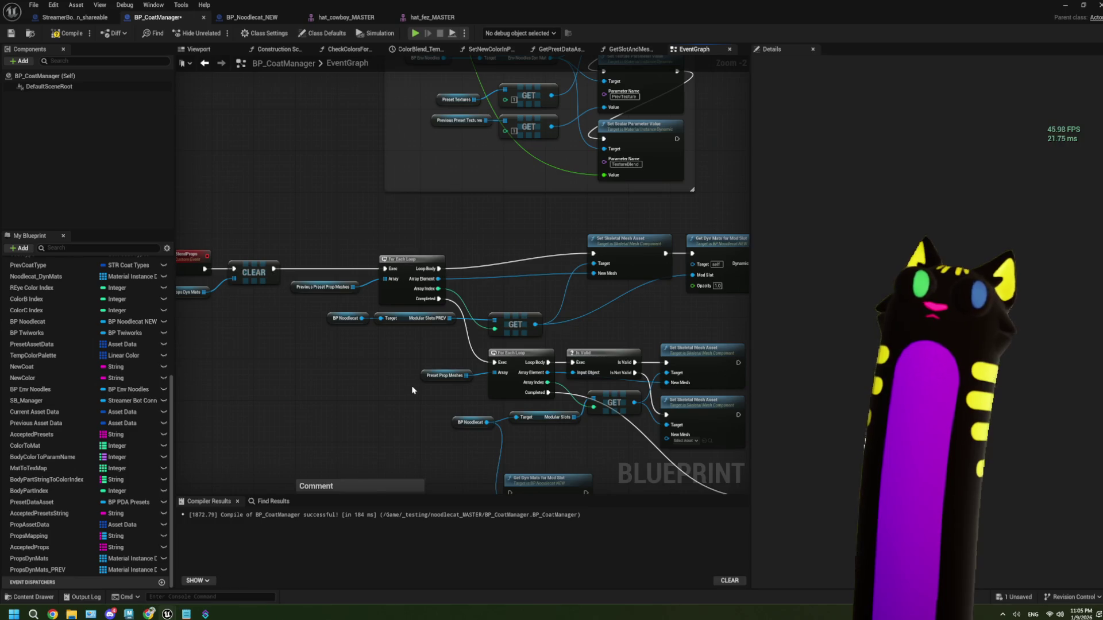
{"action": "left_click_drag", "start_coordinate": [352, 355], "coordinate": [387, 356]}
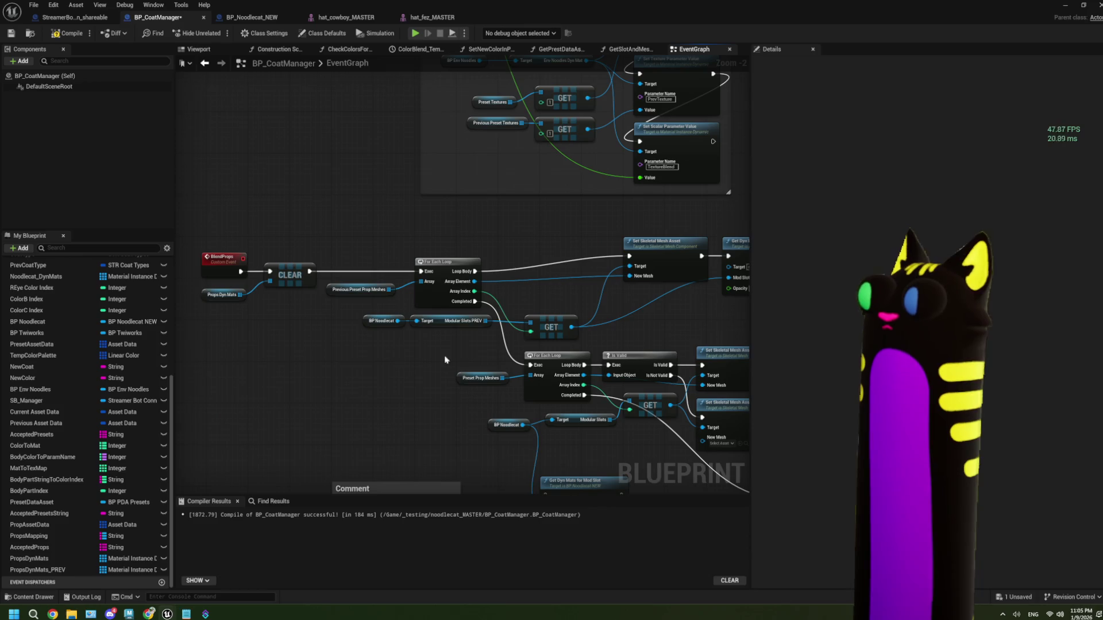
{"action": "left_click_drag", "start_coordinate": [505, 357], "coordinate": [423, 348]}
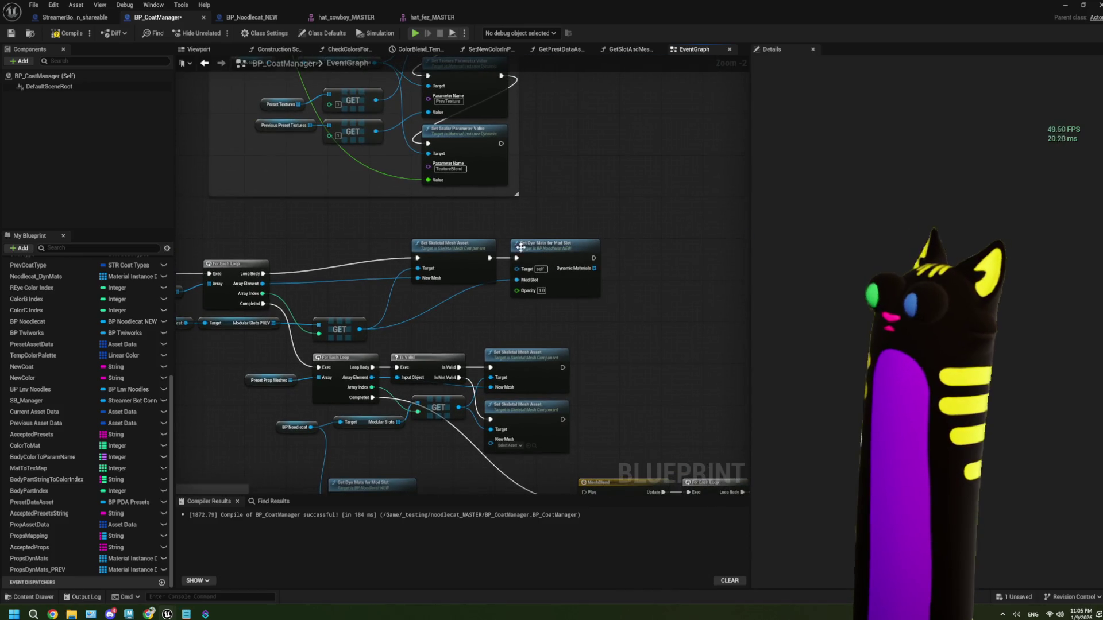
{"action": "left_click_drag", "start_coordinate": [476, 305], "coordinate": [382, 299]}
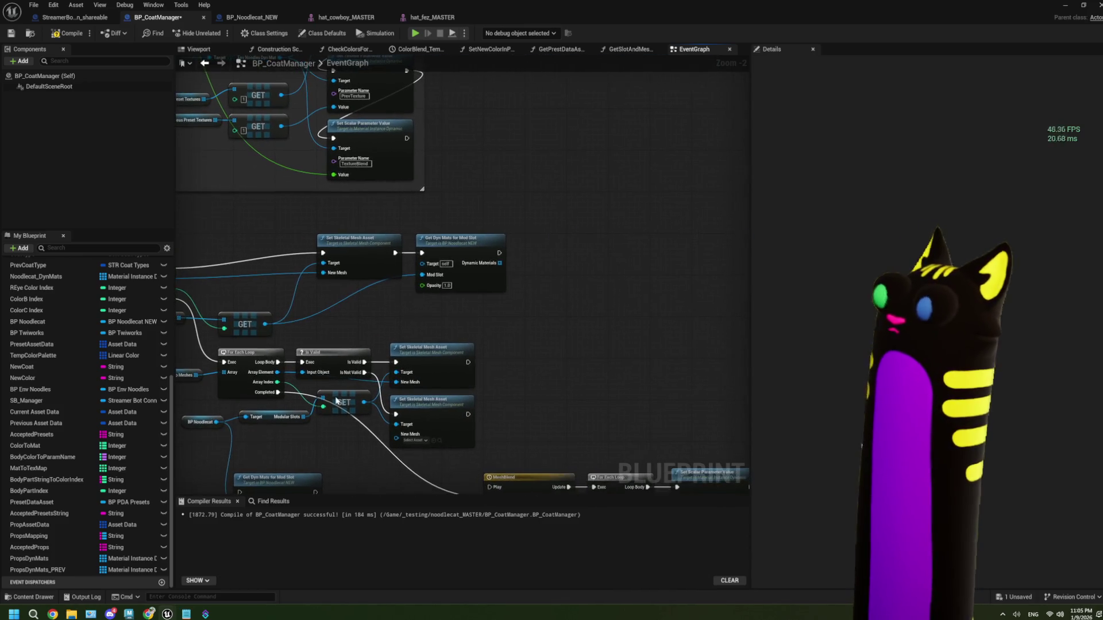
{"action": "mouse_move", "coordinate": [42, 570]}
{"action": "left_mouse_down"}
{"action": "mouse_move", "coordinate": [542, 279]}
{"action": "mouse_move", "coordinate": [616, 262]}
{"action": "left_mouse_up"}
- Place a PropsDynMats_PREV getter and try an Add node, then delete the misplaced Add
{"action": "left_click", "coordinate": [559, 292]}
{"action": "type", "text": "add"}
{"action": "key", "text": "Return"}
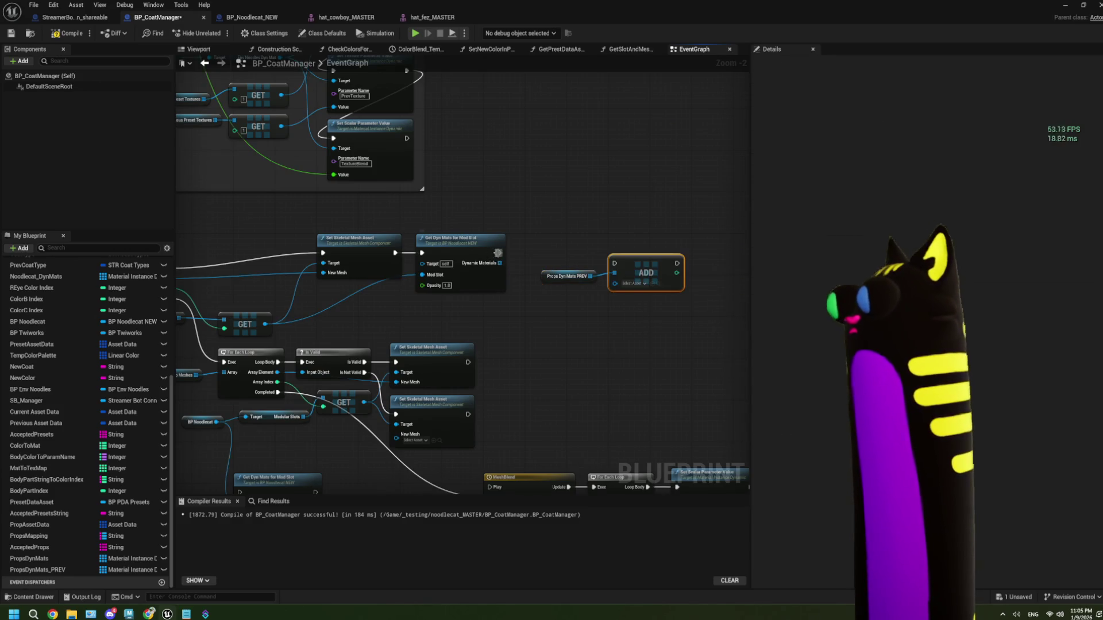
{"action": "left_click_drag", "start_coordinate": [499, 263], "coordinate": [610, 284]}
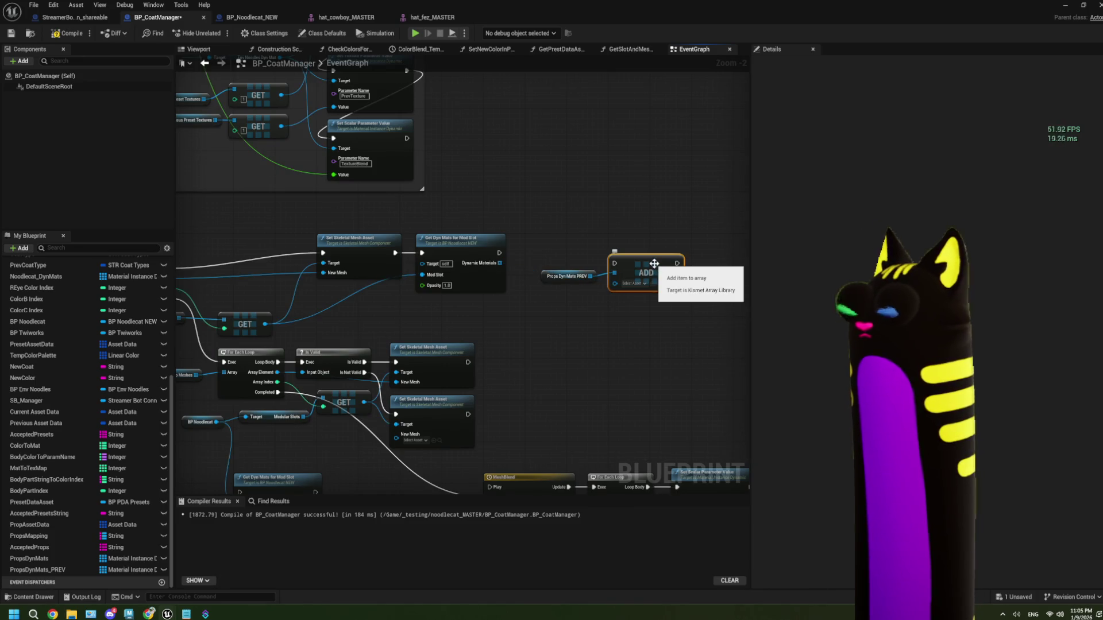
{"action": "left_click_drag", "start_coordinate": [654, 263], "coordinate": [655, 270]}
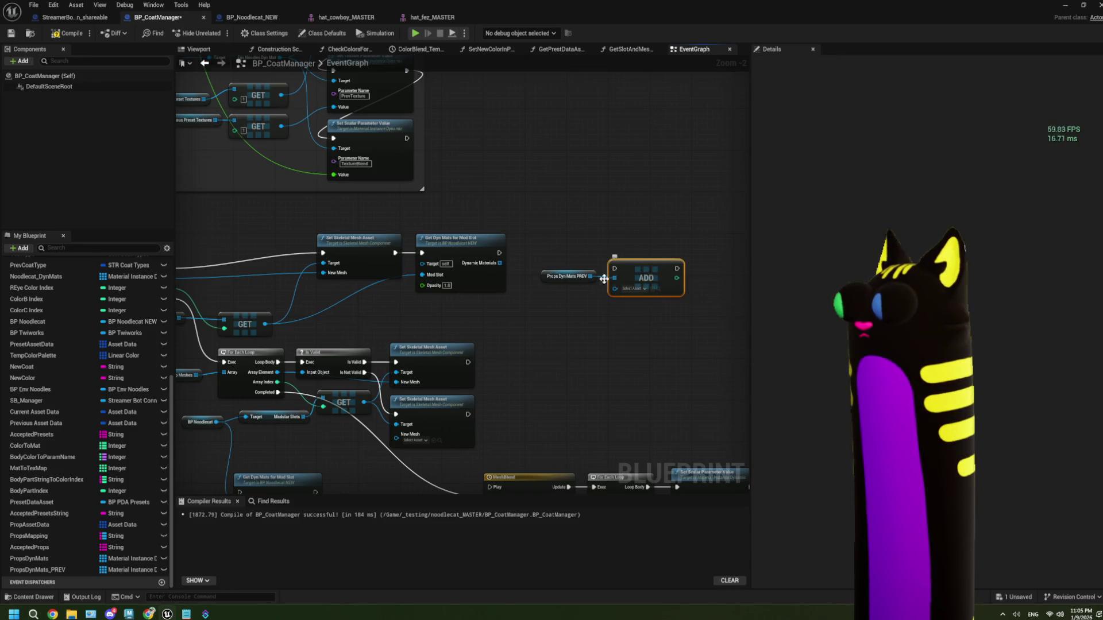
{"action": "key", "text": "Delete"}
- Browse PropsDynMats_PREV's actions, discard the stray operator node, and move the getter down-right
{"action": "left_click_drag", "start_coordinate": [590, 276], "coordinate": [606, 312]}
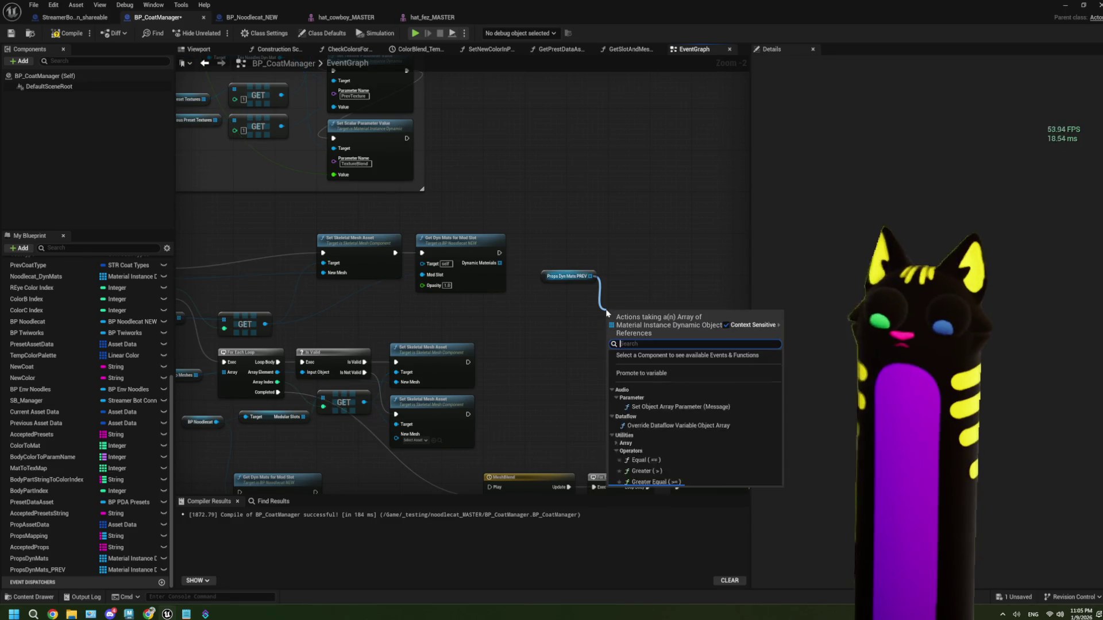
{"action": "type", "text": "c"}
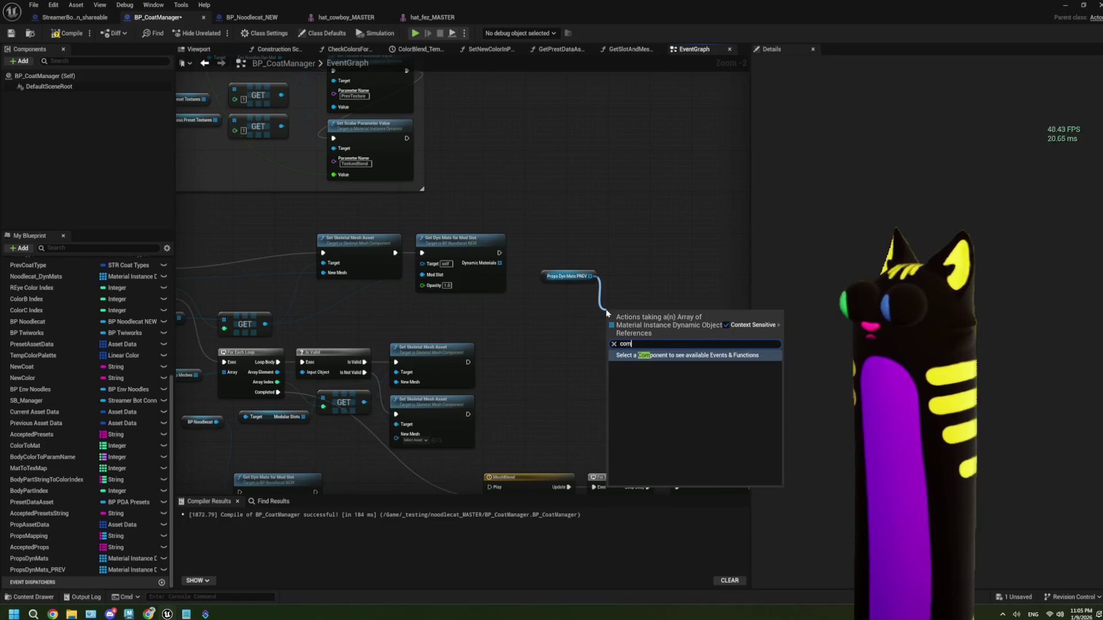
{"action": "key", "text": "BackSpace"}
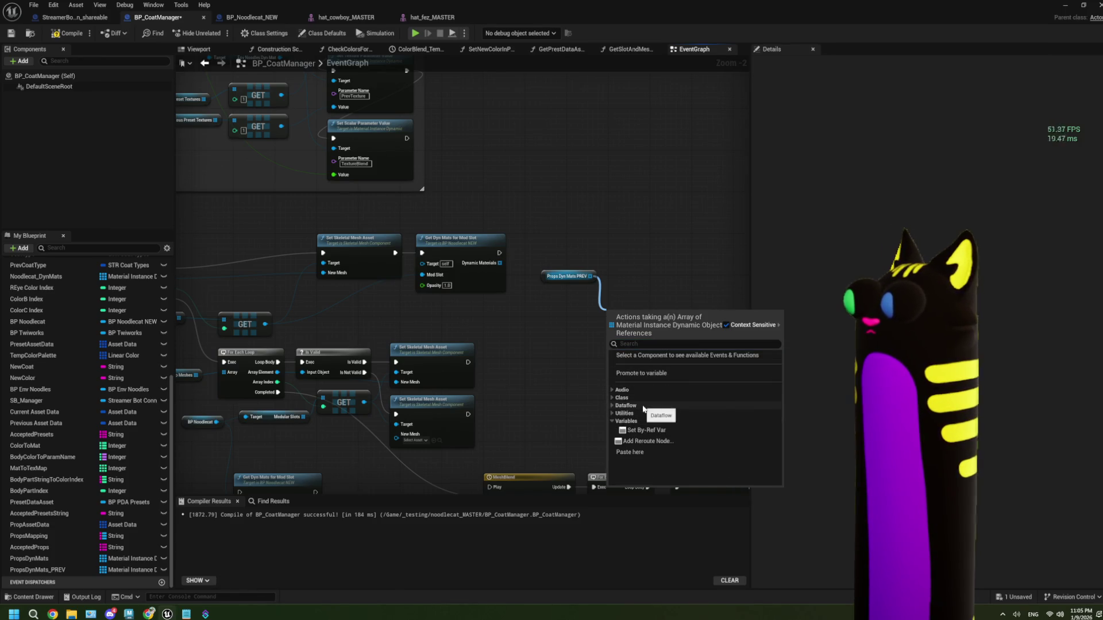
{"action": "left_click", "coordinate": [613, 414]}
{"action": "scroll", "coordinate": [620, 420], "scroll_direction": "down", "scroll_amount": 1}
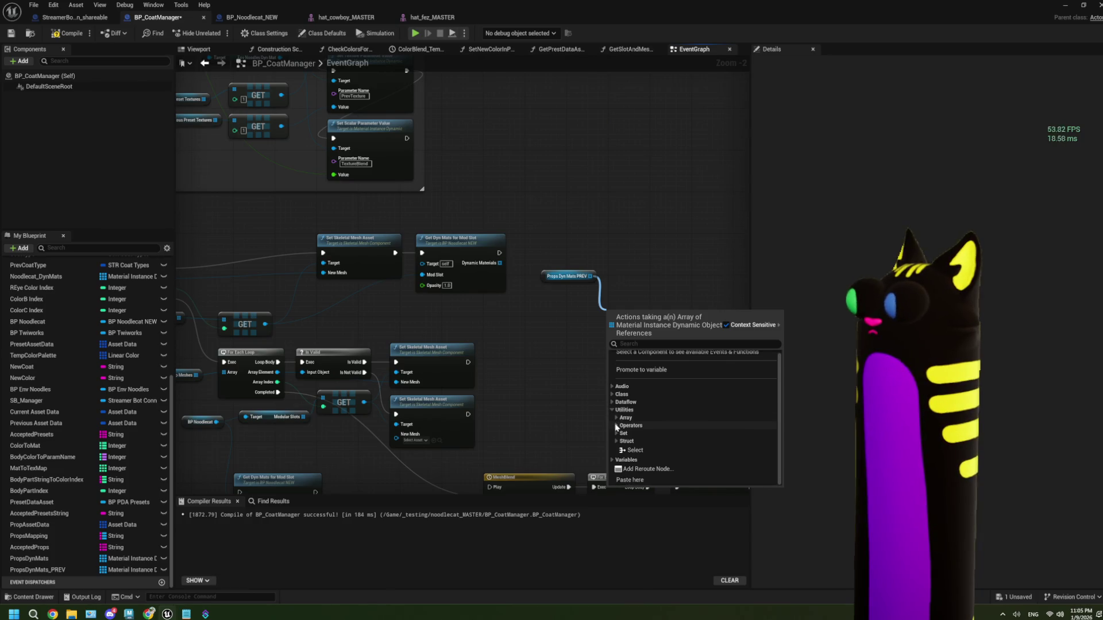
{"action": "left_click", "coordinate": [616, 425]}
{"action": "scroll", "coordinate": [620, 428], "scroll_direction": "down", "scroll_amount": 2}
{"action": "left_click", "coordinate": [642, 413]}
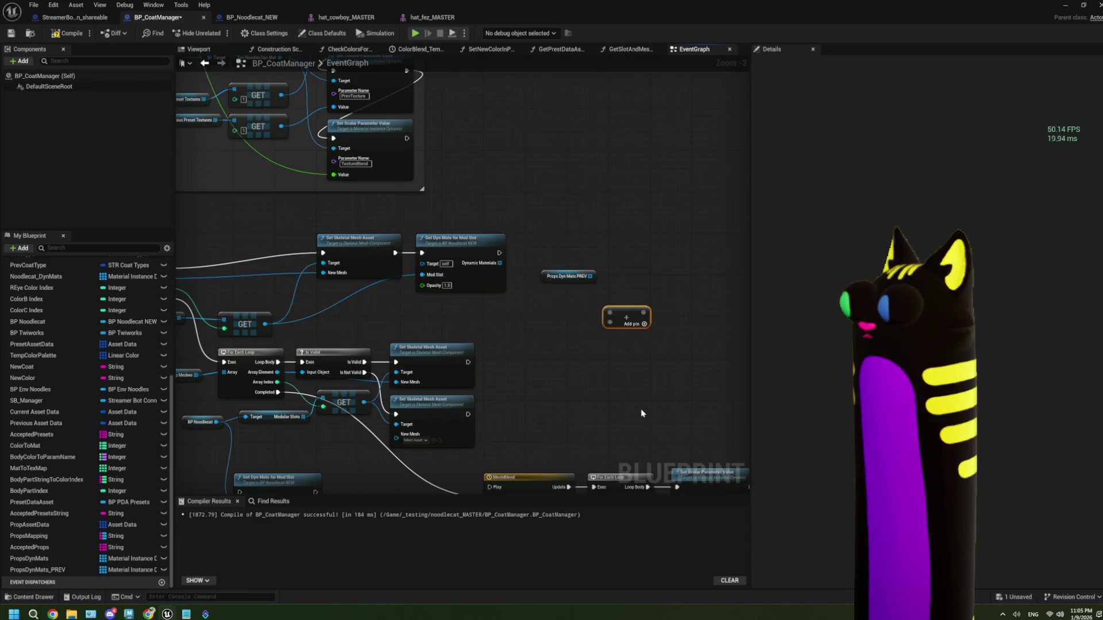
{"action": "key", "text": "Delete"}
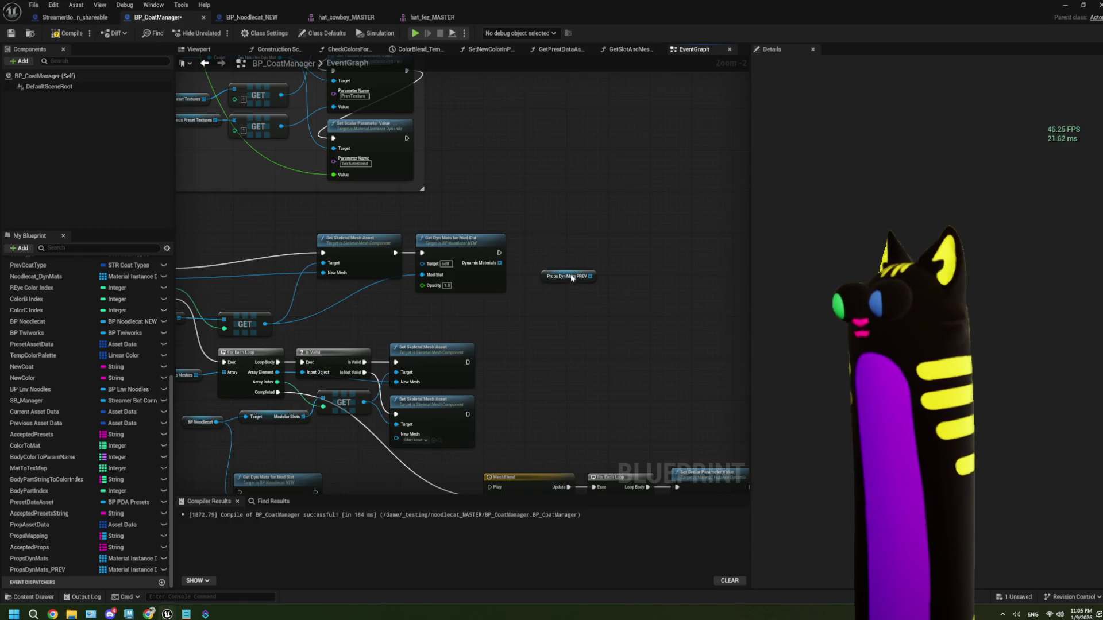
{"action": "left_click_drag", "start_coordinate": [558, 270], "coordinate": [612, 356]}
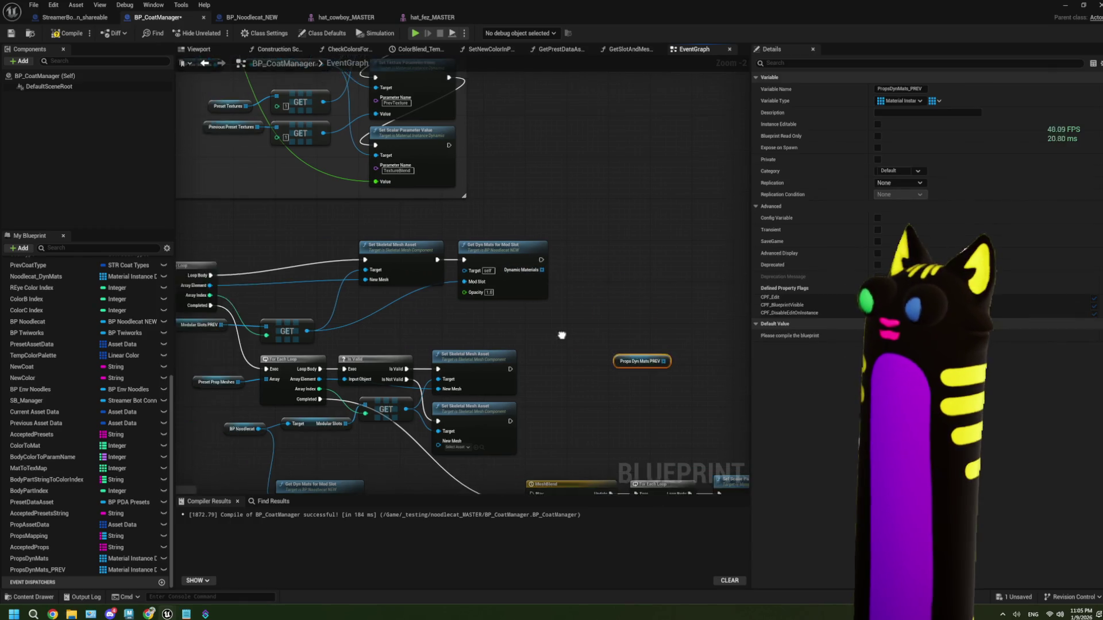
- Add a For Each Loop over Get Dyn Mats' Dynamic Materials output
{"action": "left_click_drag", "start_coordinate": [524, 267], "coordinate": [560, 281]}
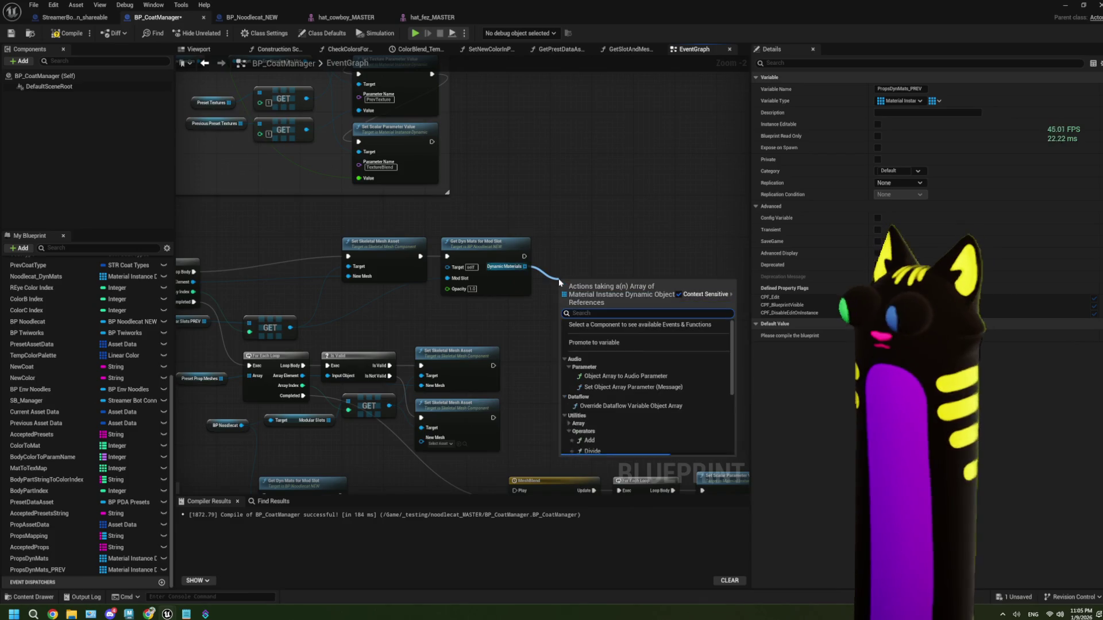
{"action": "type", "text": "fore"}
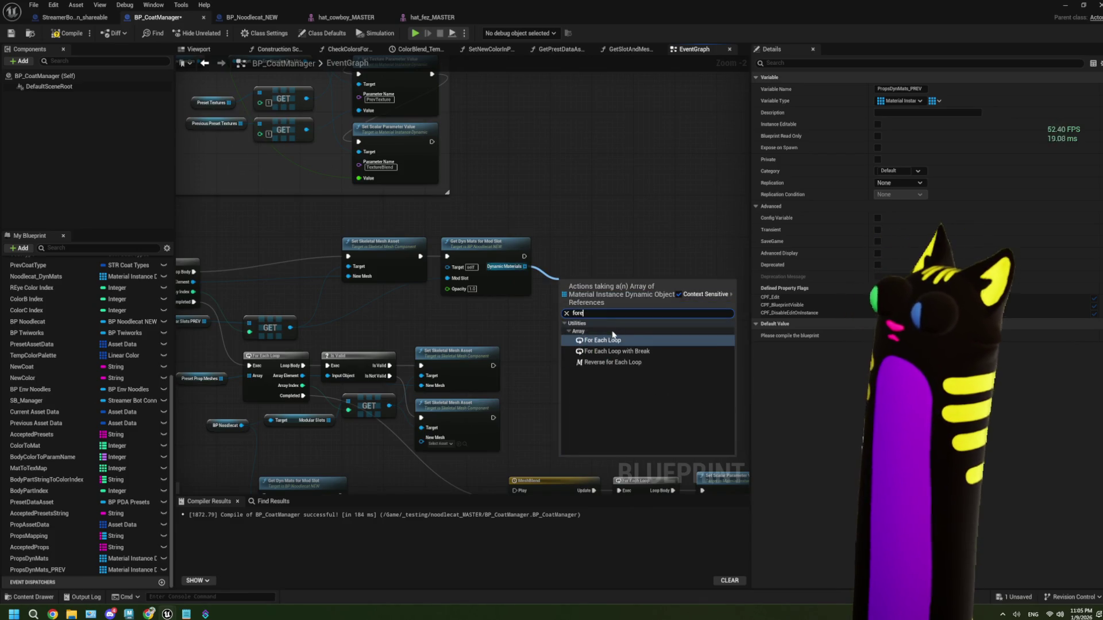
{"action": "left_click", "coordinate": [609, 340]}
{"action": "mouse_move", "coordinate": [594, 293]}
{"action": "left_mouse_down"}
{"action": "mouse_move", "coordinate": [574, 251]}
{"action": "mouse_move", "coordinate": [584, 256]}
{"action": "left_mouse_up"}
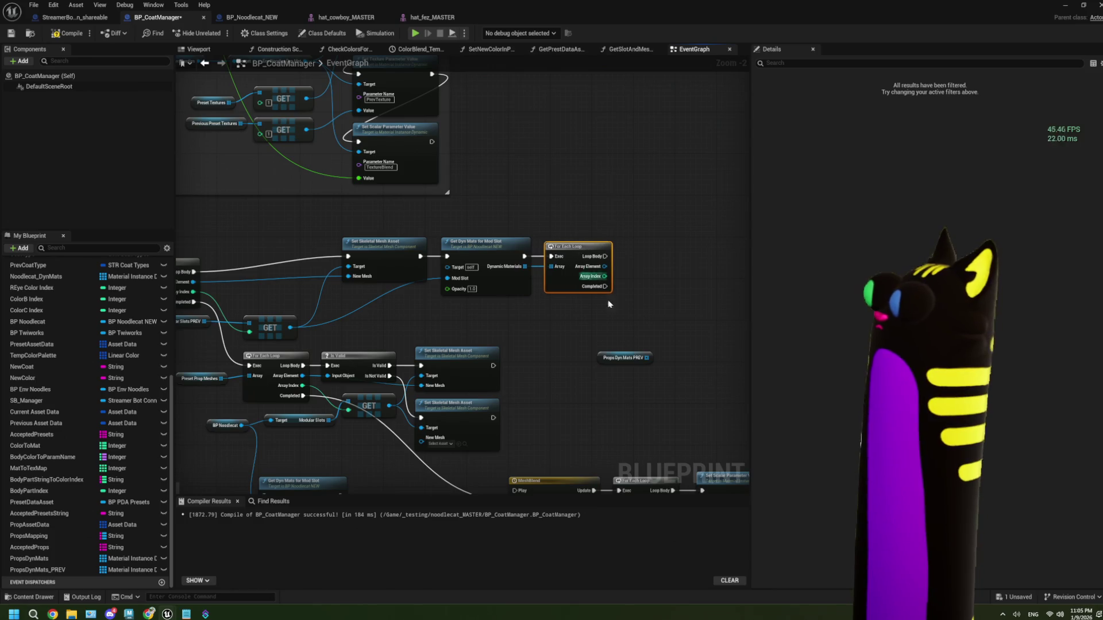
- Add each loop Array Element to PropsDynMats_PREV with an Add node and tidy the layout
{"action": "mouse_move", "coordinate": [647, 358]}
{"action": "left_mouse_down"}
{"action": "mouse_move", "coordinate": [563, 273]}
{"action": "mouse_move", "coordinate": [696, 304]}
{"action": "left_mouse_up"}
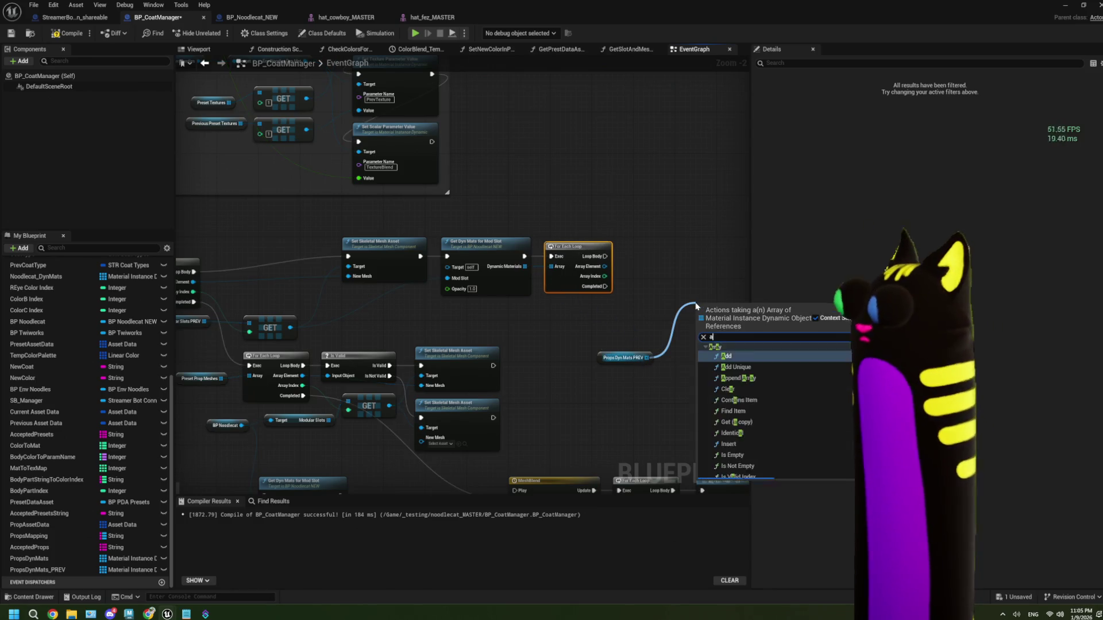
{"action": "type", "text": "add"}
{"action": "left_click", "coordinate": [726, 364]}
{"action": "mouse_move", "coordinate": [605, 267]}
{"action": "left_mouse_down"}
{"action": "mouse_move", "coordinate": [693, 330]}
{"action": "mouse_move", "coordinate": [644, 278]}
{"action": "mouse_move", "coordinate": [697, 309]}
{"action": "mouse_move", "coordinate": [639, 255]}
{"action": "left_mouse_up"}
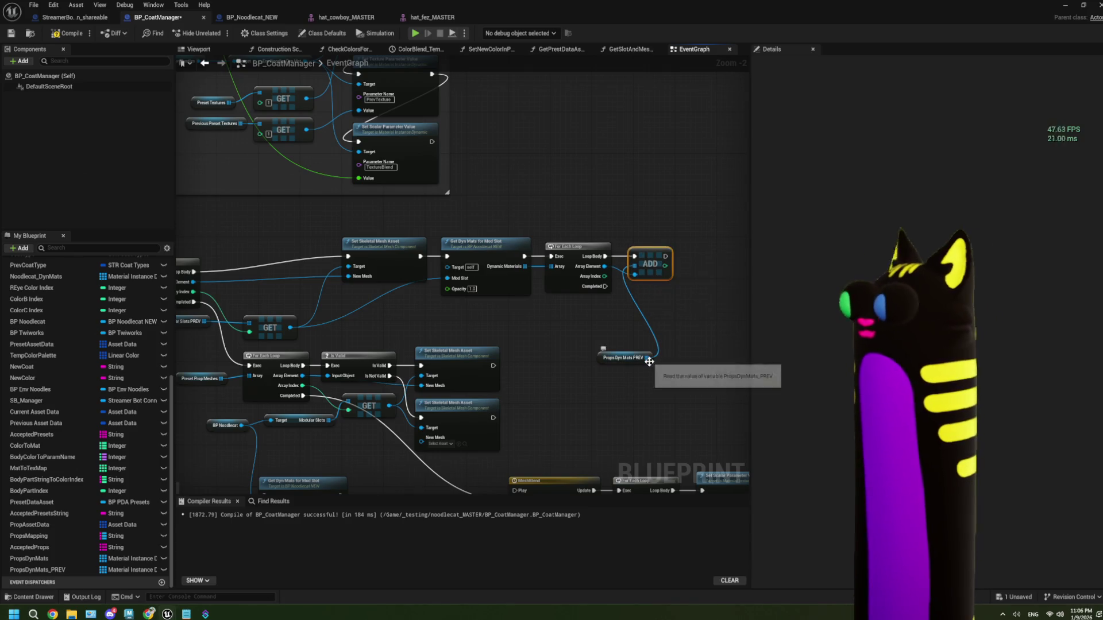
{"action": "left_click_drag", "start_coordinate": [629, 357], "coordinate": [589, 306]}
{"action": "left_click", "coordinate": [586, 357]}
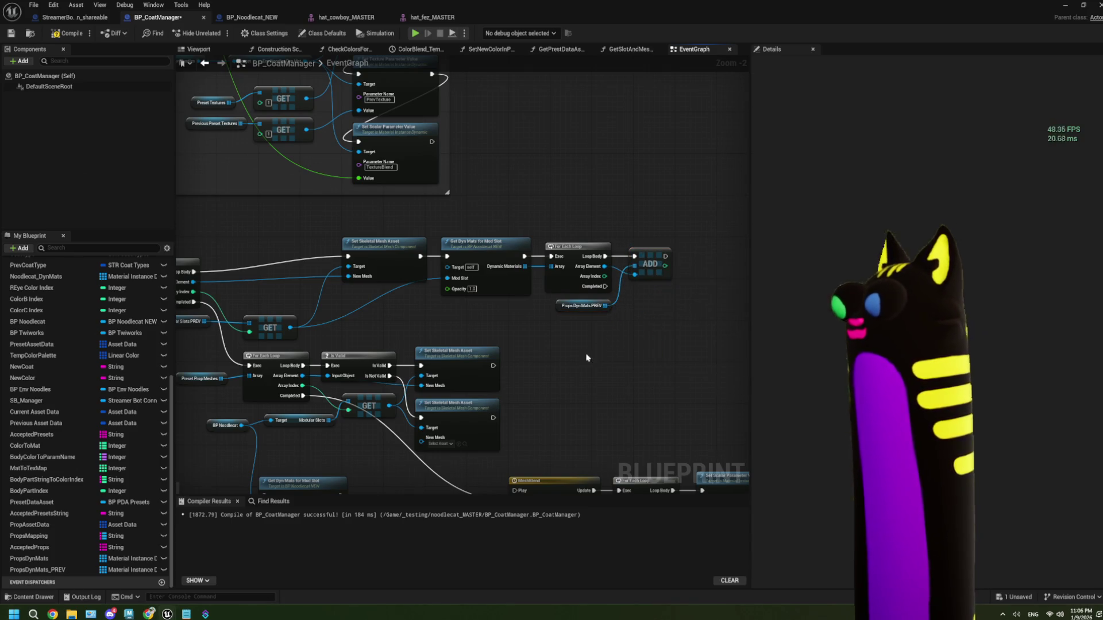
{"action": "left_click_drag", "start_coordinate": [565, 364], "coordinate": [585, 298]}
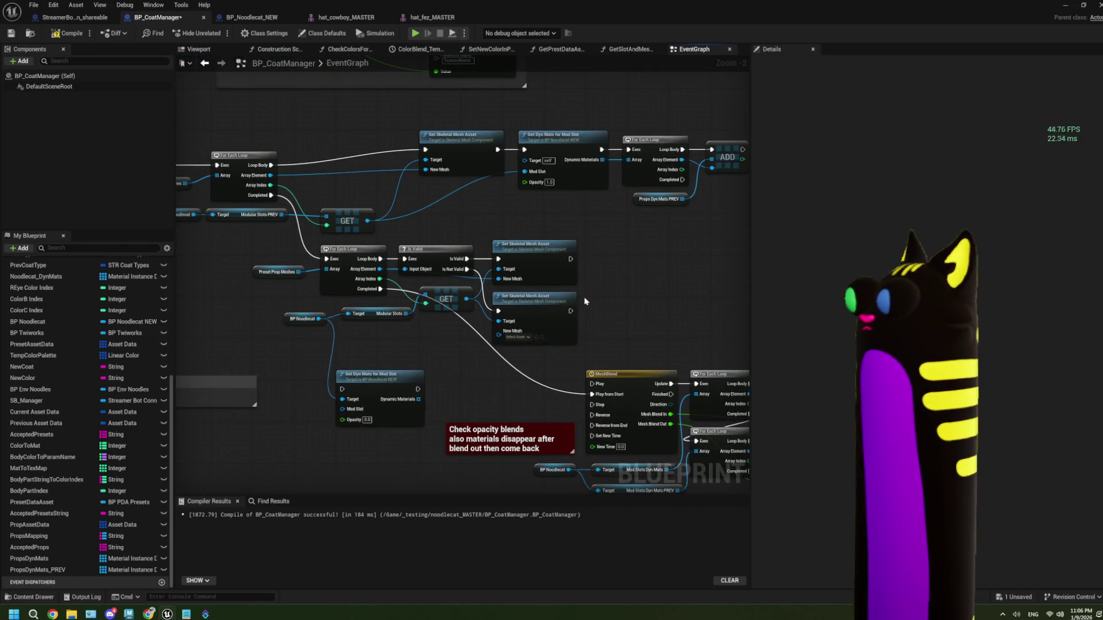
{"action": "scroll", "coordinate": [548, 313], "scroll_direction": "up", "scroll_amount": 1}
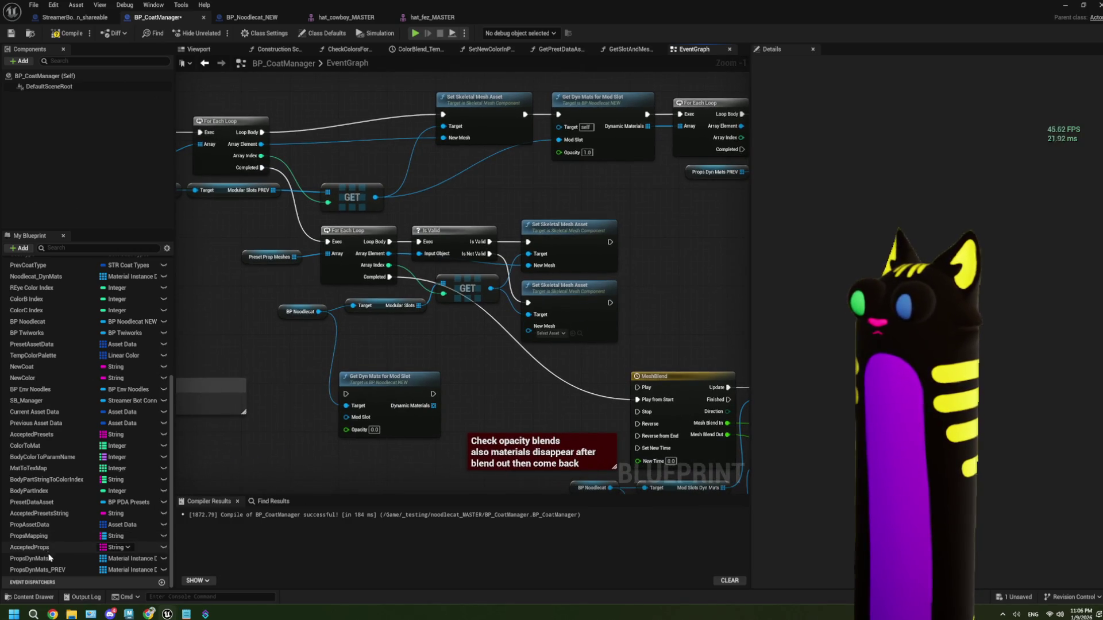
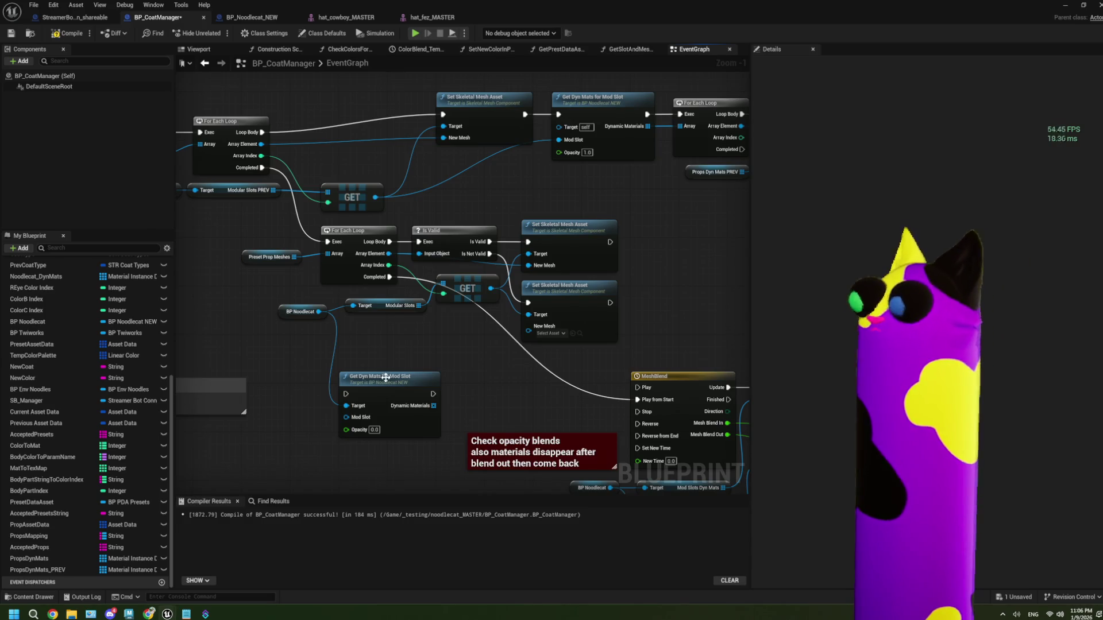
- Line up the lower Get Dyn Mats node beside Set Skeletal Mesh Asset and wire GET into its Mod Slot
{"action": "mouse_move", "coordinate": [372, 449]}
{"action": "left_mouse_down"}
{"action": "mouse_move", "coordinate": [425, 378]}
{"action": "mouse_move", "coordinate": [351, 359]}
{"action": "mouse_move", "coordinate": [319, 408]}
{"action": "mouse_move", "coordinate": [617, 271]}
{"action": "mouse_move", "coordinate": [623, 239]}
{"action": "left_mouse_up"}
{"action": "scroll", "coordinate": [623, 239], "scroll_direction": "up", "scroll_amount": 1}
{"action": "mouse_move", "coordinate": [539, 211]}
{"action": "left_mouse_down"}
{"action": "mouse_move", "coordinate": [487, 217]}
{"action": "mouse_move", "coordinate": [579, 253]}
{"action": "mouse_move", "coordinate": [564, 218]}
{"action": "left_mouse_up"}
{"action": "left_click_drag", "start_coordinate": [537, 289], "coordinate": [557, 289]}
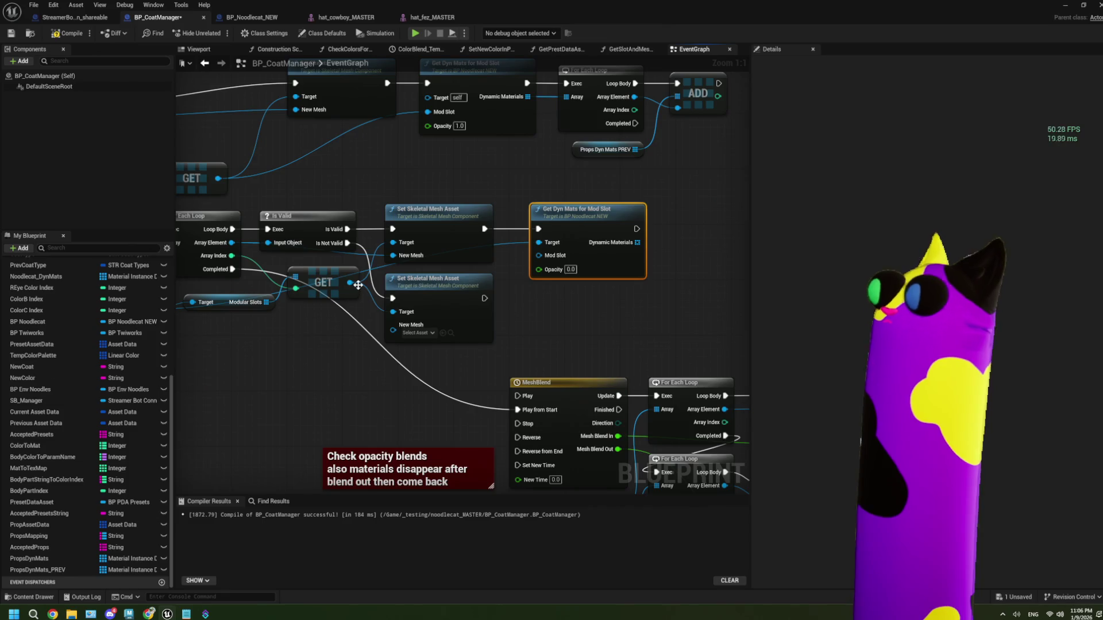
{"action": "left_click_drag", "start_coordinate": [350, 282], "coordinate": [538, 255]}
{"action": "mouse_move", "coordinate": [692, 205]}
{"action": "left_mouse_down"}
{"action": "mouse_move", "coordinate": [581, 223]}
{"action": "mouse_move", "coordinate": [567, 238]}
{"action": "left_mouse_up"}
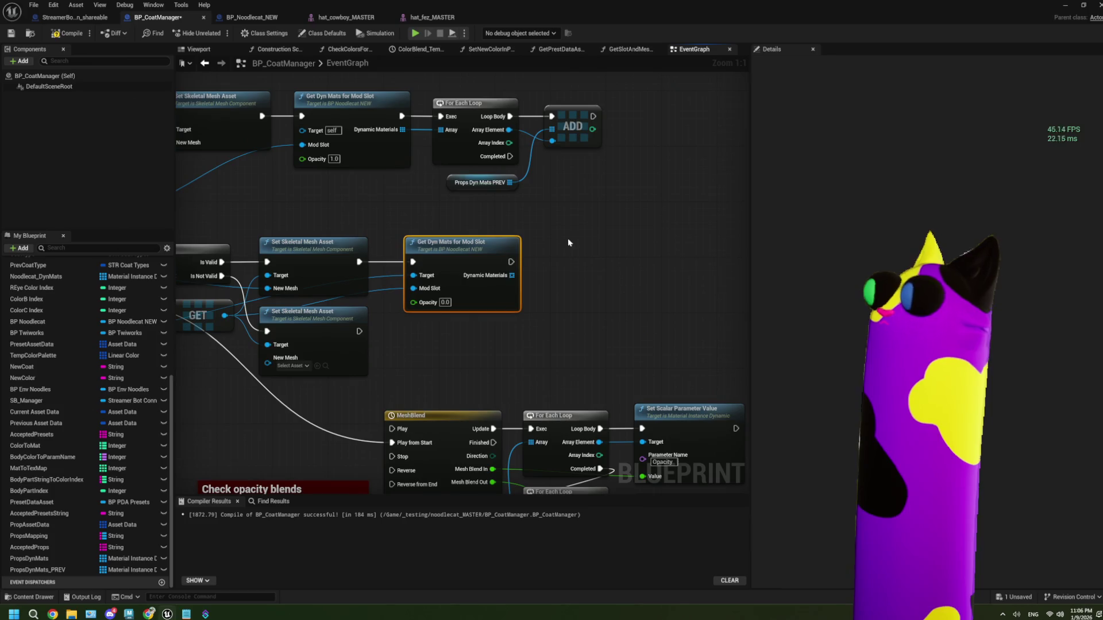
- Duplicate the For Each Loop and ADD pair after the lower Get Dyn Mats, looping over its Dynamic Materials
{"action": "left_click", "coordinate": [470, 110]}
{"action": "left_click", "coordinate": [571, 123], "text": "ctrl"}
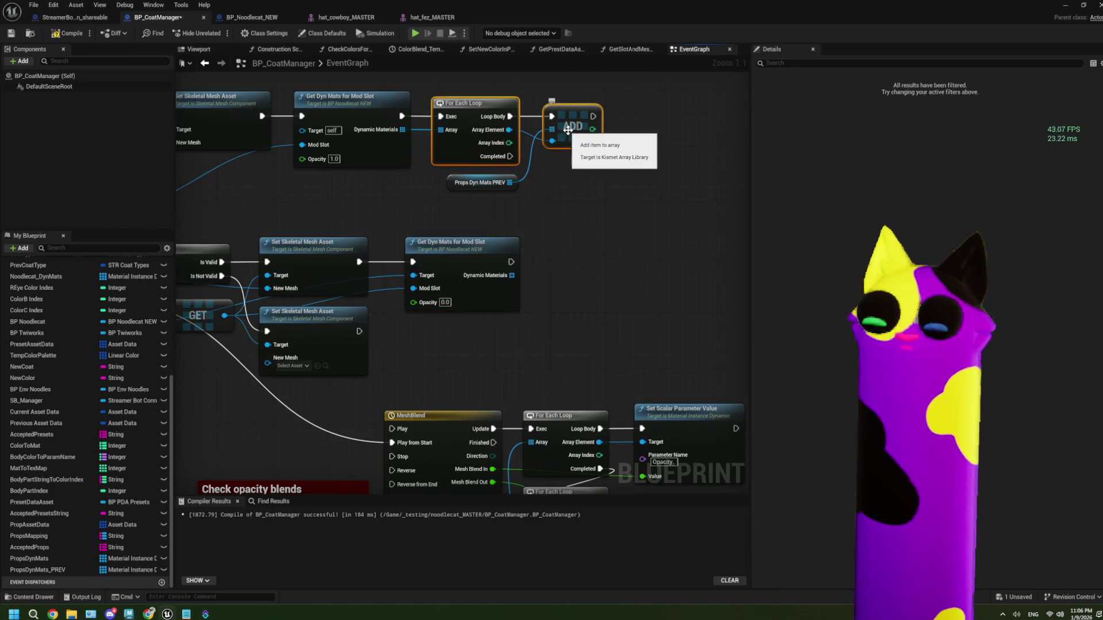
{"action": "key", "text": "ctrl+c"}
{"action": "key", "text": "ctrl+v"}
{"action": "mouse_move", "coordinate": [511, 262]}
{"action": "left_mouse_down"}
{"action": "mouse_move", "coordinate": [558, 269]}
{"action": "mouse_move", "coordinate": [554, 307]}
{"action": "left_mouse_up"}
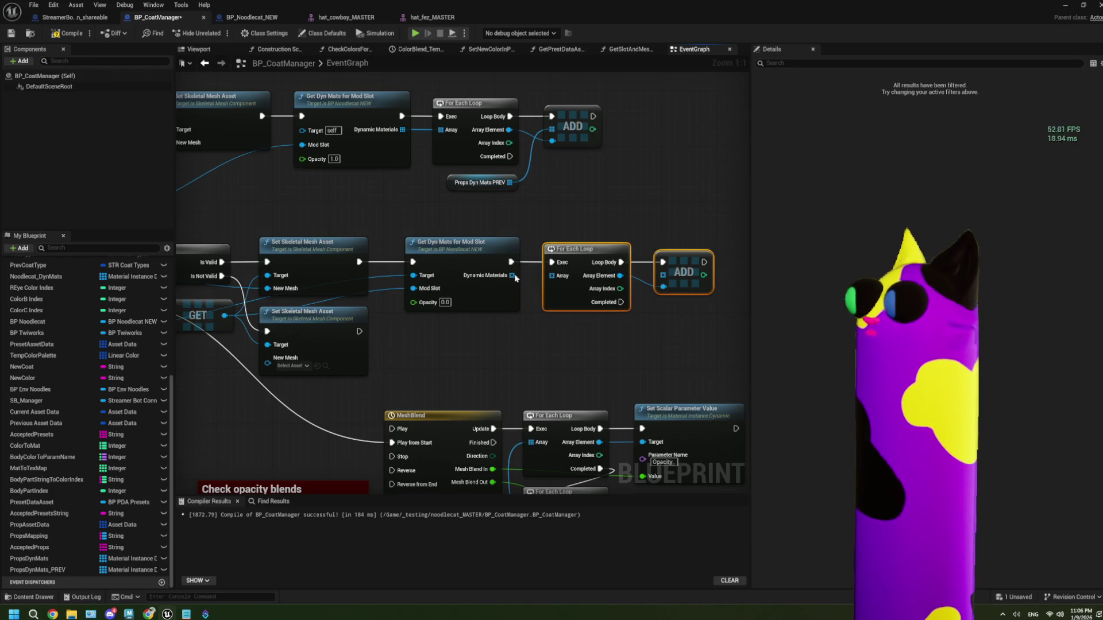
{"action": "mouse_move", "coordinate": [512, 276]}
{"action": "left_mouse_down"}
{"action": "mouse_move", "coordinate": [551, 276]}
{"action": "mouse_move", "coordinate": [550, 291]}
{"action": "left_mouse_up"}
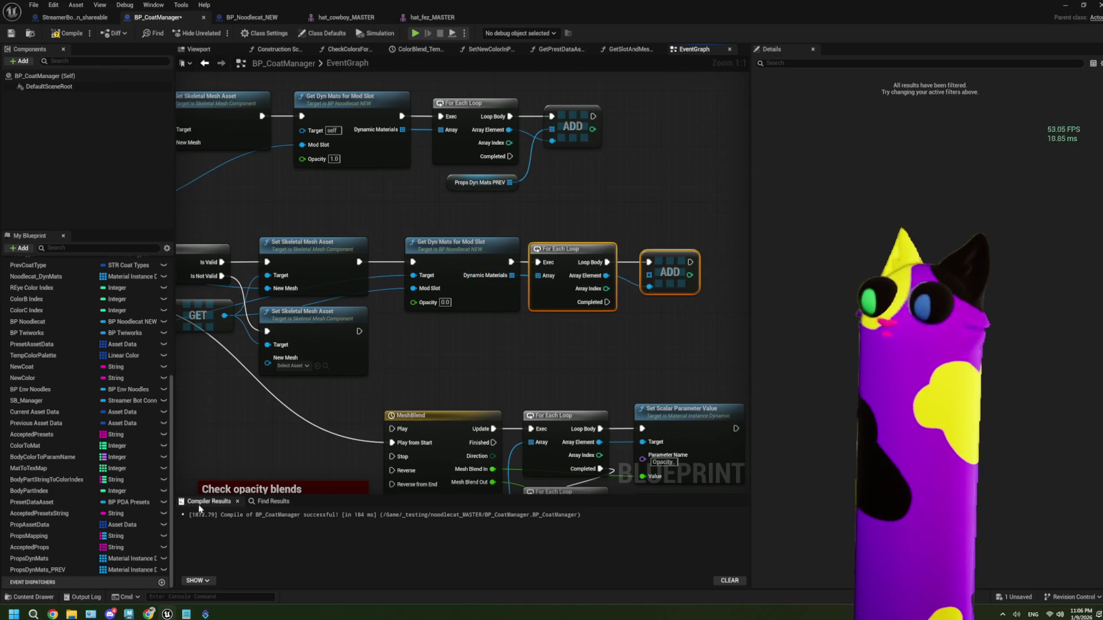
- Connect a PropsDynMats getter to the new ADD node as its target array
{"action": "left_click", "coordinate": [77, 558]}
{"action": "left_click_drag", "start_coordinate": [578, 344], "coordinate": [655, 281]}
{"action": "left_click", "coordinate": [600, 356]}
{"action": "left_click_drag", "start_coordinate": [627, 355], "coordinate": [613, 337]}
{"action": "left_click", "coordinate": [533, 365]}
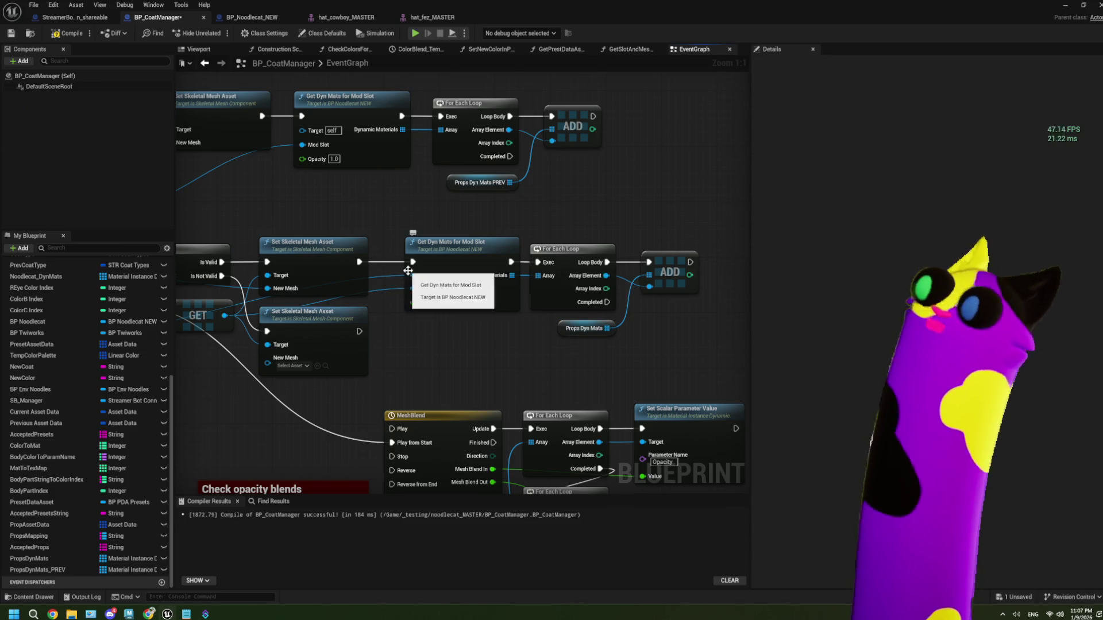
- Delete the BP Noodlecat and Target nodes in the MeshBlend loops and add a PropsDynMats getter instead
{"action": "scroll", "coordinate": [402, 367], "scroll_direction": "down", "scroll_amount": 2}
{"action": "left_click_drag", "start_coordinate": [386, 381], "coordinate": [449, 348]}
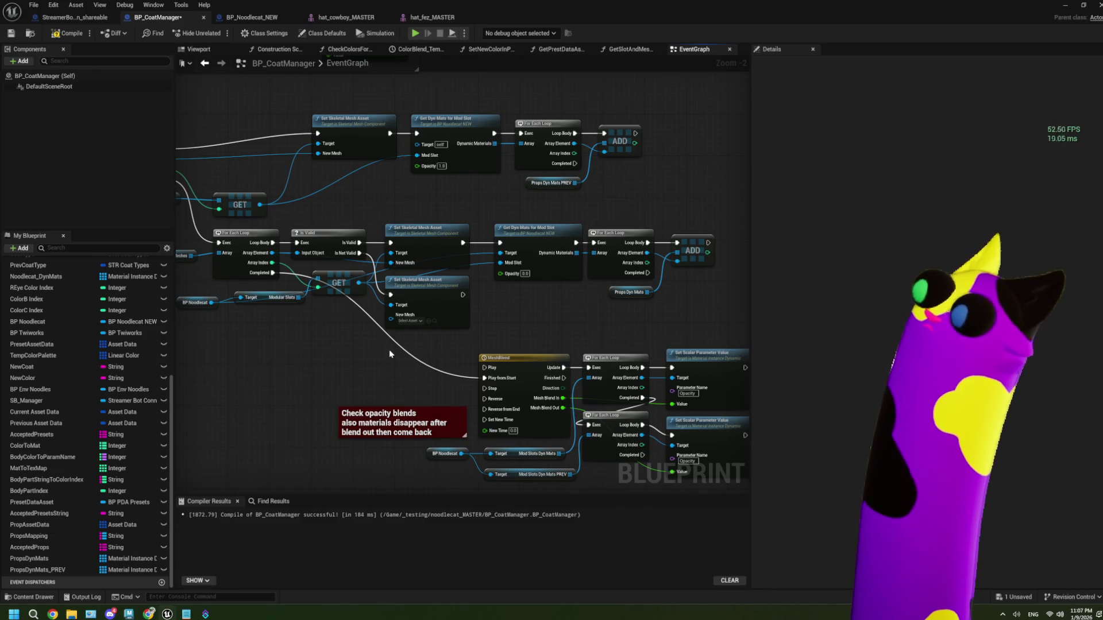
{"action": "left_click_drag", "start_coordinate": [389, 354], "coordinate": [358, 295]}
{"action": "left_click_drag", "start_coordinate": [570, 424], "coordinate": [500, 378]}
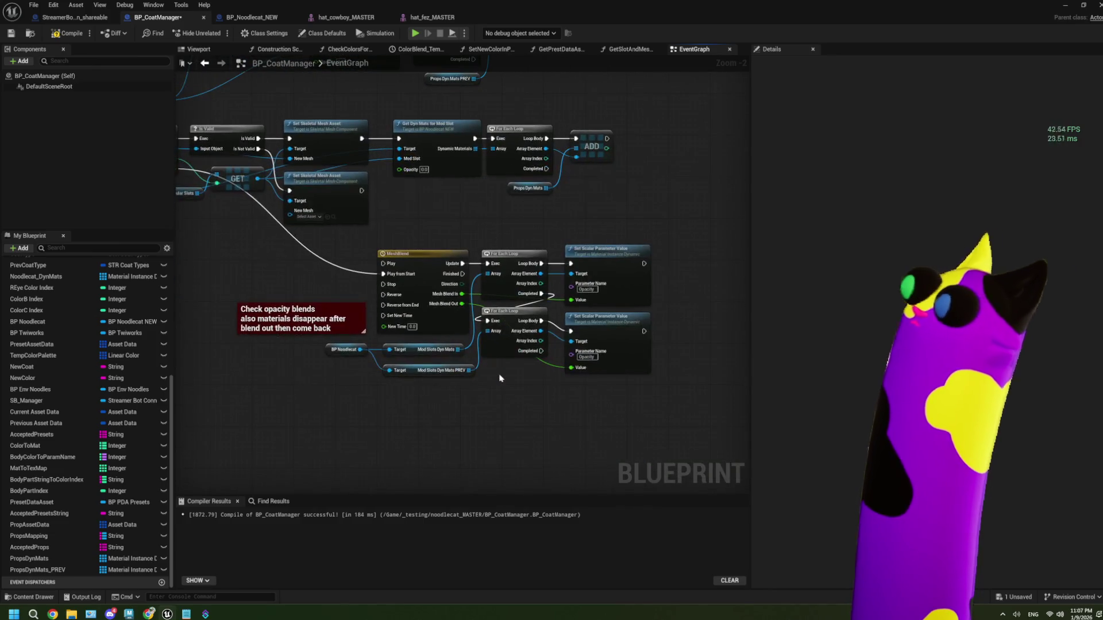
{"action": "scroll", "coordinate": [499, 378], "scroll_direction": "up", "scroll_amount": 1}
{"action": "left_click_drag", "start_coordinate": [440, 403], "coordinate": [322, 335]}
{"action": "key", "text": "Delete"}
{"action": "mouse_move", "coordinate": [28, 559]}
{"action": "left_mouse_down"}
{"action": "mouse_move", "coordinate": [51, 559]}
{"action": "mouse_move", "coordinate": [433, 388]}
{"action": "mouse_move", "coordinate": [456, 355]}
{"action": "left_mouse_up"}
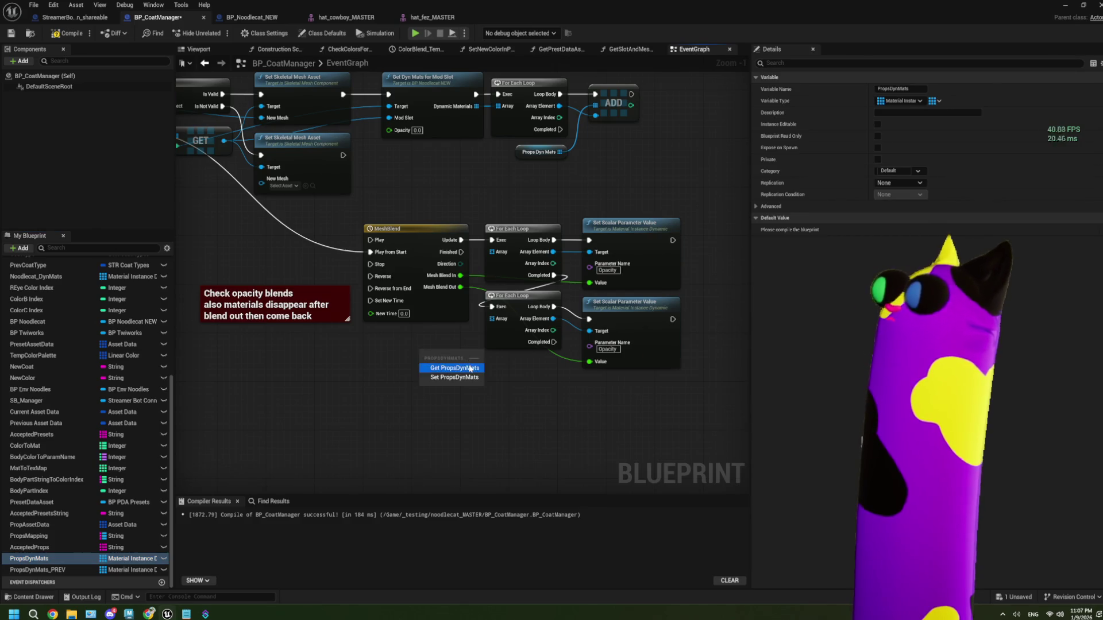
{"action": "left_click", "coordinate": [460, 358]}
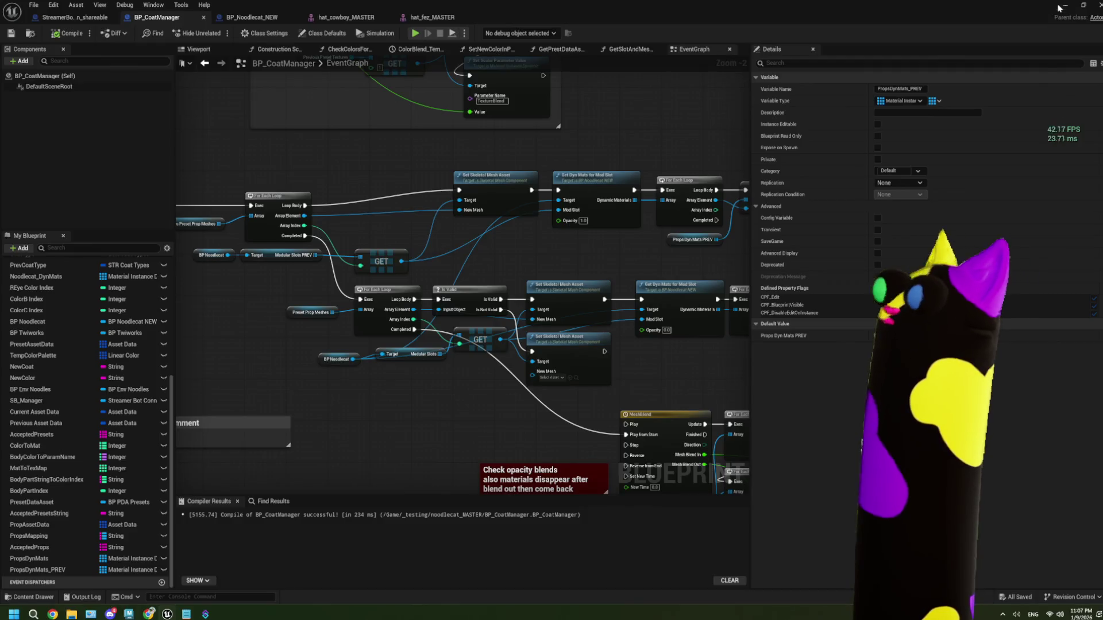
{"action": "key", "text": "alt+Tab"}
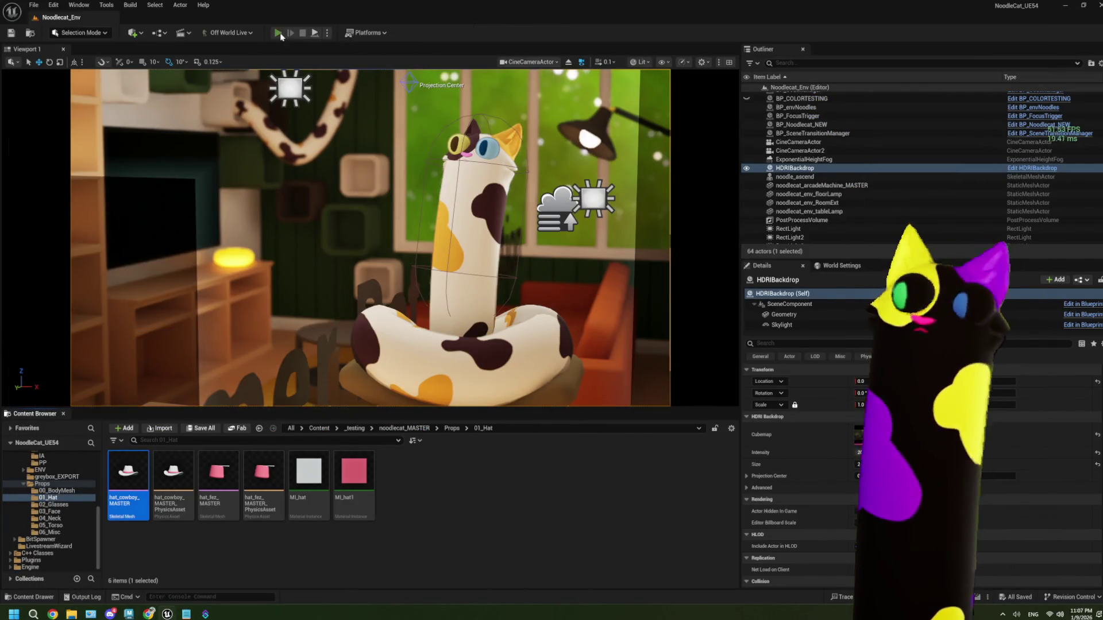
{"action": "left_click", "coordinate": [278, 33]}
{"action": "key", "text": "alt+Tab"}
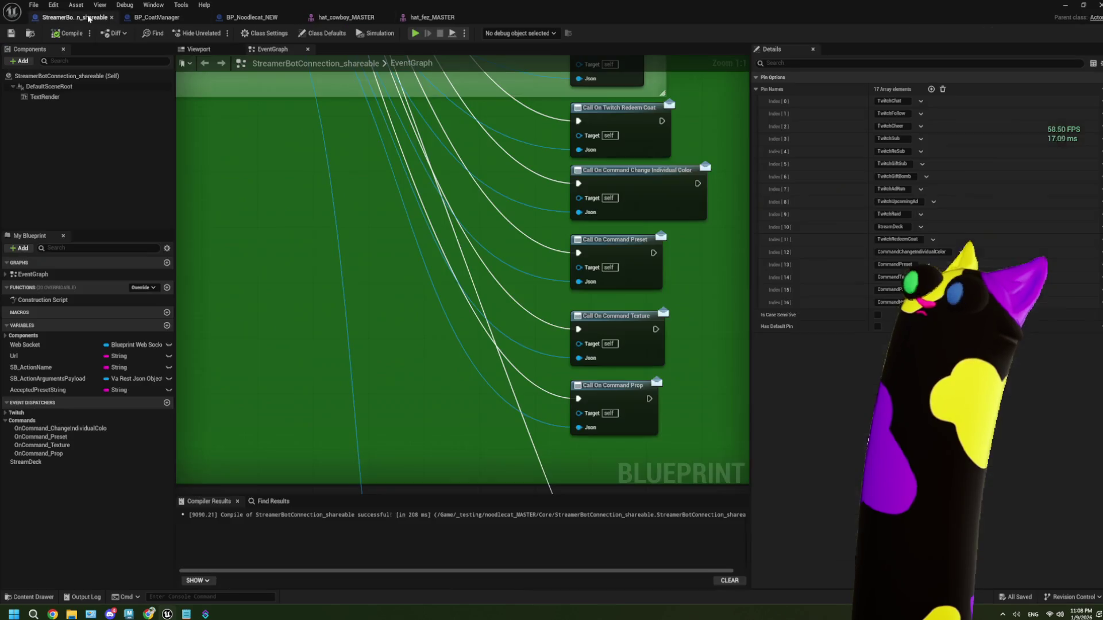
{"action": "left_click", "coordinate": [440, 33]}
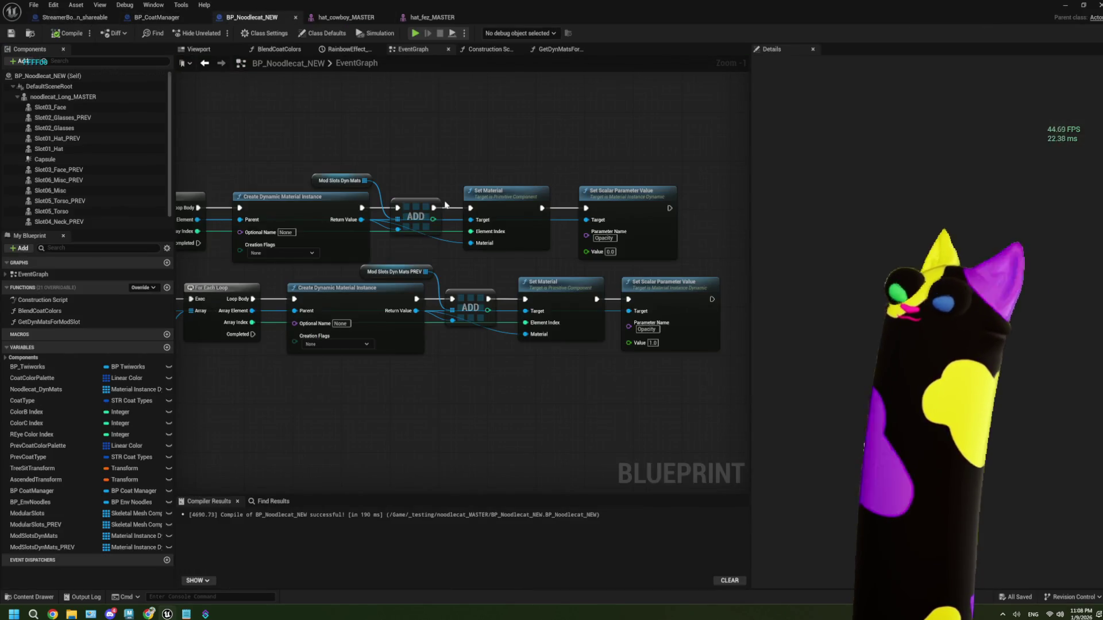
{"action": "left_click", "coordinate": [157, 18]}
{"action": "left_click_drag", "start_coordinate": [470, 263], "coordinate": [480, 264]}
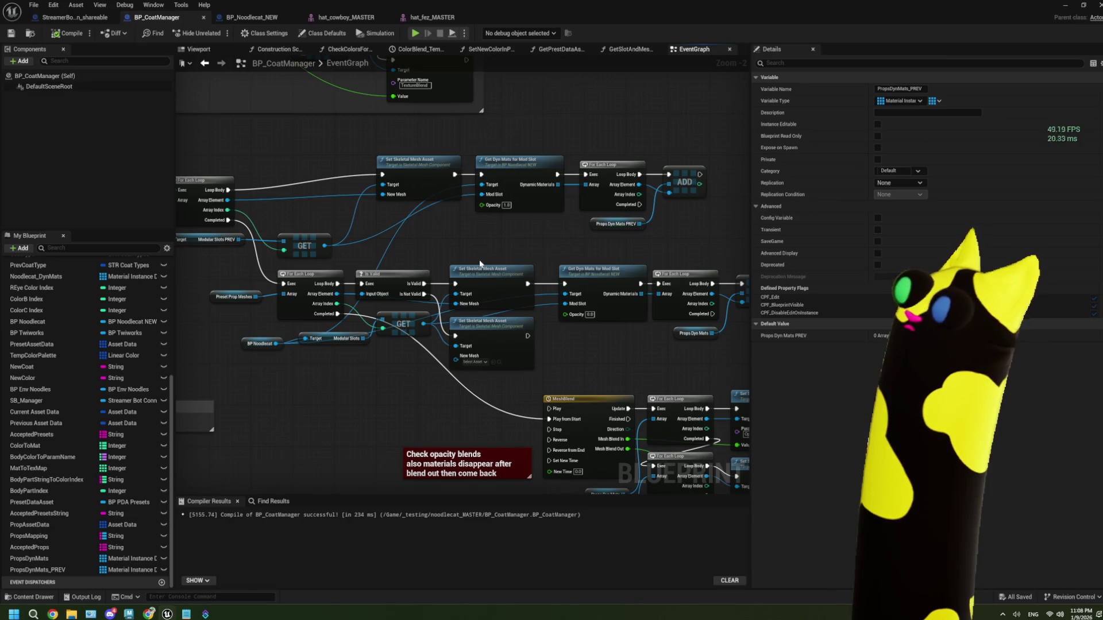
{"action": "mouse_move", "coordinate": [192, 274]}
{"action": "left_mouse_down"}
{"action": "mouse_move", "coordinate": [341, 249]}
{"action": "mouse_move", "coordinate": [414, 252]}
{"action": "left_mouse_up"}
- Delete the CLEAR and Props Dyn Mats nodes and wire BlendProps straight into the For Each Loop
{"action": "left_click_drag", "start_coordinate": [249, 205], "coordinate": [198, 183]}
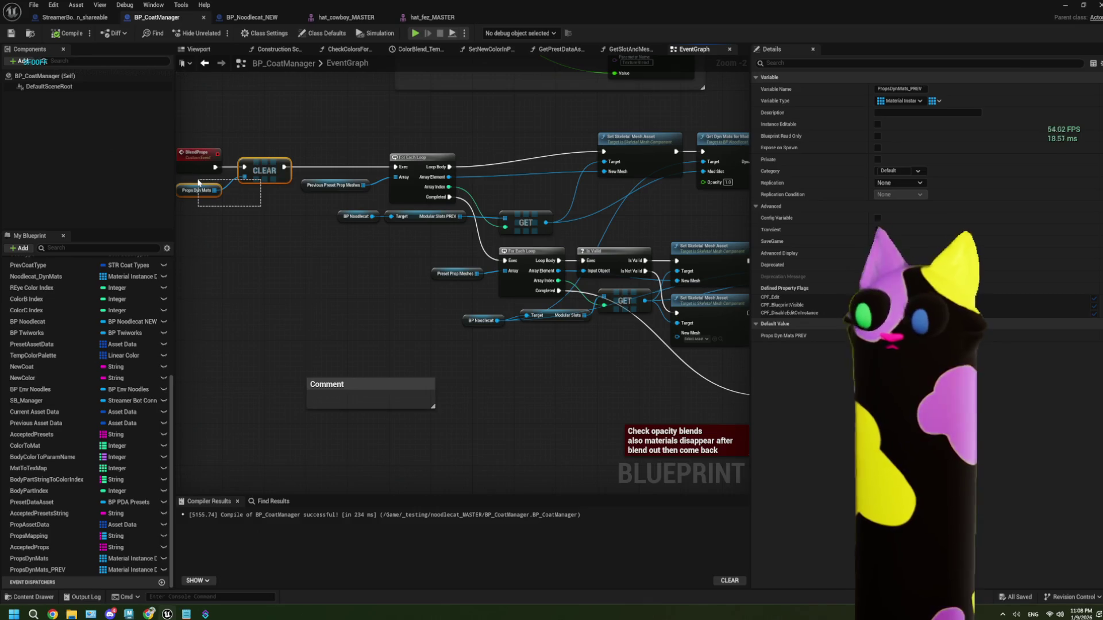
{"action": "key", "text": "Delete"}
{"action": "left_click_drag", "start_coordinate": [215, 167], "coordinate": [395, 167]}
{"action": "left_click_drag", "start_coordinate": [200, 166], "coordinate": [349, 165]}
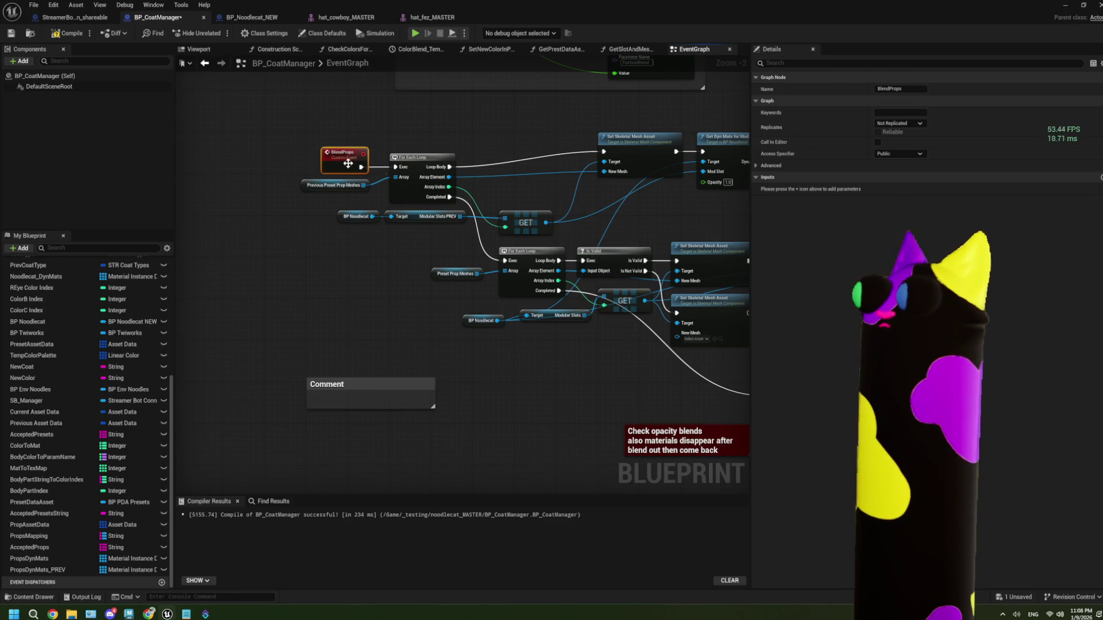
- Move the upper Get Dyn Mats for Mod Slot node away from Set Skeletal Mesh Asset
{"action": "left_click_drag", "start_coordinate": [552, 172], "coordinate": [453, 175]}
{"action": "left_click_drag", "start_coordinate": [619, 94], "coordinate": [568, 89]}
{"action": "left_click", "coordinate": [503, 170]}
{"action": "scroll", "coordinate": [502, 171], "scroll_direction": "down", "scroll_amount": 1}
{"action": "left_click_drag", "start_coordinate": [558, 208], "coordinate": [447, 208]}
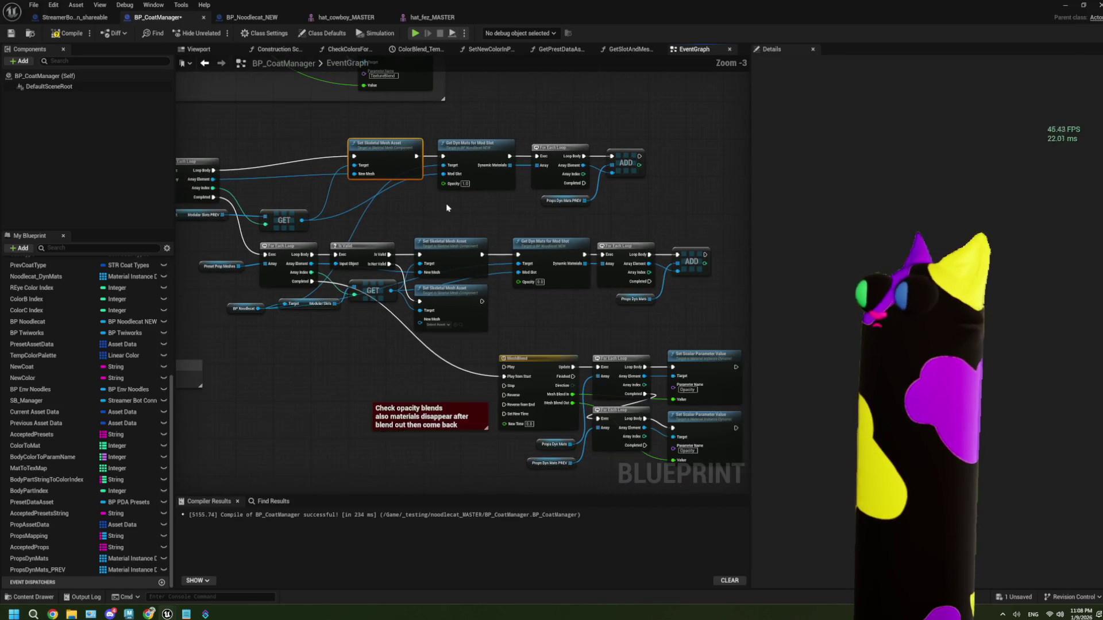
{"action": "mouse_move", "coordinate": [644, 216]}
{"action": "left_mouse_down"}
{"action": "mouse_move", "coordinate": [526, 154]}
{"action": "mouse_move", "coordinate": [462, 140]}
{"action": "left_mouse_up"}
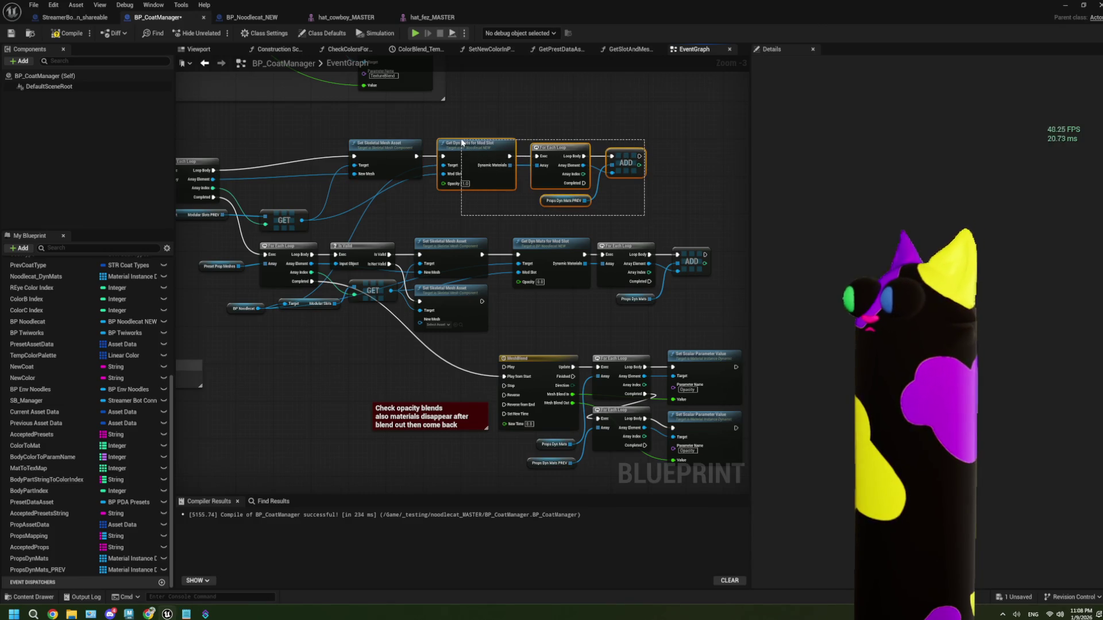
{"action": "left_click", "coordinate": [477, 181]}
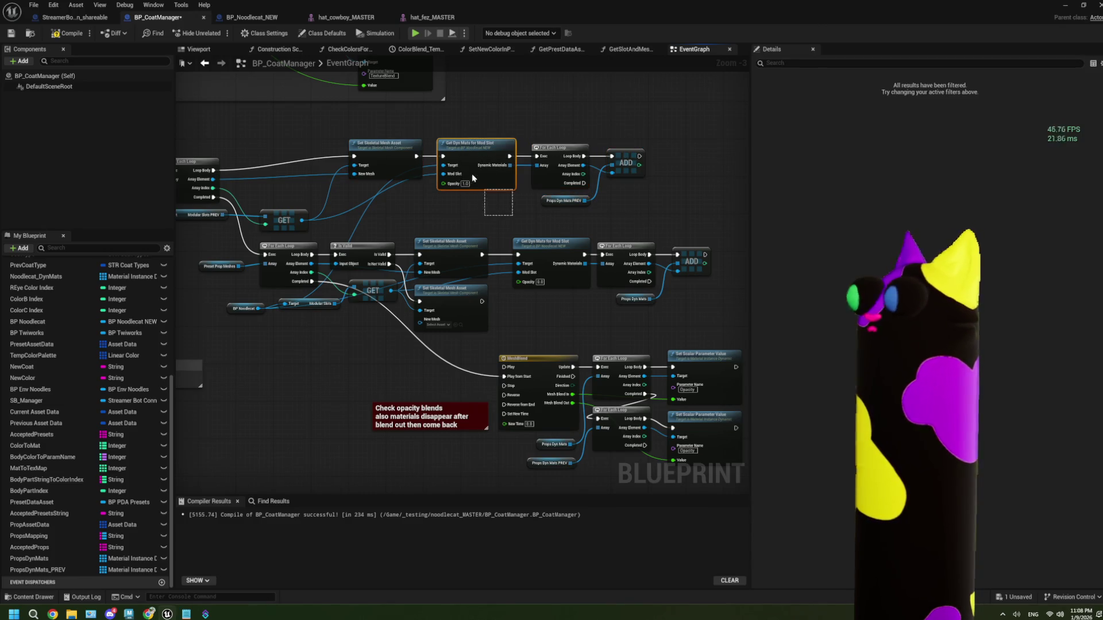
{"action": "left_click_drag", "start_coordinate": [473, 164], "coordinate": [753, 173]}
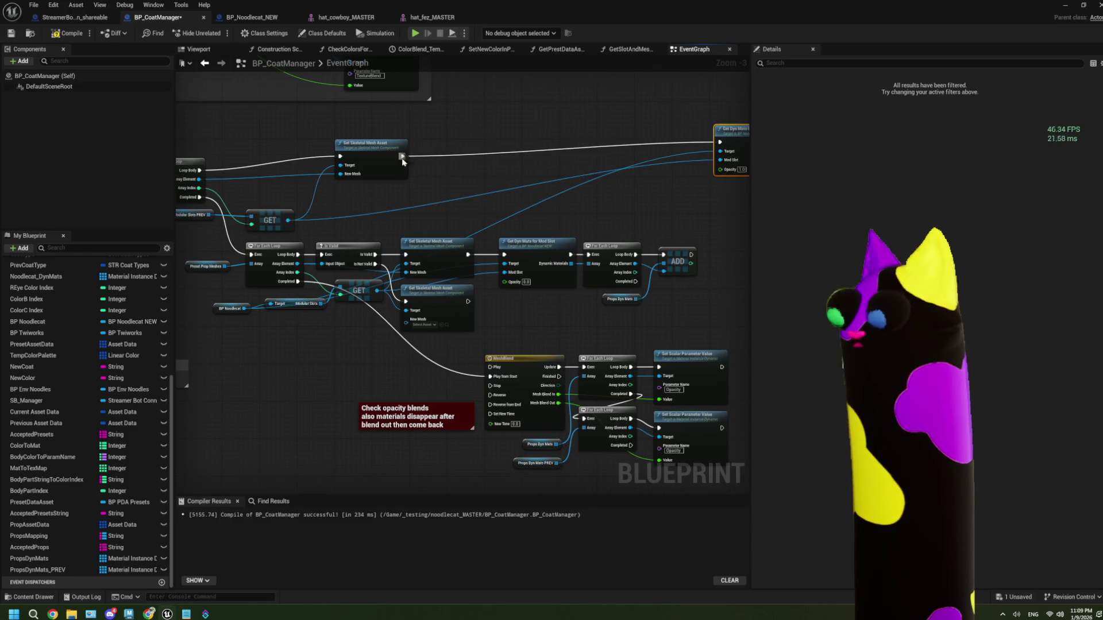
- Break the exec link from the upper Set Skeletal Mesh Asset to Get Dyn Mats and reposition it
{"action": "right_click", "coordinate": [402, 156]}
{"action": "left_click", "coordinate": [428, 180]}
{"action": "scroll", "coordinate": [395, 215], "scroll_direction": "up", "scroll_amount": 1}
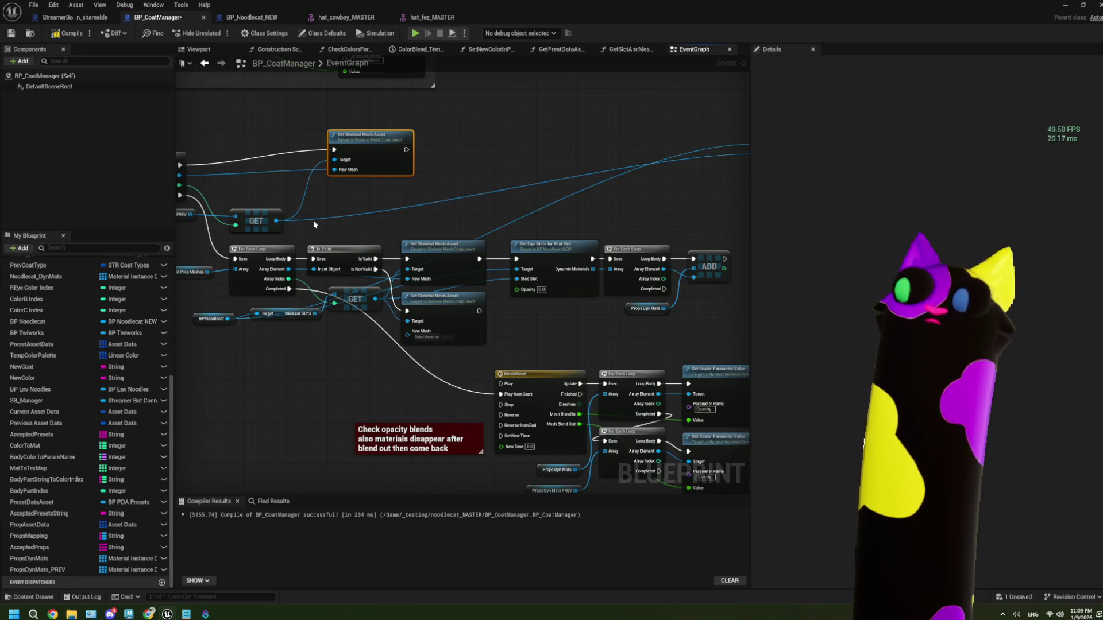
{"action": "left_click_drag", "start_coordinate": [305, 210], "coordinate": [362, 216]}
{"action": "left_click_drag", "start_coordinate": [430, 157], "coordinate": [394, 172]}
- Nudge the upper GET node and try a 'set mater' search from its output, adding nothing
{"action": "scroll", "coordinate": [370, 216], "scroll_direction": "up", "scroll_amount": 1}
{"action": "scroll", "coordinate": [373, 247], "scroll_direction": "up", "scroll_amount": 1}
{"action": "left_click", "coordinate": [434, 210]}
{"action": "left_click_drag", "start_coordinate": [435, 211], "coordinate": [428, 210]}
{"action": "left_click_drag", "start_coordinate": [605, 210], "coordinate": [484, 216]}
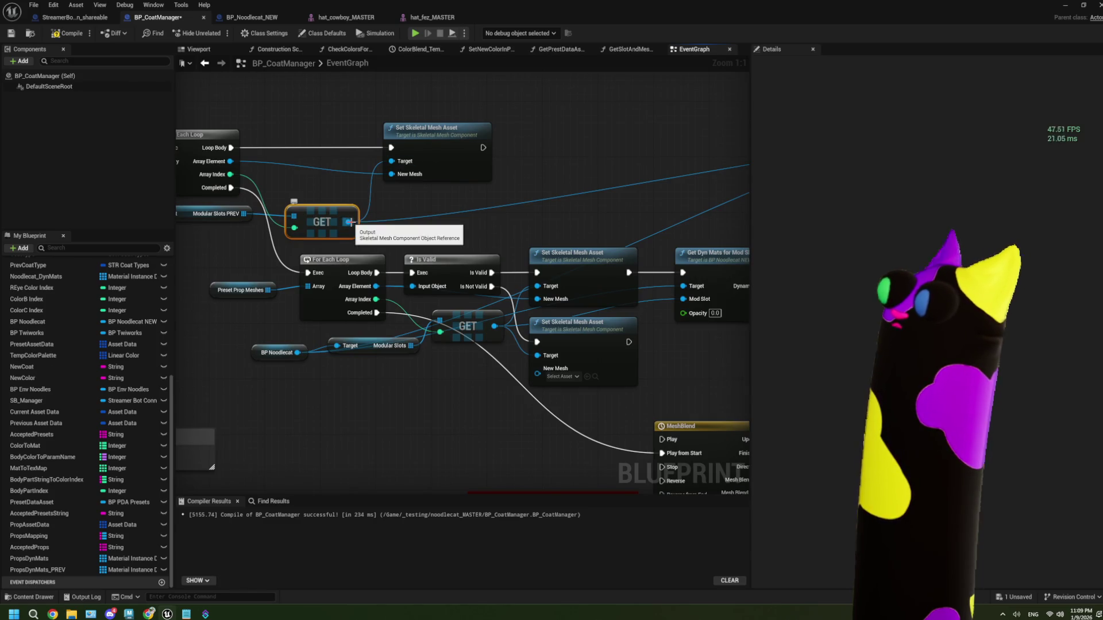
{"action": "left_click_drag", "start_coordinate": [350, 222], "coordinate": [463, 217]}
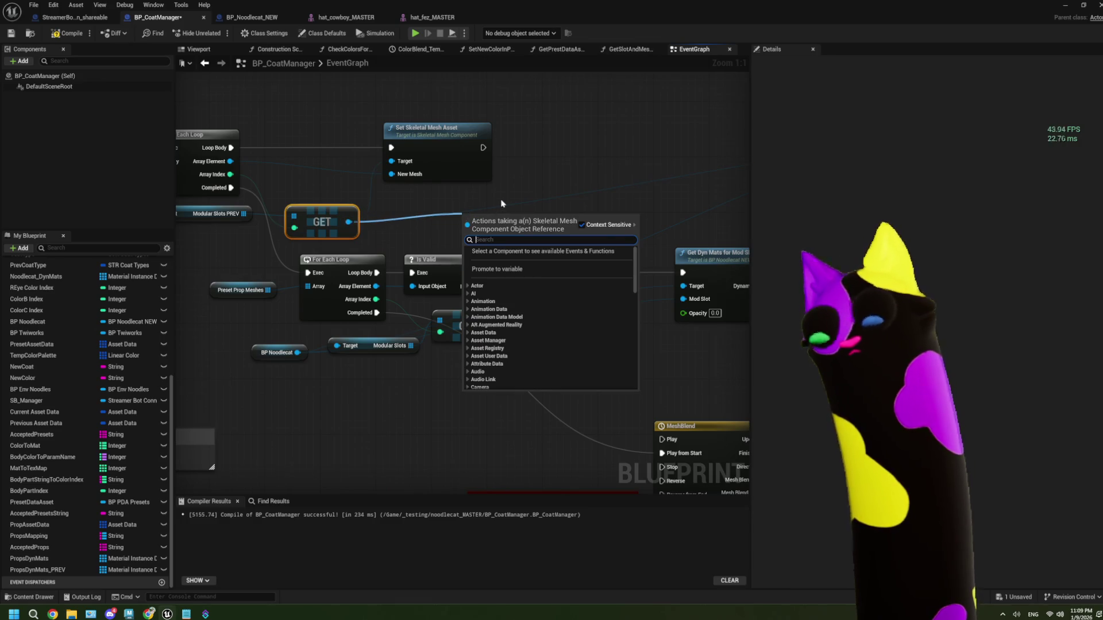
{"action": "type", "text": "set"}
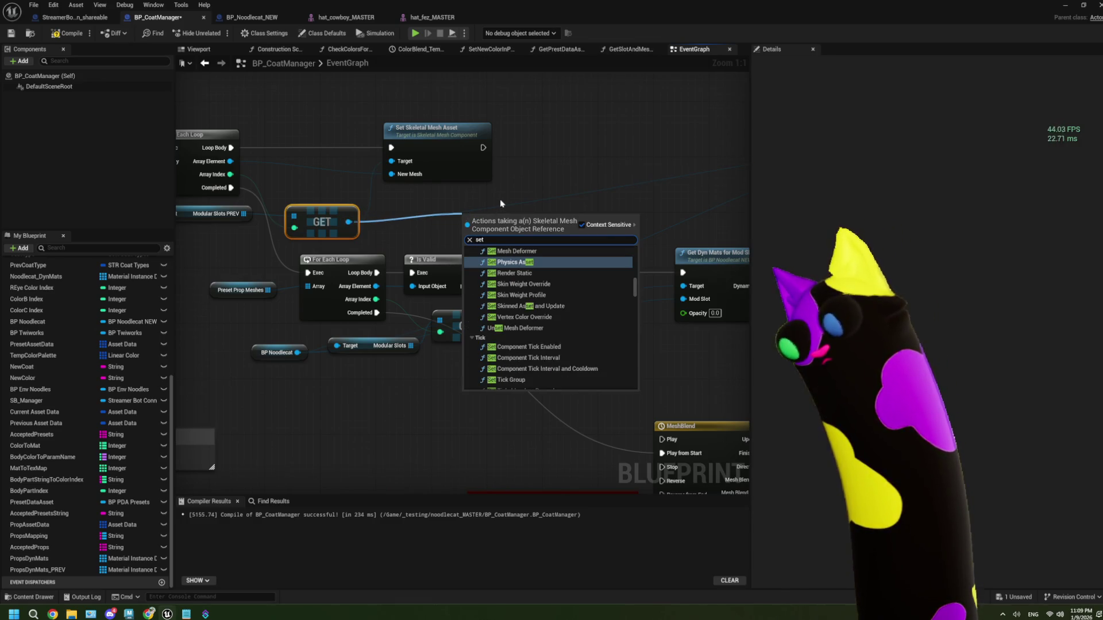
{"action": "type", "text": " mater"}
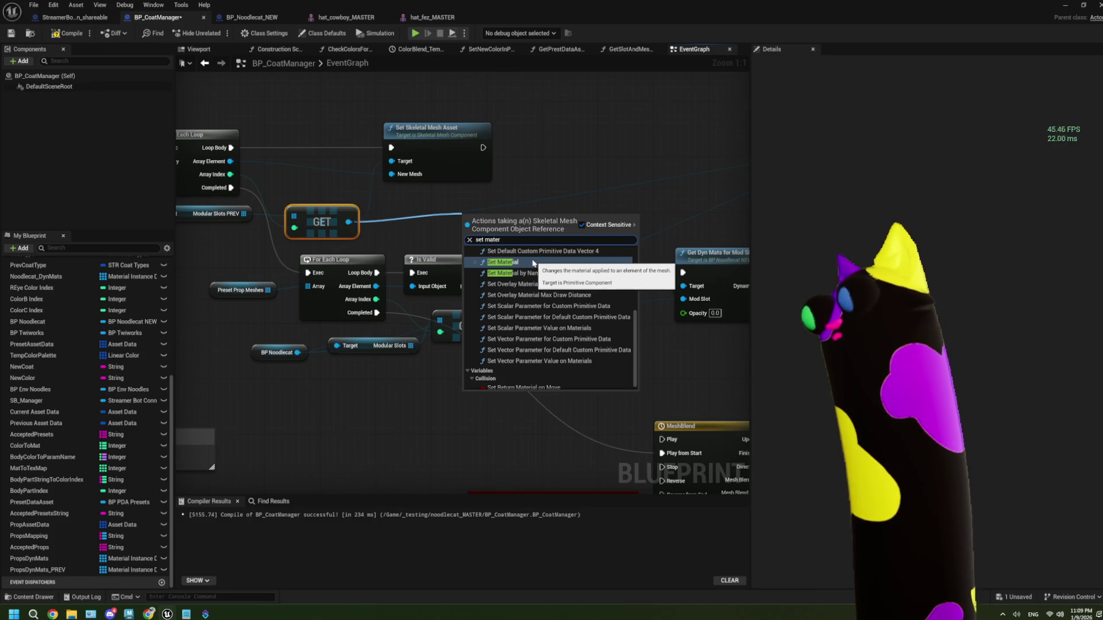
{"action": "left_click", "coordinate": [394, 241]}
{"action": "mouse_move", "coordinate": [394, 240]}
{"action": "left_mouse_down"}
{"action": "mouse_move", "coordinate": [500, 236]}
{"action": "mouse_move", "coordinate": [384, 245]}
{"action": "left_mouse_up"}
- Place a PropsDynMats getter above the upper prop loop
{"action": "mouse_move", "coordinate": [46, 558]}
{"action": "left_mouse_down"}
{"action": "mouse_move", "coordinate": [325, 167]}
{"action": "mouse_move", "coordinate": [336, 117]}
{"action": "left_mouse_up"}
{"action": "left_click", "coordinate": [370, 134]}
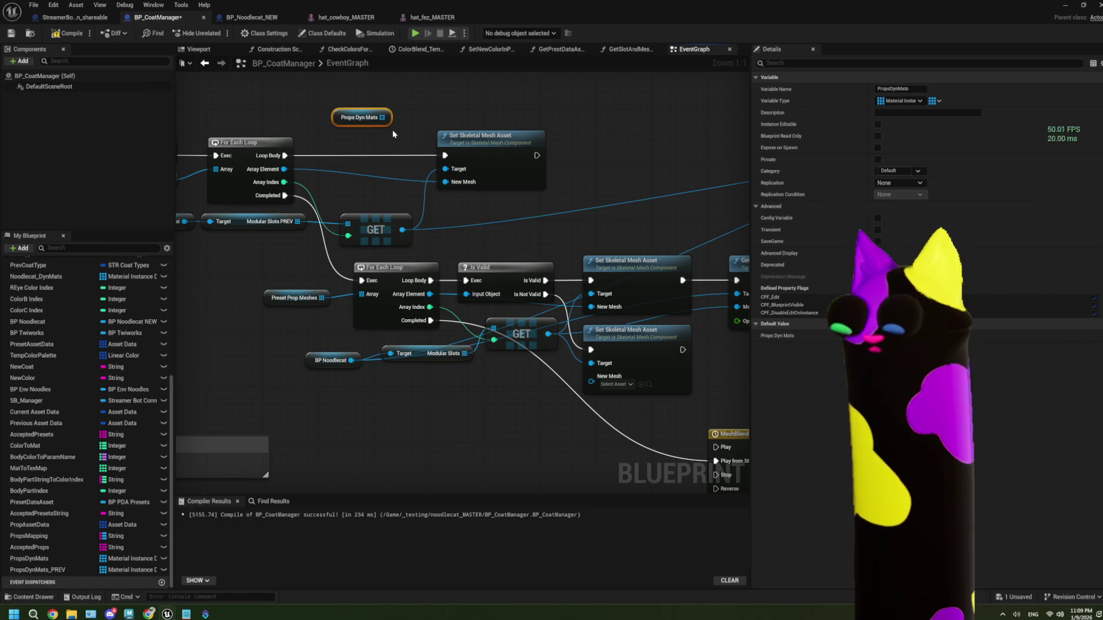
{"action": "scroll", "coordinate": [481, 168], "scroll_direction": "down", "scroll_amount": 3}
{"action": "mouse_move", "coordinate": [481, 169]}
{"action": "left_mouse_down"}
{"action": "mouse_move", "coordinate": [288, 201]}
{"action": "mouse_move", "coordinate": [474, 226]}
{"action": "left_mouse_up"}
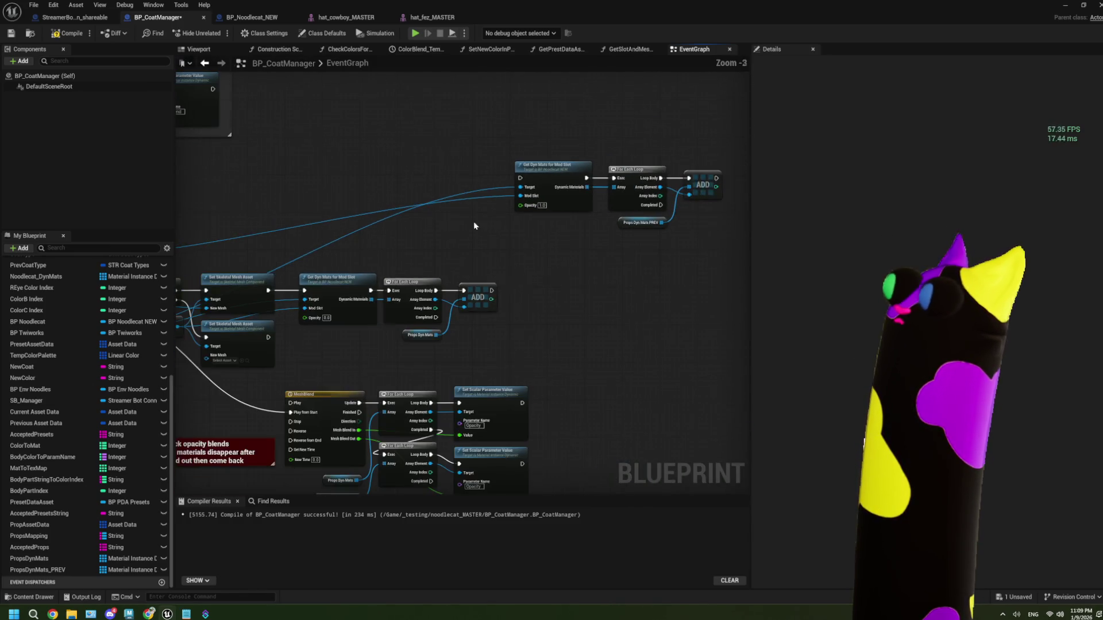
- Move the detached upper Get Dyn Mats for Mod Slot node left toward the loops
{"action": "left_click", "coordinate": [575, 204]}
{"action": "left_click_drag", "start_coordinate": [434, 241], "coordinate": [550, 216]}
{"action": "left_click_drag", "start_coordinate": [688, 186], "coordinate": [374, 214]}
{"action": "scroll", "coordinate": [374, 215], "scroll_direction": "up", "scroll_amount": 2}
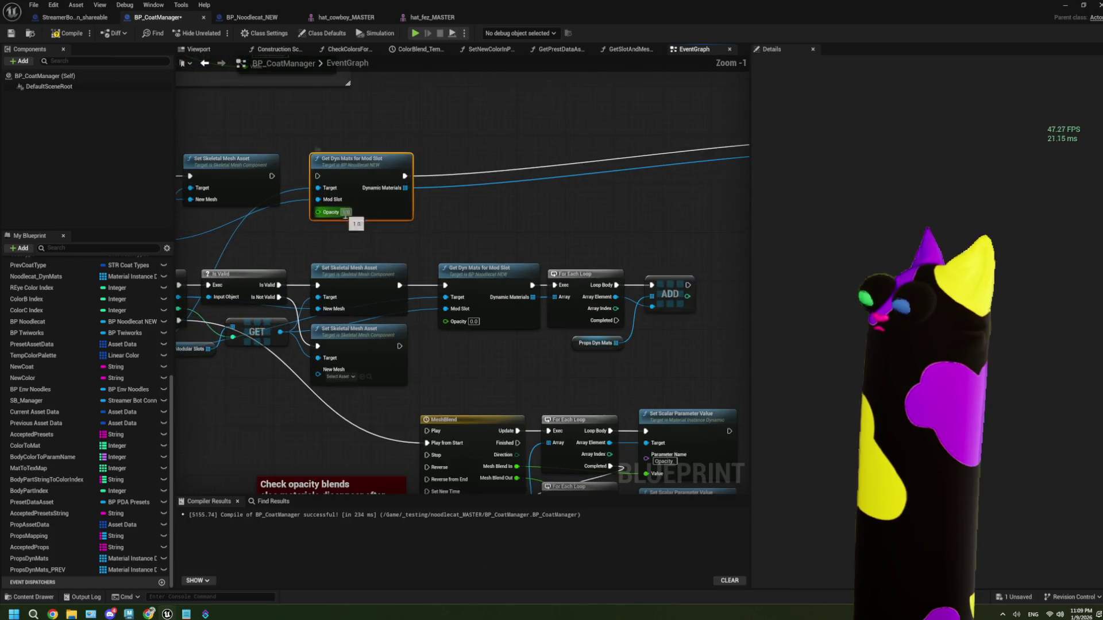
{"action": "scroll", "coordinate": [524, 215], "scroll_direction": "up", "scroll_amount": 1}
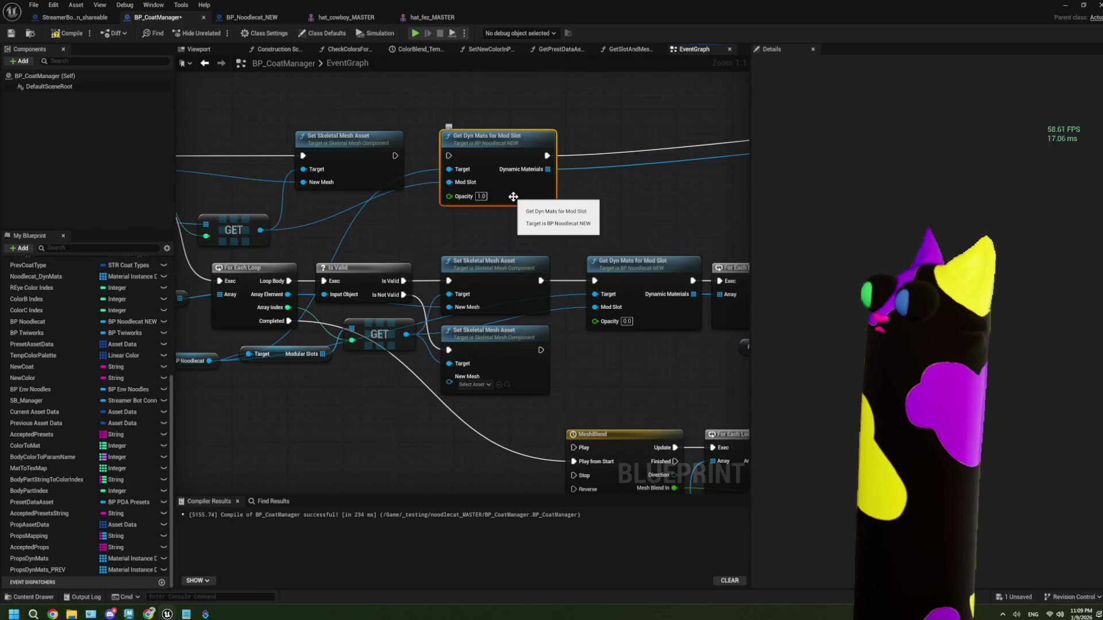
- Switch to the BP_Noodlecat_NEW blueprint, briefly passing through the StreamerBot connection blueprint
{"action": "left_click_drag", "start_coordinate": [411, 230], "coordinate": [477, 218]}
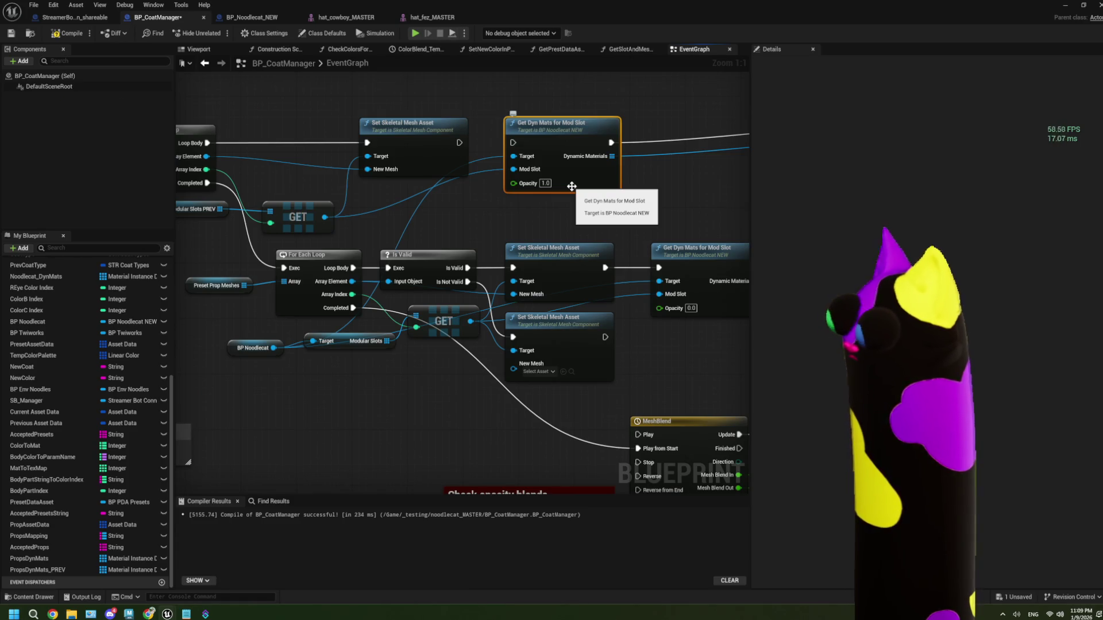
{"action": "left_click", "coordinate": [71, 18]}
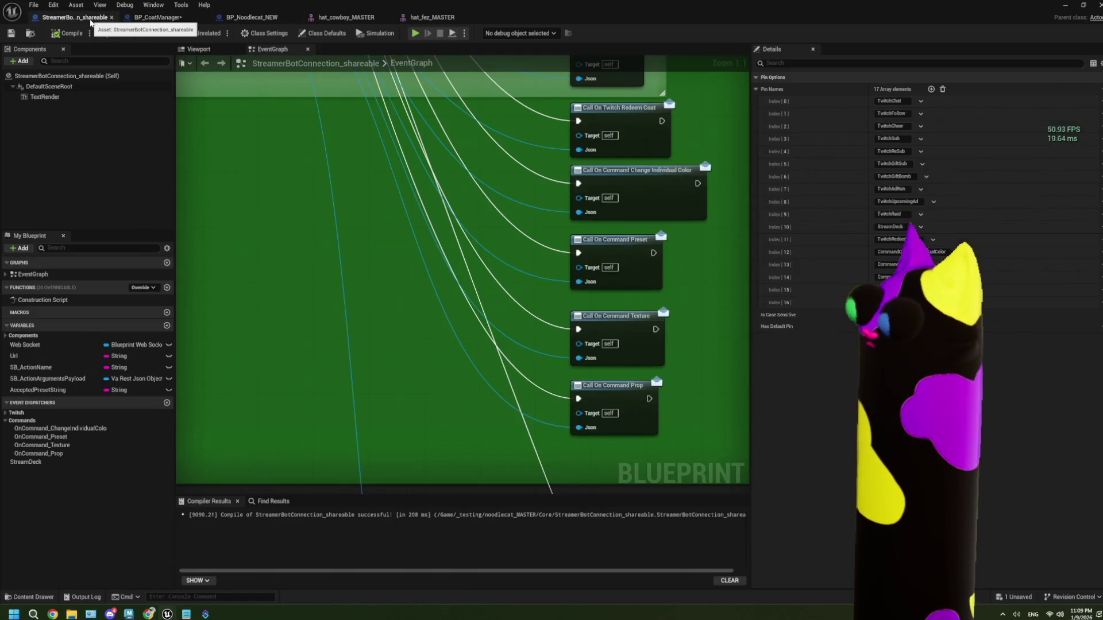
{"action": "left_click", "coordinate": [252, 18]}
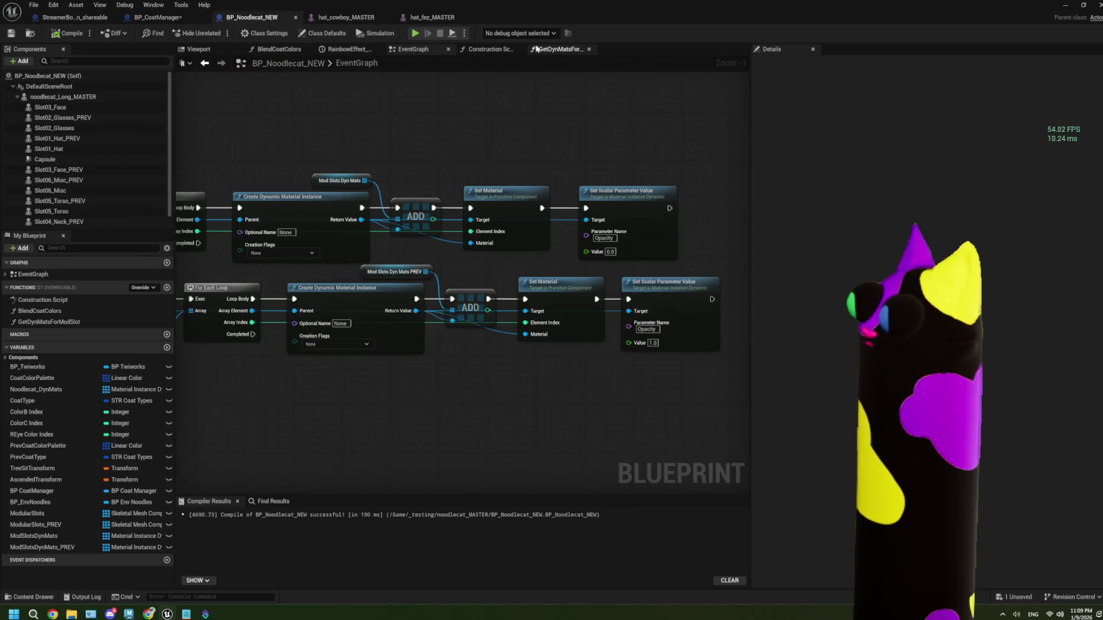
- Delete the Set Scalar Parameter Value (Opacity) node in GetDynMatsForModSlot, then compile and save
{"action": "left_click", "coordinate": [543, 50]}
{"action": "scroll", "coordinate": [517, 241], "scroll_direction": "down", "scroll_amount": 2}
{"action": "scroll", "coordinate": [456, 243], "scroll_direction": "up", "scroll_amount": 2}
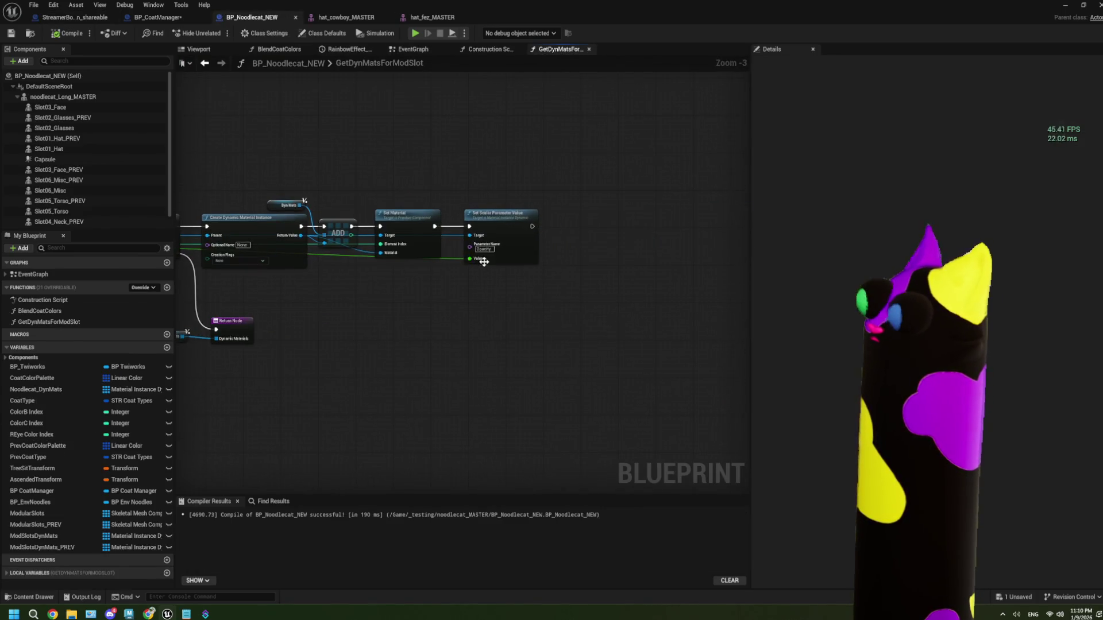
{"action": "left_click_drag", "start_coordinate": [447, 171], "coordinate": [582, 323]}
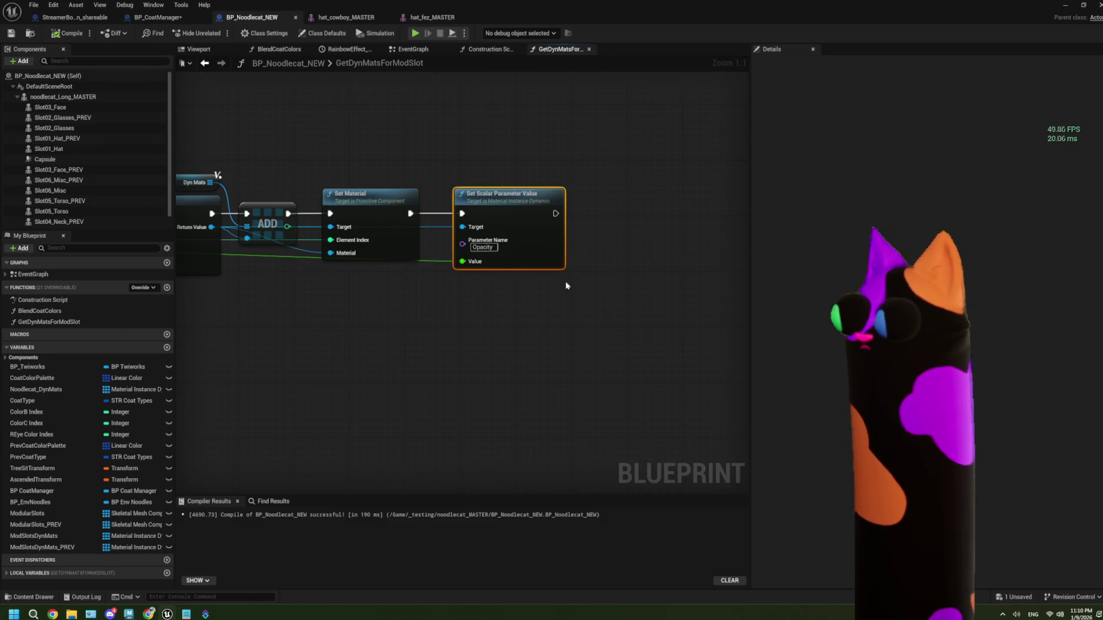
{"action": "key", "text": "Delete"}
{"action": "scroll", "coordinate": [418, 313], "scroll_direction": "down", "scroll_amount": 3}
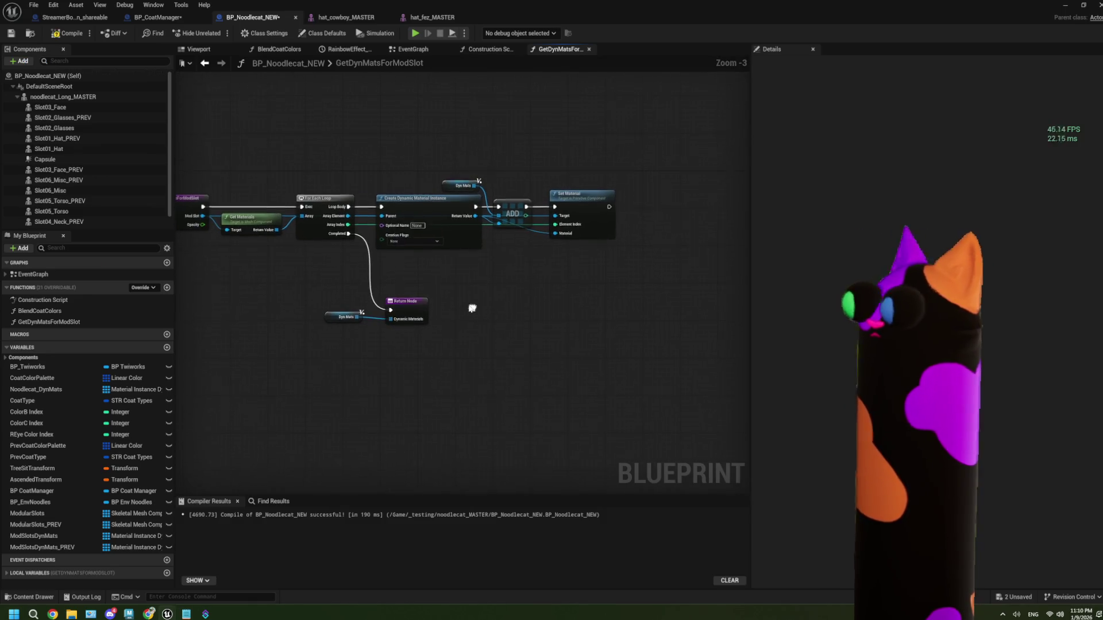
{"action": "key", "text": "F7"}
{"action": "key", "text": "ctrl+s"}
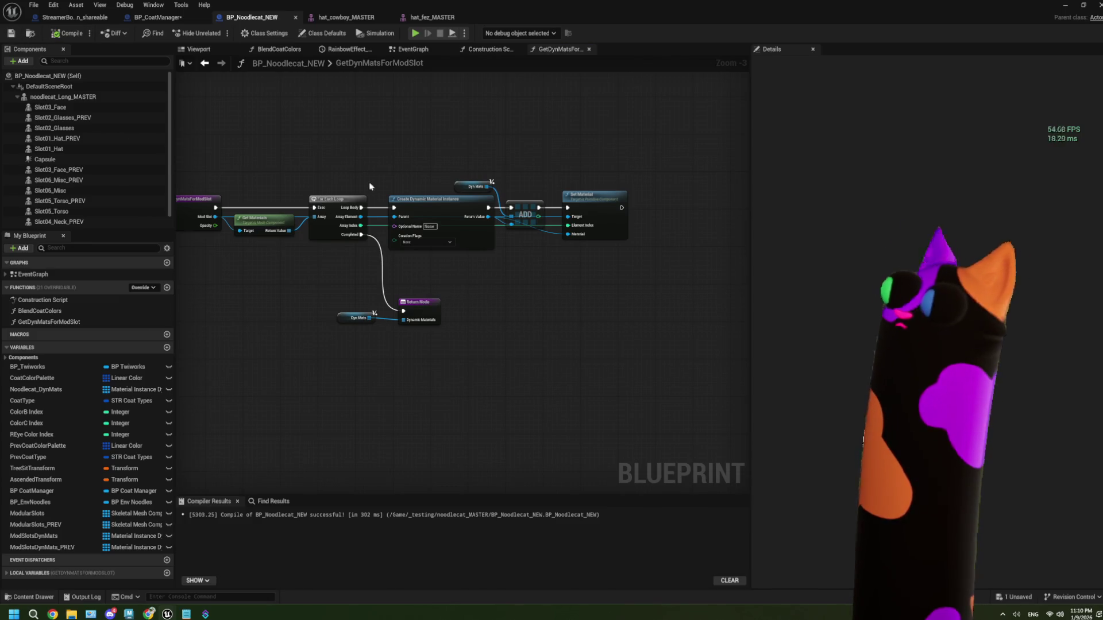
- In BP_CoatManager, wire Set Skeletal Mesh Asset's exec into the upper Get Dyn Mats call
{"action": "left_click", "coordinate": [191, 19]}
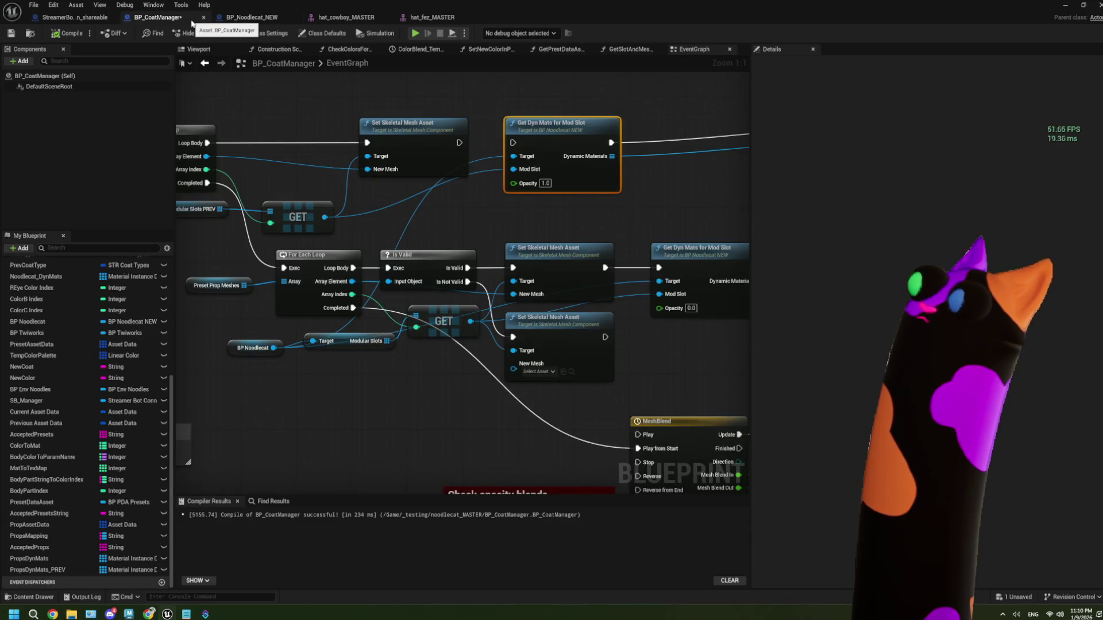
{"action": "left_click_drag", "start_coordinate": [424, 202], "coordinate": [474, 221]}
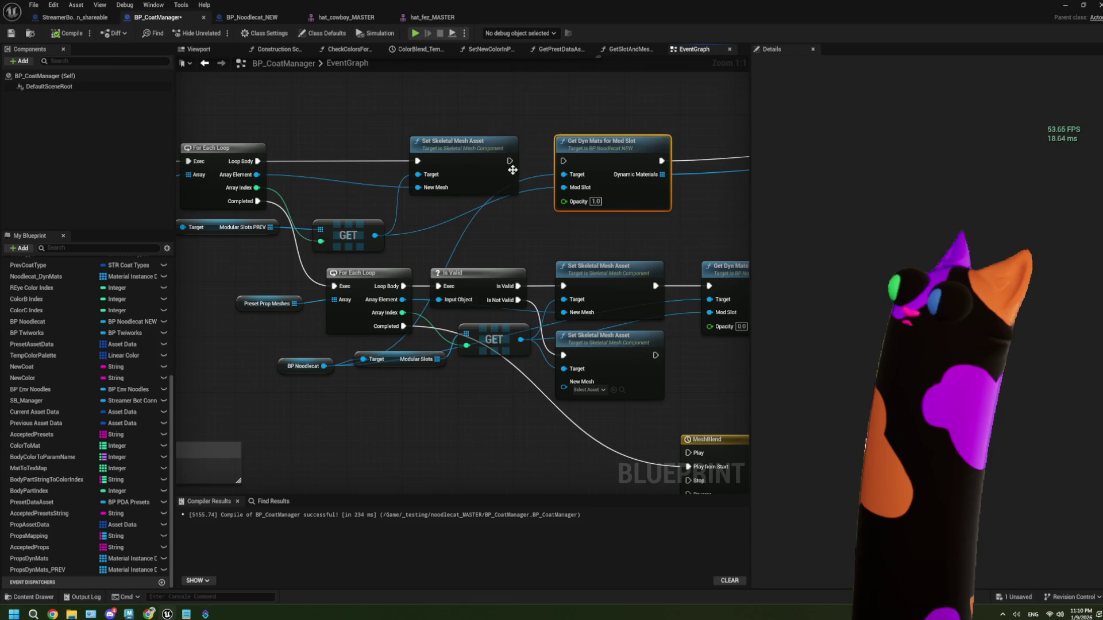
{"action": "left_click_drag", "start_coordinate": [508, 162], "coordinate": [564, 162]}
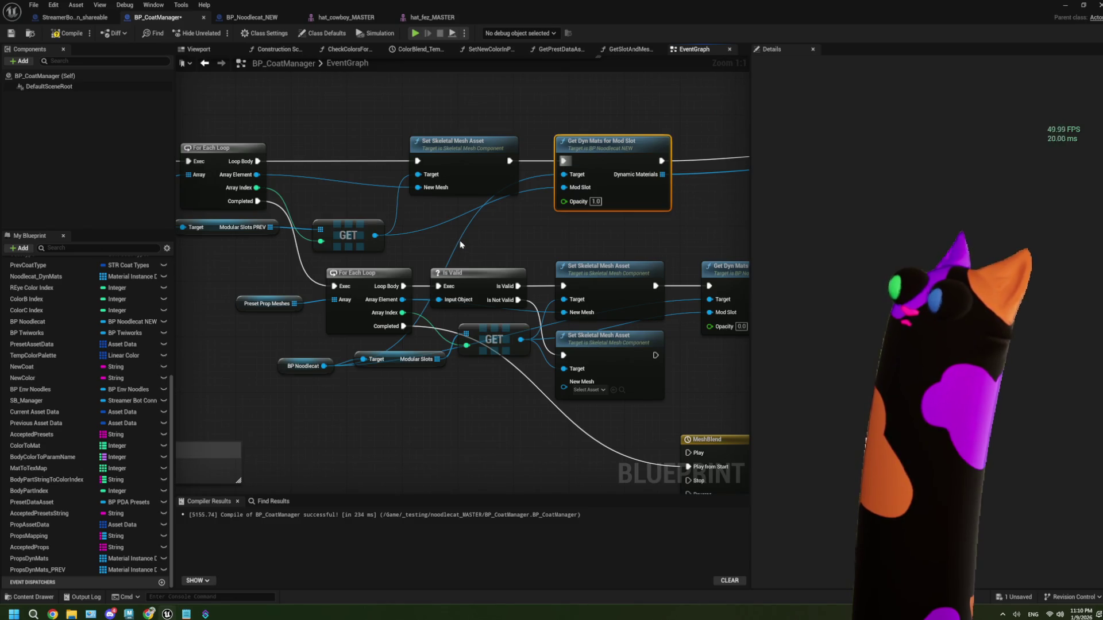
{"action": "key", "text": "ctrl+z"}
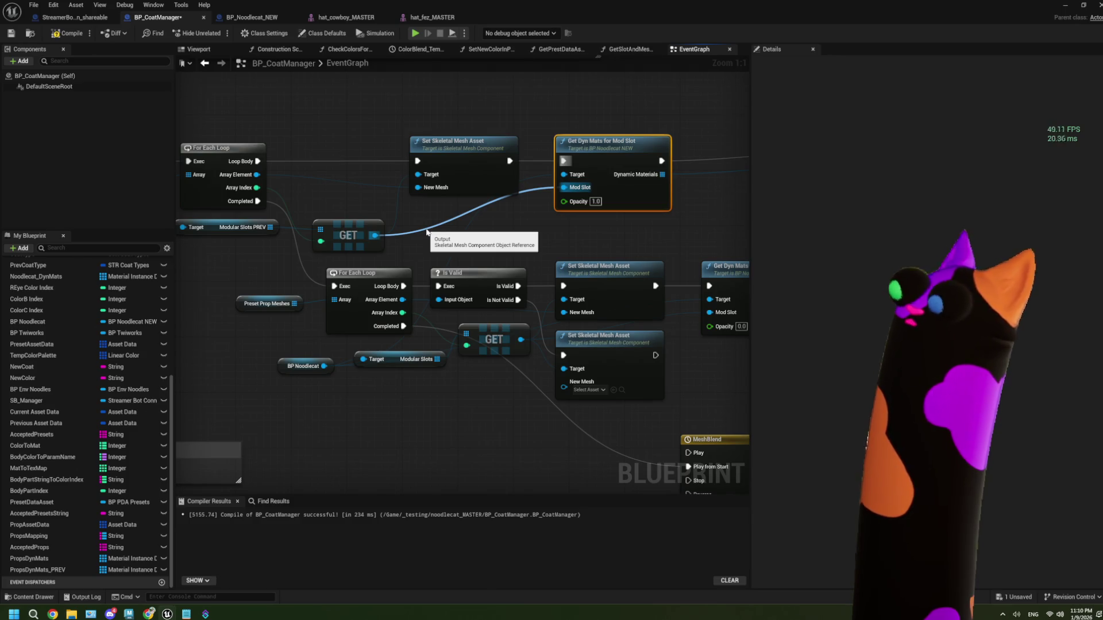
- Remove the Opacity input from GetDynMatsForModSlot's entry node and save BP_Noodlecat_NEW
{"action": "double_click", "coordinate": [632, 202]}
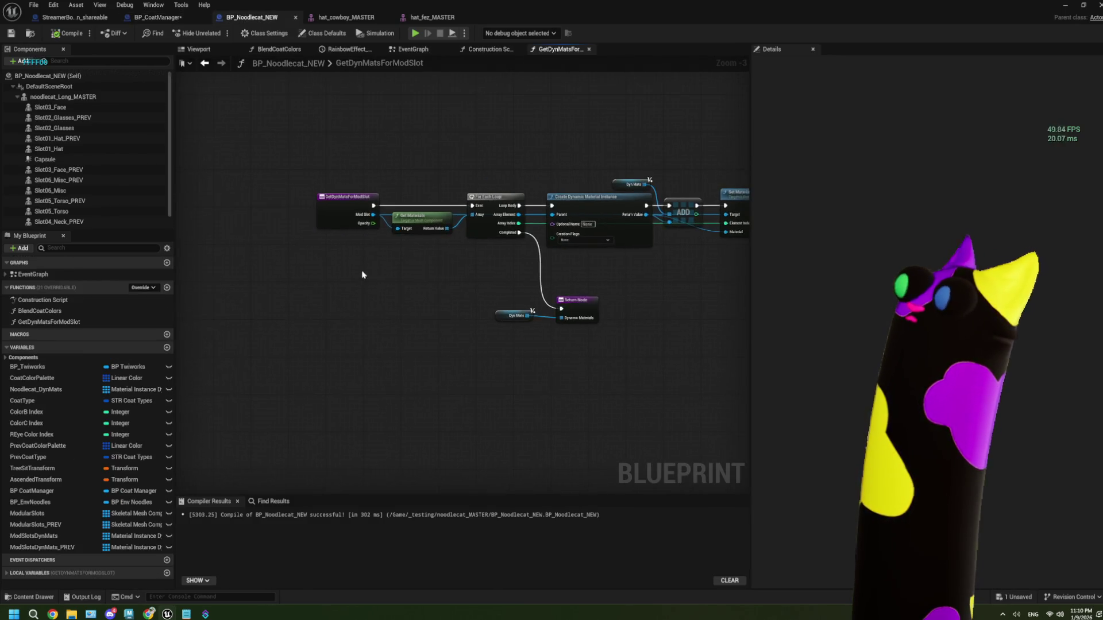
{"action": "scroll", "coordinate": [362, 264], "scroll_direction": "up", "scroll_amount": 2}
{"action": "left_click", "coordinate": [353, 228]}
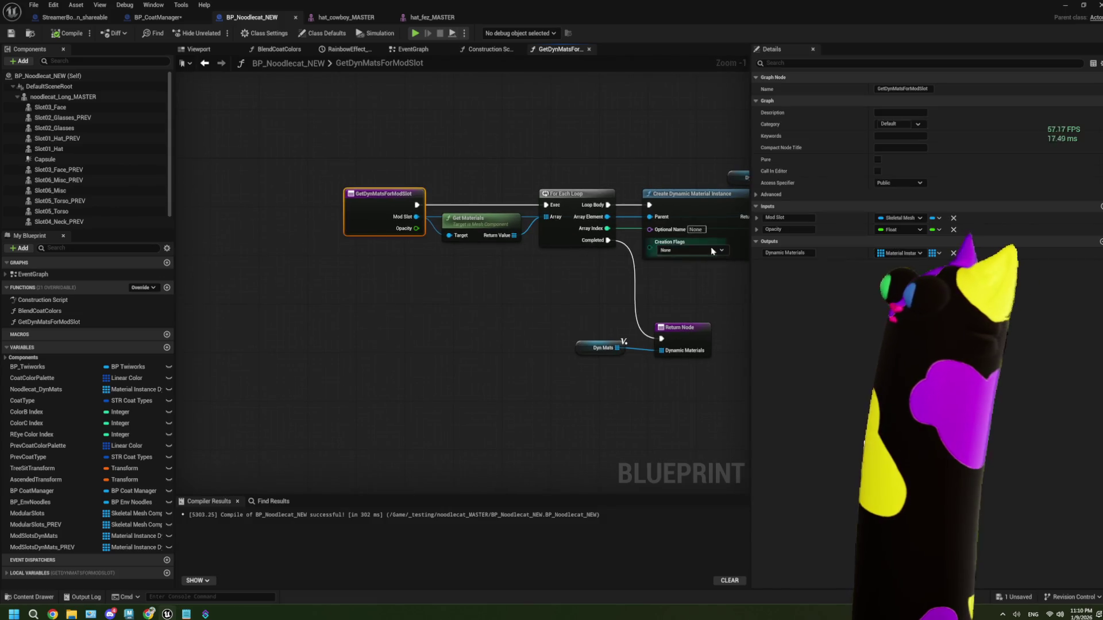
{"action": "left_click", "coordinate": [953, 230]}
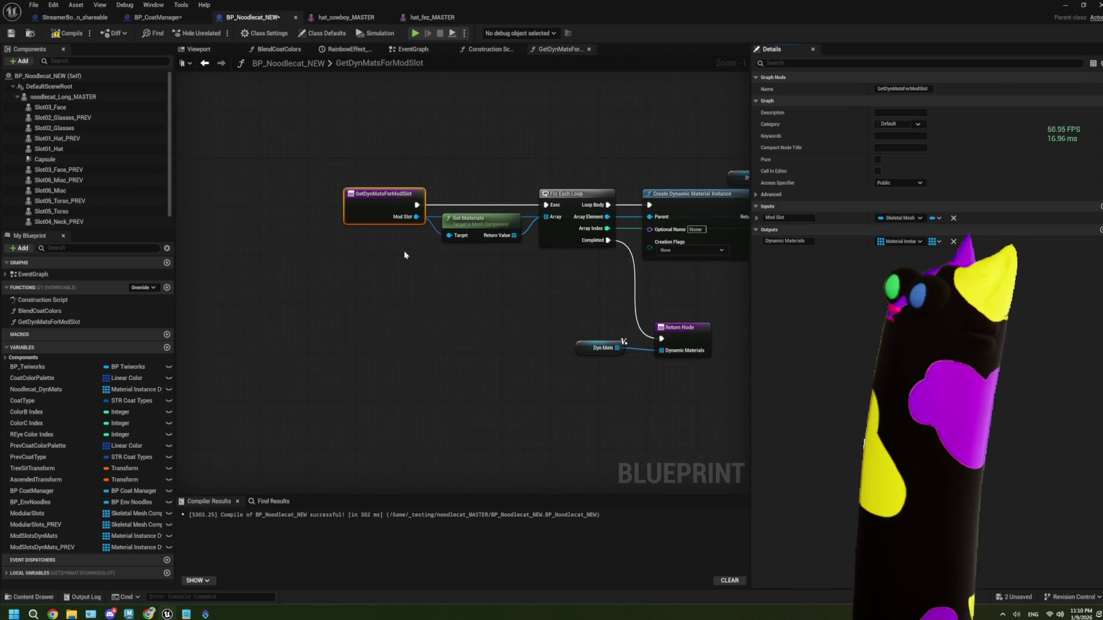
{"action": "left_click", "coordinate": [11, 34]}
{"action": "left_click", "coordinate": [155, 18]}
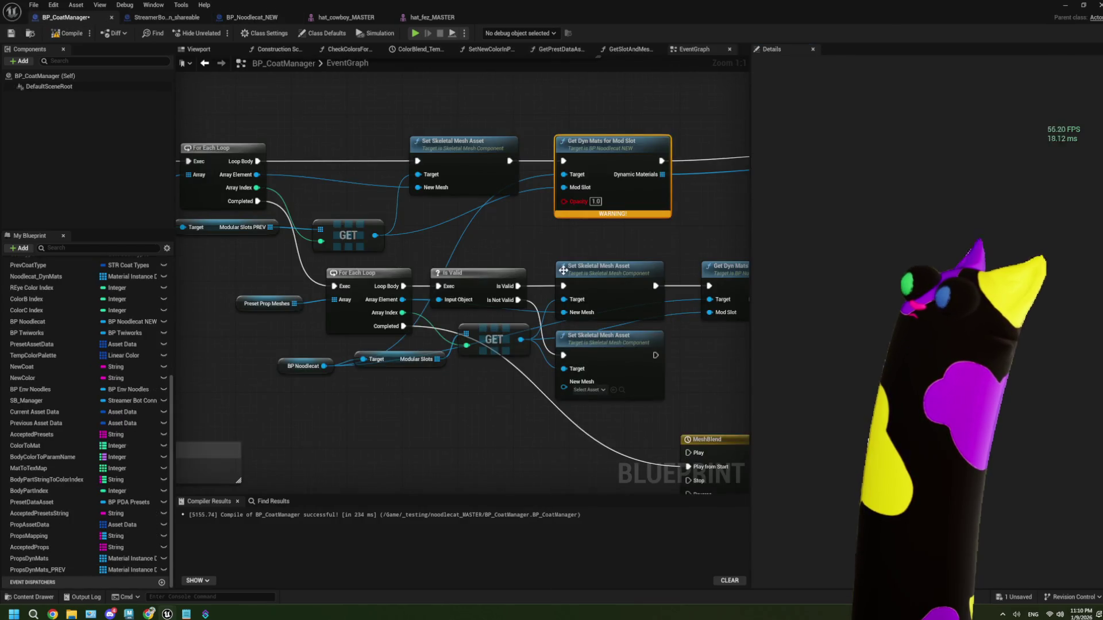
- Refresh the Get Dyn Mats for Mod Slot node to drop its stale Opacity pin
{"action": "right_click", "coordinate": [628, 198]}
{"action": "left_click", "coordinate": [672, 274]}
{"action": "scroll", "coordinate": [598, 315], "scroll_direction": "down", "scroll_amount": 2}
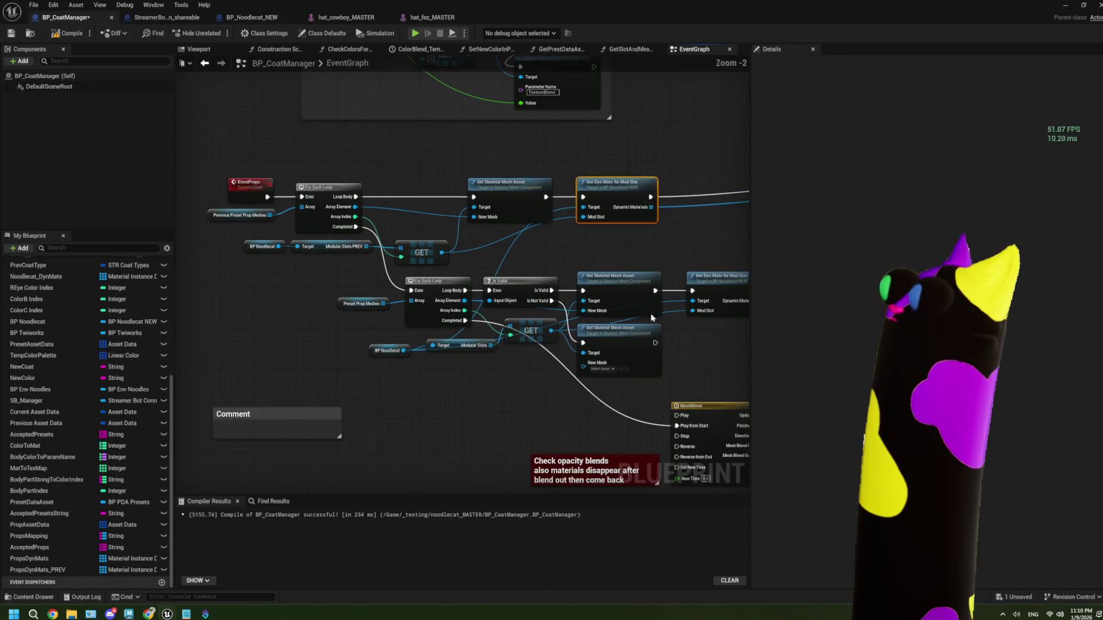
{"action": "mouse_move", "coordinate": [562, 315]}
{"action": "left_mouse_down"}
{"action": "mouse_move", "coordinate": [582, 242]}
{"action": "mouse_move", "coordinate": [509, 308]}
{"action": "mouse_move", "coordinate": [391, 274]}
{"action": "left_mouse_up"}
{"action": "scroll", "coordinate": [392, 274], "scroll_direction": "up", "scroll_amount": 1}
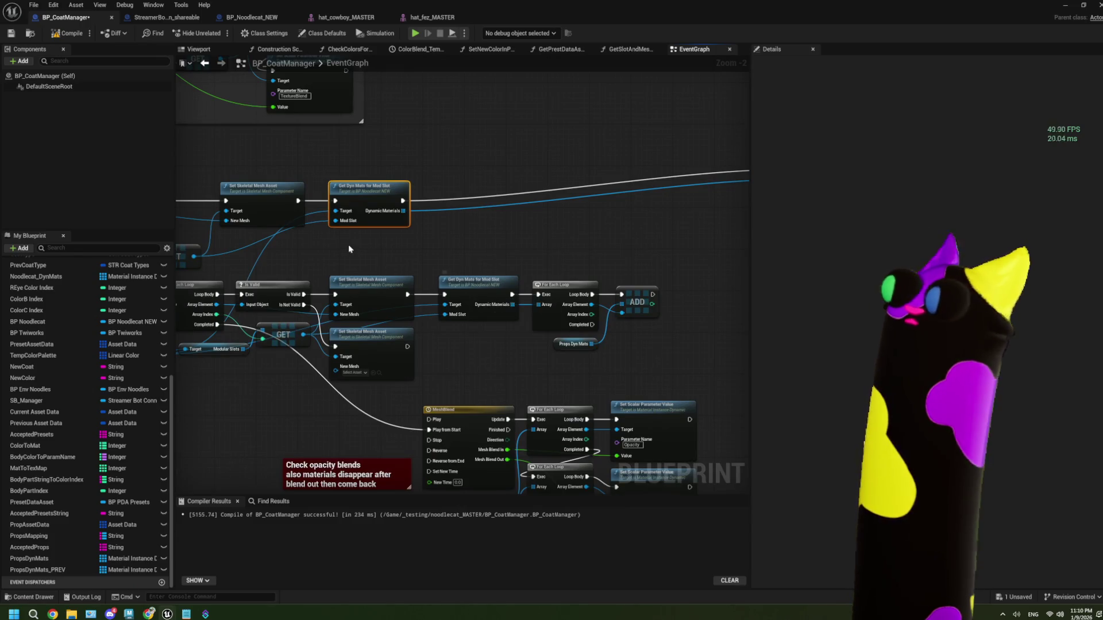
{"action": "scroll", "coordinate": [348, 244], "scroll_direction": "up", "scroll_amount": 1}
- Return to BP_Noodlecat_NEW's GetDynMatsForModSlot function graph
{"action": "left_click", "coordinate": [166, 17]}
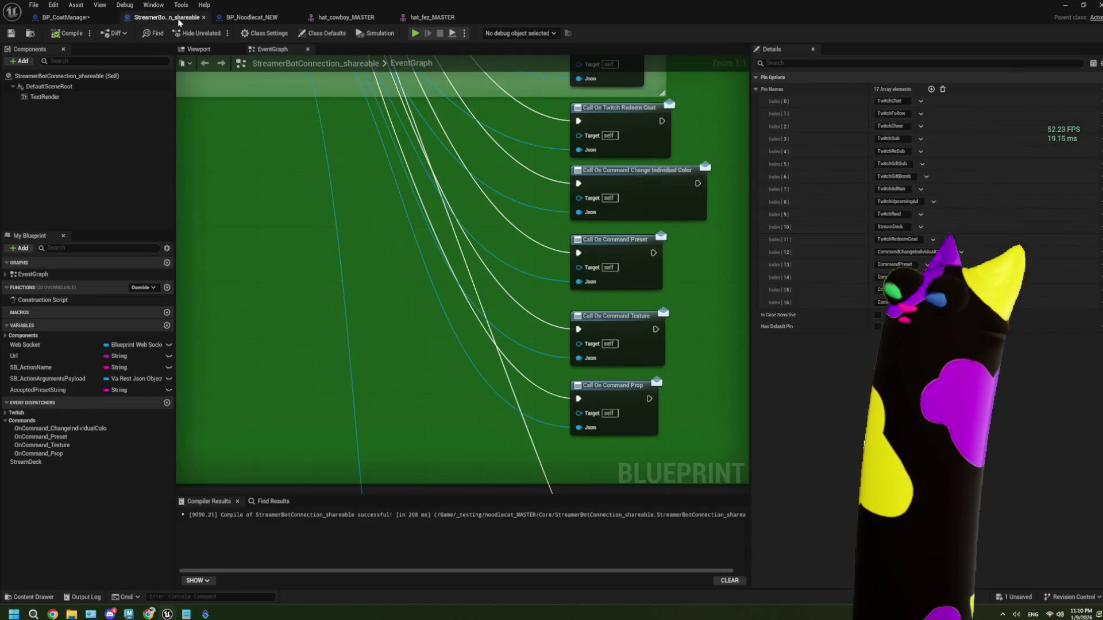
{"action": "left_click", "coordinate": [230, 18]}
{"action": "left_click_drag", "start_coordinate": [423, 259], "coordinate": [484, 256]}
- Add a trial 'Input Dyn Mat' input to GetDynMatsForModSlot, then undo it
{"action": "left_click_drag", "start_coordinate": [435, 215], "coordinate": [386, 215]}
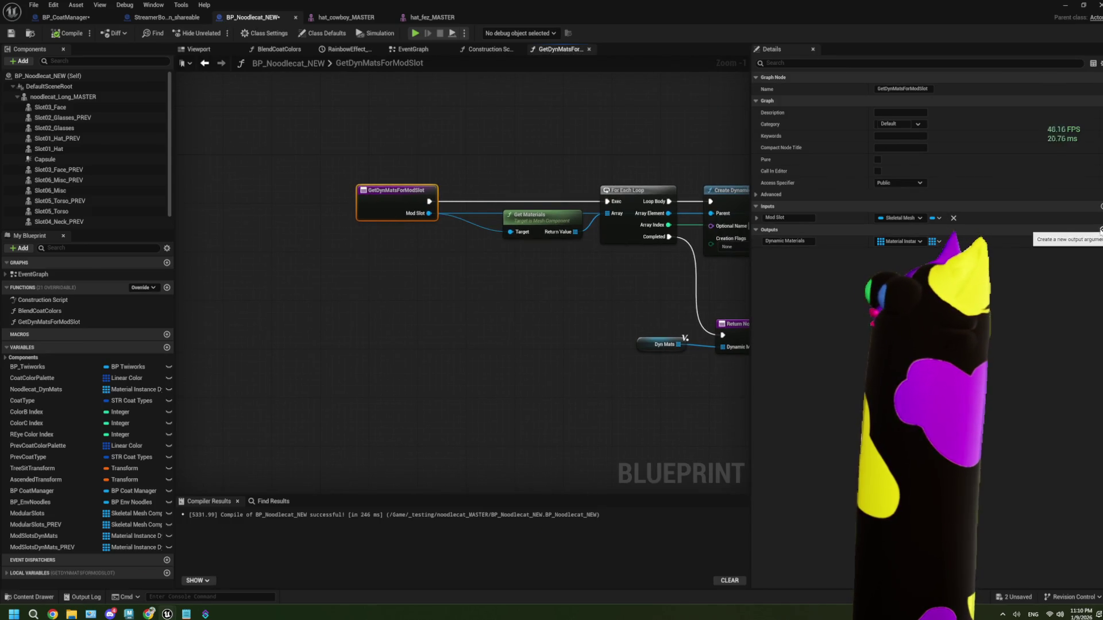
{"action": "left_click", "coordinate": [1101, 207]}
{"action": "left_click", "coordinate": [780, 229]}
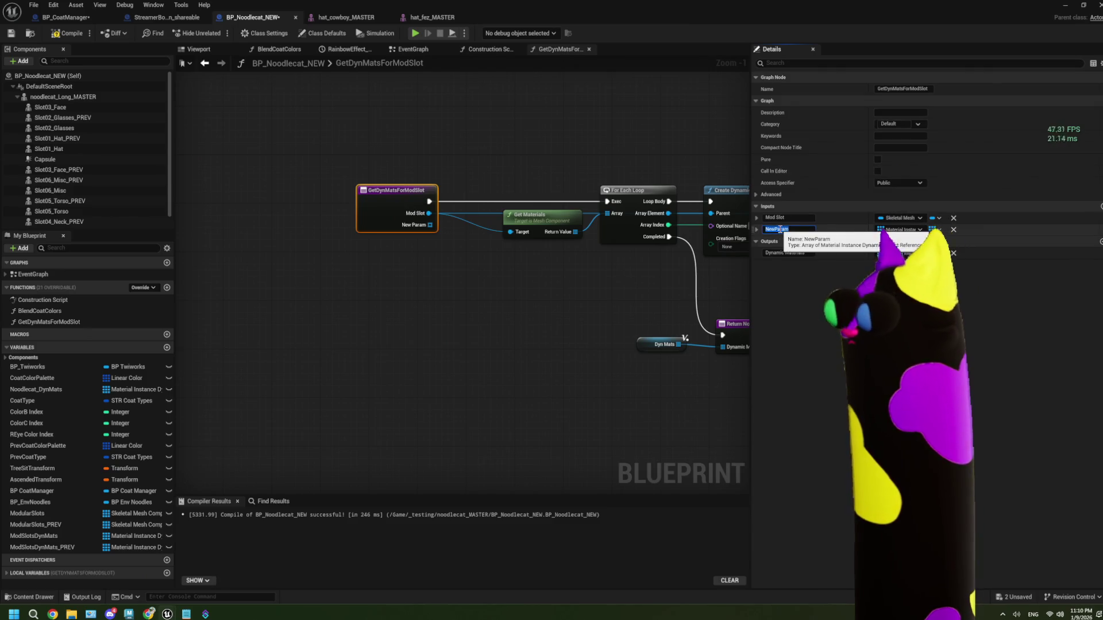
{"action": "type", "text": "F"}
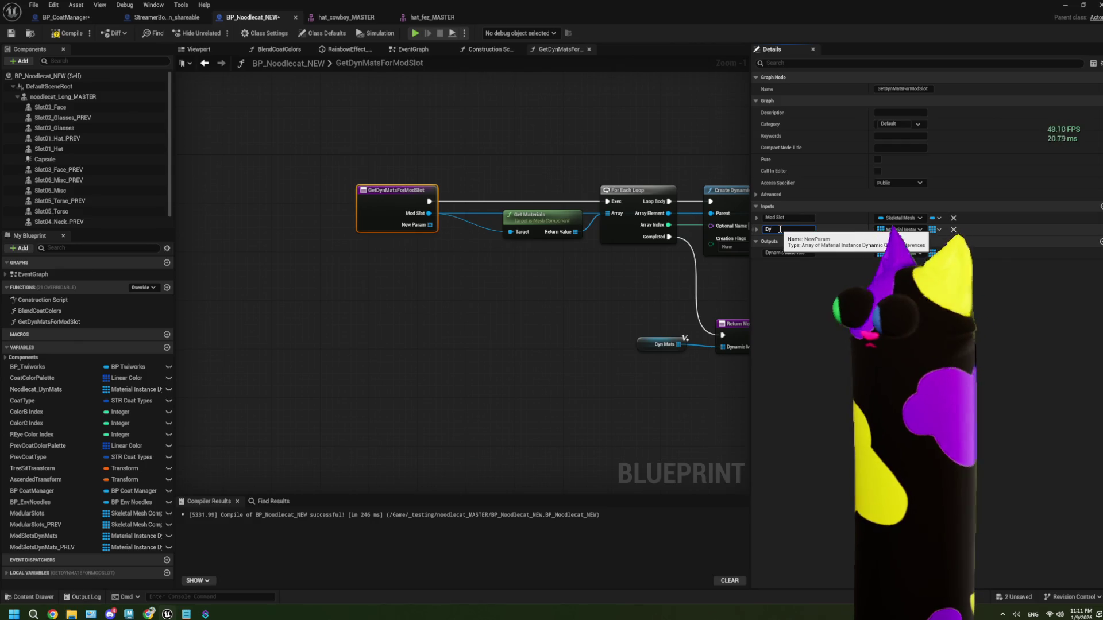
{"action": "type", "text": "Input"}
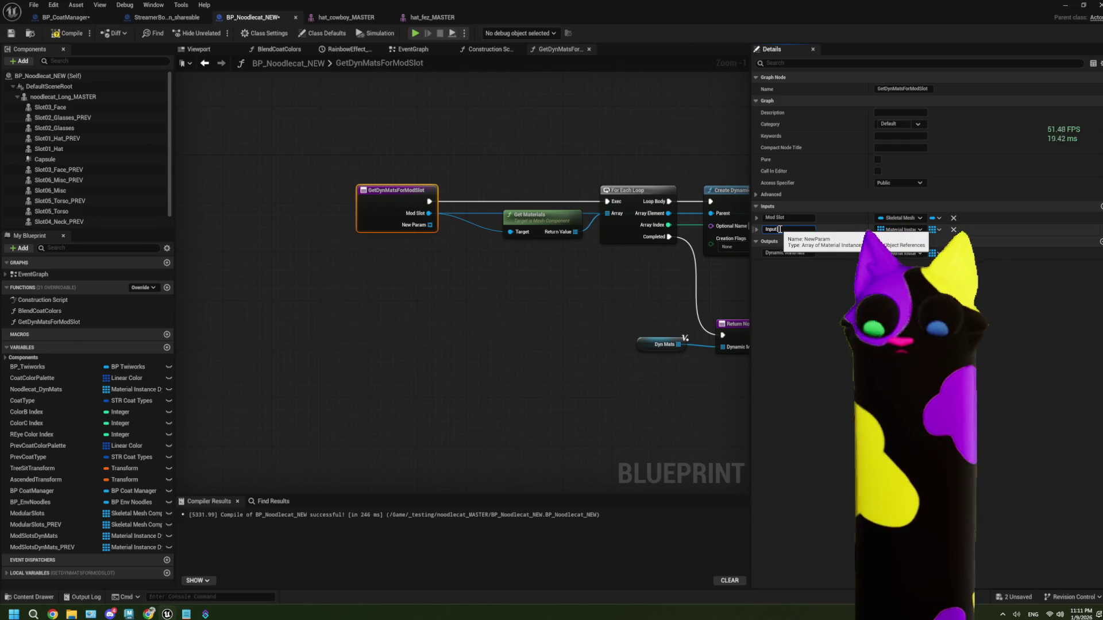
{"action": "type", "text": " Dynt"}
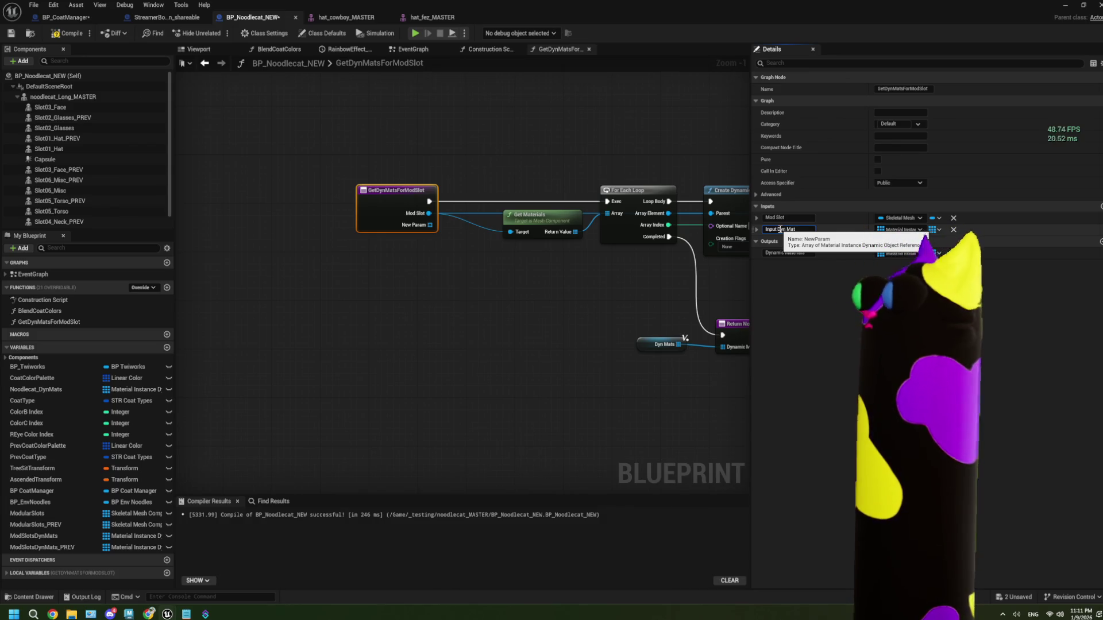
{"action": "key", "text": "Return"}
{"action": "left_click_drag", "start_coordinate": [495, 329], "coordinate": [326, 292]}
{"action": "left_click_drag", "start_coordinate": [473, 294], "coordinate": [363, 305]}
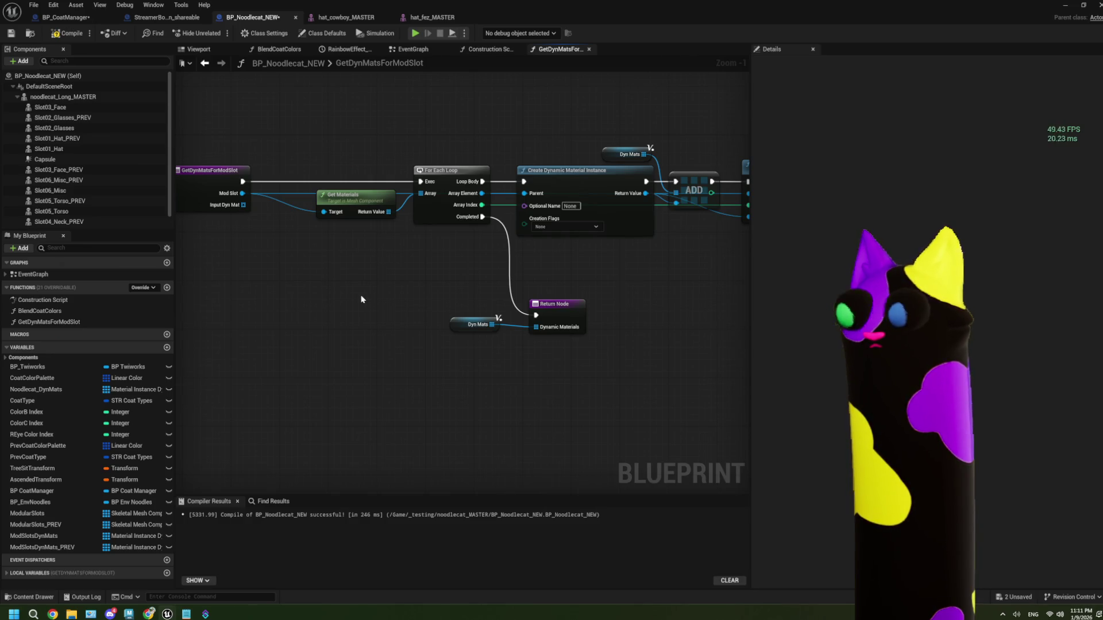
{"action": "key", "text": "ctrl+z"}
{"action": "key", "text": "ctrl+z"}
- Compile and save BP_Noodlecat_NEW, then go back to BP_CoatManager's event graph
{"action": "left_click_drag", "start_coordinate": [212, 186], "coordinate": [237, 185]}
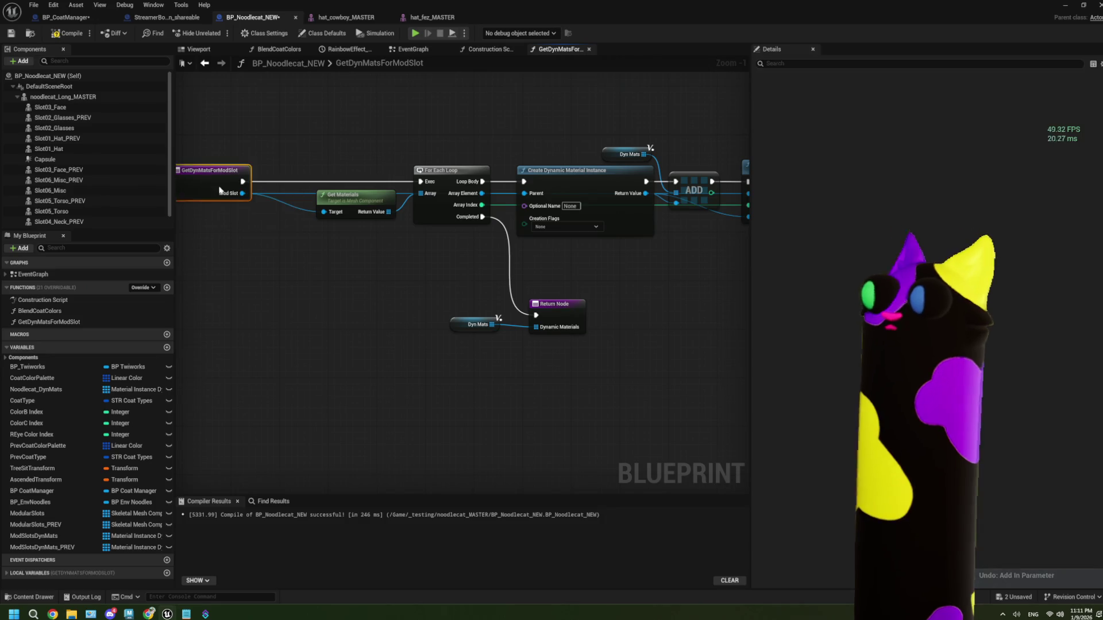
{"action": "scroll", "coordinate": [345, 230], "scroll_direction": "down", "scroll_amount": 2}
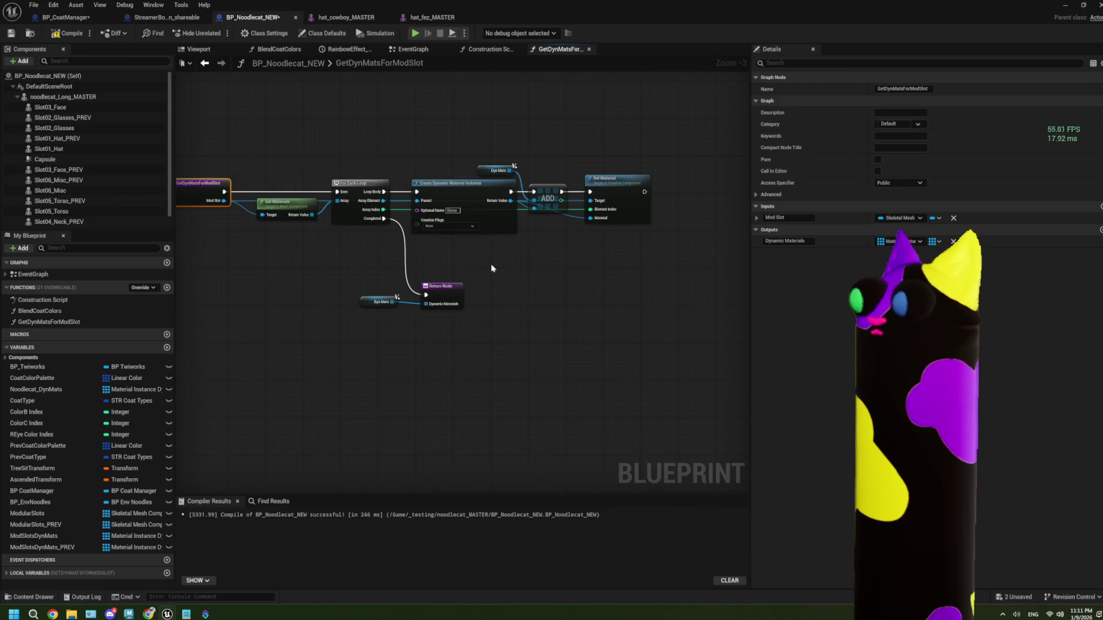
{"action": "left_click_drag", "start_coordinate": [491, 269], "coordinate": [444, 271]}
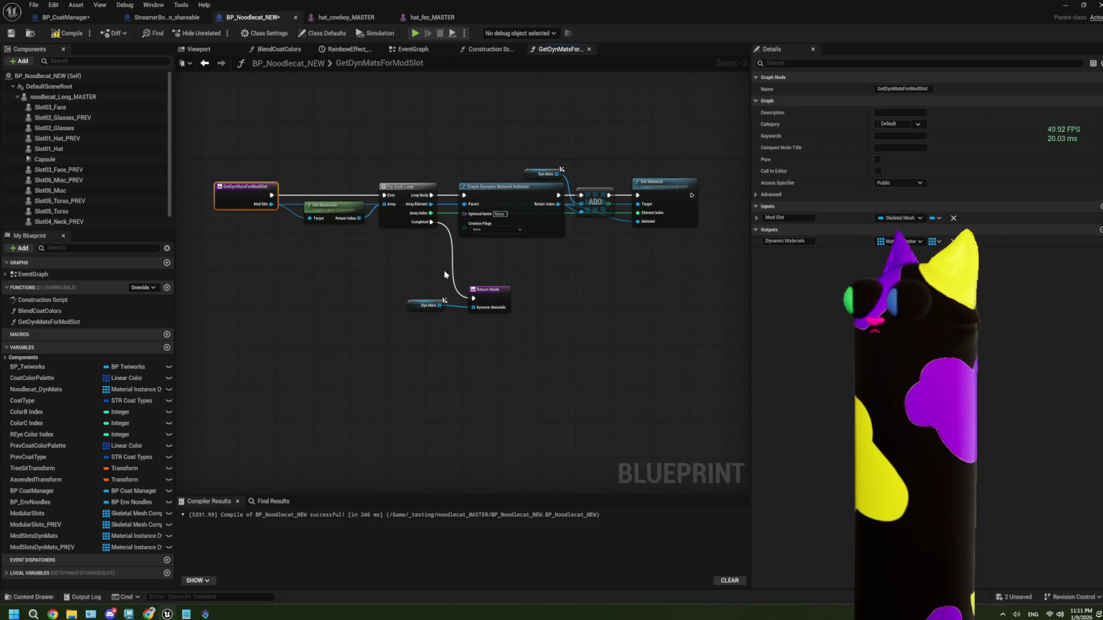
{"action": "left_click", "coordinate": [63, 34]}
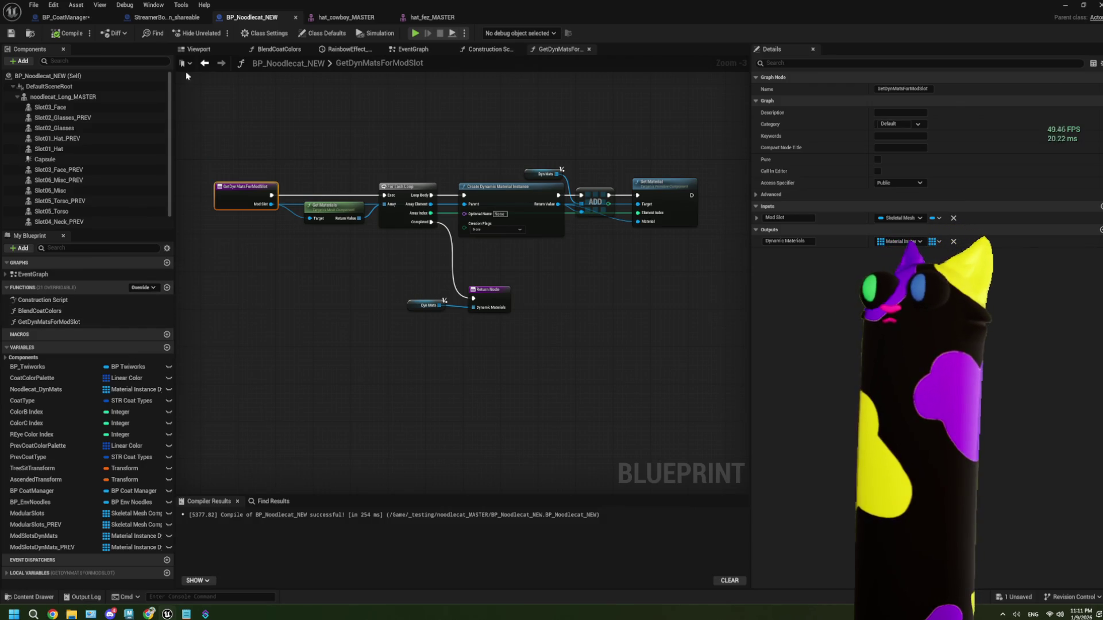
{"action": "left_click", "coordinate": [67, 17]}
{"action": "left_click_drag", "start_coordinate": [417, 275], "coordinate": [447, 276]}
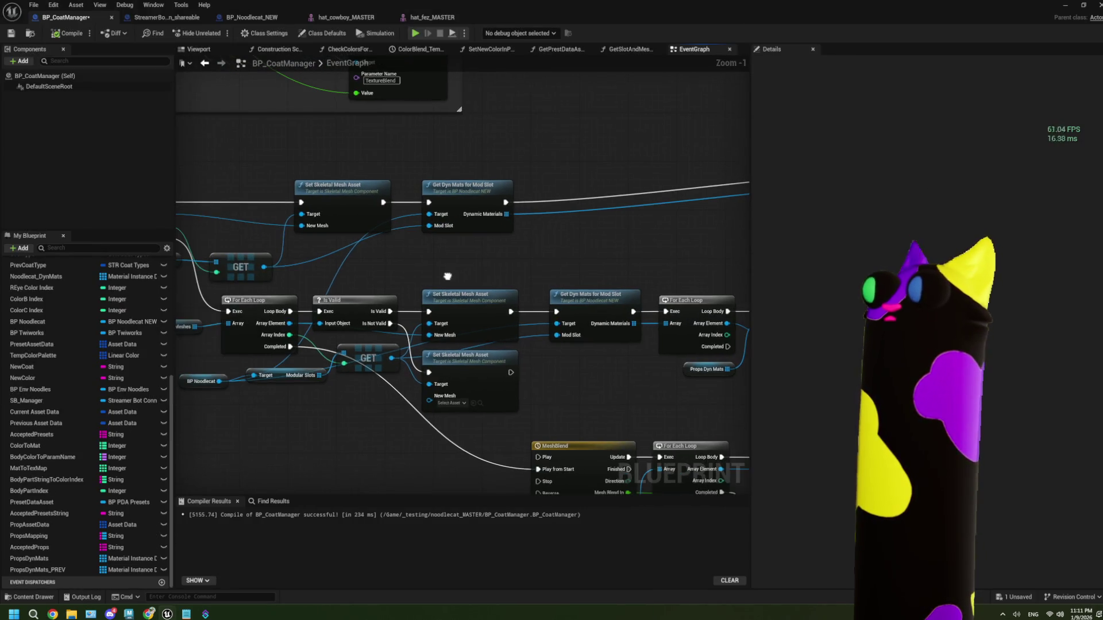
{"action": "left_click_drag", "start_coordinate": [477, 227], "coordinate": [567, 220]}
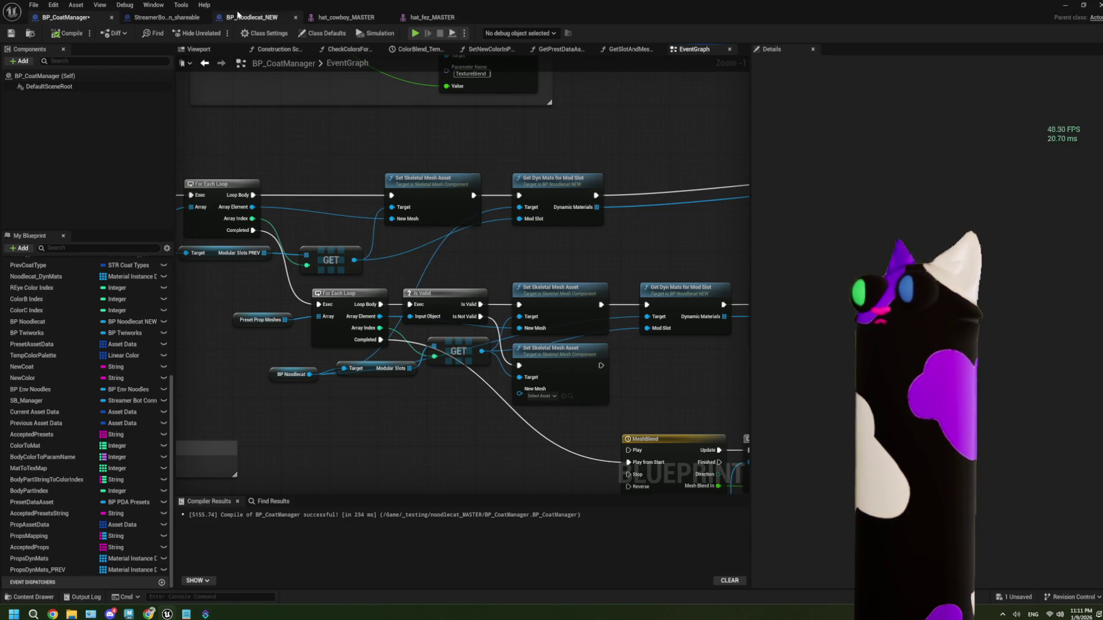
{"action": "left_click", "coordinate": [163, 19]}
- Duplicate the GetDynMatsForModSlot function in BP_Noodlecat_NEW
{"action": "left_click", "coordinate": [252, 17]}
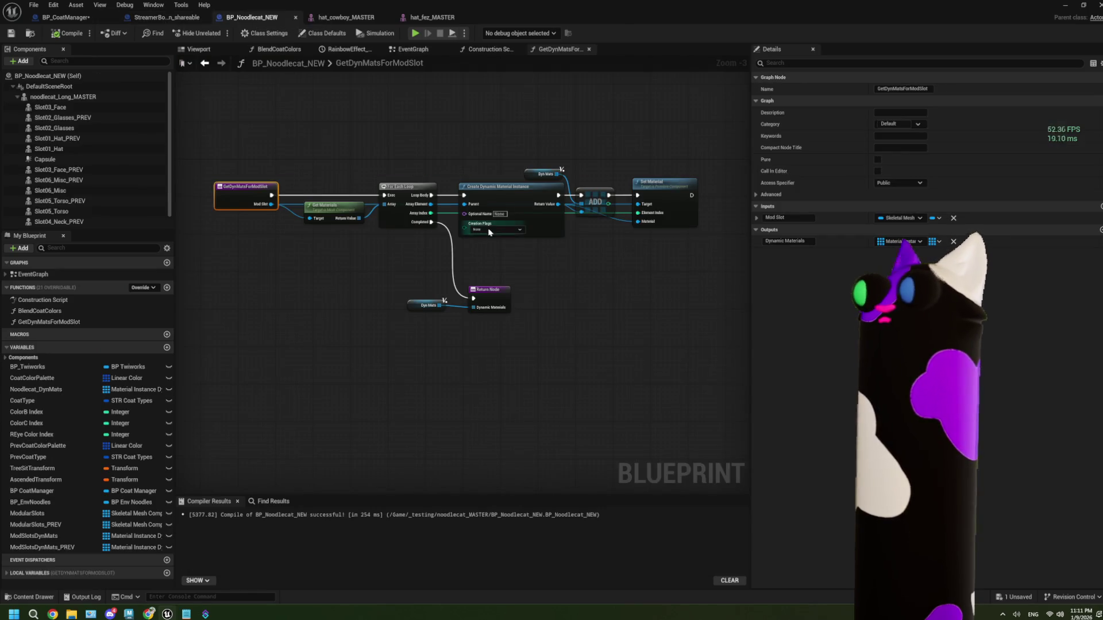
{"action": "left_click", "coordinate": [66, 322]}
{"action": "right_click", "coordinate": [68, 322]}
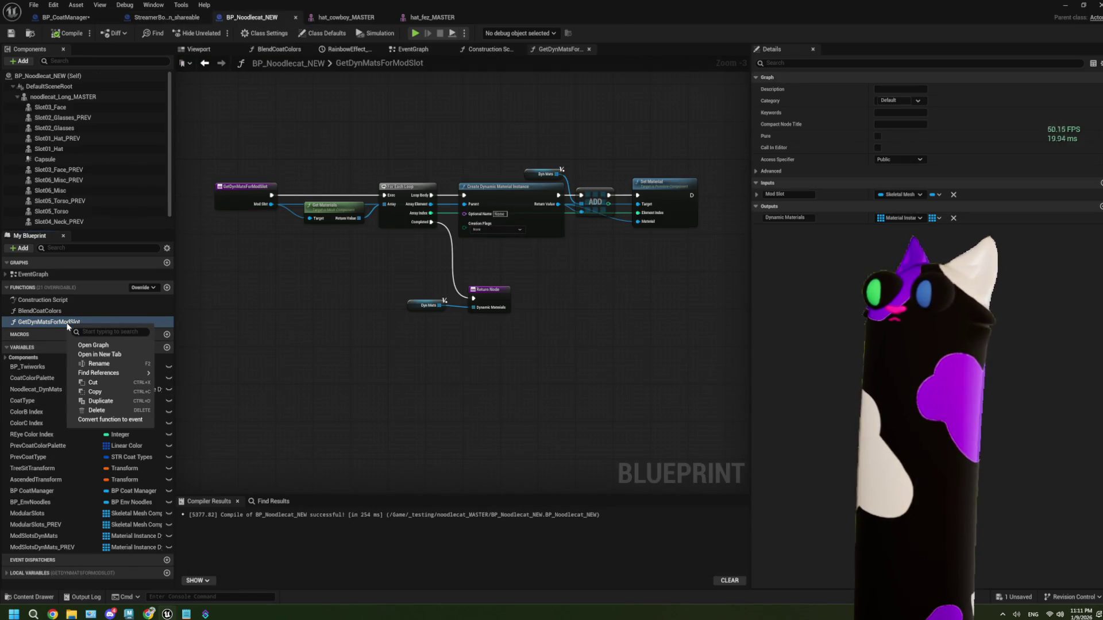
{"action": "left_click", "coordinate": [53, 325]}
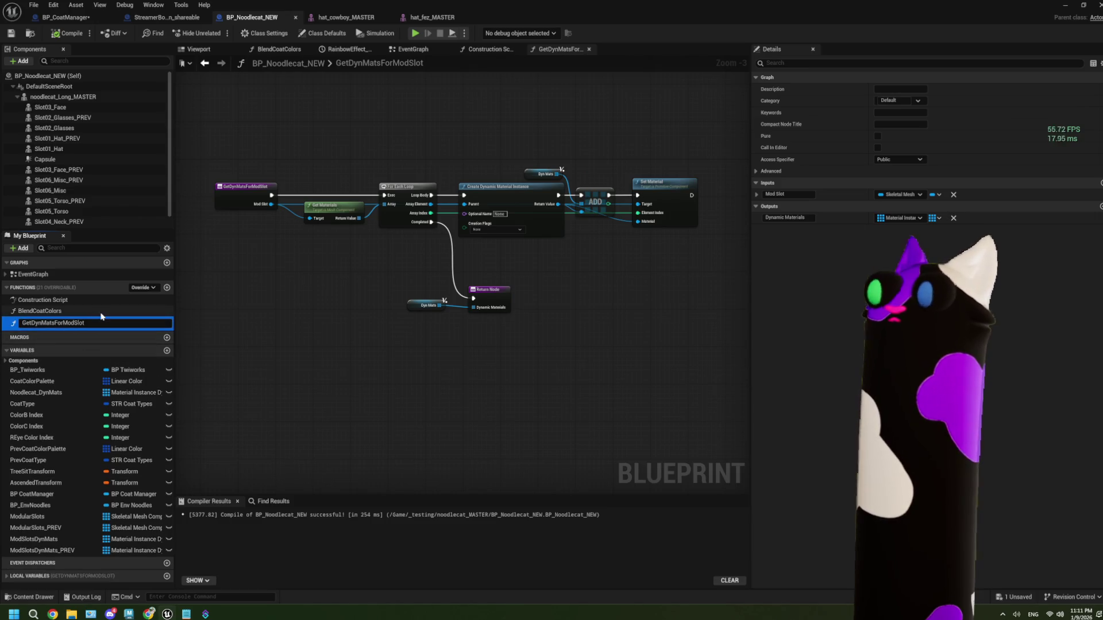
{"action": "left_click", "coordinate": [58, 311]}
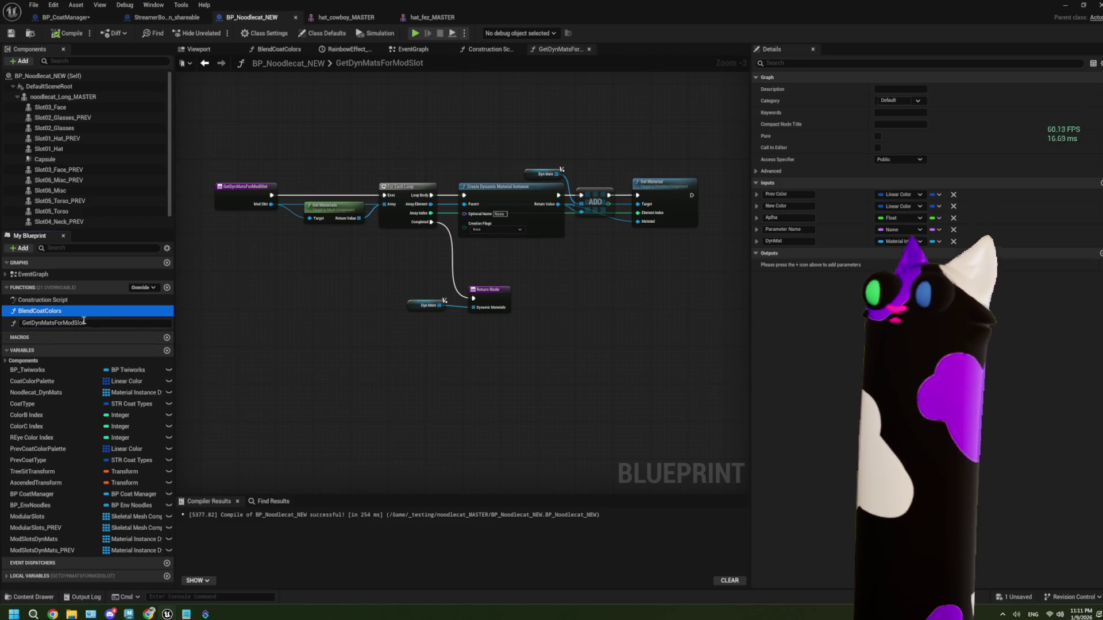
{"action": "left_click", "coordinate": [53, 323]}
{"action": "right_click", "coordinate": [52, 324]}
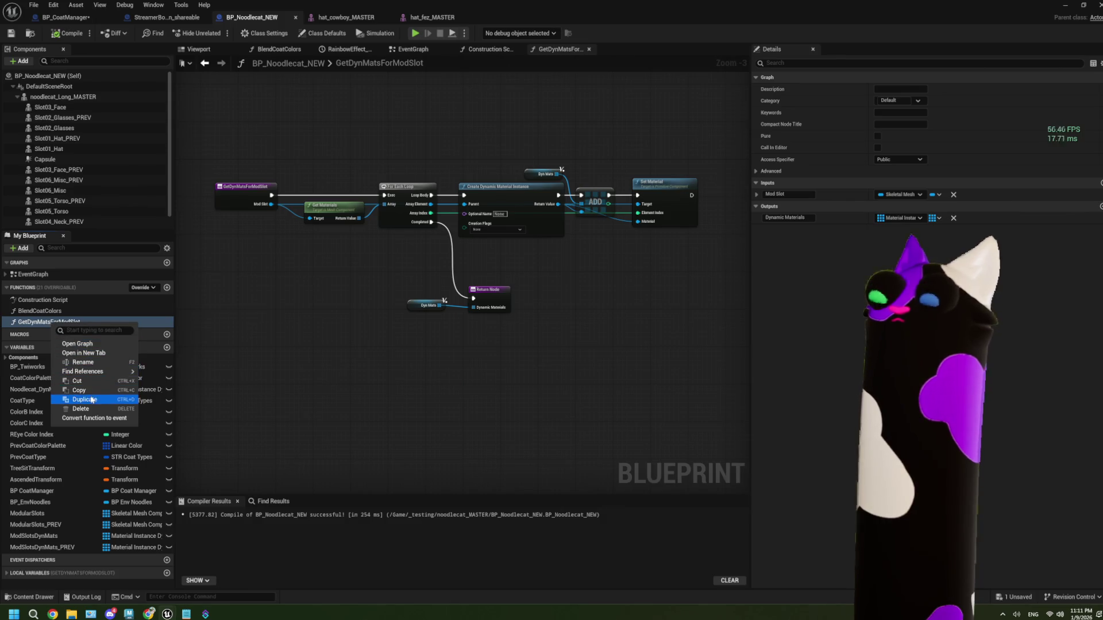
{"action": "left_click", "coordinate": [81, 399]}
- Rename the duplicated function to SetDynMatsForModSlot
{"action": "left_click", "coordinate": [92, 337]}
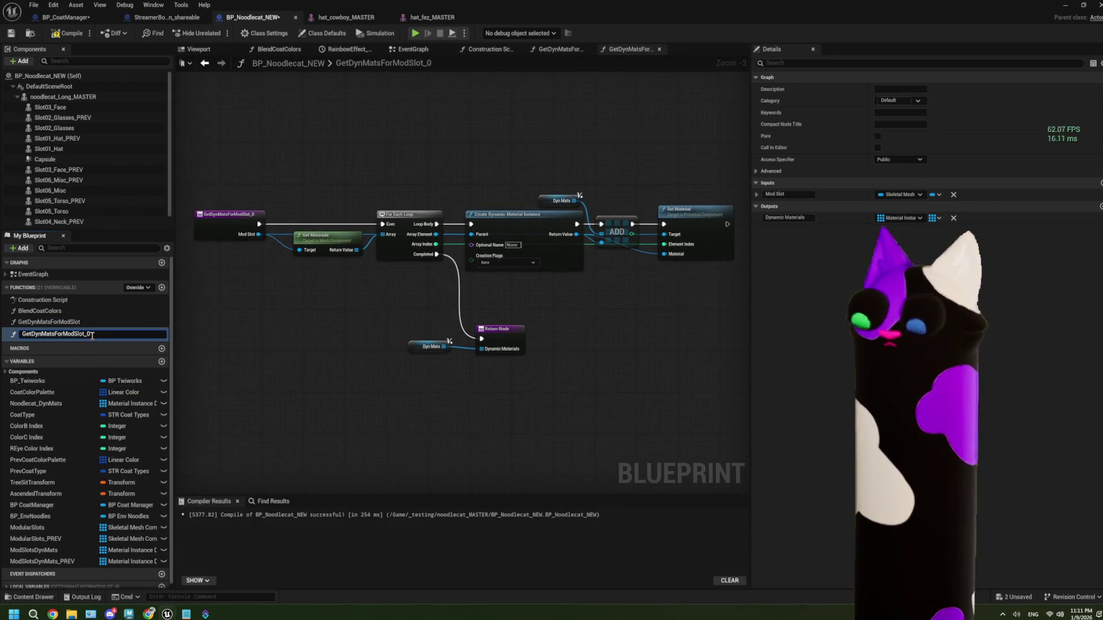
{"action": "key", "text": "BackSpace"}
{"action": "key", "text": "BackSpace"}
{"action": "left_click", "coordinate": [26, 334]}
{"action": "key", "text": "BackSpace"}
{"action": "type", "text": "S"}
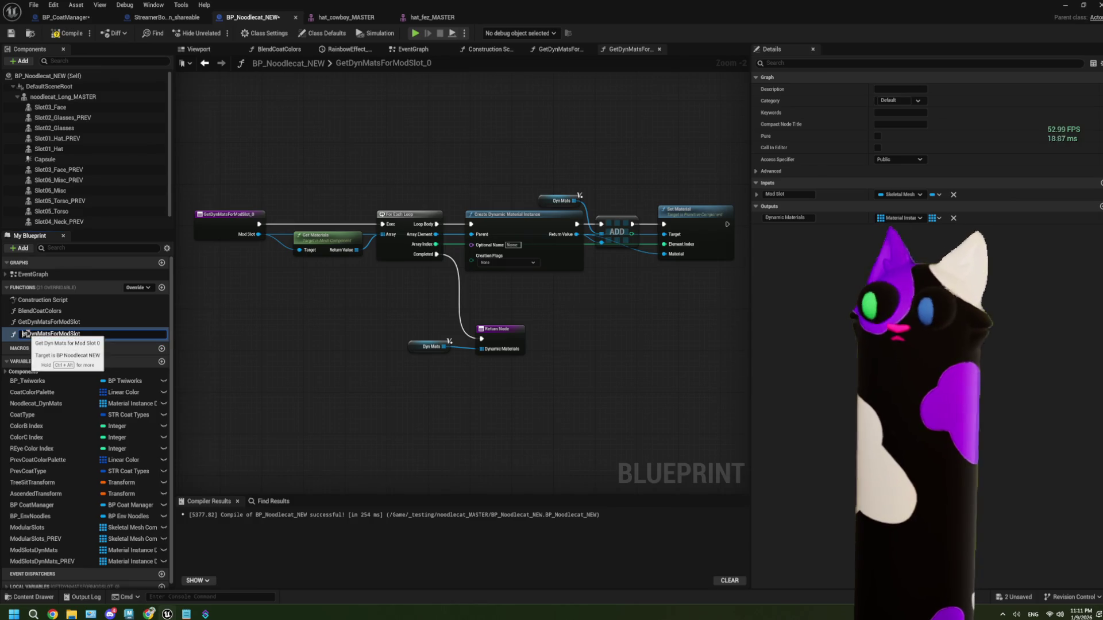
{"action": "key", "text": "Return"}
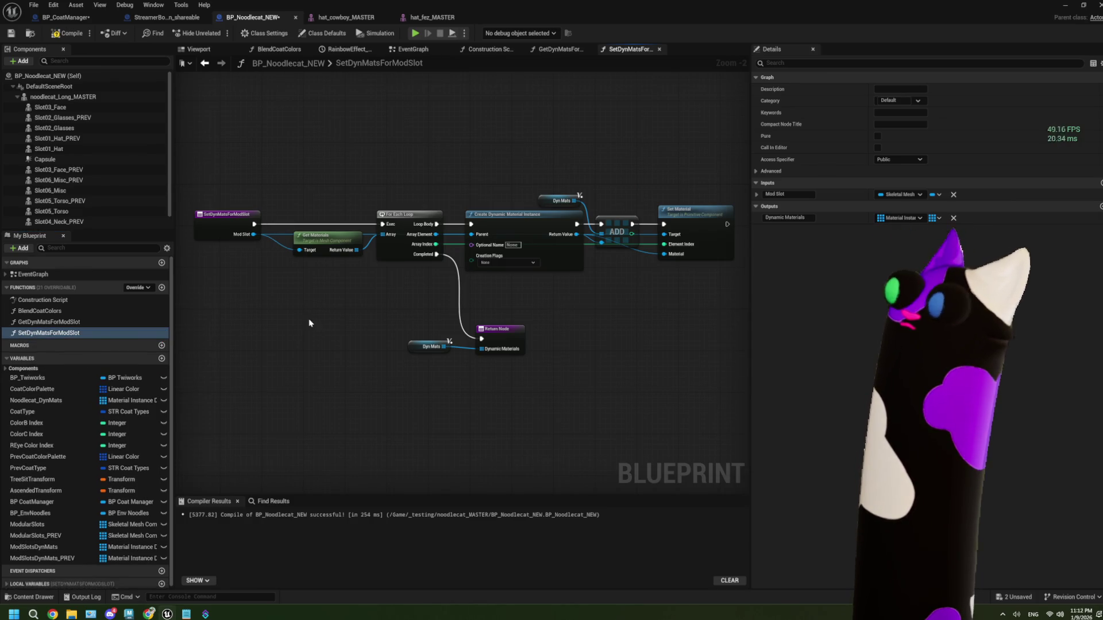
- Add an 'In Dyn Mat' input to SetDynMatsForModSlot's entry node
{"action": "left_click", "coordinate": [227, 221]}
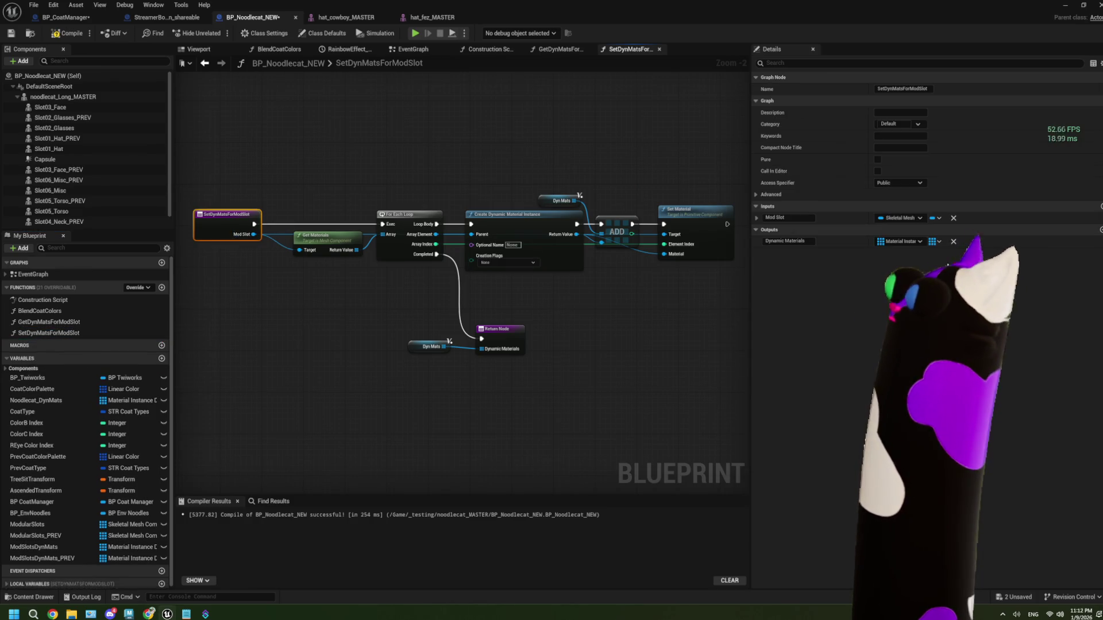
{"action": "left_click", "coordinate": [1101, 207]}
{"action": "left_click", "coordinate": [803, 230]}
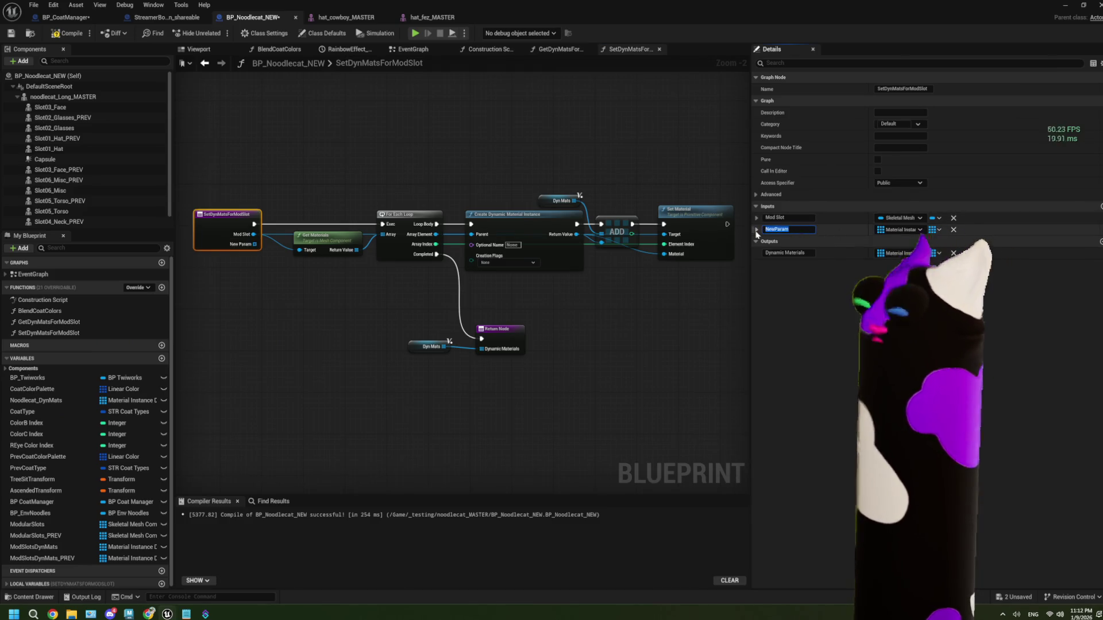
{"action": "type", "text": "In D"}
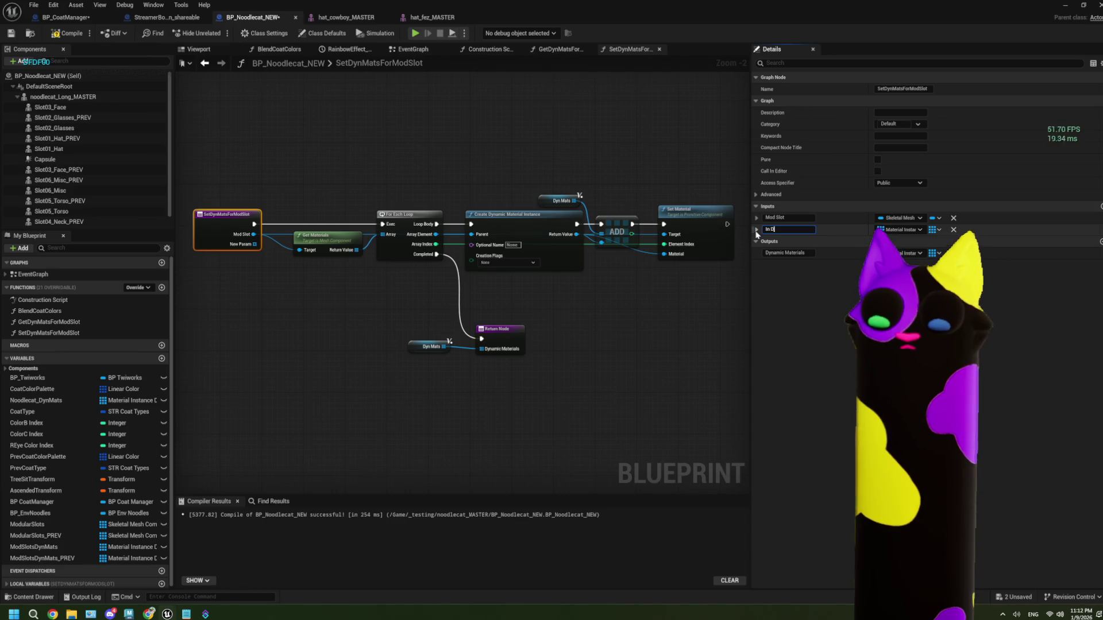
{"action": "type", "text": "yn Mat"}
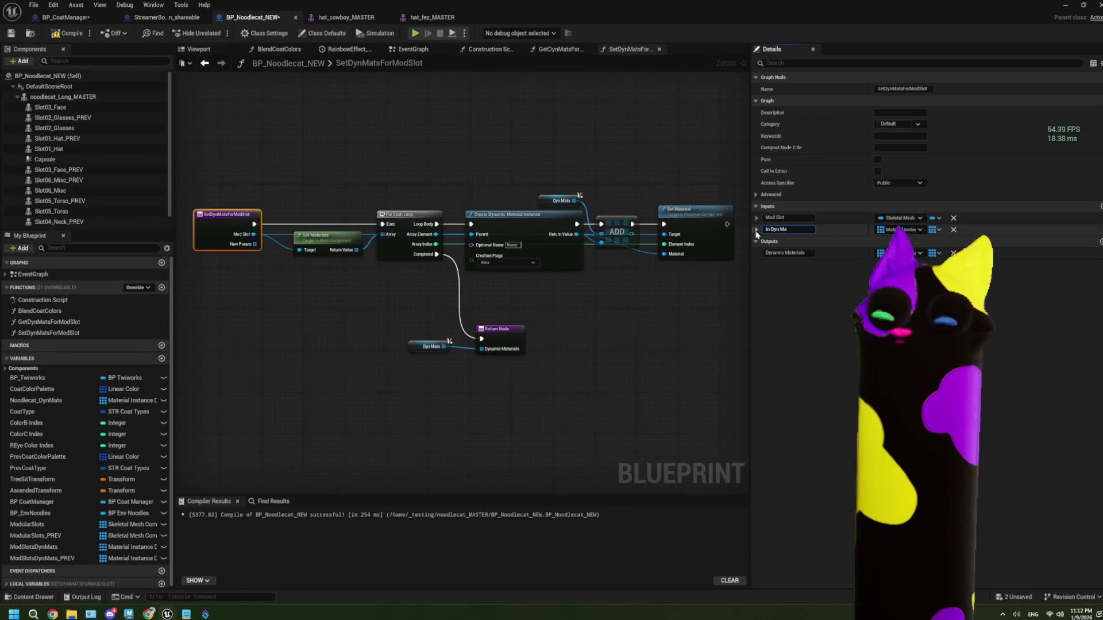
{"action": "left_click", "coordinate": [413, 371]}
{"action": "left_click_drag", "start_coordinate": [263, 343], "coordinate": [354, 303]}
{"action": "scroll", "coordinate": [354, 303], "scroll_direction": "up", "scroll_amount": 2}
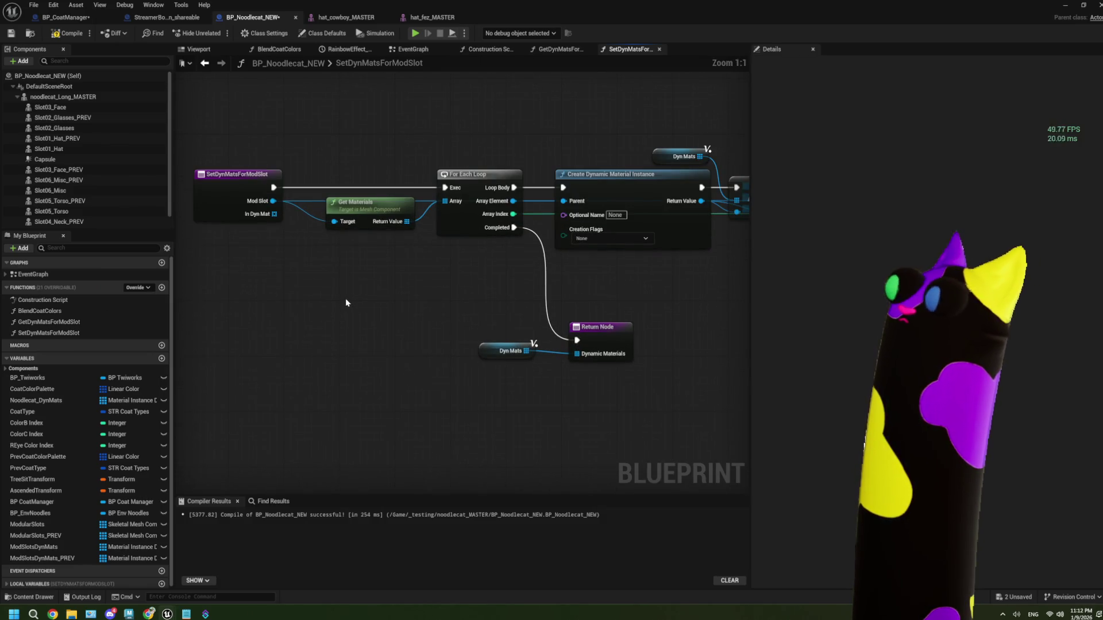
{"action": "left_click", "coordinate": [366, 220]}
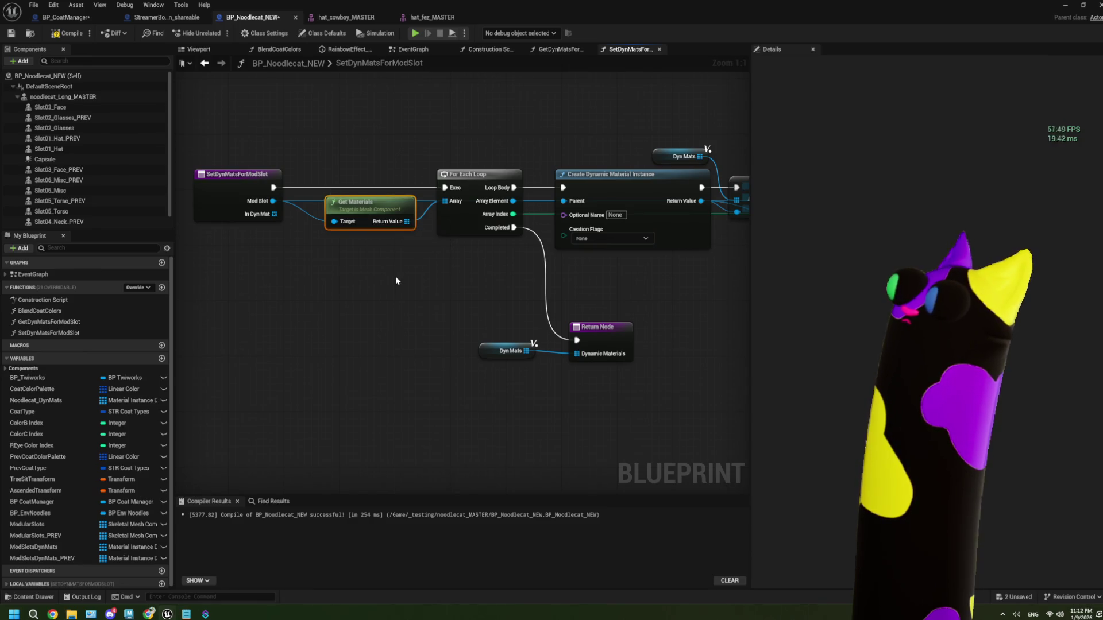
- Delete the Get Materials, Create Dynamic Material Instance, ADD and Dyn Mats nodes from the function
{"action": "scroll", "coordinate": [396, 280], "scroll_direction": "down", "scroll_amount": 2}
{"action": "mouse_move", "coordinate": [276, 168]}
{"action": "left_mouse_down"}
{"action": "mouse_move", "coordinate": [439, 247]}
{"action": "mouse_move", "coordinate": [540, 257]}
{"action": "mouse_move", "coordinate": [442, 271]}
{"action": "mouse_move", "coordinate": [467, 268]}
{"action": "left_mouse_up"}
{"action": "key", "text": "Delete"}
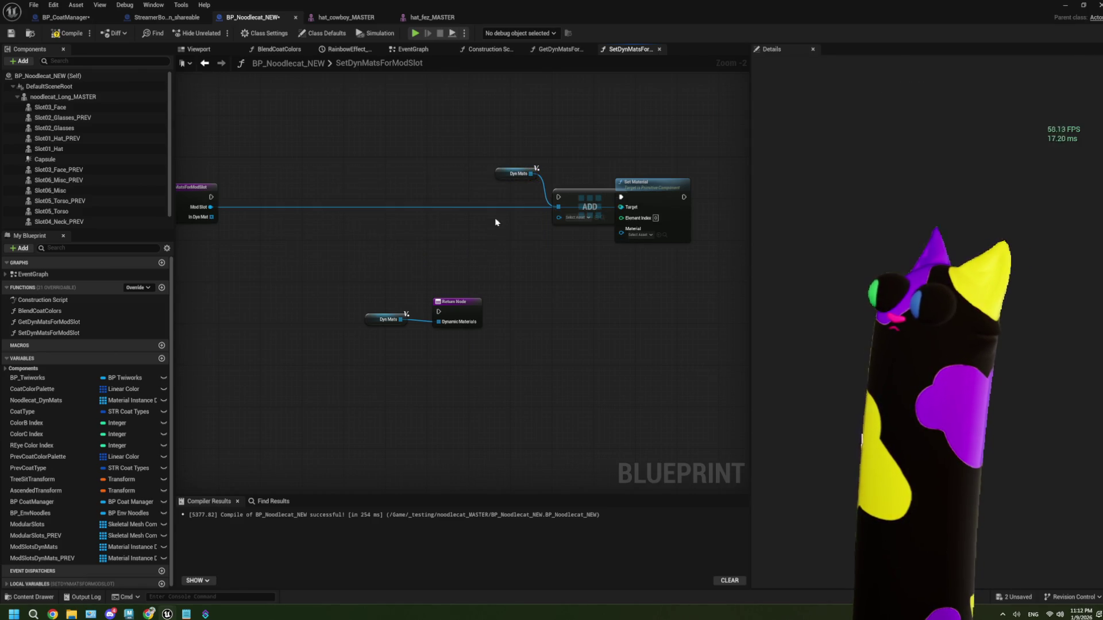
{"action": "left_click_drag", "start_coordinate": [575, 198], "coordinate": [332, 195]}
{"action": "left_click_drag", "start_coordinate": [513, 173], "coordinate": [252, 173]}
{"action": "scroll", "coordinate": [230, 197], "scroll_direction": "up", "scroll_amount": 2}
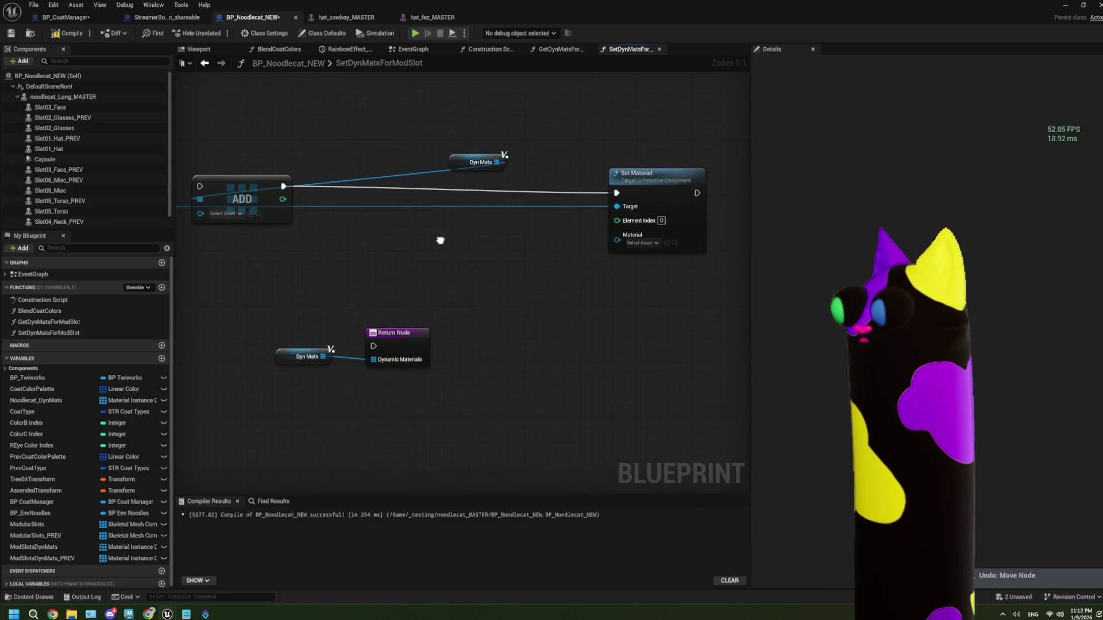
{"action": "key", "text": "ctrl+z"}
{"action": "left_click_drag", "start_coordinate": [353, 154], "coordinate": [594, 260]}
{"action": "key", "text": "Delete"}
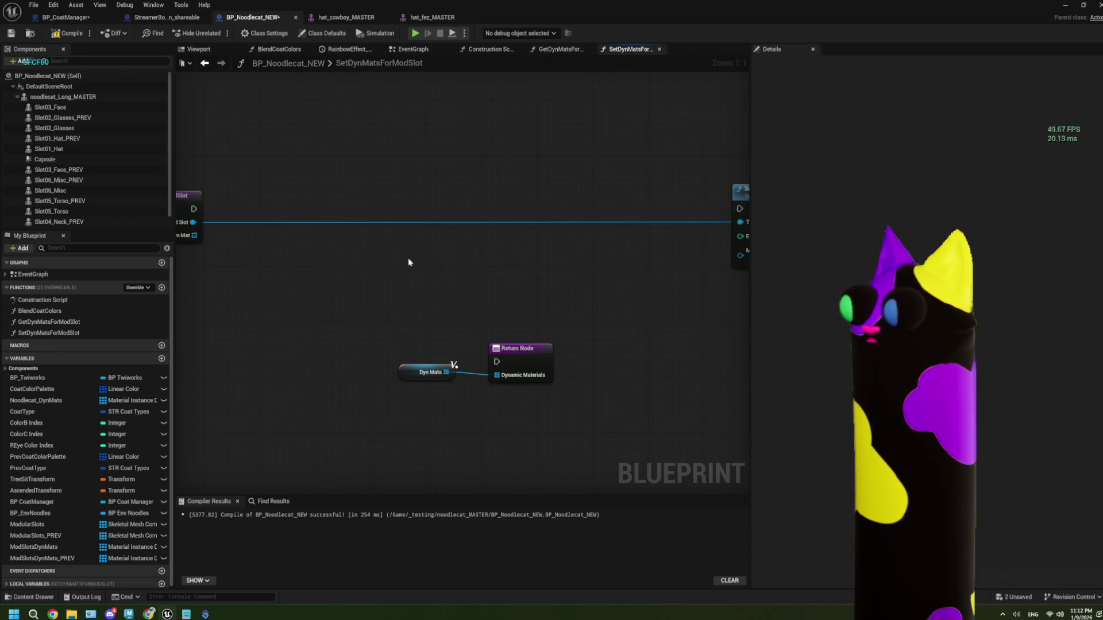
{"action": "key", "text": "Home"}
- Add a For Each Loop over In Dyn Mat, feeding Array Element and Array Index into Set Material
{"action": "left_click_drag", "start_coordinate": [304, 257], "coordinate": [336, 265]}
{"action": "type", "text": "fore"}
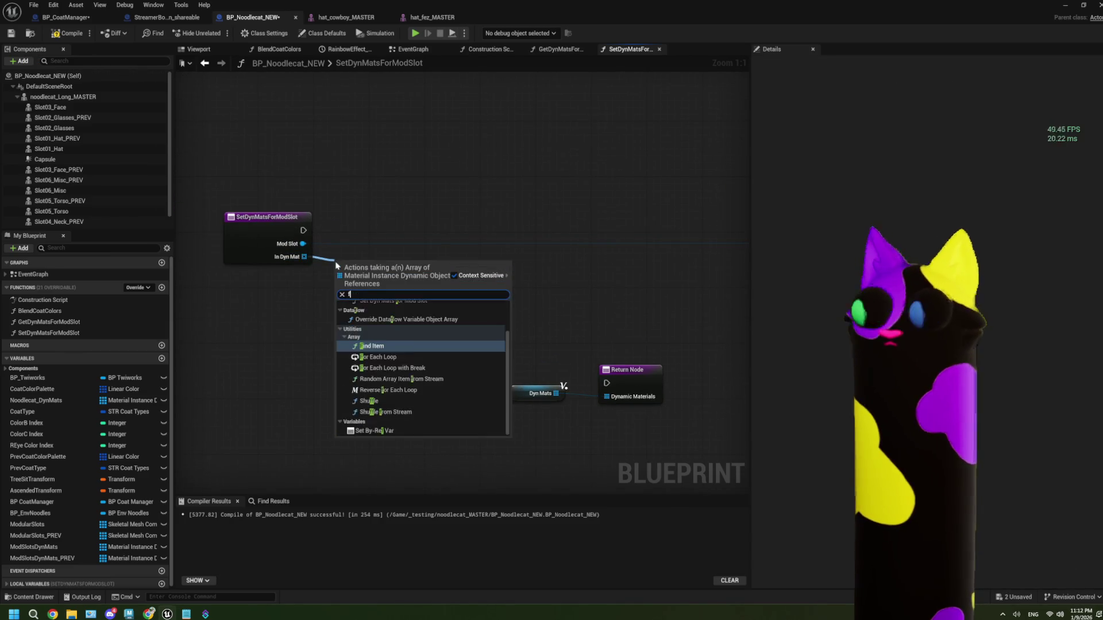
{"action": "left_click", "coordinate": [380, 319]}
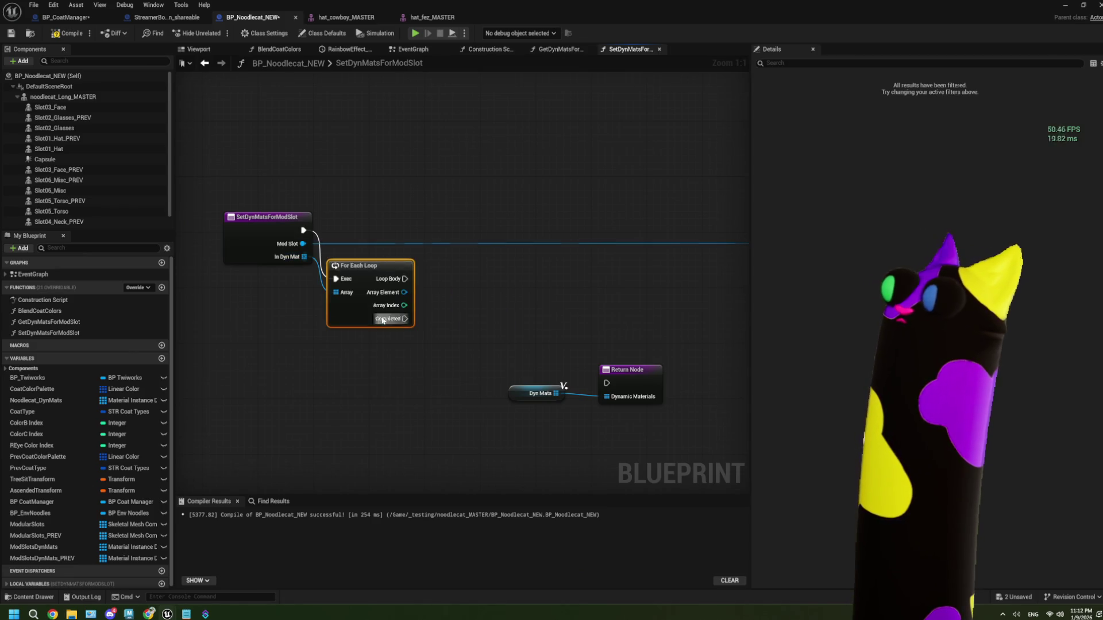
{"action": "left_click_drag", "start_coordinate": [364, 268], "coordinate": [364, 225]}
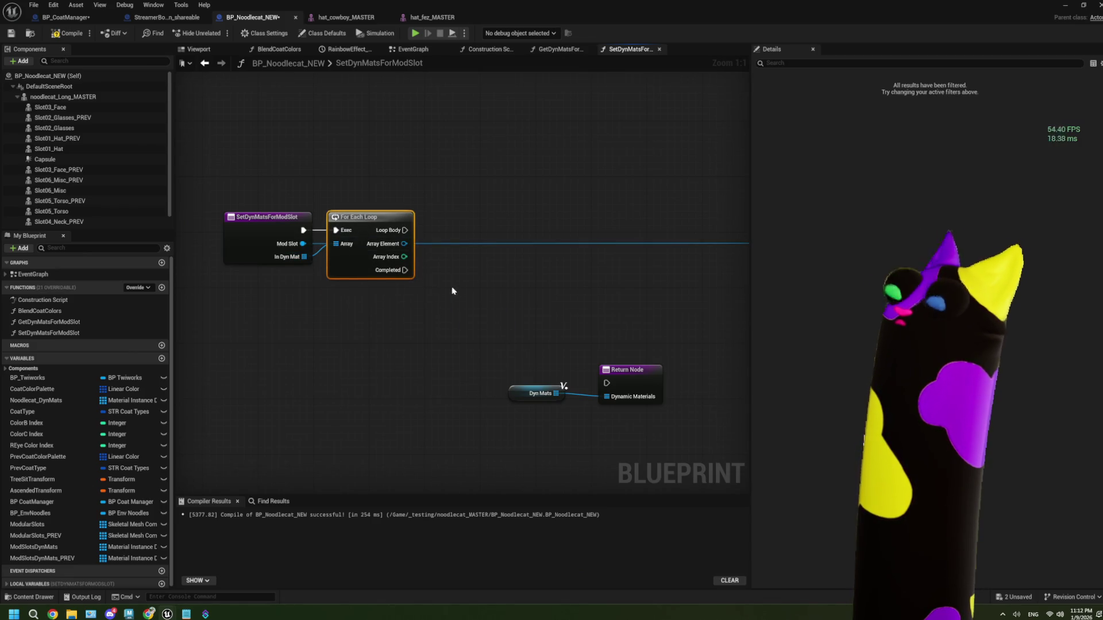
{"action": "scroll", "coordinate": [465, 291], "scroll_direction": "down", "scroll_amount": 2}
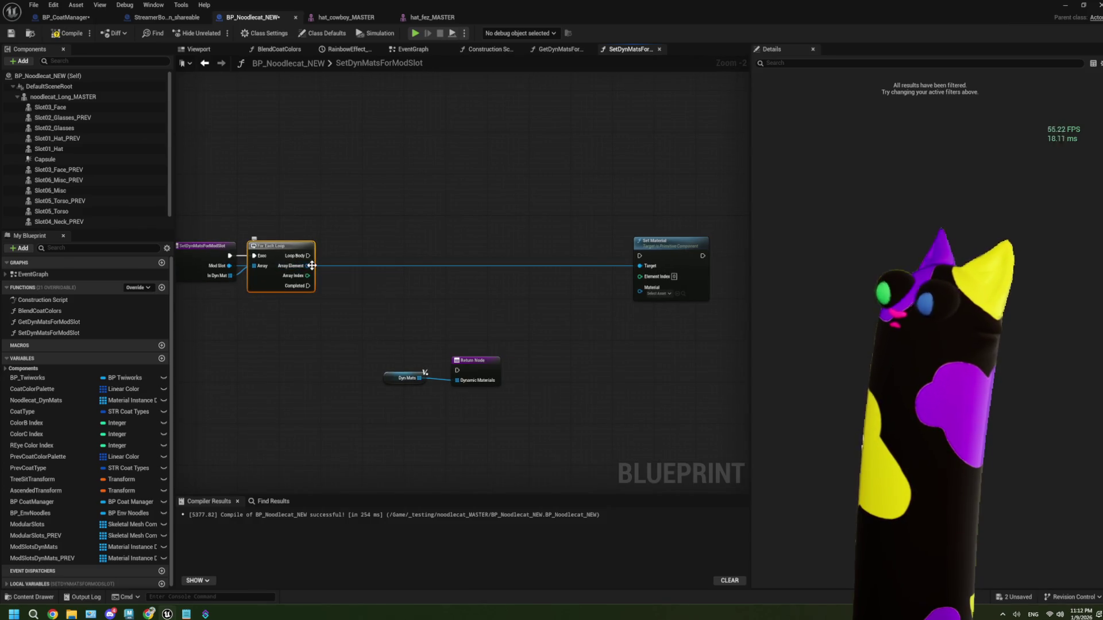
{"action": "left_click_drag", "start_coordinate": [312, 266], "coordinate": [639, 287]}
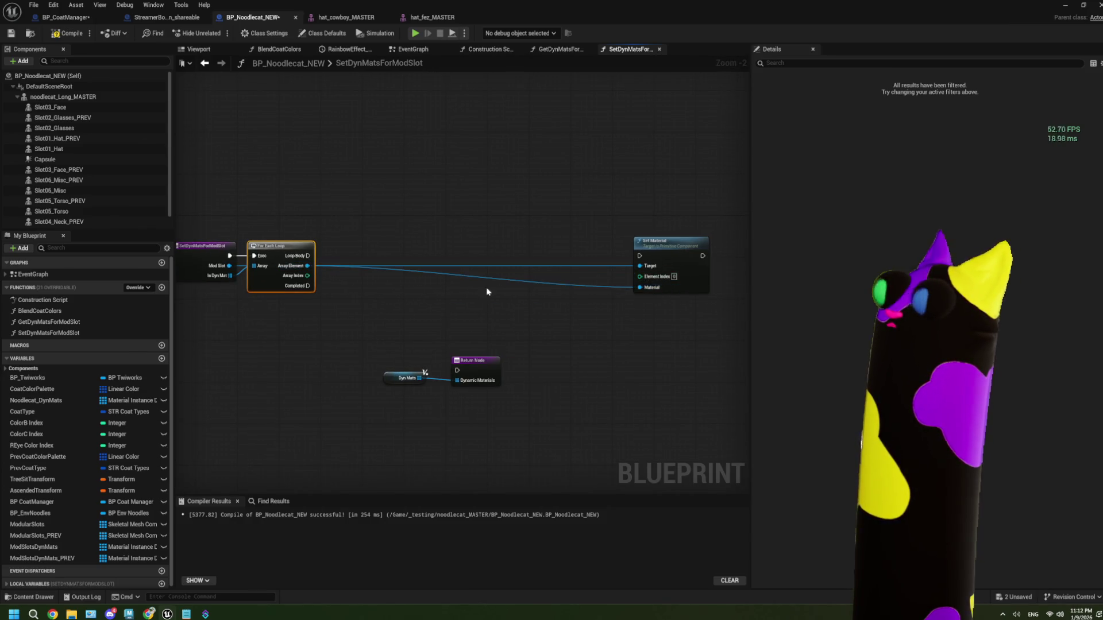
{"action": "mouse_move", "coordinate": [308, 276]}
{"action": "left_mouse_down"}
{"action": "mouse_move", "coordinate": [615, 295]}
{"action": "mouse_move", "coordinate": [640, 277]}
{"action": "mouse_move", "coordinate": [375, 253]}
{"action": "mouse_move", "coordinate": [364, 261]}
{"action": "left_mouse_up"}
{"action": "left_click_drag", "start_coordinate": [427, 338], "coordinate": [466, 336]}
- Remove the leftover Dyn Mats and Return Node, compile, and go back to BP_CoatManager
{"action": "left_click_drag", "start_coordinate": [435, 253], "coordinate": [494, 368]}
{"action": "left_click_drag", "start_coordinate": [434, 351], "coordinate": [519, 405]}
{"action": "key", "text": "Delete"}
{"action": "left_click", "coordinate": [244, 256]}
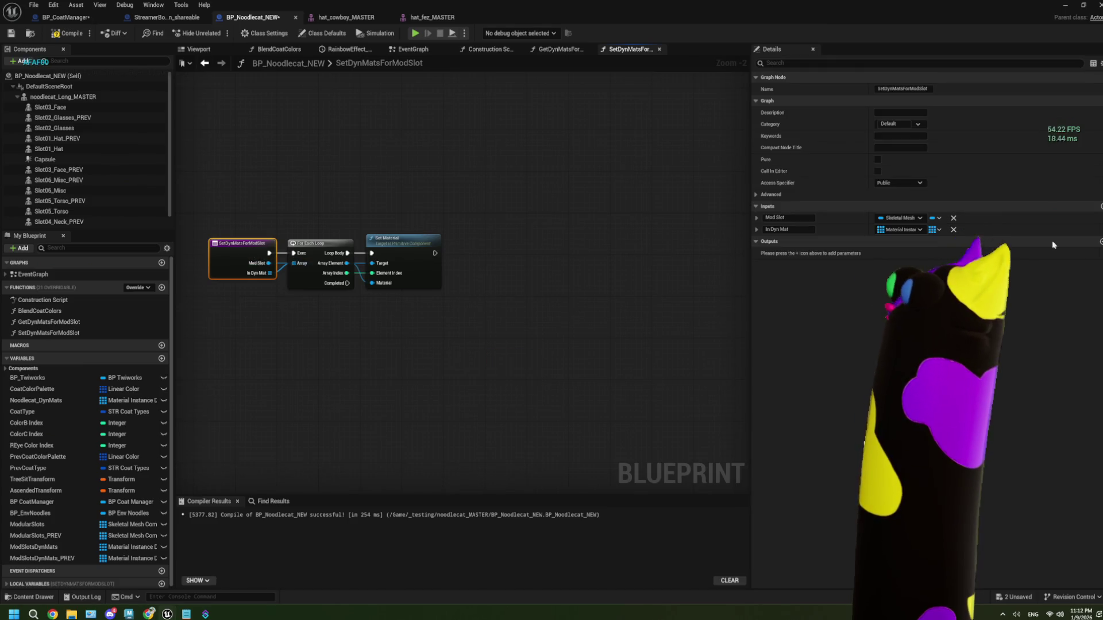
{"action": "left_click", "coordinate": [74, 35]}
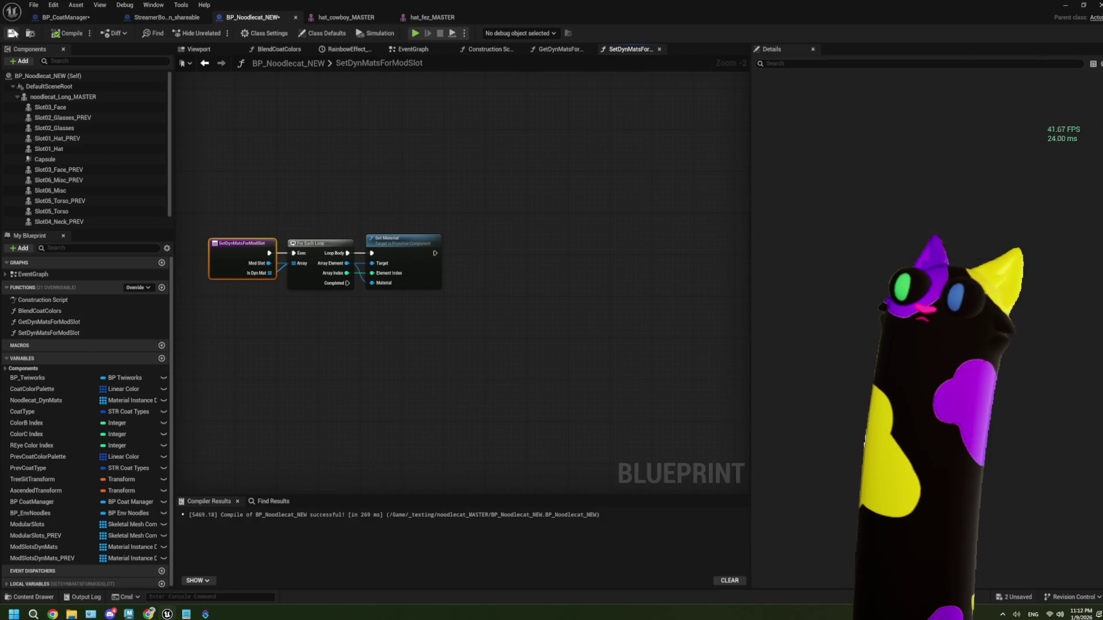
{"action": "scroll", "coordinate": [356, 289], "scroll_direction": "up", "scroll_amount": 2}
{"action": "left_click_drag", "start_coordinate": [356, 289], "coordinate": [433, 290]}
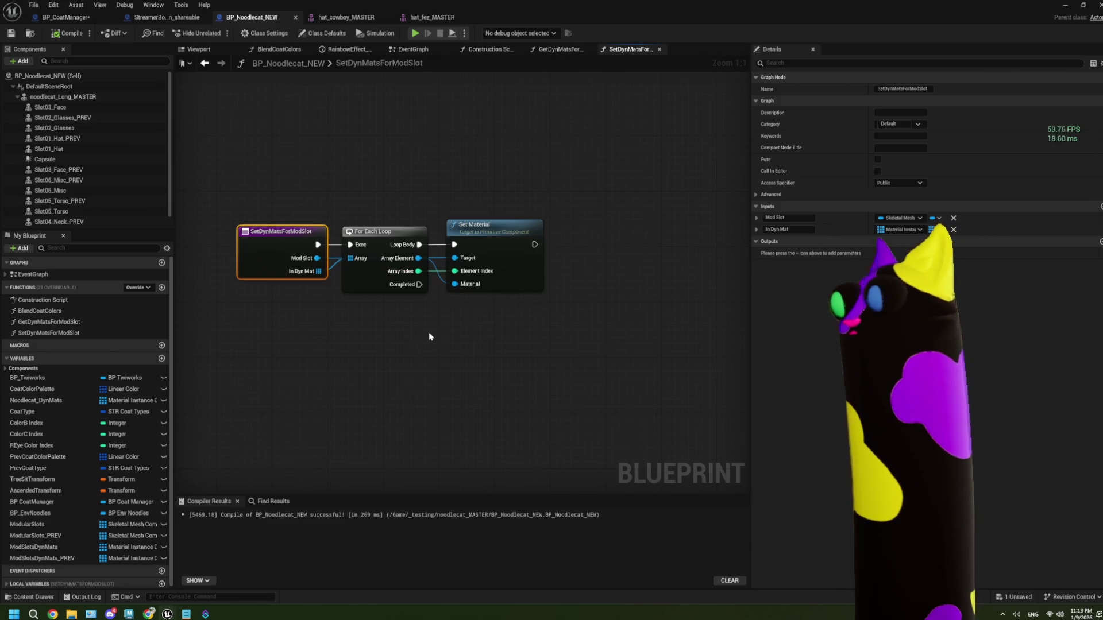
{"action": "left_click", "coordinate": [66, 17]}
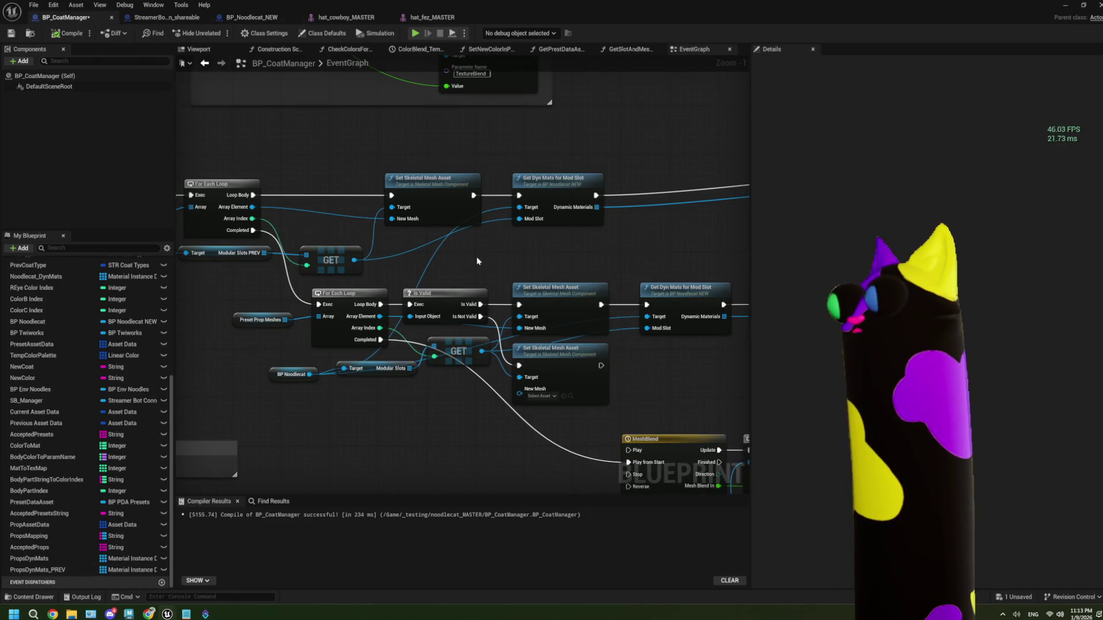
- Check the Get Dyn Mats node and the SetDynMatsForModSlot graph, then return to BP_CoatManager's event graph
{"action": "scroll", "coordinate": [397, 263], "scroll_direction": "down", "scroll_amount": 1}
{"action": "left_click", "coordinate": [480, 228]}
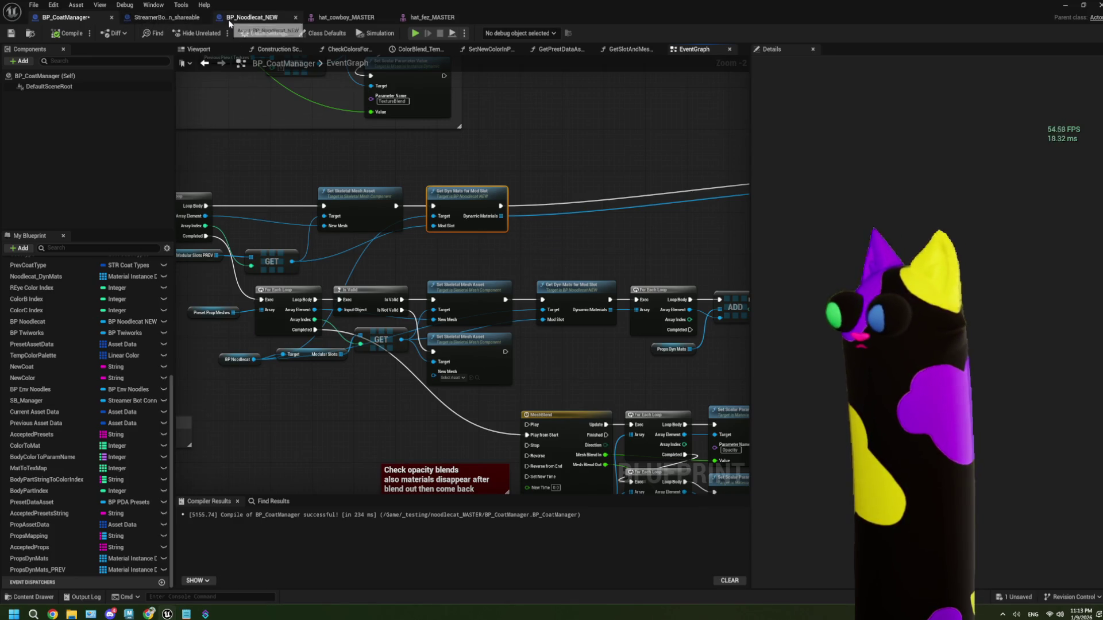
{"action": "left_click", "coordinate": [185, 19]}
{"action": "left_click", "coordinate": [249, 17]}
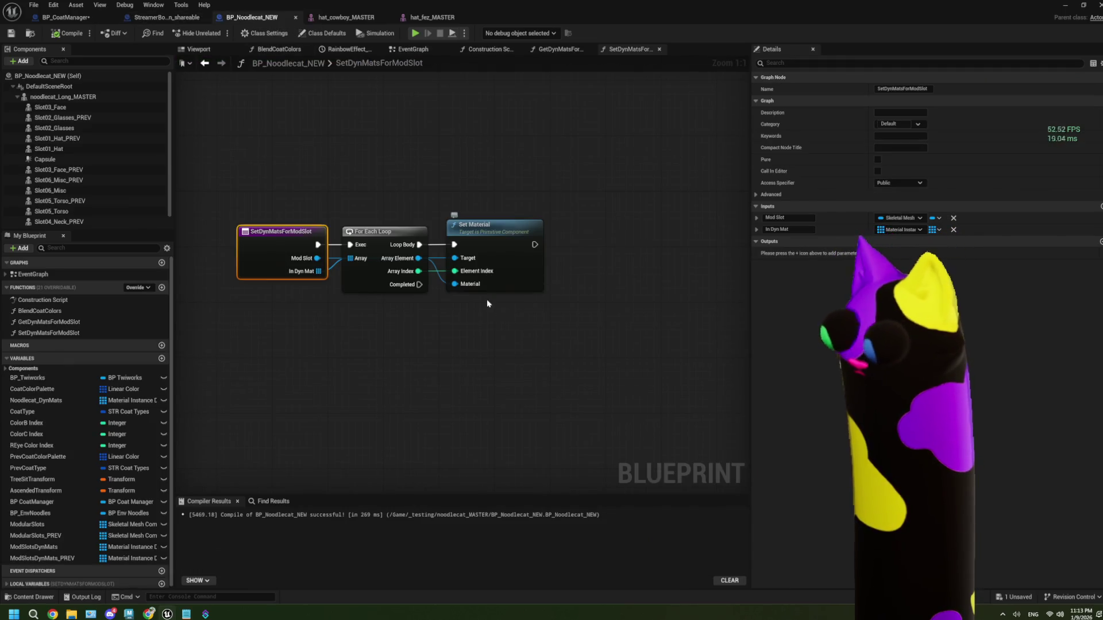
{"action": "left_click_drag", "start_coordinate": [469, 337], "coordinate": [450, 318]}
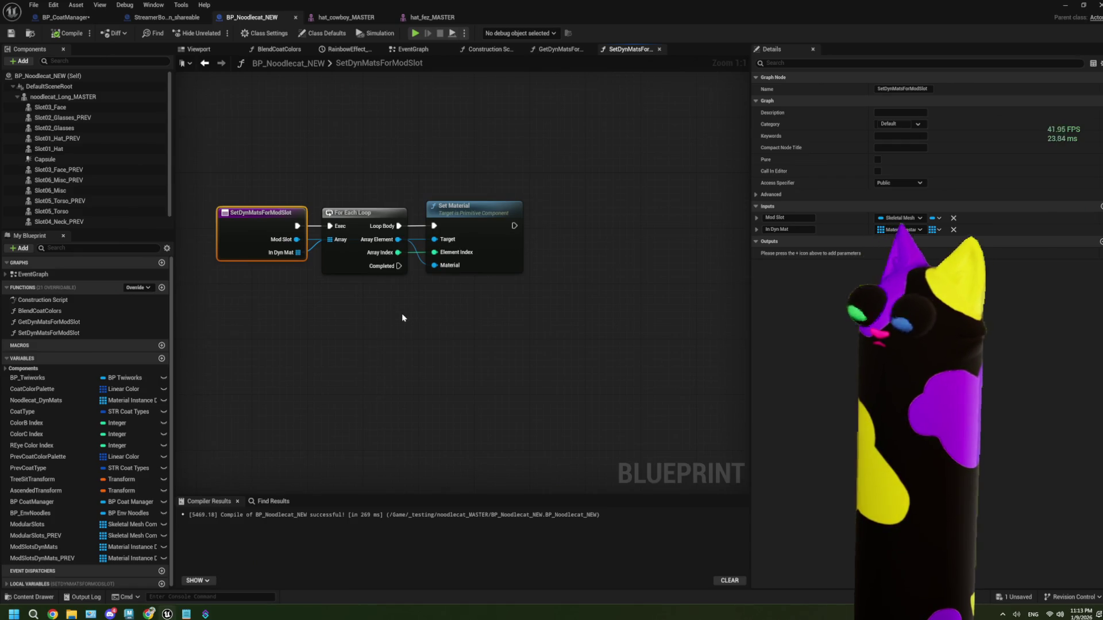
{"action": "left_click", "coordinate": [63, 17]}
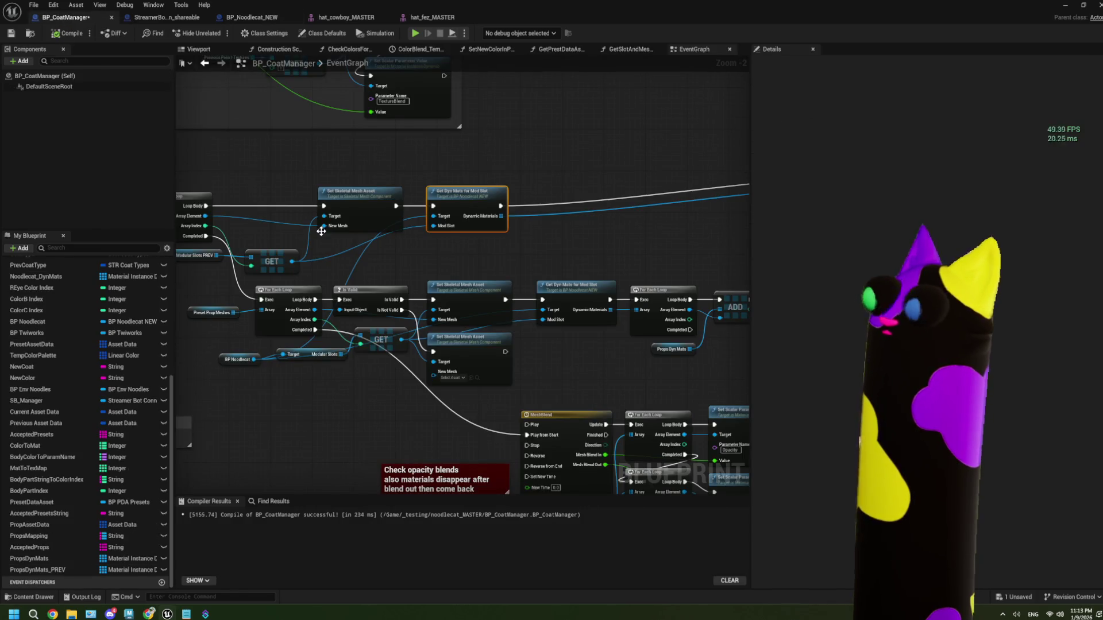
{"action": "left_click_drag", "start_coordinate": [370, 260], "coordinate": [355, 251]}
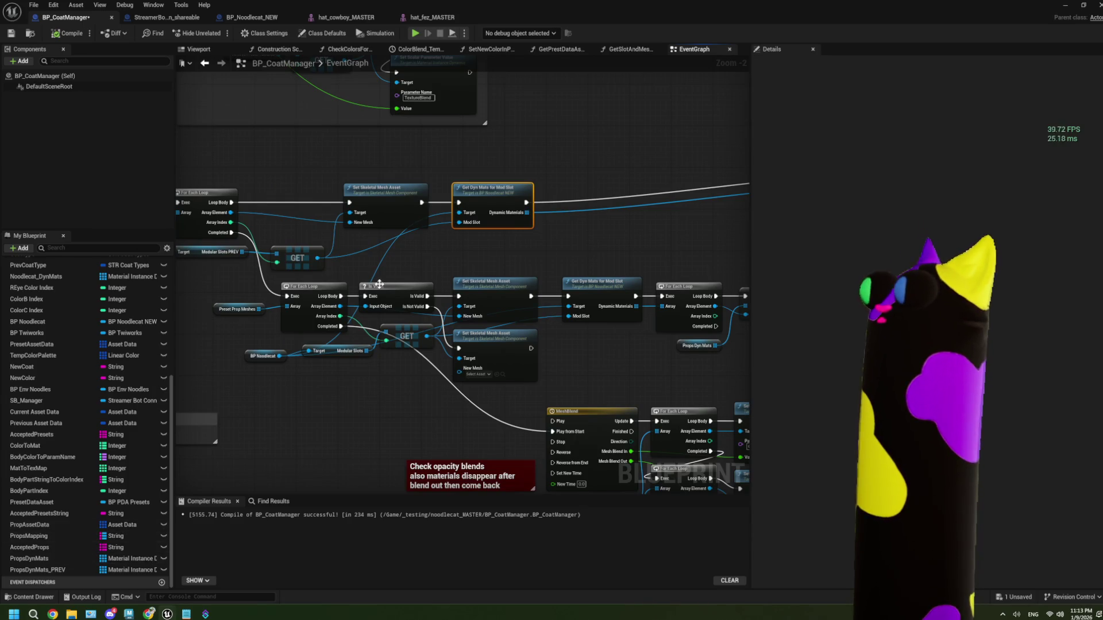
- Add Set Dyn Mats for Mod Slot from BP Noodlecat beside Set Skeletal Mesh Asset, deleting the old Get Dyn Mats node
{"action": "left_click_drag", "start_coordinate": [279, 357], "coordinate": [304, 413]}
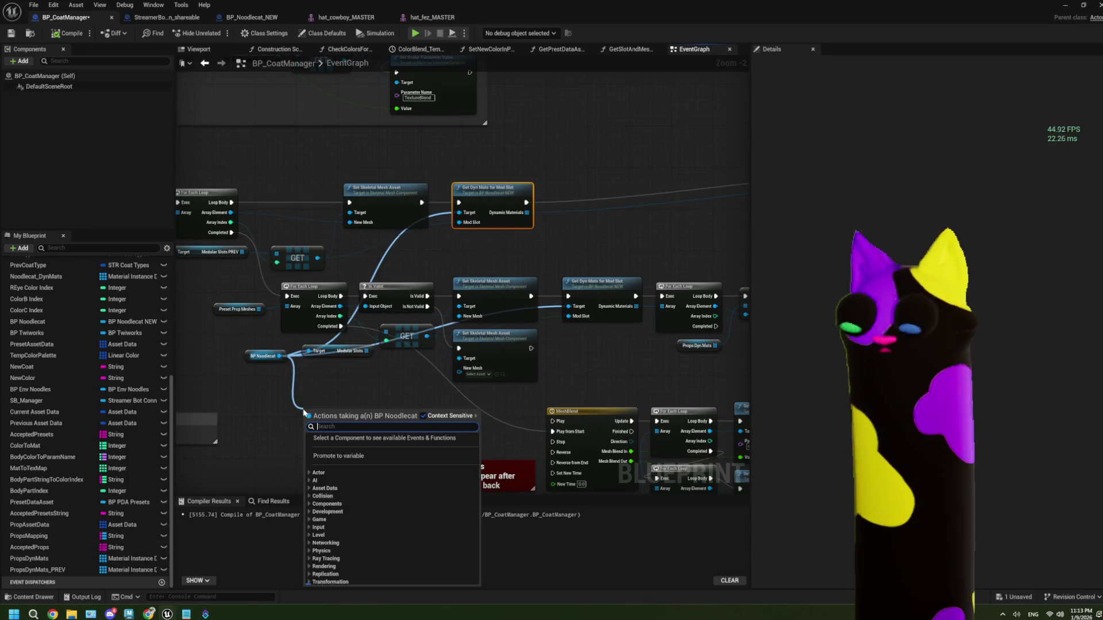
{"action": "type", "text": "set dyna"}
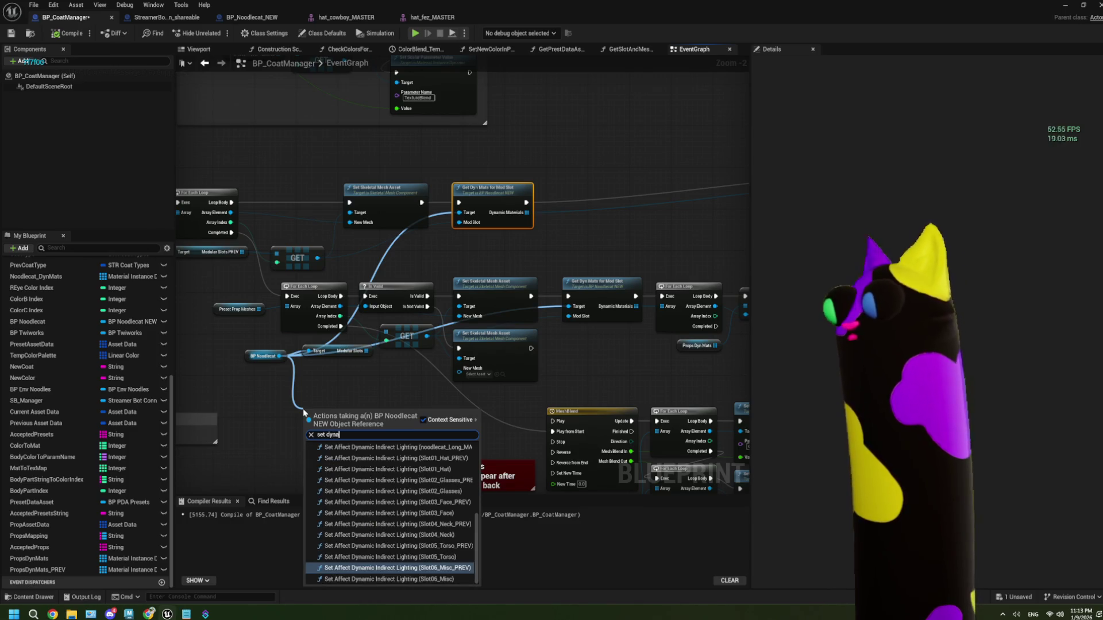
{"action": "type", "text": " mat"}
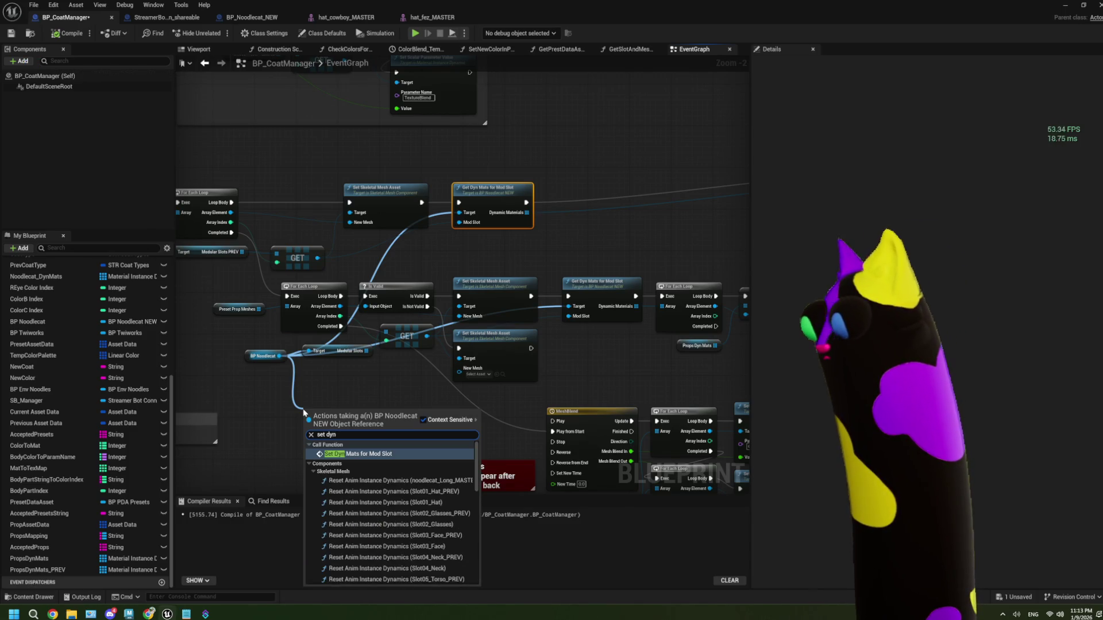
{"action": "key", "text": "Return"}
{"action": "left_click_drag", "start_coordinate": [324, 430], "coordinate": [584, 164]}
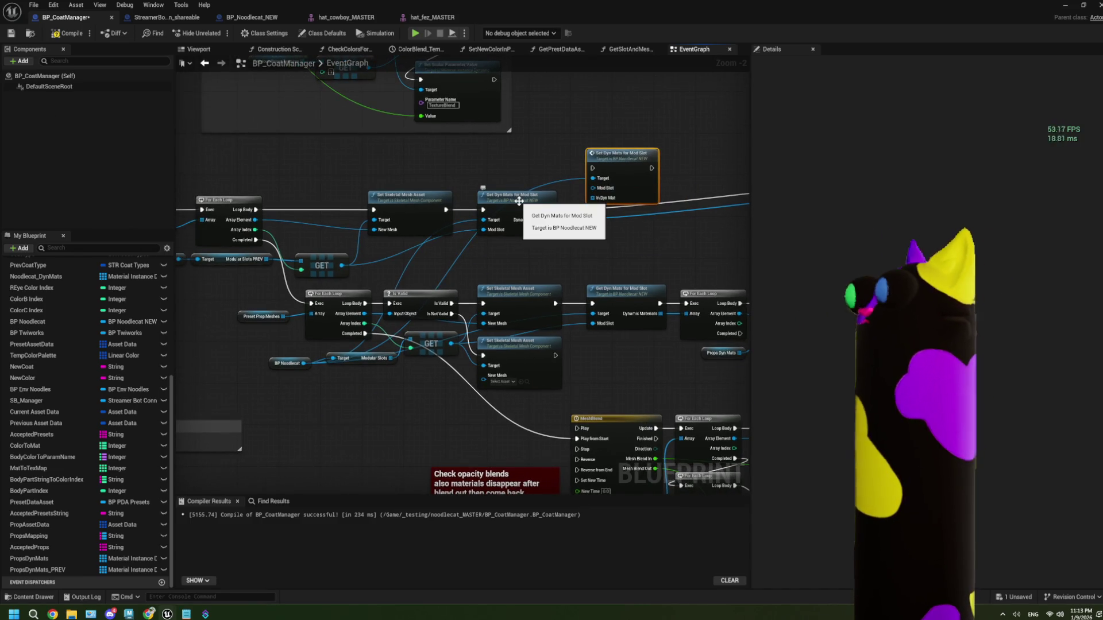
{"action": "left_click", "coordinate": [519, 201]}
{"action": "scroll", "coordinate": [557, 251], "scroll_direction": "up", "scroll_amount": 1}
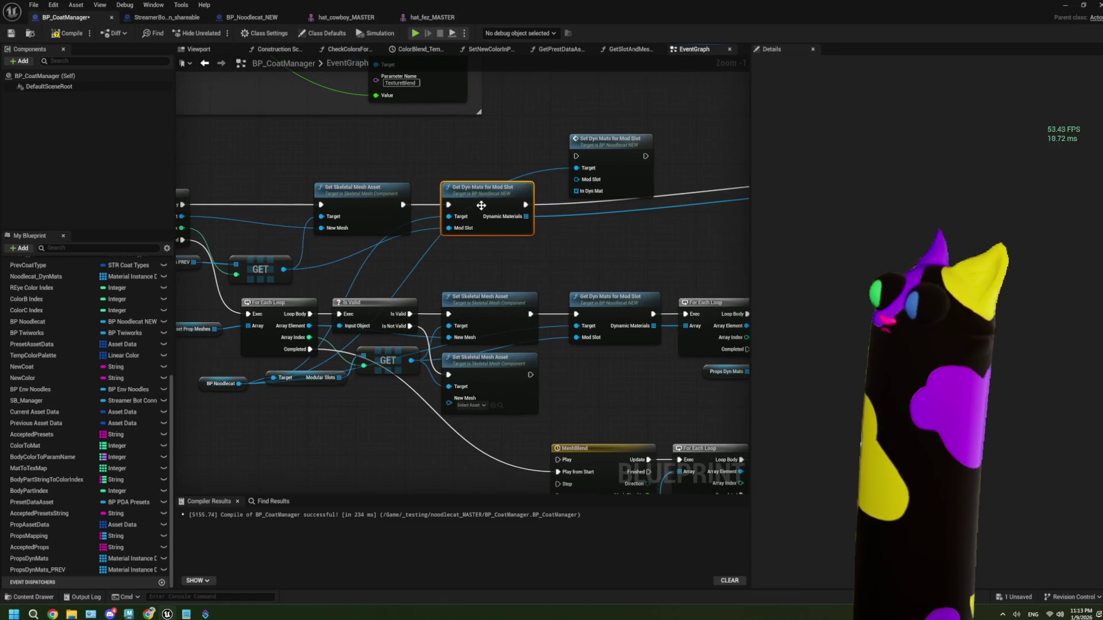
{"action": "key", "text": "Delete"}
{"action": "left_click_drag", "start_coordinate": [607, 138], "coordinate": [516, 187]}
- Wire the execution flow and the GET slot output into Set Dyn Mats' Mod Slot
{"action": "mouse_move", "coordinate": [402, 205]}
{"action": "left_mouse_down"}
{"action": "mouse_move", "coordinate": [492, 211]}
{"action": "mouse_move", "coordinate": [490, 198]}
{"action": "left_mouse_up"}
{"action": "mouse_move", "coordinate": [319, 255]}
{"action": "left_mouse_down"}
{"action": "mouse_move", "coordinate": [428, 278]}
{"action": "mouse_move", "coordinate": [444, 244]}
{"action": "mouse_move", "coordinate": [491, 215]}
{"action": "mouse_move", "coordinate": [475, 246]}
{"action": "mouse_move", "coordinate": [567, 240]}
{"action": "left_mouse_up"}
{"action": "left_click_drag", "start_coordinate": [378, 257], "coordinate": [274, 255]}
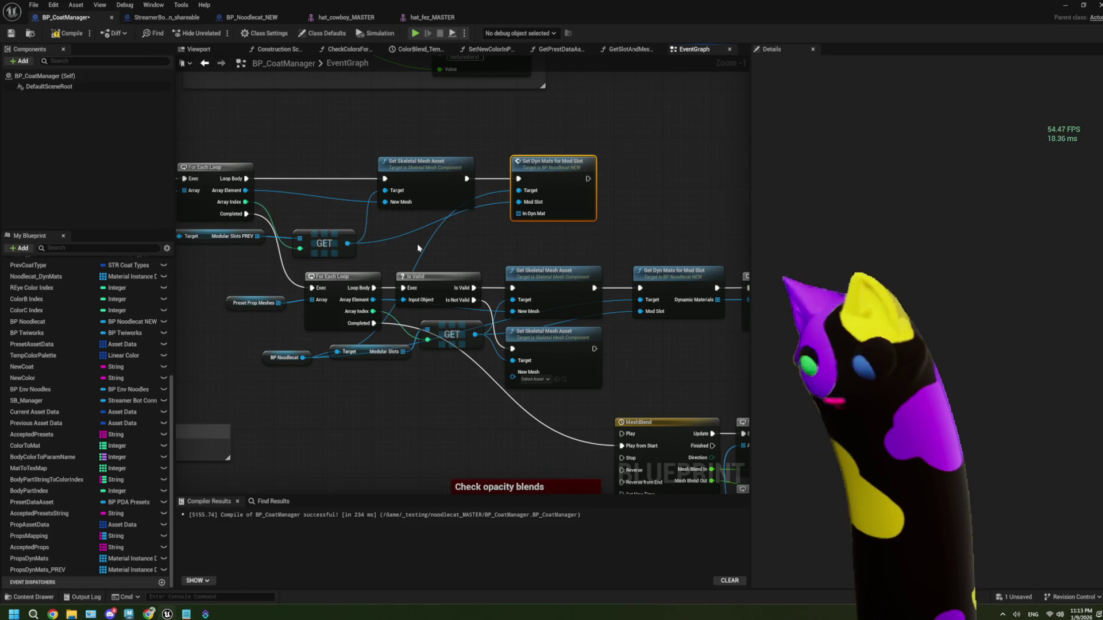
{"action": "left_click_drag", "start_coordinate": [417, 243], "coordinate": [498, 251]}
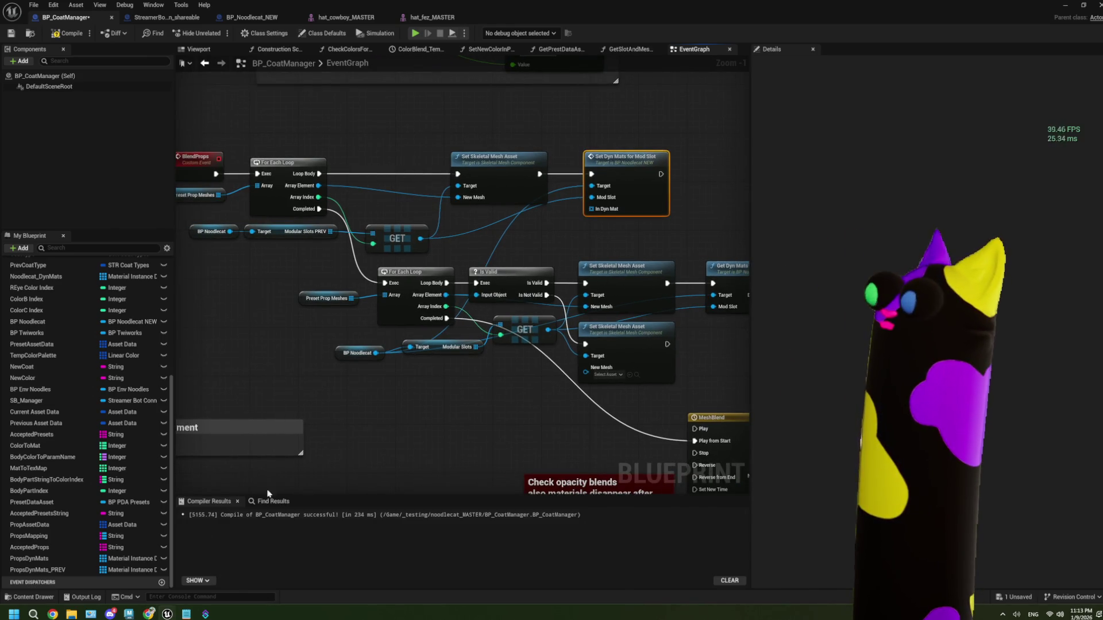
{"action": "scroll", "coordinate": [485, 401], "scroll_direction": "down", "scroll_amount": 1}
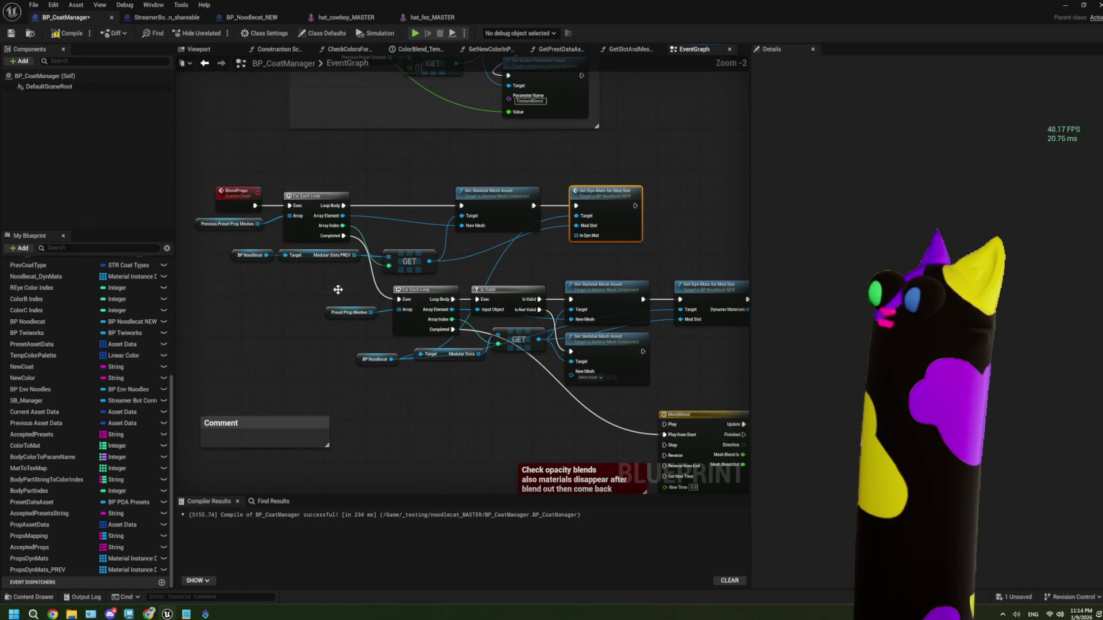
- Add a Get Dyn Mats for Mod Slot node from BP Noodlecat, replacing a mistaken Get Mod Slots Dyn Mat
{"action": "mouse_move", "coordinate": [266, 255]}
{"action": "left_mouse_down"}
{"action": "mouse_move", "coordinate": [295, 357]}
{"action": "mouse_move", "coordinate": [407, 446]}
{"action": "left_mouse_up"}
{"action": "type", "text": "get dyn"}
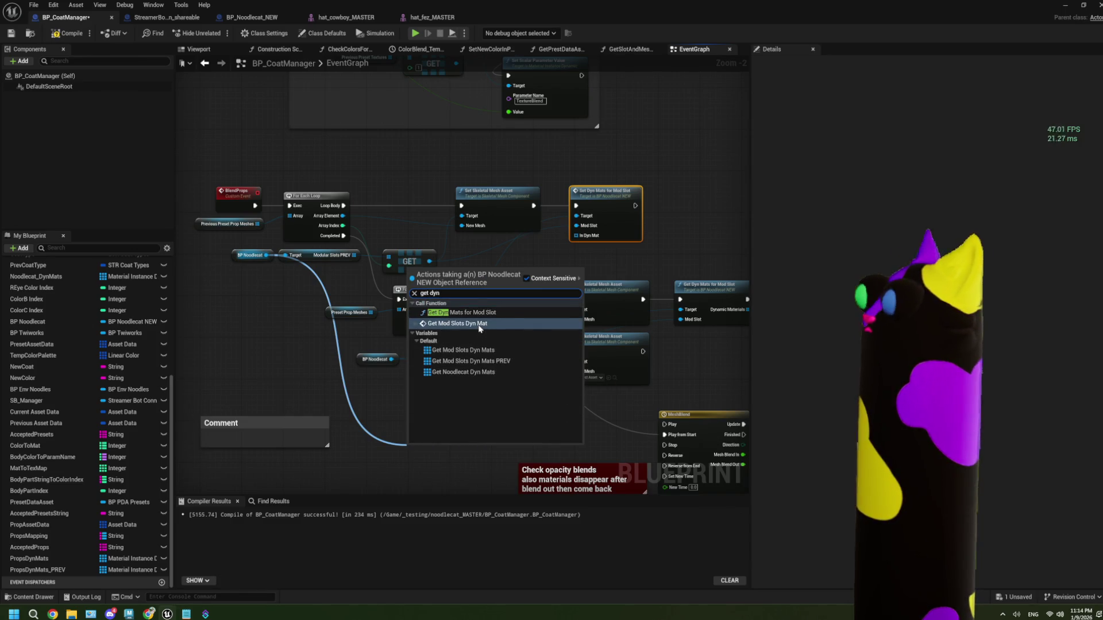
{"action": "left_click", "coordinate": [457, 323]}
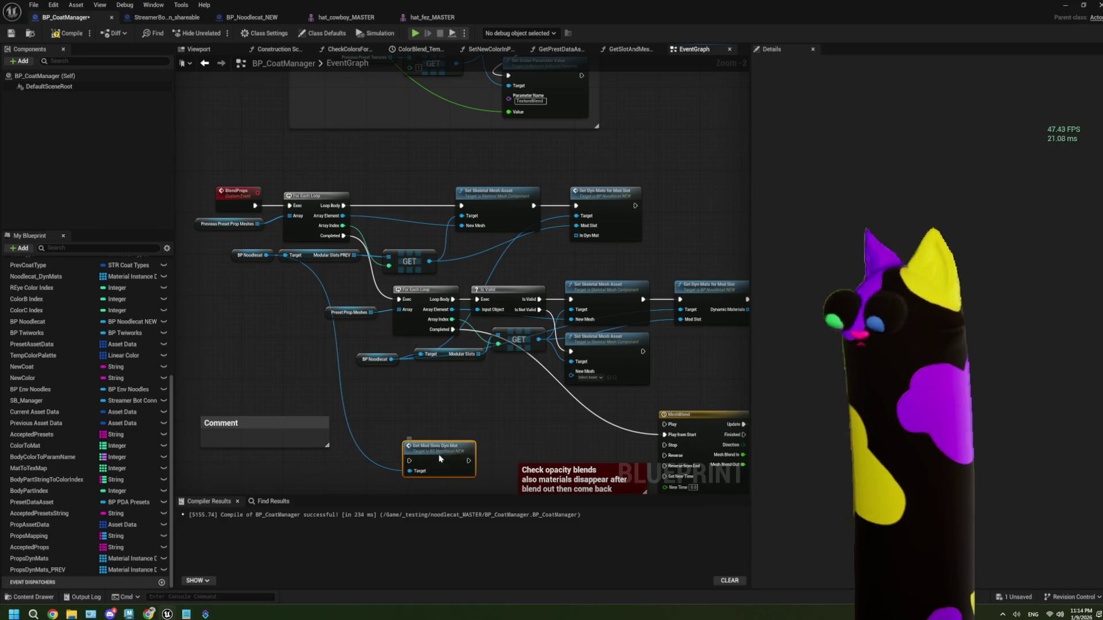
{"action": "key", "text": "Delete"}
{"action": "left_click_drag", "start_coordinate": [266, 257], "coordinate": [383, 411]}
{"action": "type", "text": "get dyb"}
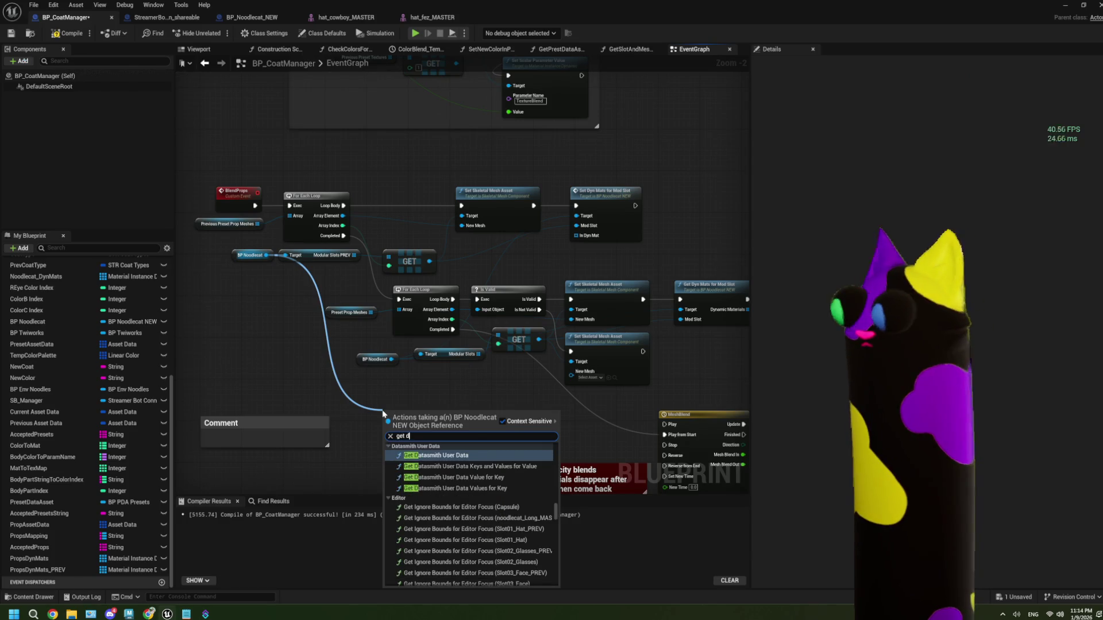
{"action": "key", "text": "BackSpace"}
{"action": "type", "text": "n"}
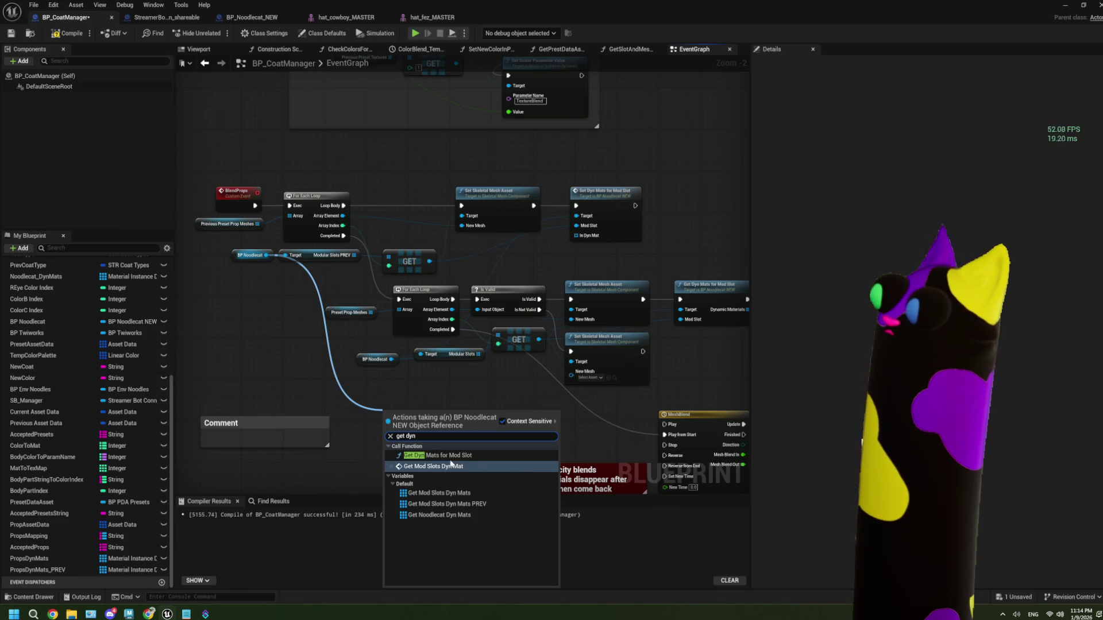
{"action": "left_click", "coordinate": [451, 457]}
{"action": "left_click_drag", "start_coordinate": [420, 429], "coordinate": [253, 310]}
- Arrange the Get Dyn Mats and Set Dyn Mats nodes, then open the GetDynMatsForModSlot function
{"action": "scroll", "coordinate": [252, 310], "scroll_direction": "up", "scroll_amount": 2}
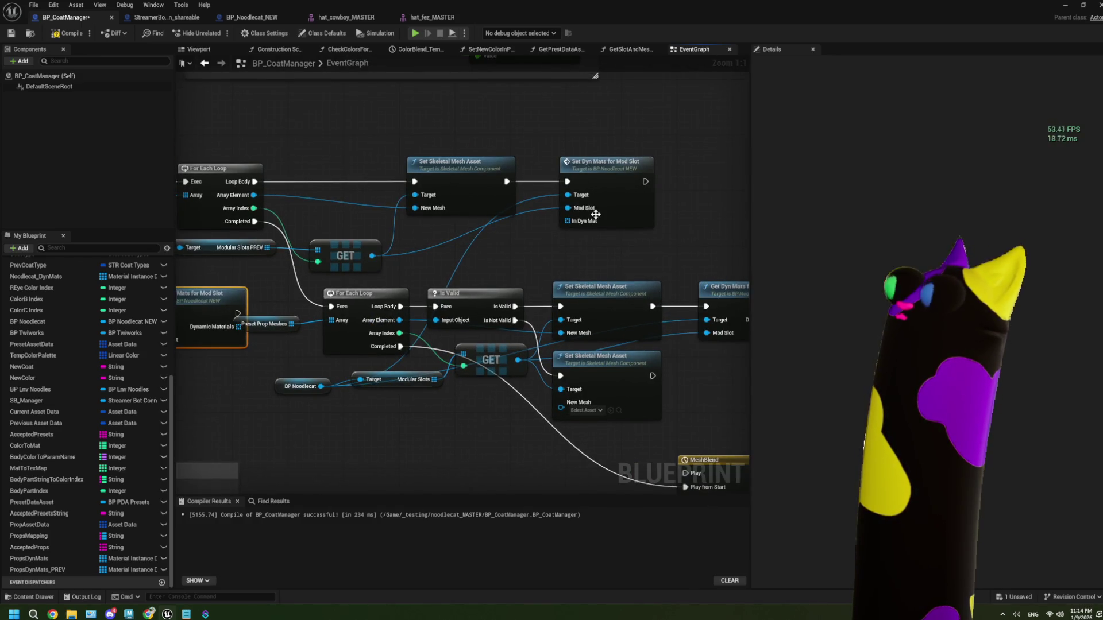
{"action": "scroll", "coordinate": [547, 247], "scroll_direction": "down", "scroll_amount": 2}
{"action": "mouse_move", "coordinate": [305, 283]}
{"action": "left_mouse_down"}
{"action": "mouse_move", "coordinate": [563, 136]}
{"action": "mouse_move", "coordinate": [618, 133]}
{"action": "left_mouse_up"}
{"action": "mouse_move", "coordinate": [594, 192]}
{"action": "left_mouse_down"}
{"action": "mouse_move", "coordinate": [704, 189]}
{"action": "mouse_move", "coordinate": [508, 196]}
{"action": "mouse_move", "coordinate": [448, 253]}
{"action": "left_mouse_up"}
{"action": "scroll", "coordinate": [514, 200], "scroll_direction": "up", "scroll_amount": 1}
{"action": "left_click_drag", "start_coordinate": [315, 273], "coordinate": [319, 269]}
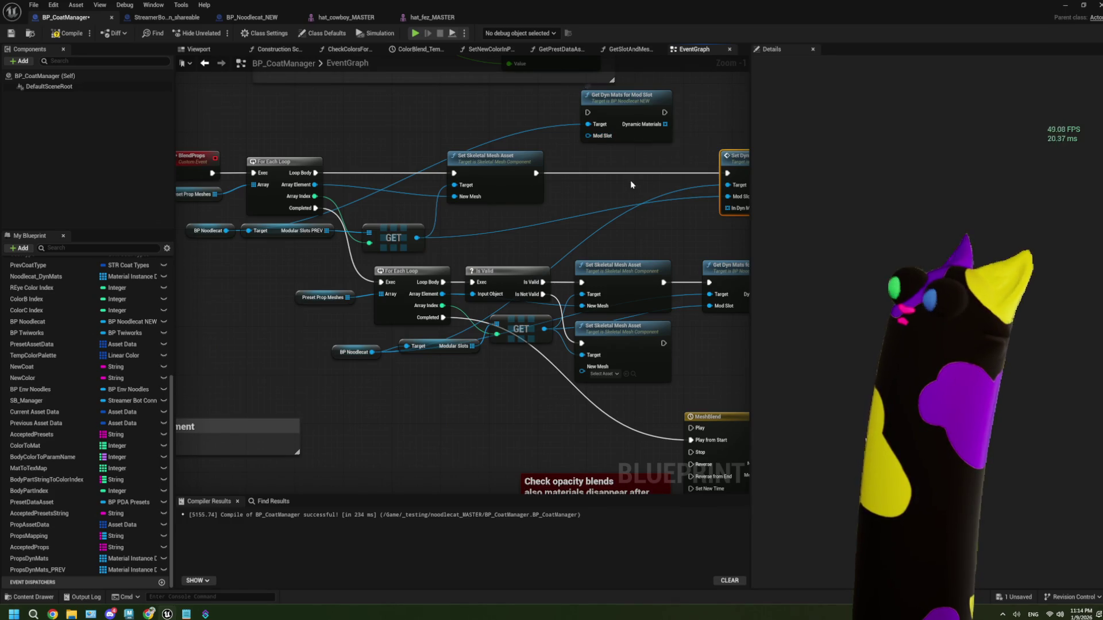
{"action": "left_click_drag", "start_coordinate": [703, 341], "coordinate": [641, 336]}
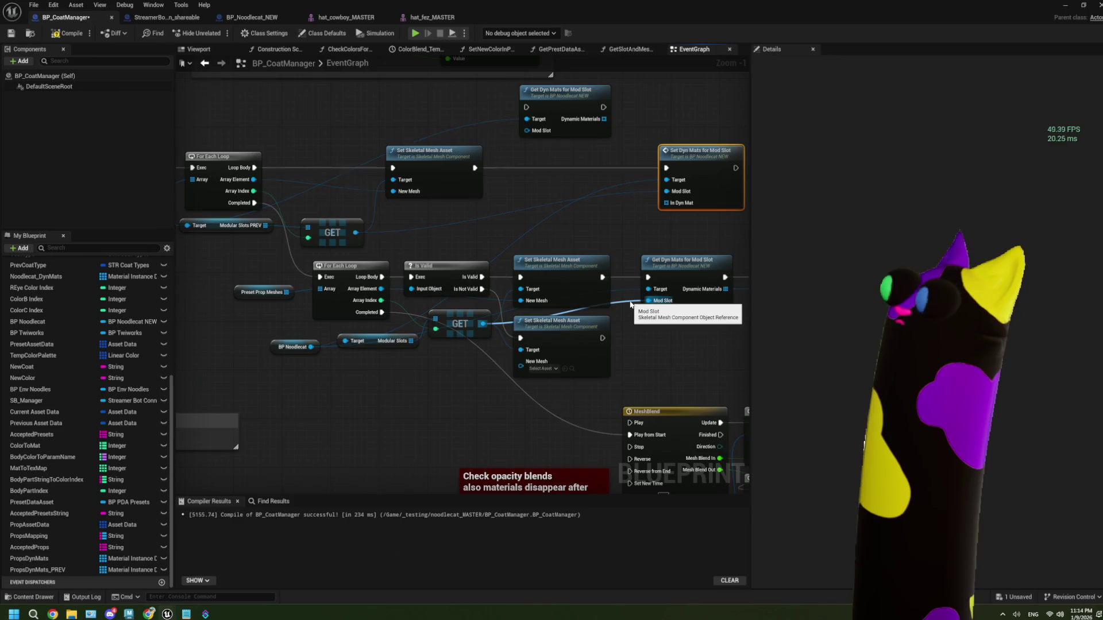
{"action": "double_click", "coordinate": [566, 129]}
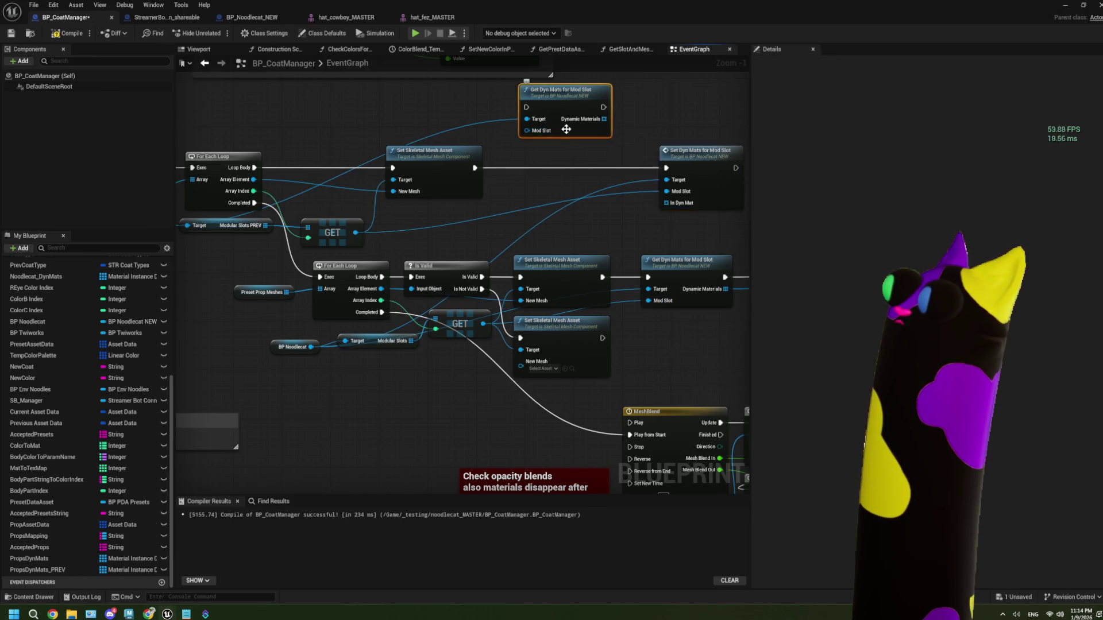
- On the function entry, add input NewParam as a single Skeletal Mesh reference, then return to BP_CoatManager
{"action": "left_click", "coordinate": [276, 198]}
{"action": "left_click", "coordinate": [1101, 207]}
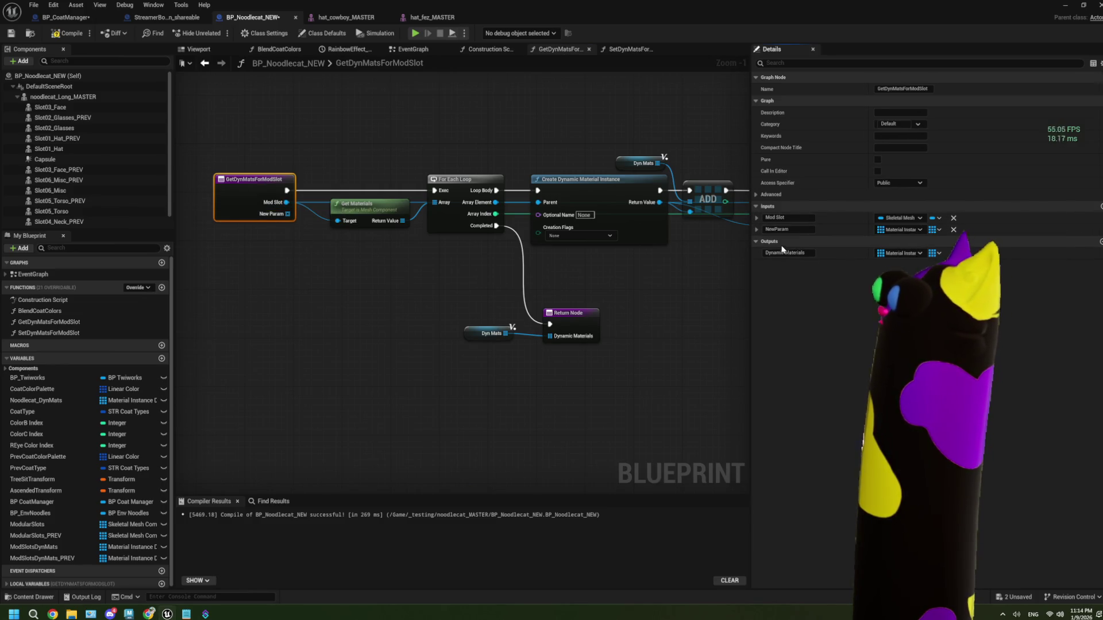
{"action": "left_click", "coordinate": [917, 232]}
{"action": "type", "text": "skelet"}
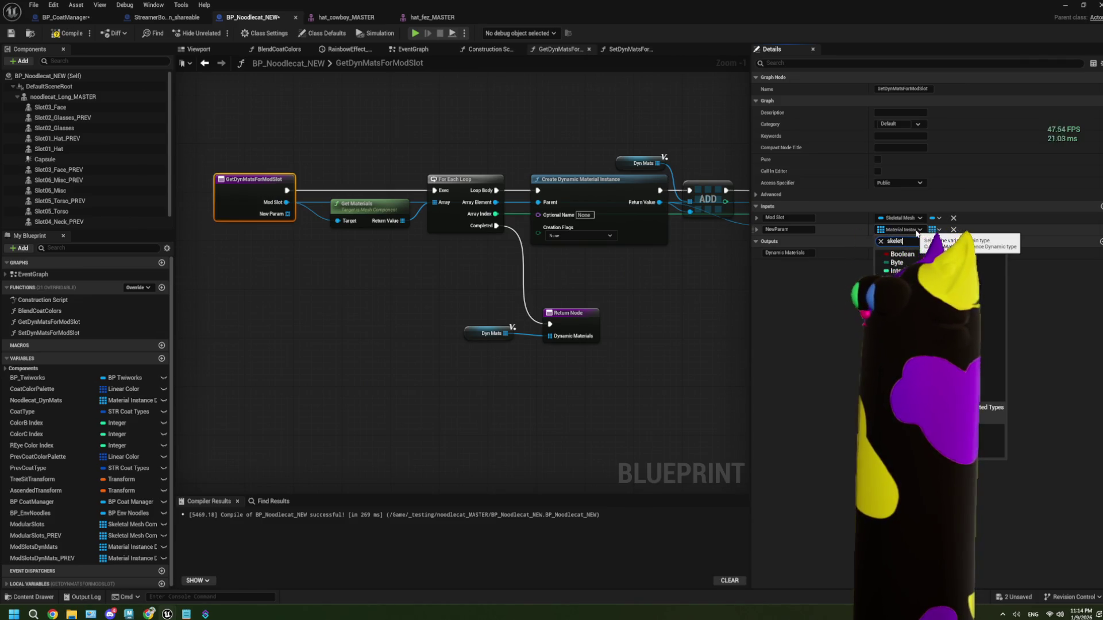
{"action": "type", "text": "al mes"}
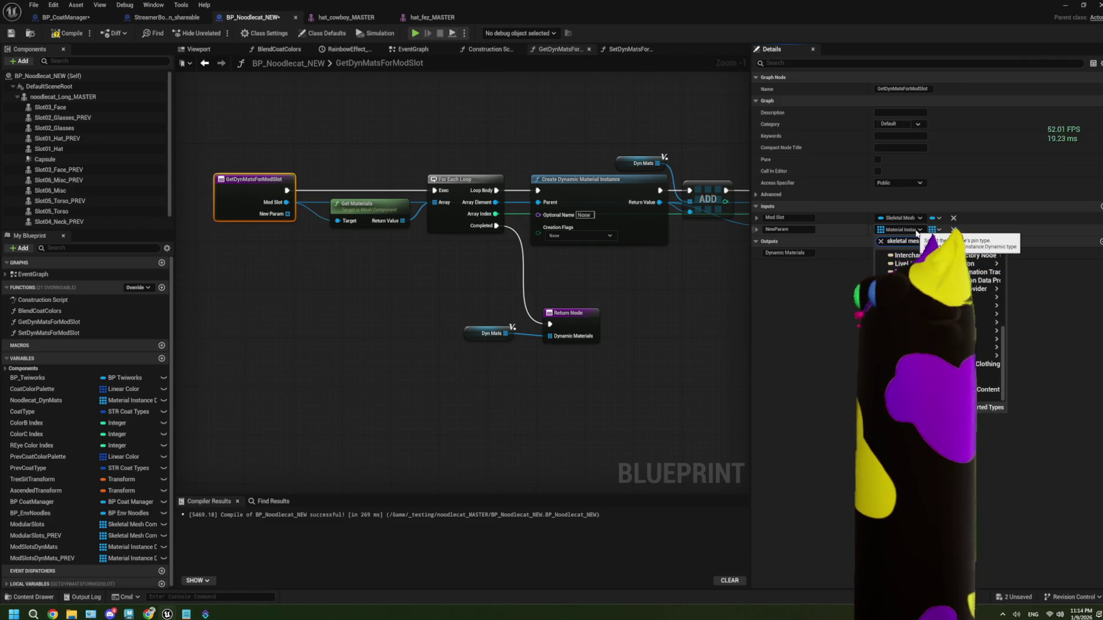
{"action": "type", "text": "h"}
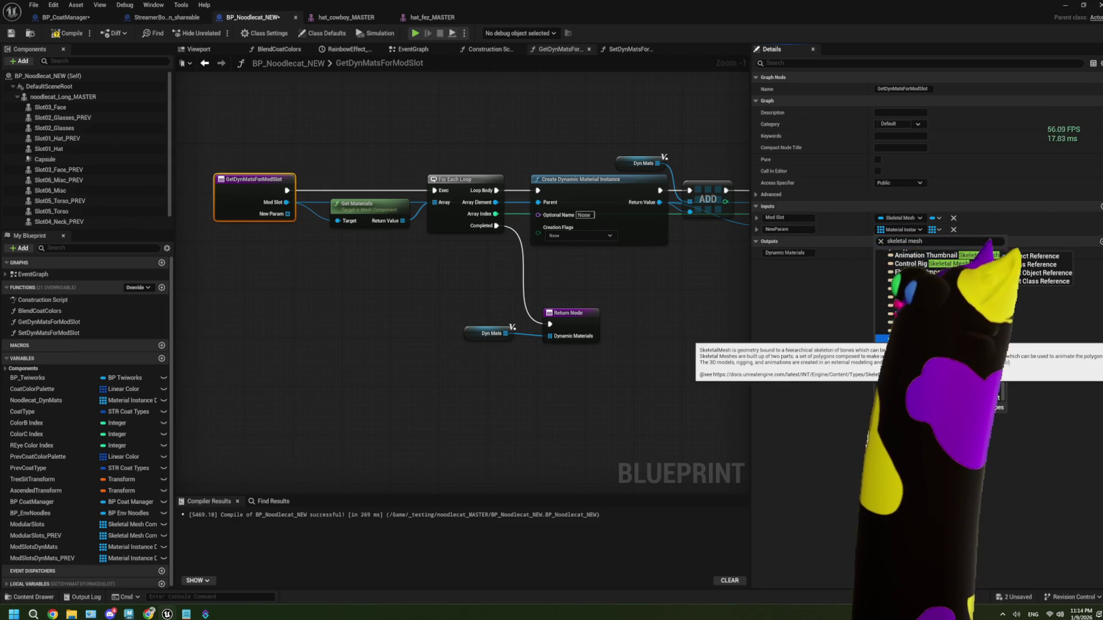
{"action": "key", "text": "ctrl+a"}
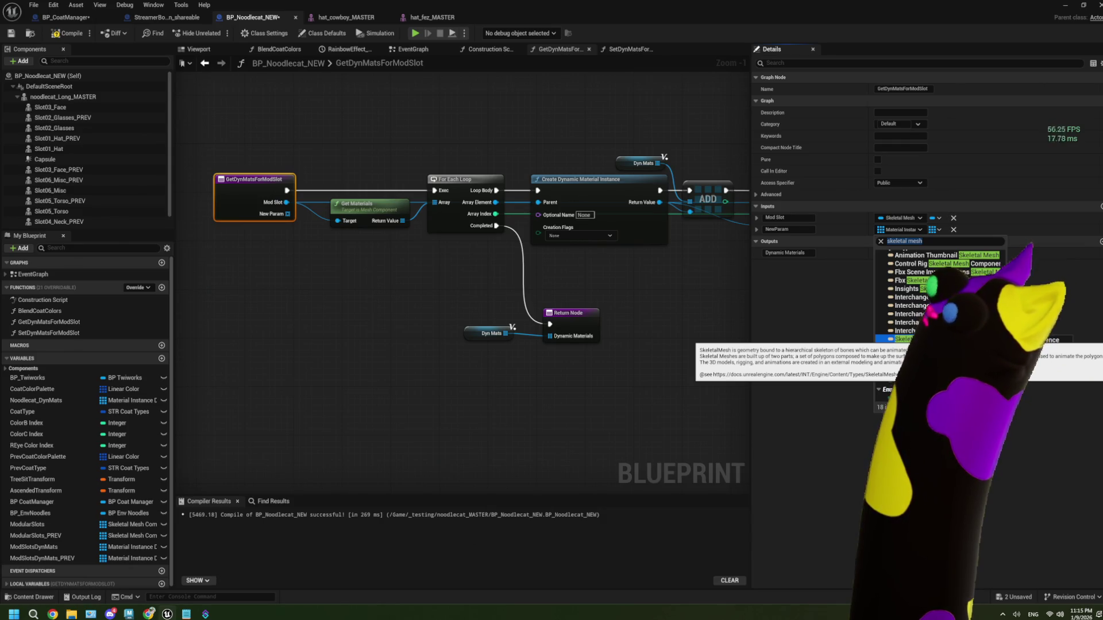
{"action": "mouse_move", "coordinate": [896, 356]}
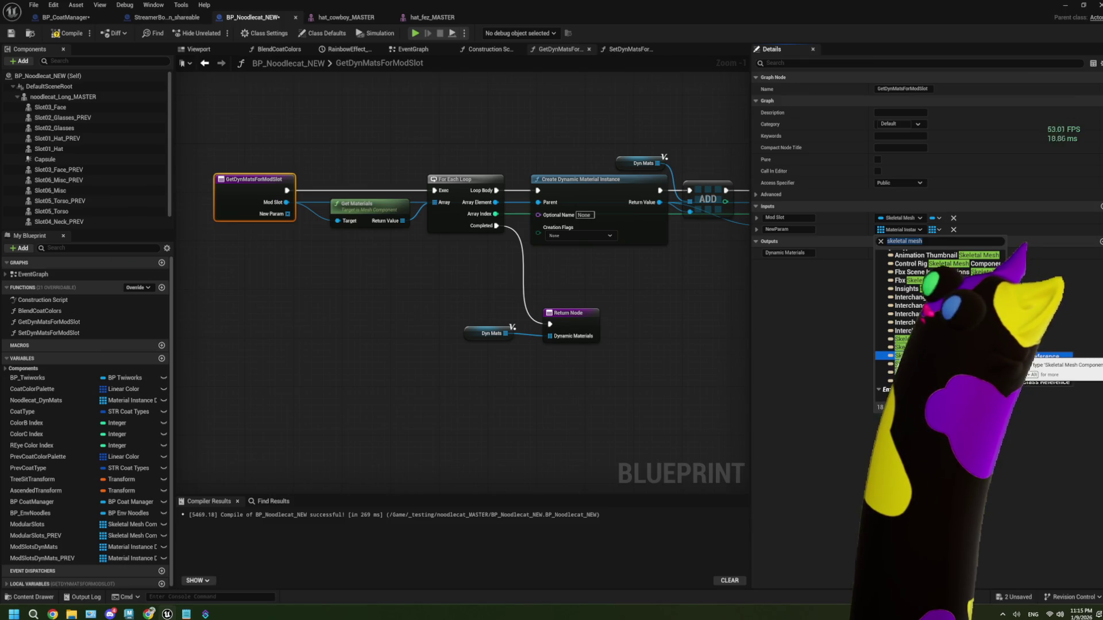
{"action": "left_click", "coordinate": [1051, 356]}
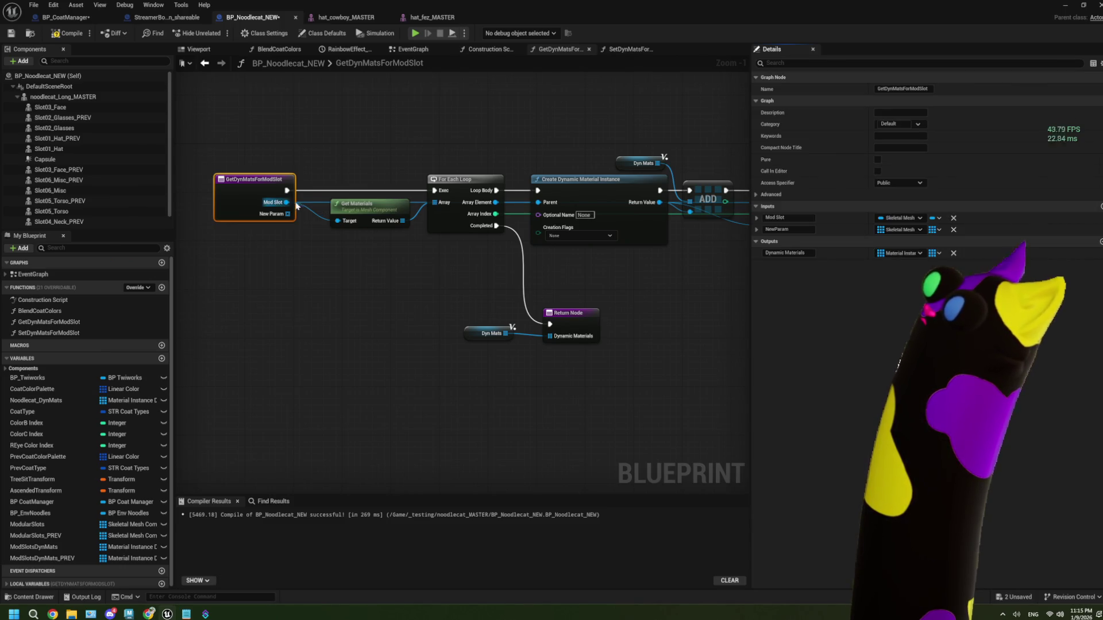
{"action": "left_click", "coordinate": [939, 230]}
{"action": "left_click", "coordinate": [937, 241]}
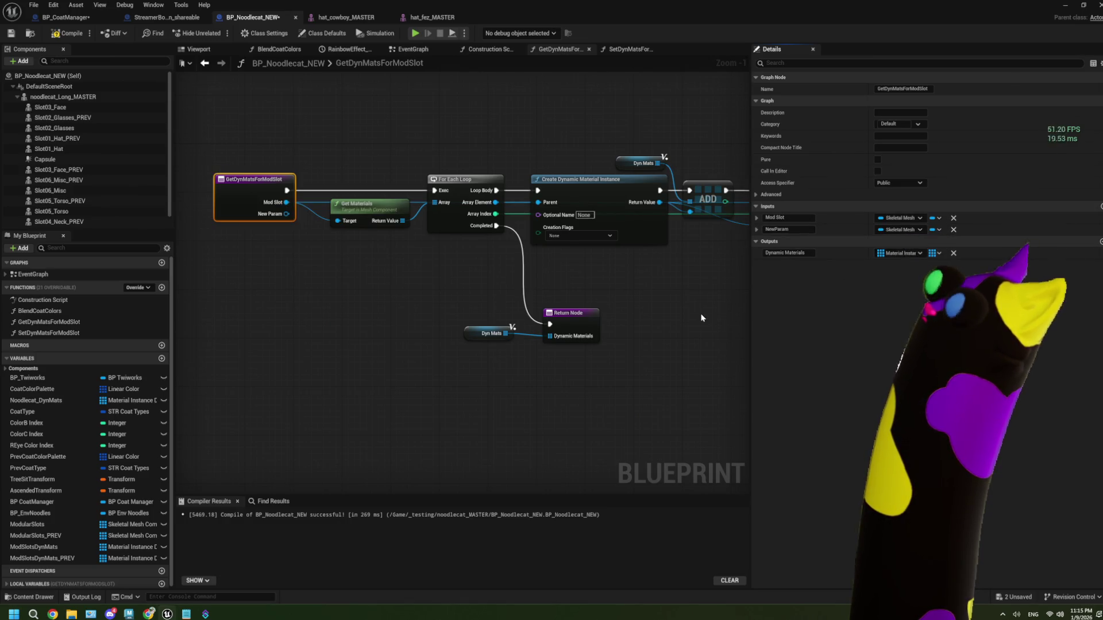
{"action": "left_click", "coordinate": [64, 17]}
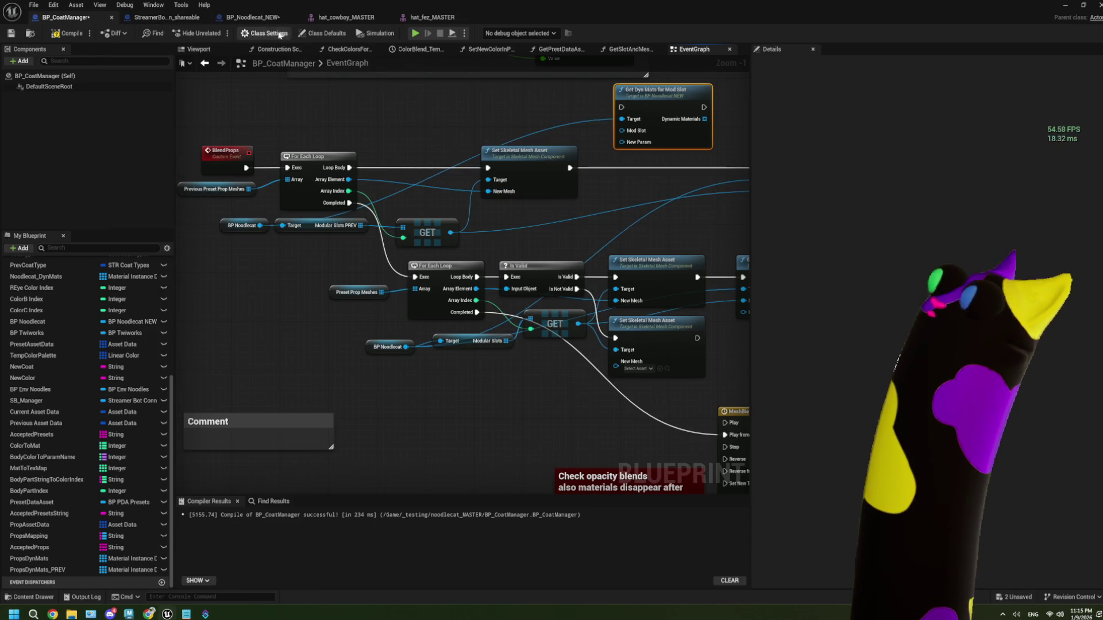
- Open GetDynMatsForModSlot, peek at SetDynMatsForModSlot, then select the entry node showing Mod Slot and NewParam
{"action": "double_click", "coordinate": [656, 101]}
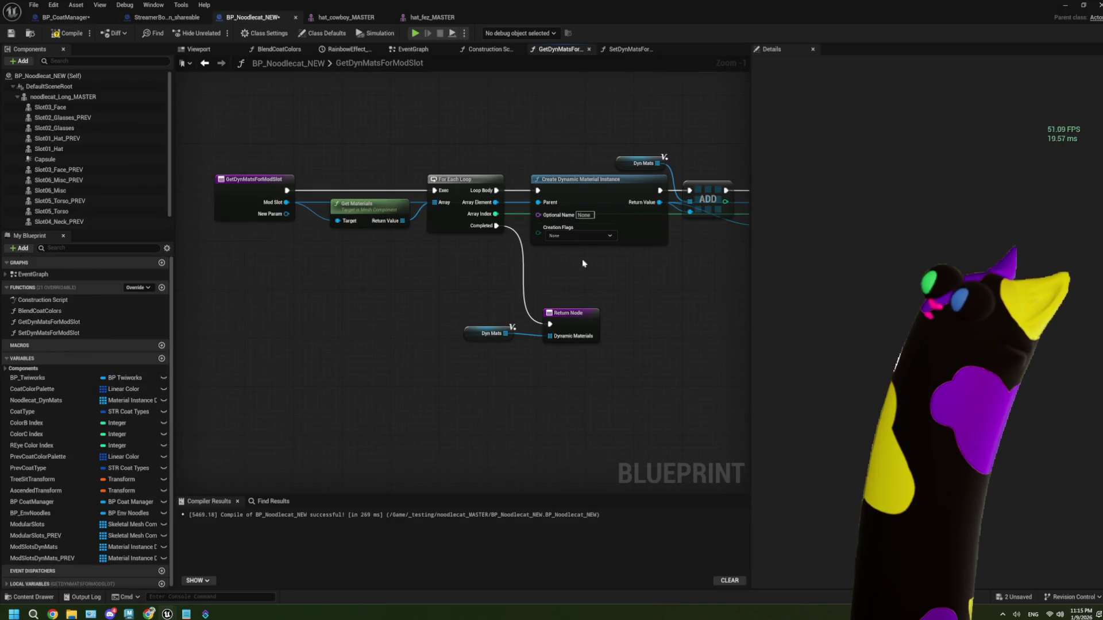
{"action": "left_click", "coordinate": [630, 48]}
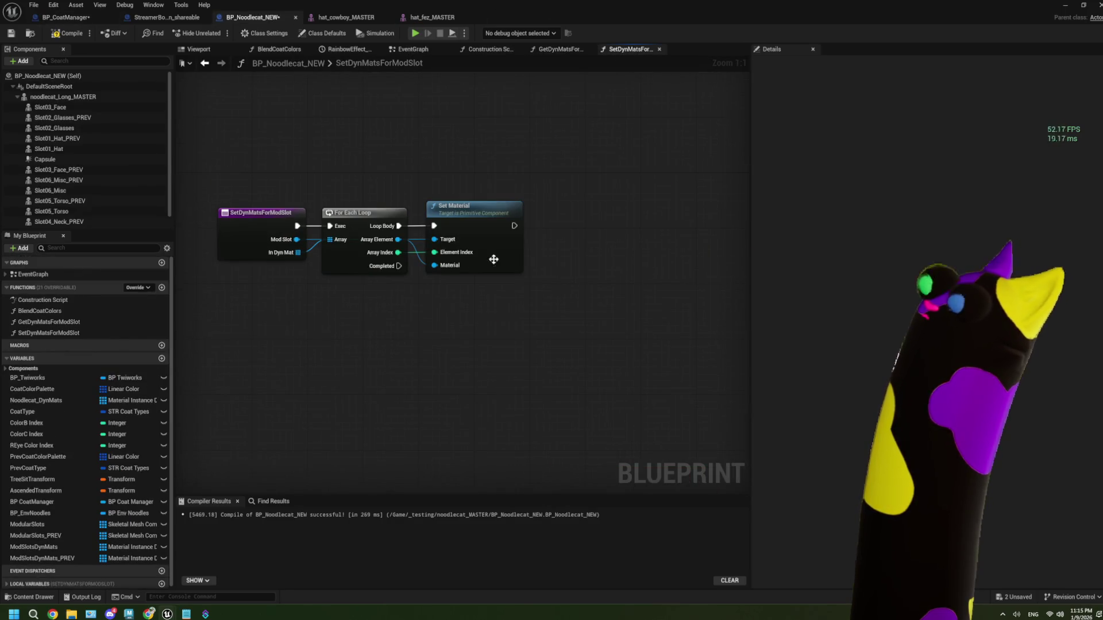
{"action": "left_click", "coordinate": [575, 48]}
{"action": "left_click_drag", "start_coordinate": [394, 282], "coordinate": [435, 281]}
{"action": "left_click", "coordinate": [301, 205]}
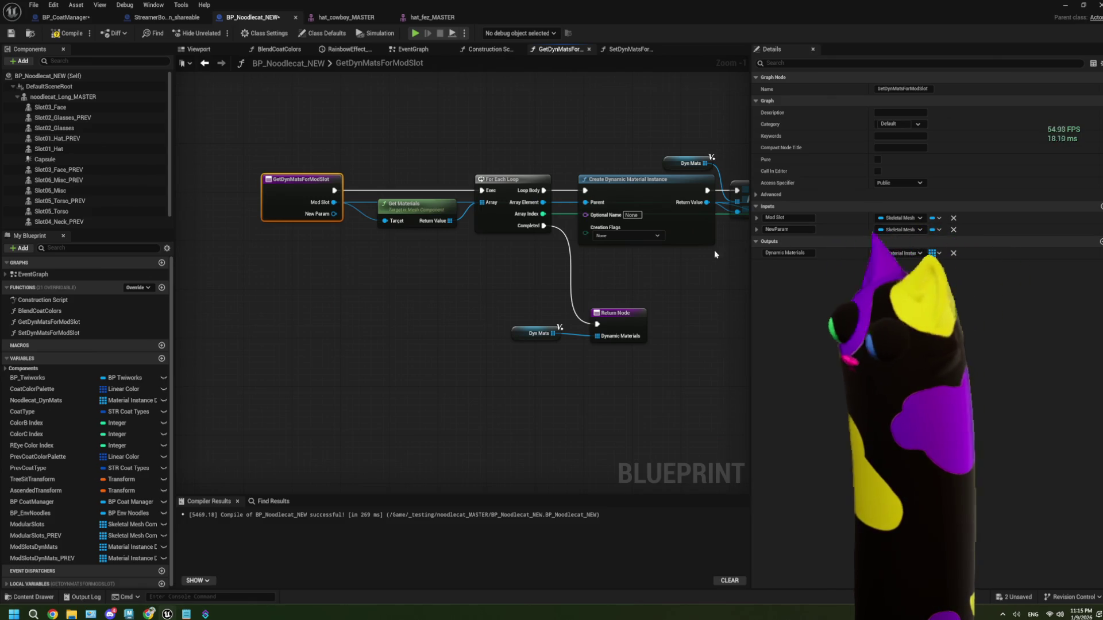
- Set NewParam's type to Skeletal Mesh and rename it In Skel Mesh
{"action": "left_click_drag", "start_coordinate": [717, 251], "coordinate": [679, 236]}
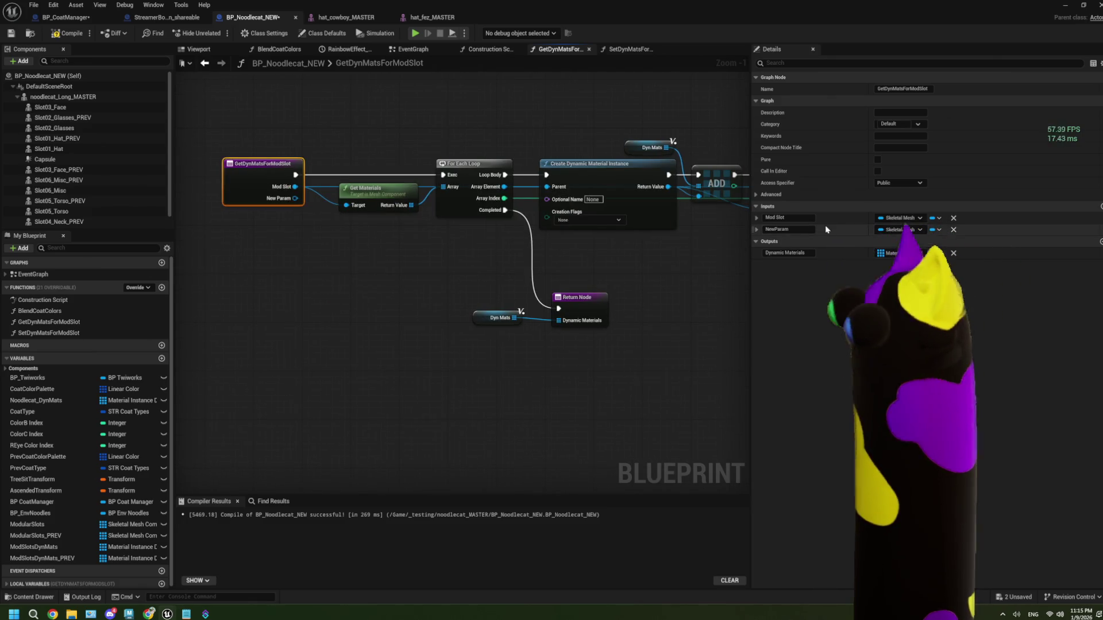
{"action": "left_click", "coordinate": [900, 230]}
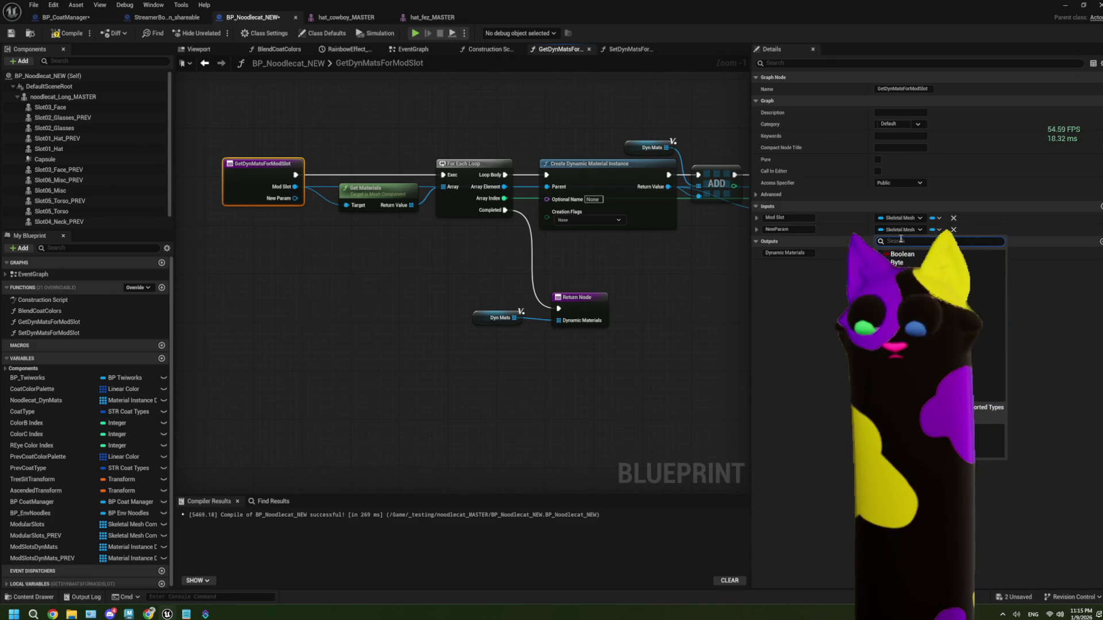
{"action": "type", "text": "skel mesh"}
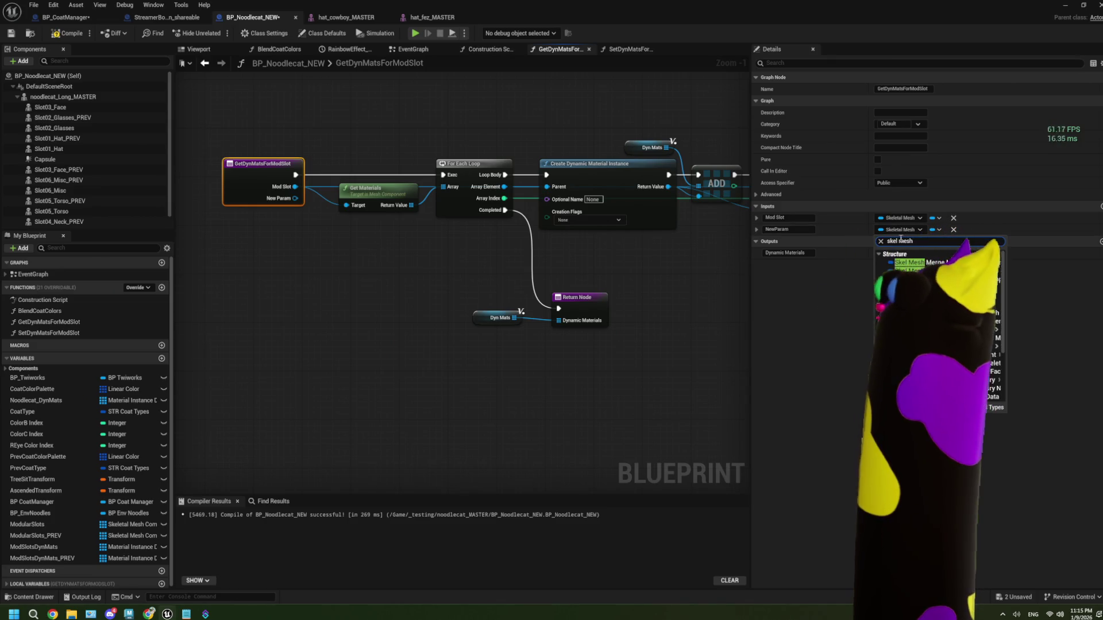
{"action": "scroll", "coordinate": [942, 310], "scroll_direction": "down", "scroll_amount": 3}
{"action": "mouse_move", "coordinate": [942, 324]}
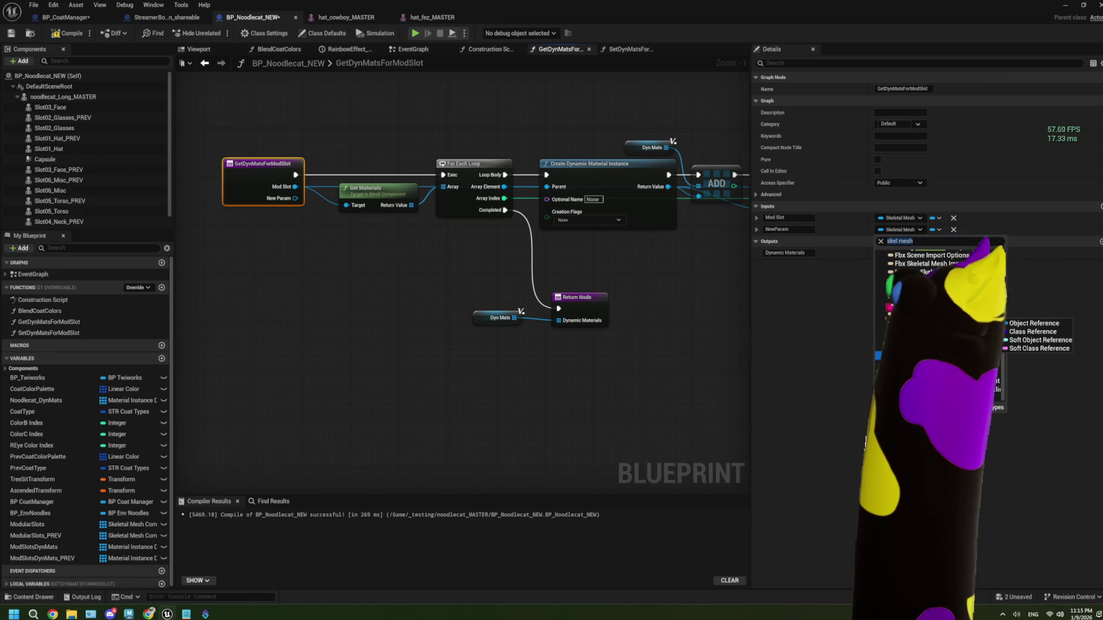
{"action": "left_click", "coordinate": [1040, 324]}
{"action": "left_click", "coordinate": [786, 229]}
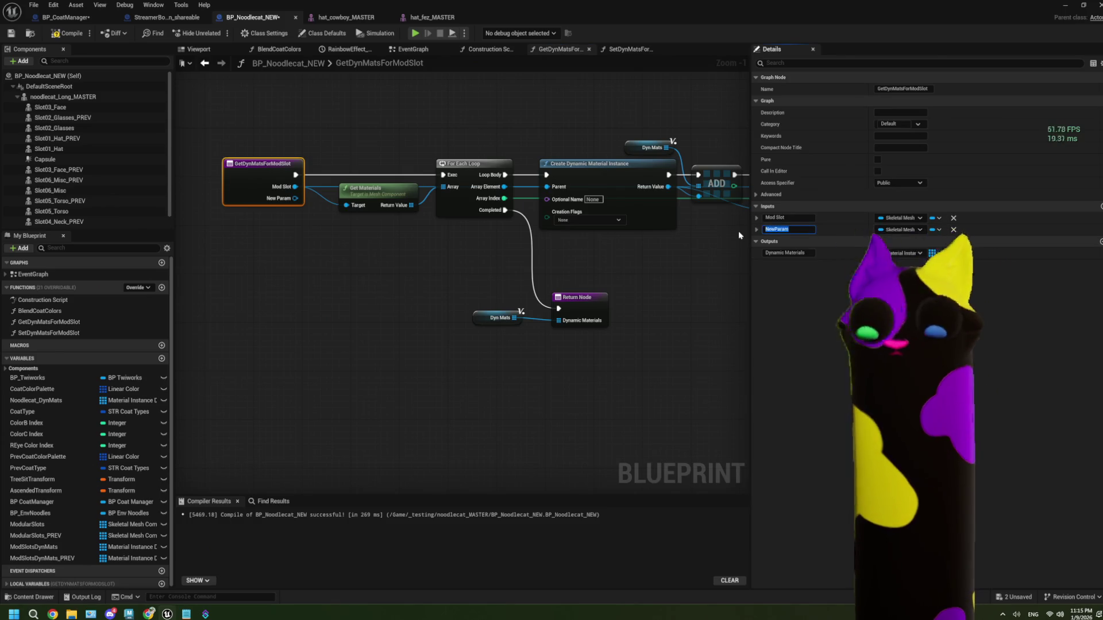
{"action": "type", "text": "In Ske"}
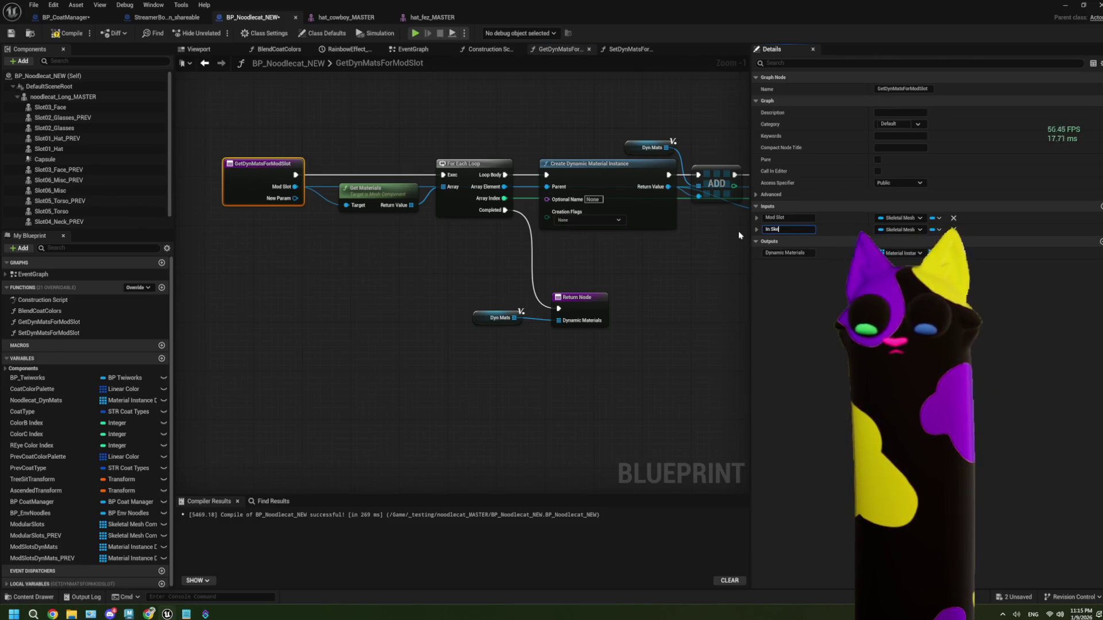
{"action": "type", "text": "l Mesh"}
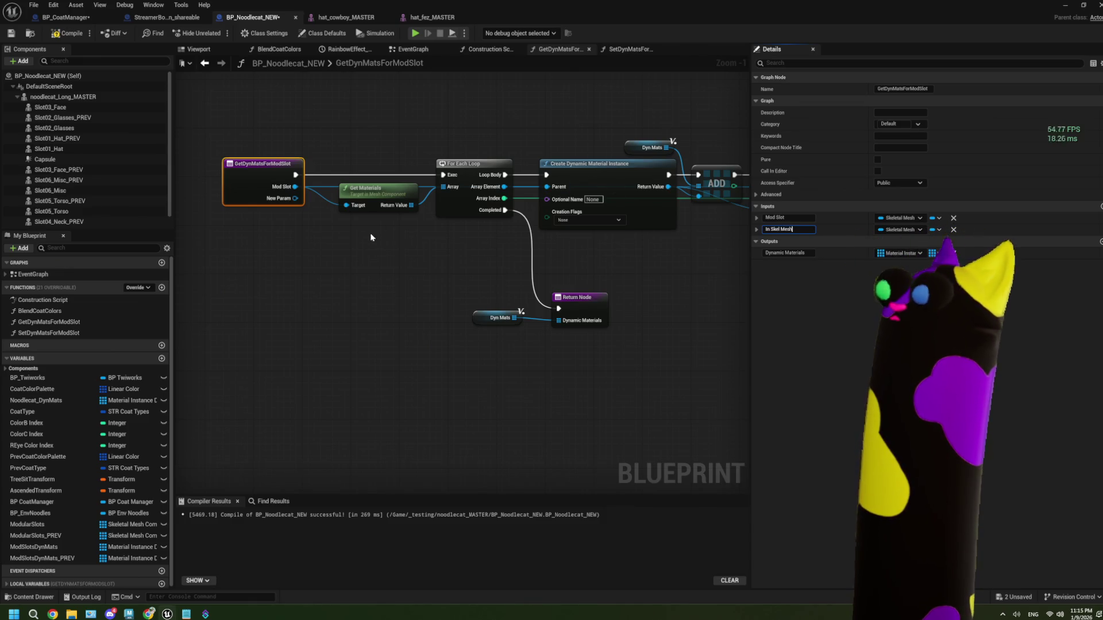
{"action": "left_click", "coordinate": [367, 250]}
- Try a 'get mat' node off In Skel Mesh without adding it, save BP_Noodlecat_NEW, and return to BP_CoatManager
{"action": "scroll", "coordinate": [326, 236], "scroll_direction": "up", "scroll_amount": 1}
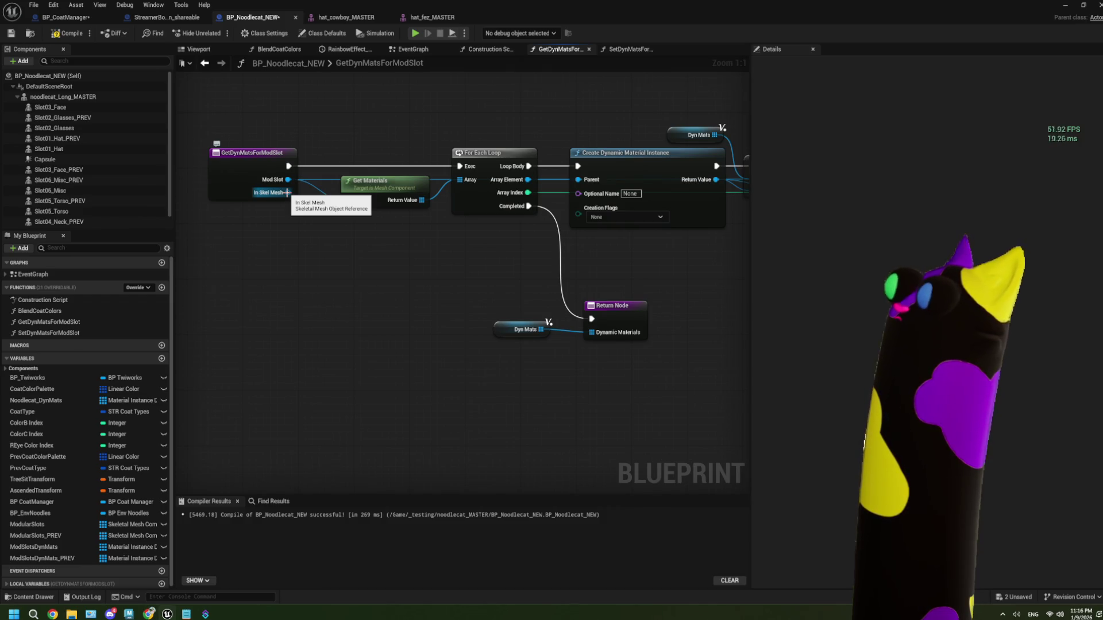
{"action": "right_click", "coordinate": [361, 215]}
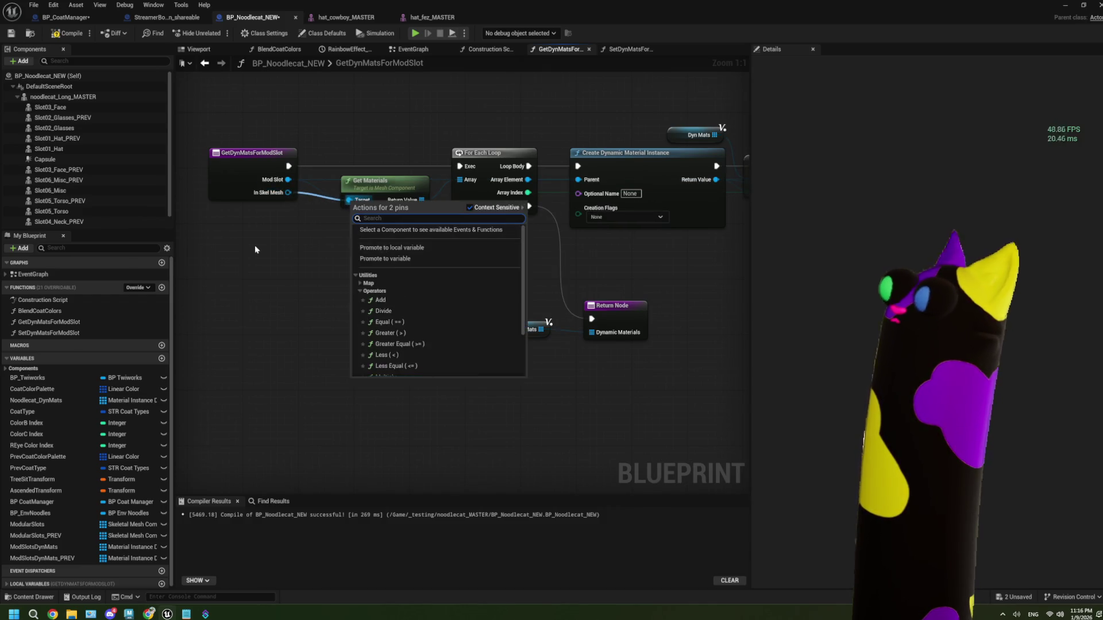
{"action": "key", "text": "Escape"}
{"action": "left_click_drag", "start_coordinate": [282, 196], "coordinate": [314, 247]}
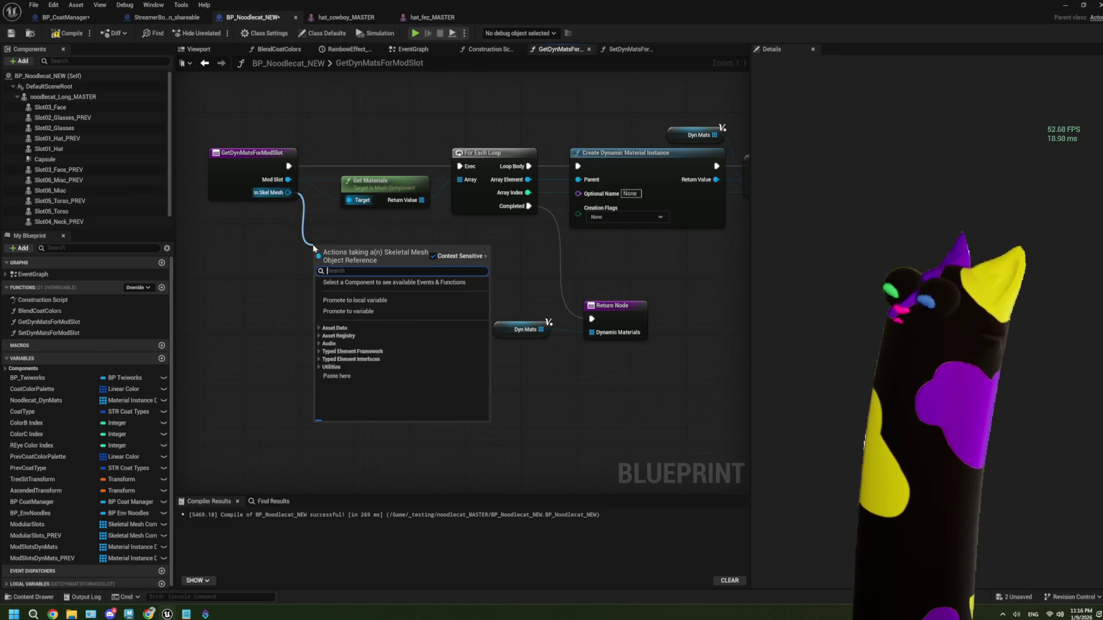
{"action": "type", "text": "get mat"}
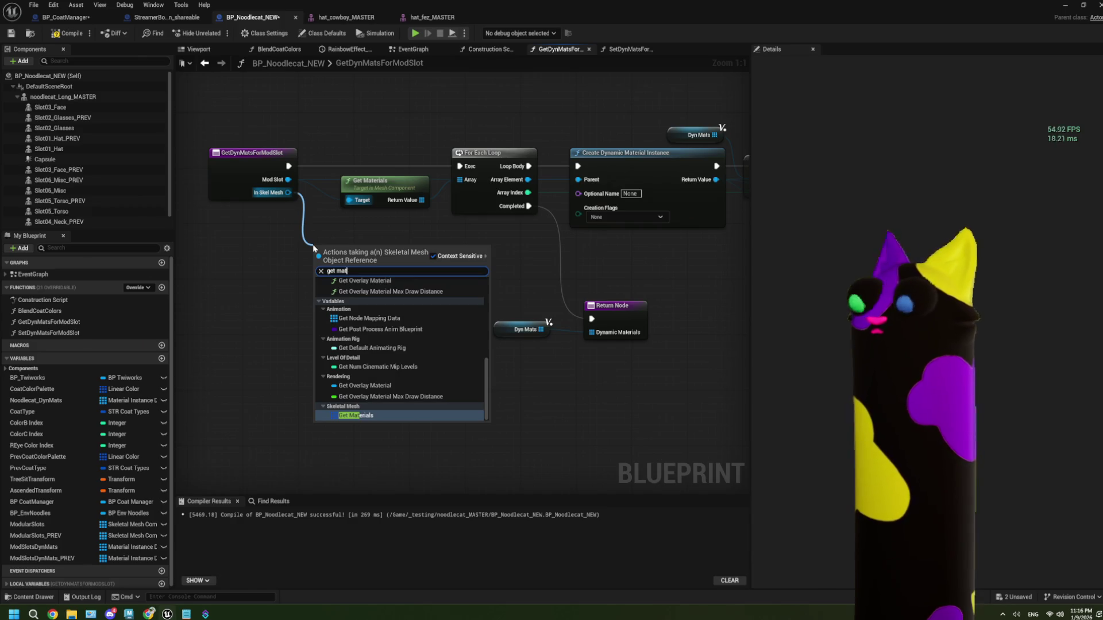
{"action": "left_click", "coordinate": [255, 246]}
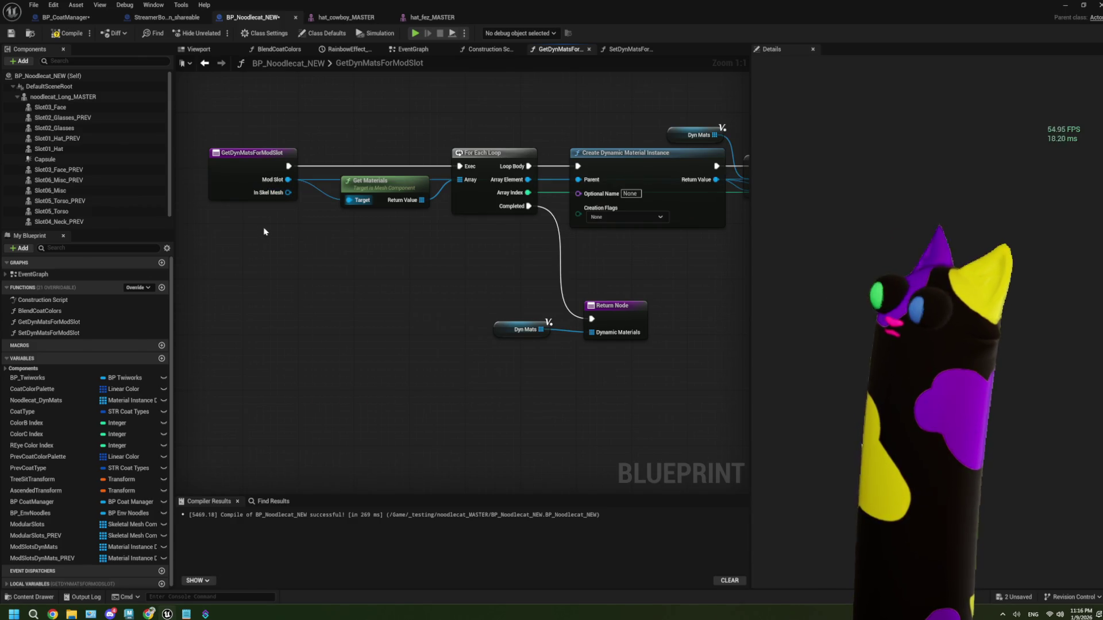
{"action": "key", "text": "ctrl+s"}
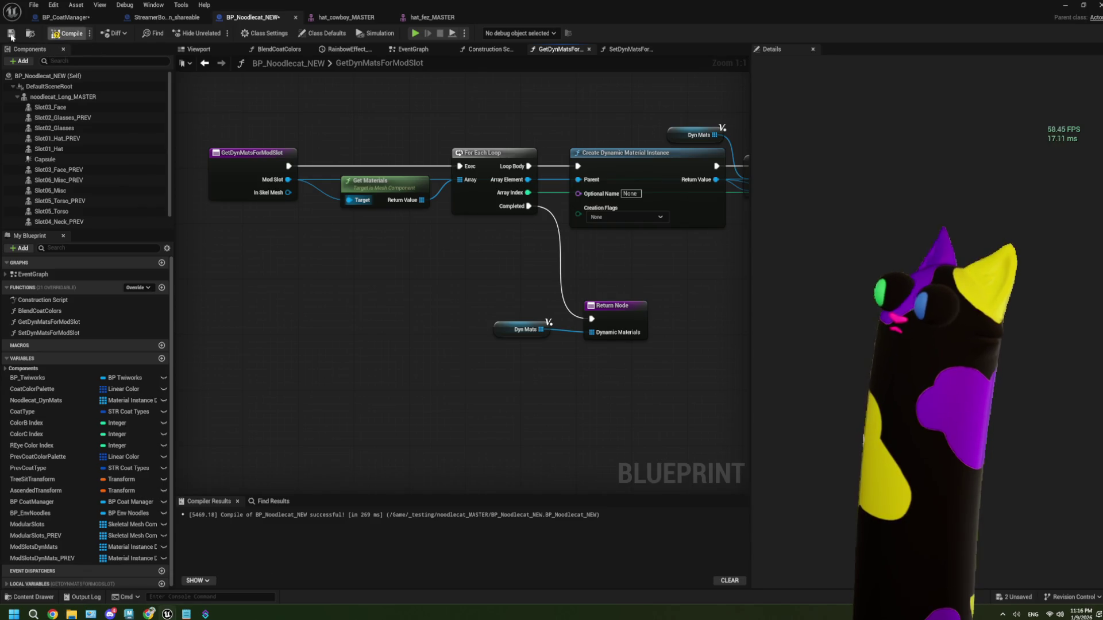
{"action": "left_click", "coordinate": [72, 17]}
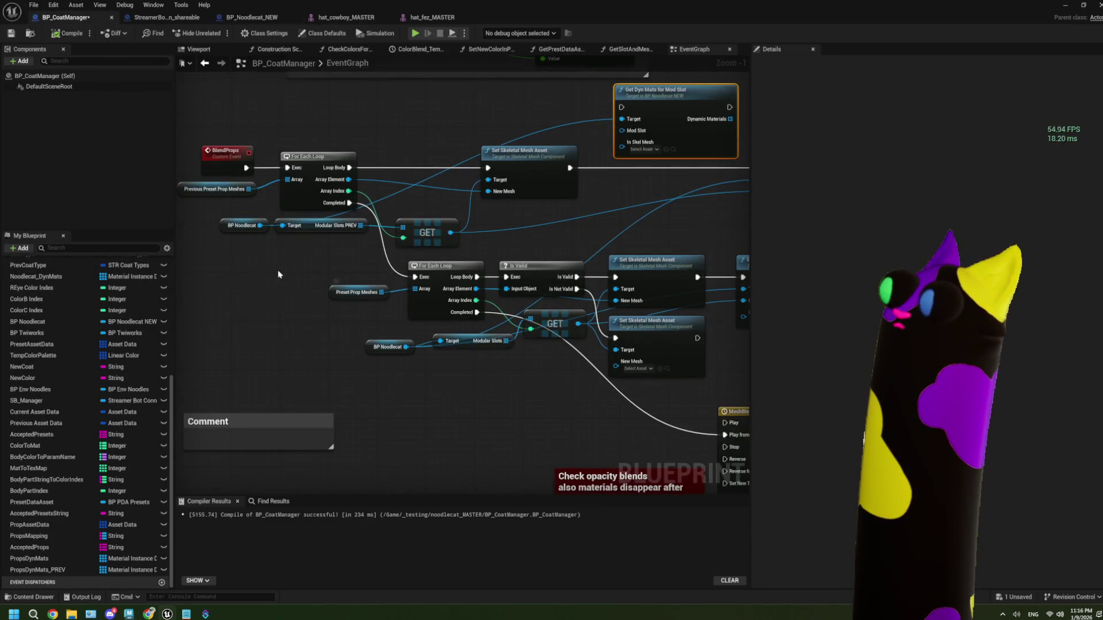
- Duplicate the Modular Slots getter and connect BP Noodlecat to the copy
{"action": "left_click_drag", "start_coordinate": [322, 282], "coordinate": [292, 278]}
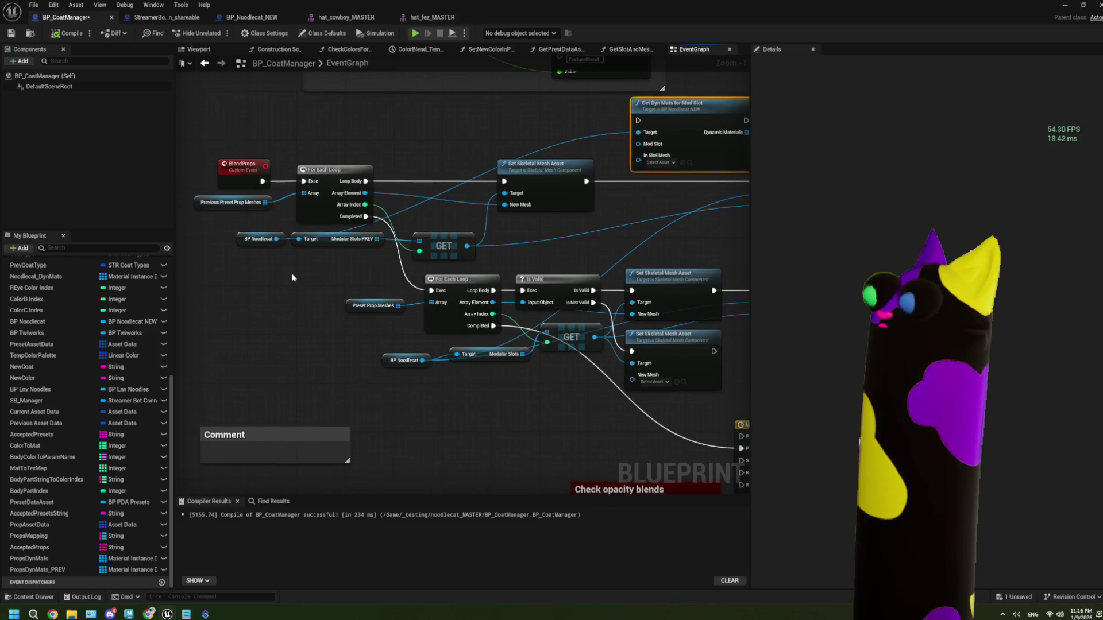
{"action": "left_click_drag", "start_coordinate": [276, 239], "coordinate": [298, 282]}
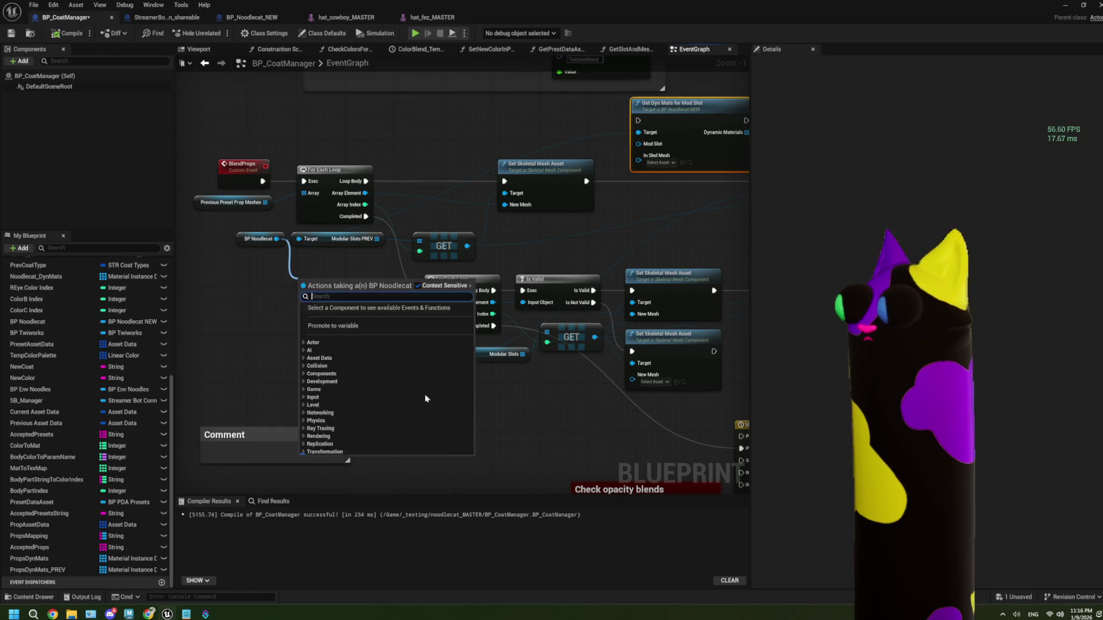
{"action": "left_click", "coordinate": [493, 384]}
{"action": "left_click", "coordinate": [488, 355]}
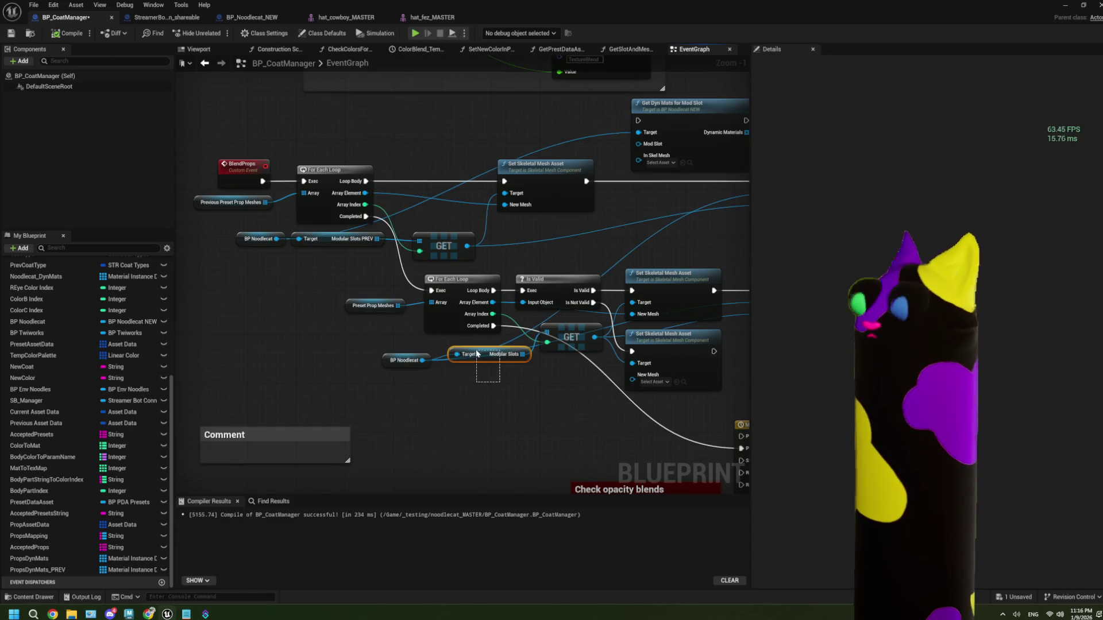
{"action": "key", "text": "ctrl+c"}
{"action": "key", "text": "ctrl+v"}
{"action": "mouse_move", "coordinate": [273, 273]}
{"action": "left_mouse_down"}
{"action": "mouse_move", "coordinate": [319, 279]}
{"action": "mouse_move", "coordinate": [310, 266]}
{"action": "left_mouse_up"}
{"action": "left_click_drag", "start_coordinate": [277, 239], "coordinate": [299, 265]}
- Add a GET node off the copied Modular Slots, indexed by the loop's Array Index
{"action": "mouse_move", "coordinate": [379, 263]}
{"action": "left_mouse_down"}
{"action": "mouse_move", "coordinate": [226, 299]}
{"action": "mouse_move", "coordinate": [437, 257]}
{"action": "mouse_move", "coordinate": [348, 256]}
{"action": "left_mouse_up"}
{"action": "type", "text": "get"}
{"action": "left_click", "coordinate": [281, 378]}
{"action": "mouse_move", "coordinate": [357, 218]}
{"action": "left_mouse_down"}
{"action": "mouse_move", "coordinate": [372, 260]}
{"action": "mouse_move", "coordinate": [370, 235]}
{"action": "left_mouse_up"}
{"action": "mouse_move", "coordinate": [275, 191]}
{"action": "left_mouse_down"}
{"action": "mouse_move", "coordinate": [342, 244]}
{"action": "mouse_move", "coordinate": [503, 198]}
{"action": "mouse_move", "coordinate": [549, 131]}
{"action": "left_mouse_up"}
- Chain Set Skeletal Mesh Asset into Get Dyn Mats, then into Set Dyn Mats for Mod Slot
{"action": "mouse_move", "coordinate": [410, 179]}
{"action": "left_mouse_down"}
{"action": "mouse_move", "coordinate": [462, 119]}
{"action": "mouse_move", "coordinate": [474, 166]}
{"action": "mouse_move", "coordinate": [561, 177]}
{"action": "left_mouse_up"}
{"action": "left_click_drag", "start_coordinate": [501, 186], "coordinate": [561, 214]}
{"action": "left_click_drag", "start_coordinate": [591, 176], "coordinate": [586, 174]}
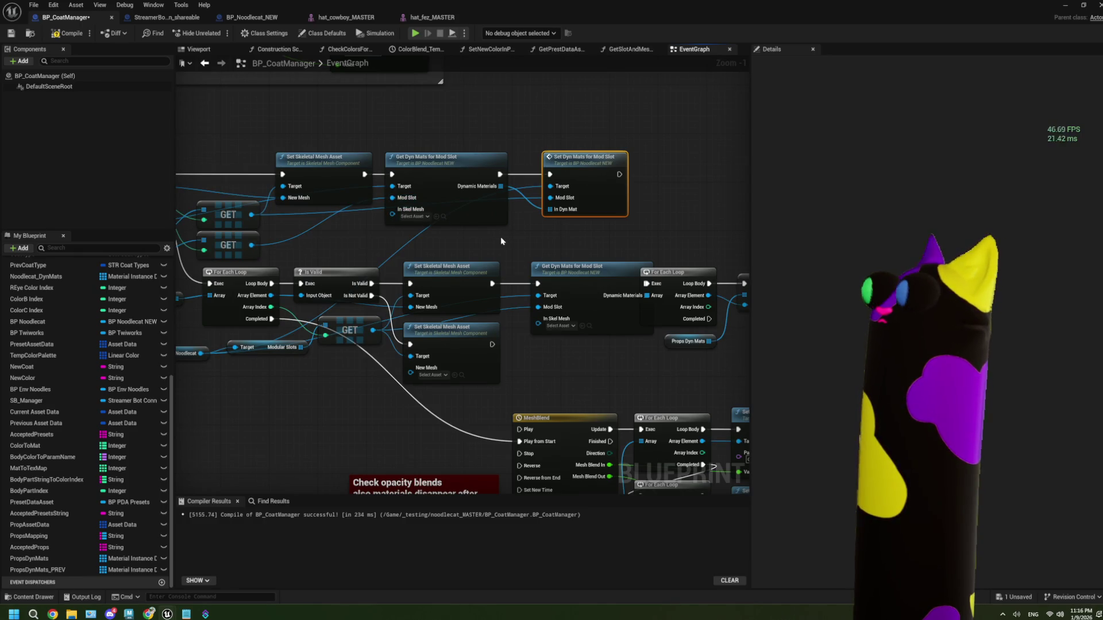
{"action": "scroll", "coordinate": [501, 237], "scroll_direction": "down", "scroll_amount": 2}
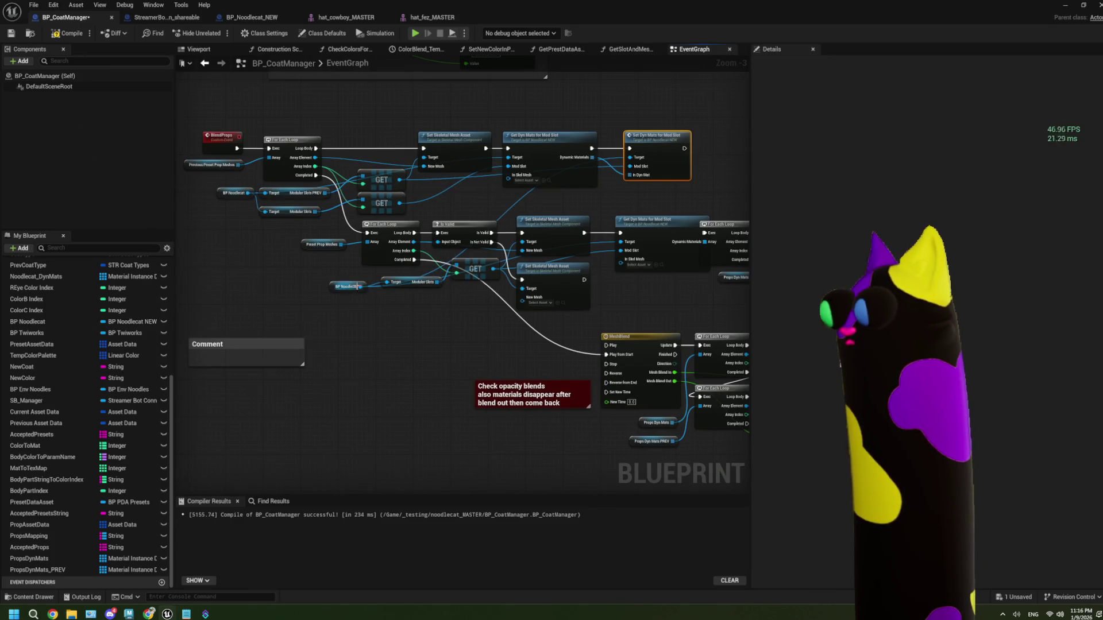
{"action": "scroll", "coordinate": [322, 282], "scroll_direction": "up", "scroll_amount": 1}
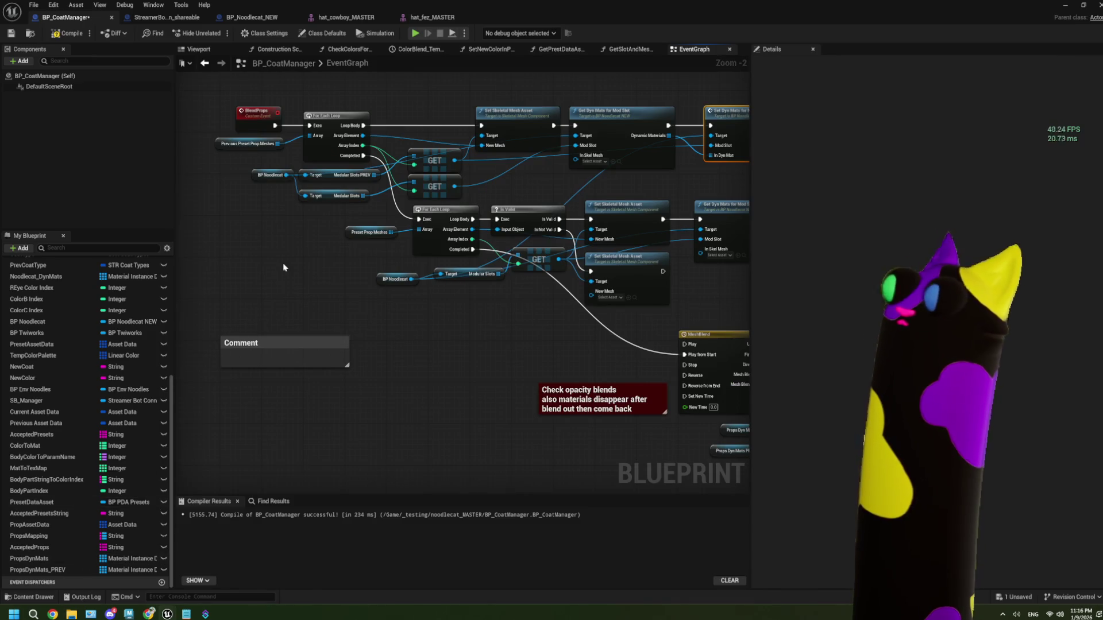
{"action": "left_click_drag", "start_coordinate": [285, 275], "coordinate": [272, 294]}
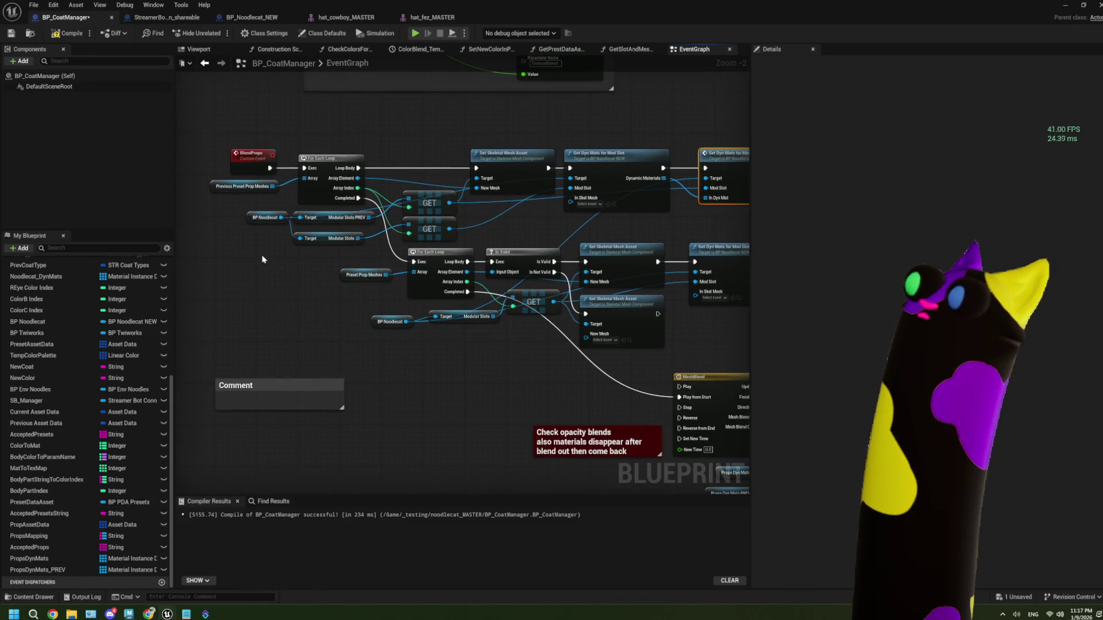
{"action": "scroll", "coordinate": [74, 322], "scroll_direction": "up", "scroll_amount": 5}
{"action": "left_click", "coordinate": [6, 295]}
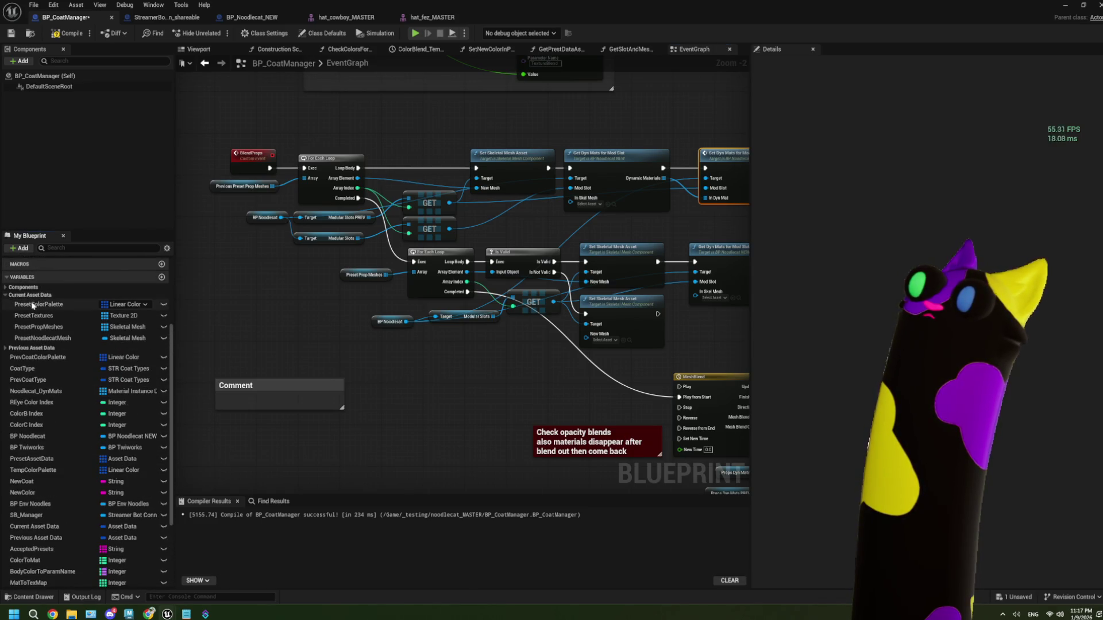
{"action": "left_click", "coordinate": [52, 327]}
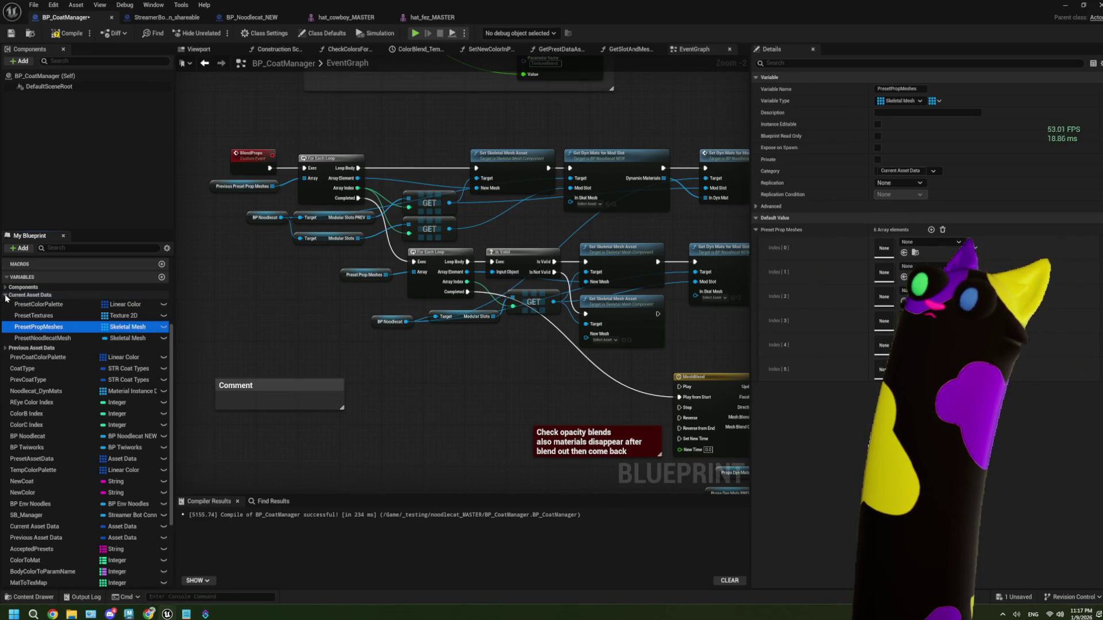
{"action": "left_click", "coordinate": [5, 296]}
{"action": "left_click", "coordinate": [5, 304]}
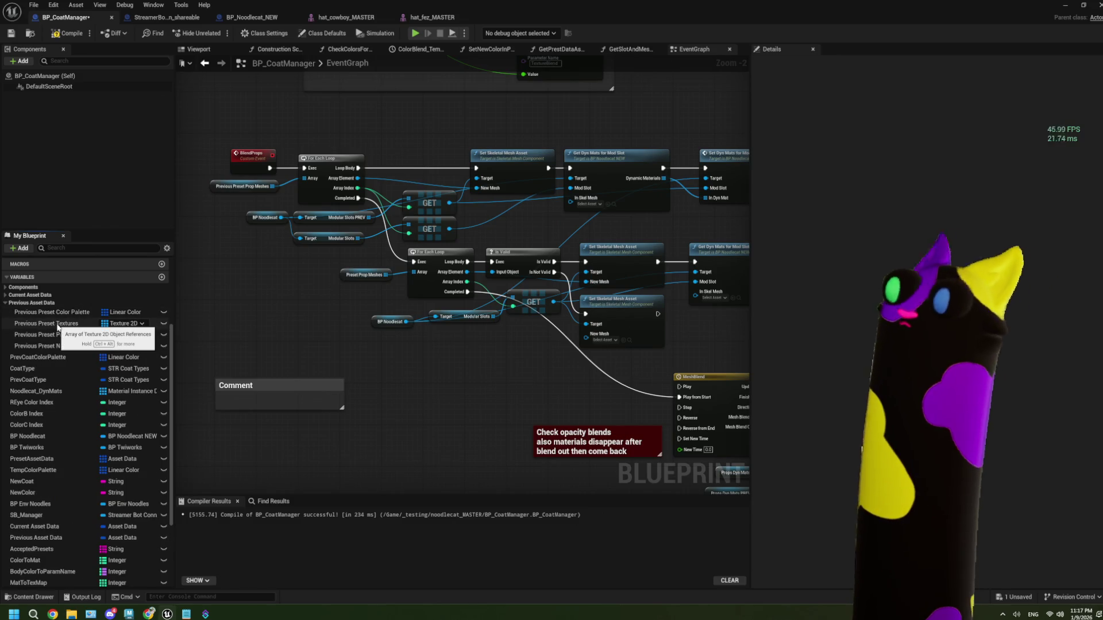
{"action": "left_click_drag", "start_coordinate": [234, 319], "coordinate": [225, 319]}
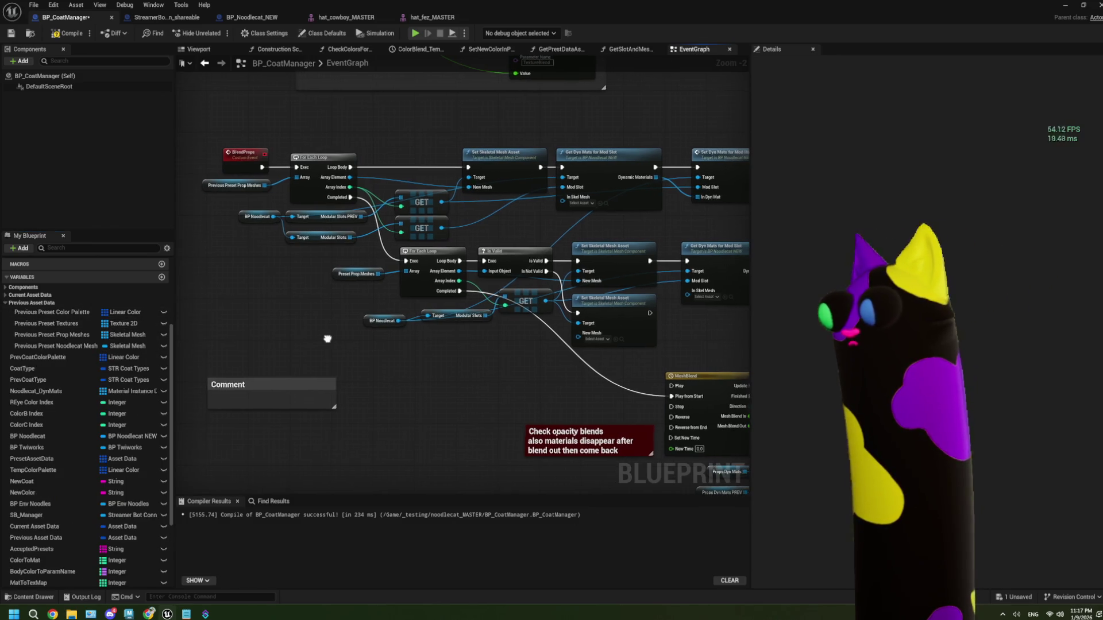
{"action": "left_click", "coordinate": [5, 303]}
{"action": "scroll", "coordinate": [405, 309], "scroll_direction": "up", "scroll_amount": 1}
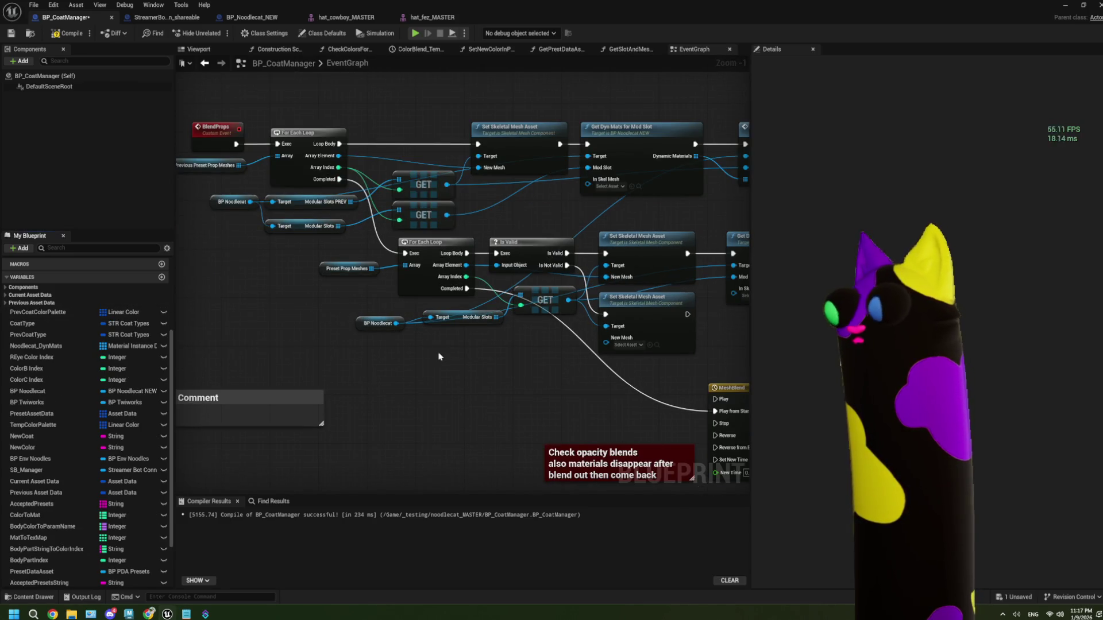
- Place the props For Each Loop beside ADD, hook it up, and shift the Props Dyn Mats getter right
{"action": "left_click_drag", "start_coordinate": [309, 357], "coordinate": [354, 353]}
{"action": "left_click", "coordinate": [391, 265]}
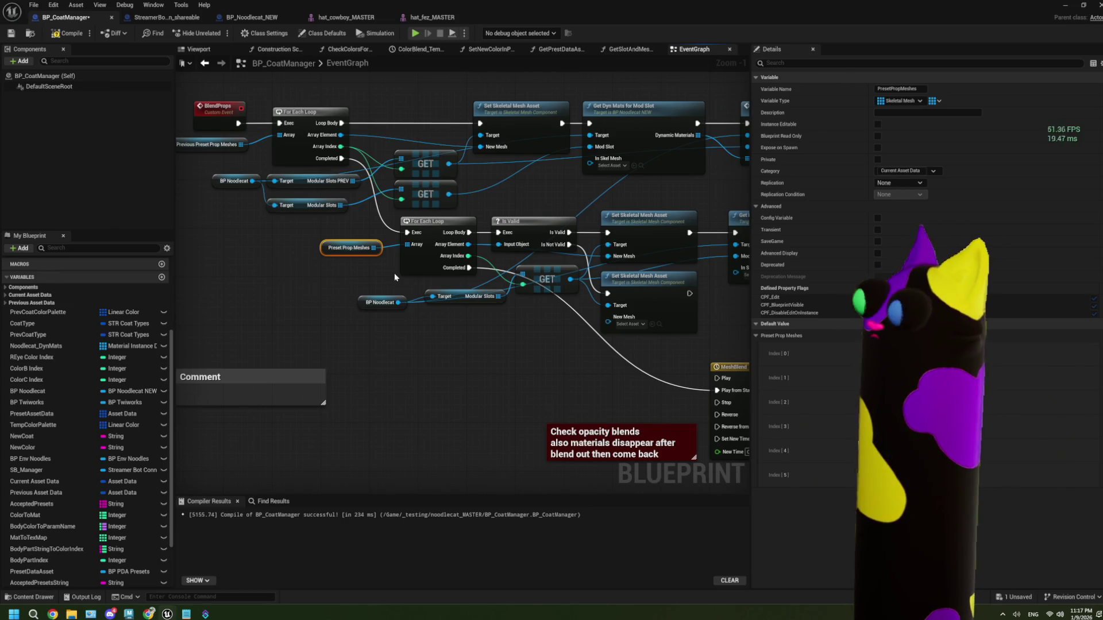
{"action": "mouse_move", "coordinate": [394, 273]}
{"action": "left_mouse_down"}
{"action": "mouse_move", "coordinate": [481, 374]}
{"action": "mouse_move", "coordinate": [532, 368]}
{"action": "mouse_move", "coordinate": [314, 237]}
{"action": "left_mouse_up"}
{"action": "left_click_drag", "start_coordinate": [620, 301], "coordinate": [482, 303]}
{"action": "mouse_move", "coordinate": [544, 223]}
{"action": "left_mouse_down"}
{"action": "mouse_move", "coordinate": [612, 287]}
{"action": "mouse_move", "coordinate": [567, 223]}
{"action": "left_mouse_up"}
{"action": "left_click_drag", "start_coordinate": [633, 235], "coordinate": [658, 237]}
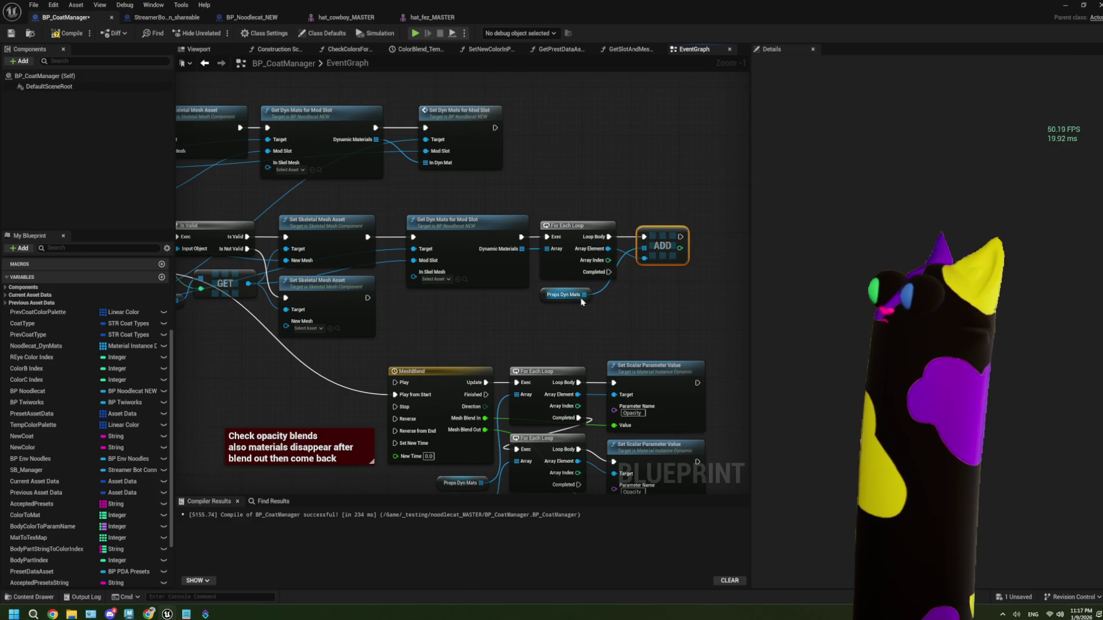
{"action": "left_click_drag", "start_coordinate": [581, 302], "coordinate": [606, 304]}
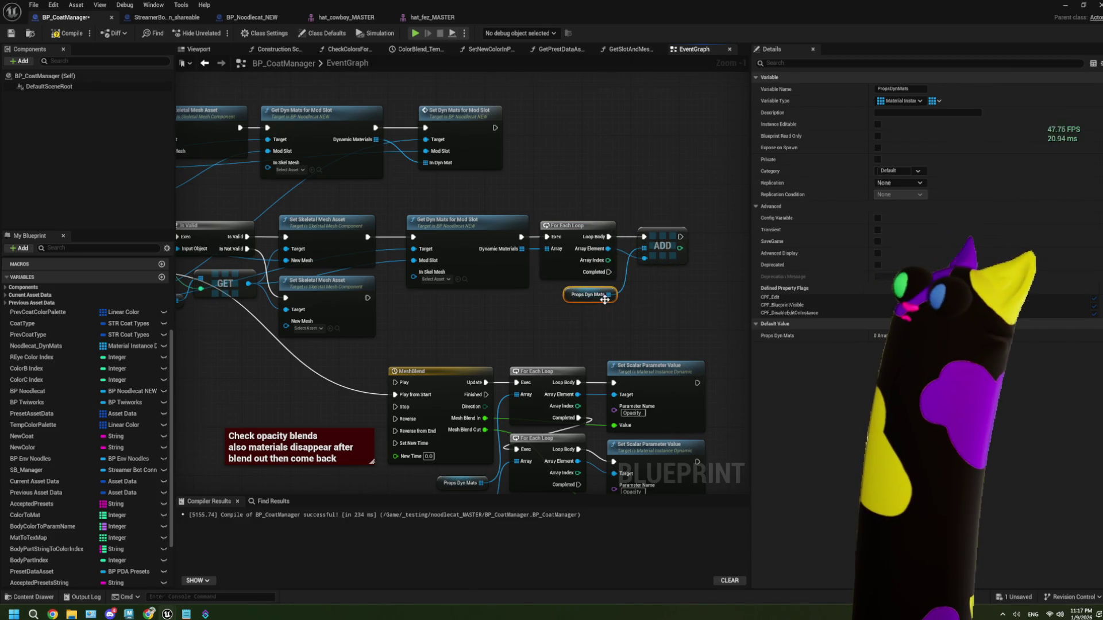
- Wire Get Dyn Mats' Dynamic Materials into In Dyn Mat and drag out a new wire
{"action": "left_click_drag", "start_coordinate": [429, 193], "coordinate": [373, 199]}
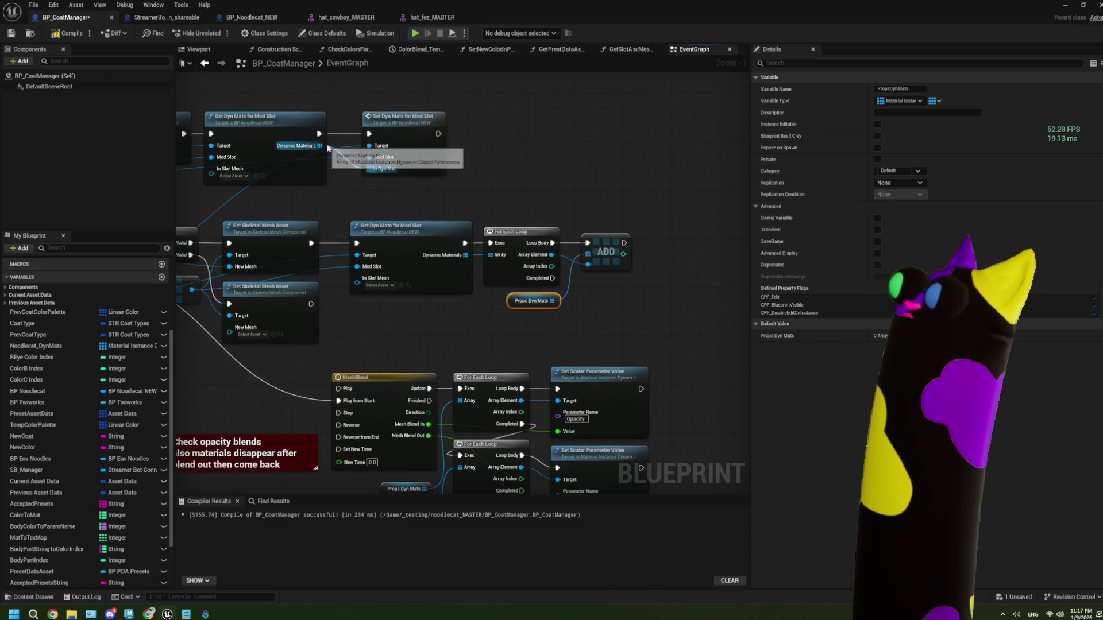
{"action": "left_click_drag", "start_coordinate": [320, 145], "coordinate": [368, 169]}
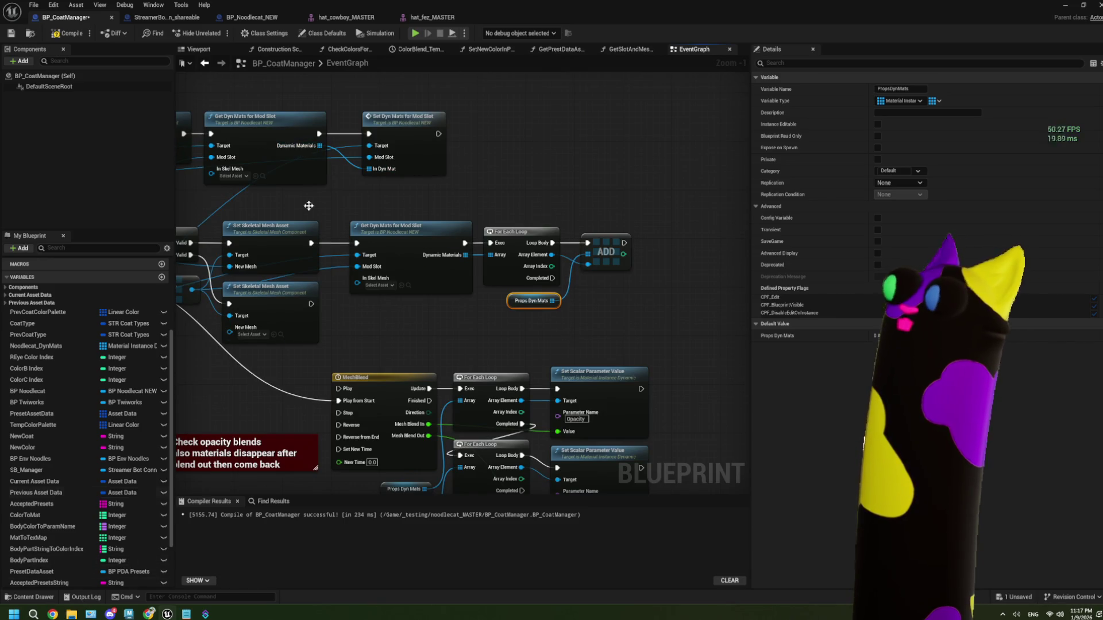
{"action": "mouse_move", "coordinate": [320, 146]}
{"action": "left_mouse_down"}
{"action": "mouse_move", "coordinate": [440, 167]}
{"action": "mouse_move", "coordinate": [465, 154]}
{"action": "left_mouse_up"}
- Add a For Each Loop over Dynamic Materials, running after Set Dyn Mats
{"action": "type", "text": "forea"}
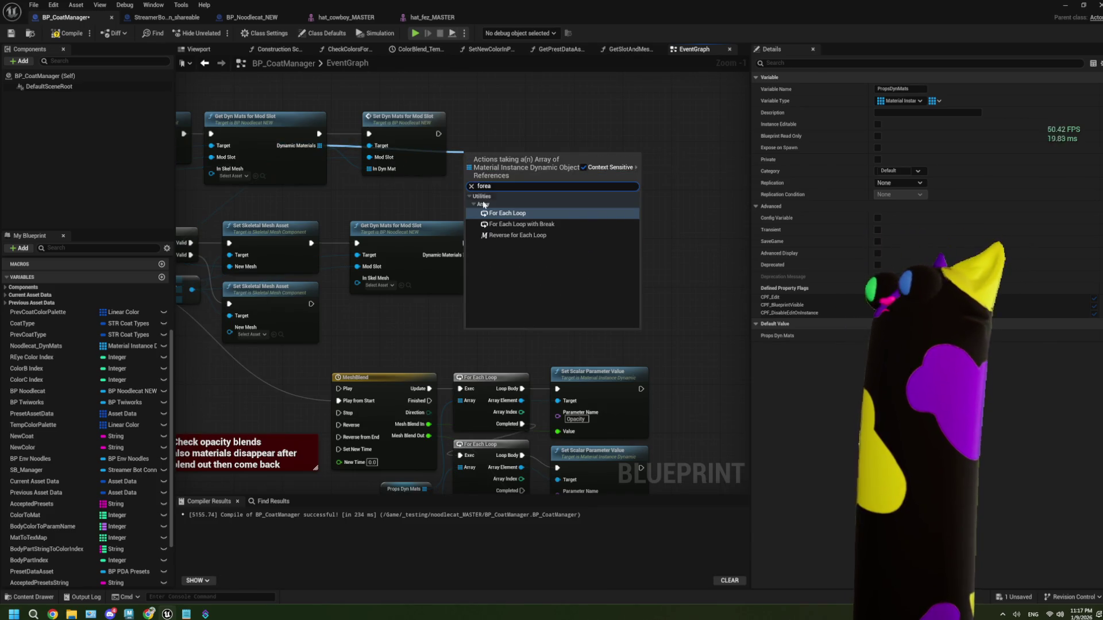
{"action": "left_click", "coordinate": [496, 214]}
{"action": "left_click_drag", "start_coordinate": [439, 134], "coordinate": [466, 164]}
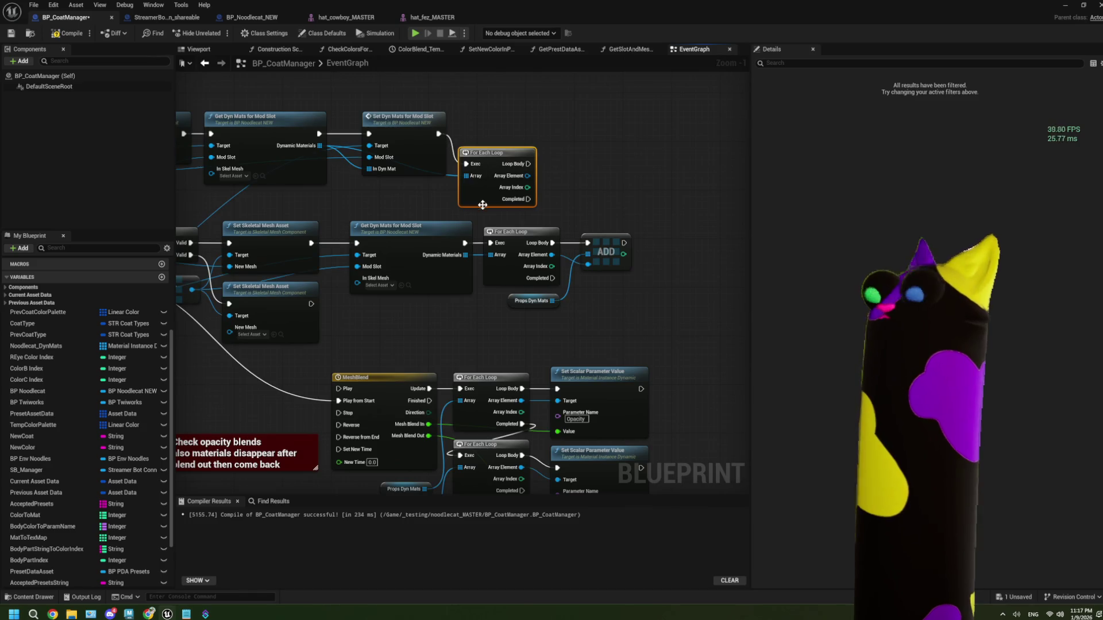
{"action": "scroll", "coordinate": [8, 551], "scroll_direction": "down", "scroll_amount": 3}
- Add each loop element to PropsDynMats_PREV via an array Add node, then align the new nodes
{"action": "left_click", "coordinate": [29, 569]}
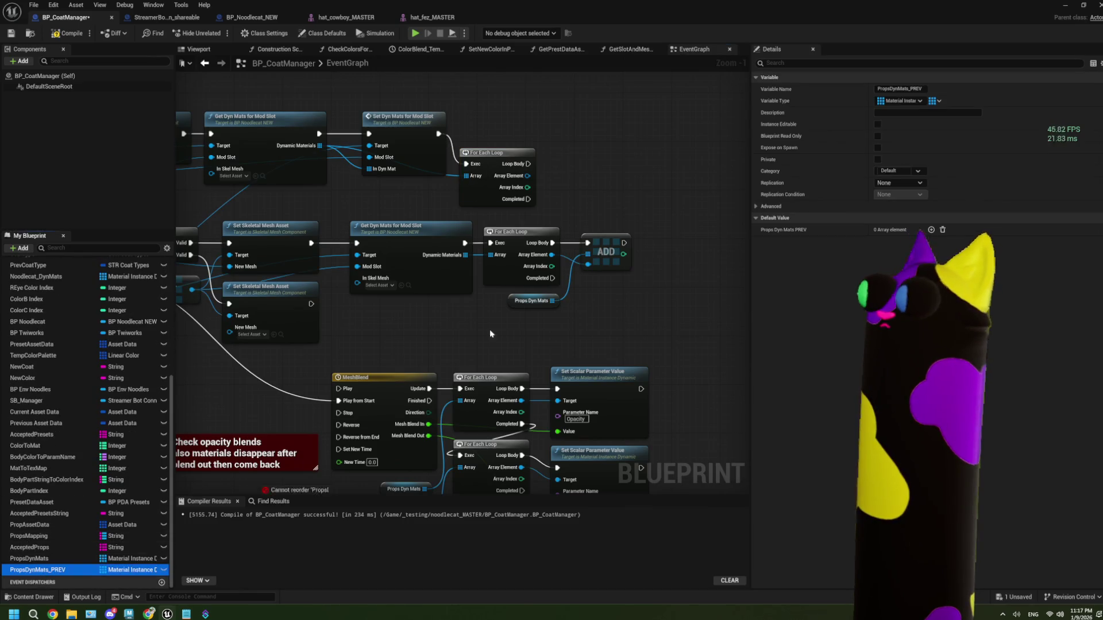
{"action": "left_click_drag", "start_coordinate": [557, 168], "coordinate": [636, 167]}
{"action": "left_click", "coordinate": [598, 182]}
{"action": "type", "text": "add"}
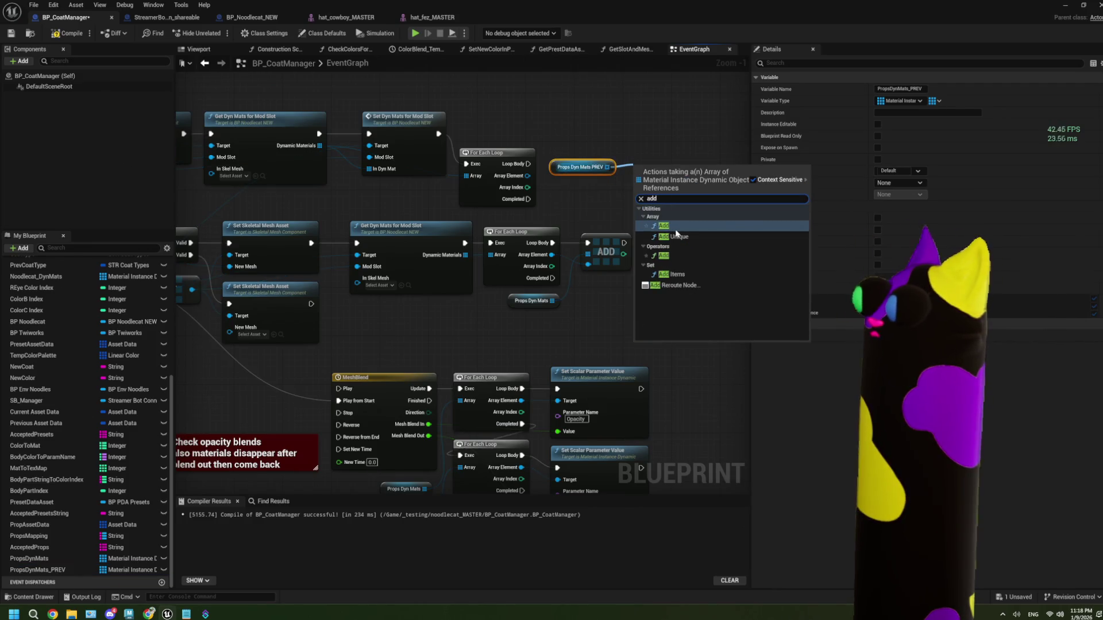
{"action": "key", "text": "Return"}
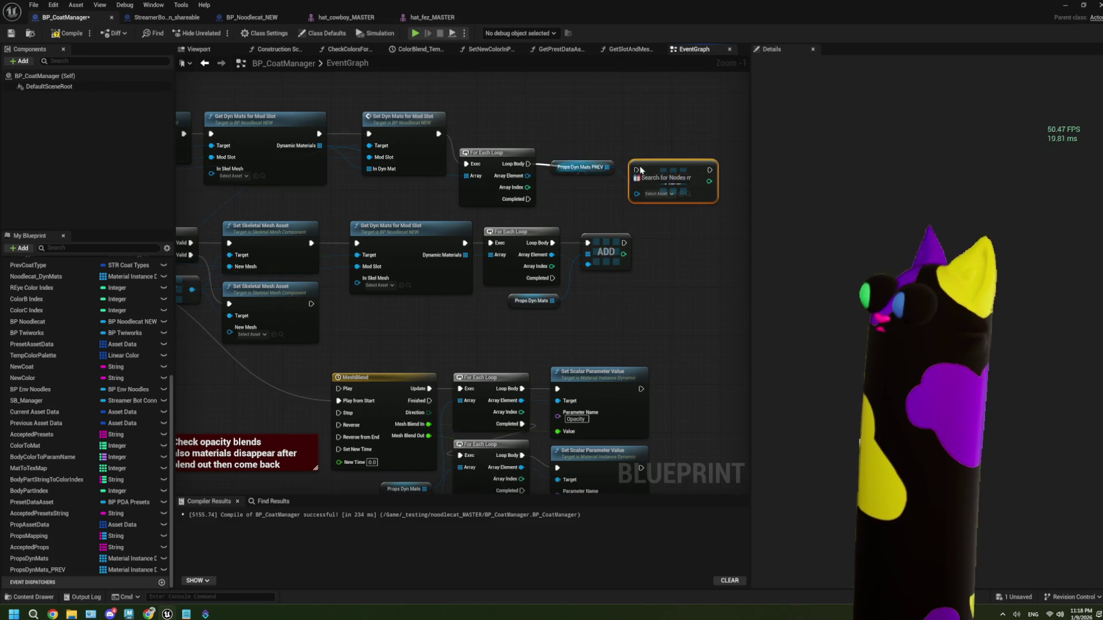
{"action": "mouse_move", "coordinate": [608, 166]}
{"action": "left_mouse_down"}
{"action": "mouse_move", "coordinate": [542, 142]}
{"action": "mouse_move", "coordinate": [576, 169]}
{"action": "mouse_move", "coordinate": [497, 141]}
{"action": "left_mouse_up"}
{"action": "left_click_drag", "start_coordinate": [649, 160], "coordinate": [601, 162]}
{"action": "scroll", "coordinate": [412, 209], "scroll_direction": "down", "scroll_amount": 2}
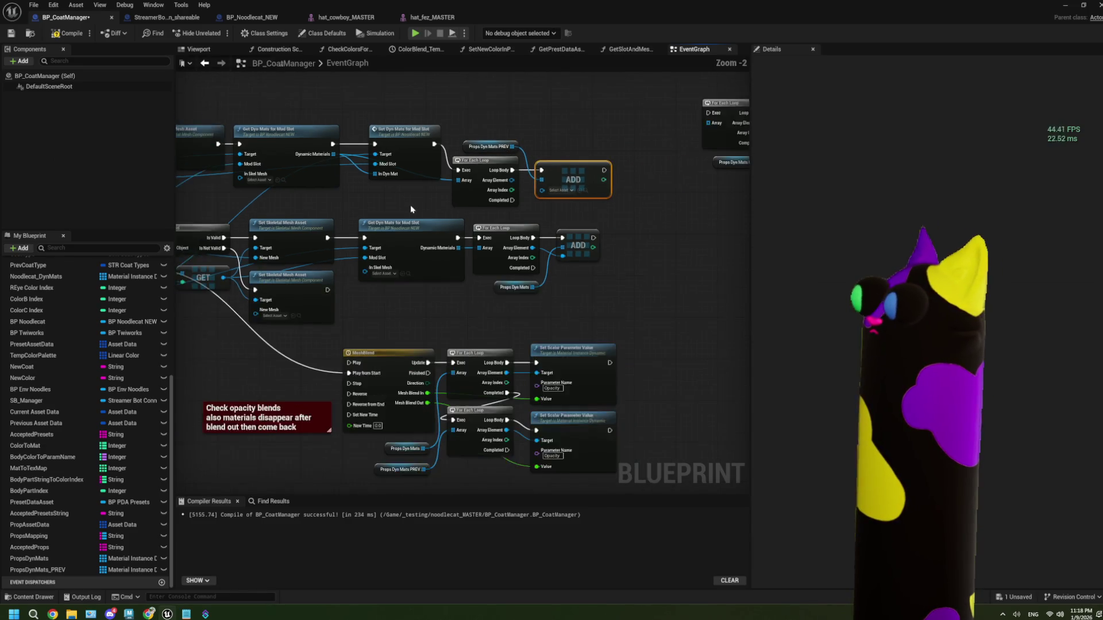
{"action": "mouse_move", "coordinate": [454, 130]}
{"action": "left_mouse_down"}
{"action": "mouse_move", "coordinate": [517, 157]}
{"action": "mouse_move", "coordinate": [550, 151]}
{"action": "left_mouse_up"}
{"action": "left_click_drag", "start_coordinate": [280, 218], "coordinate": [465, 219]}
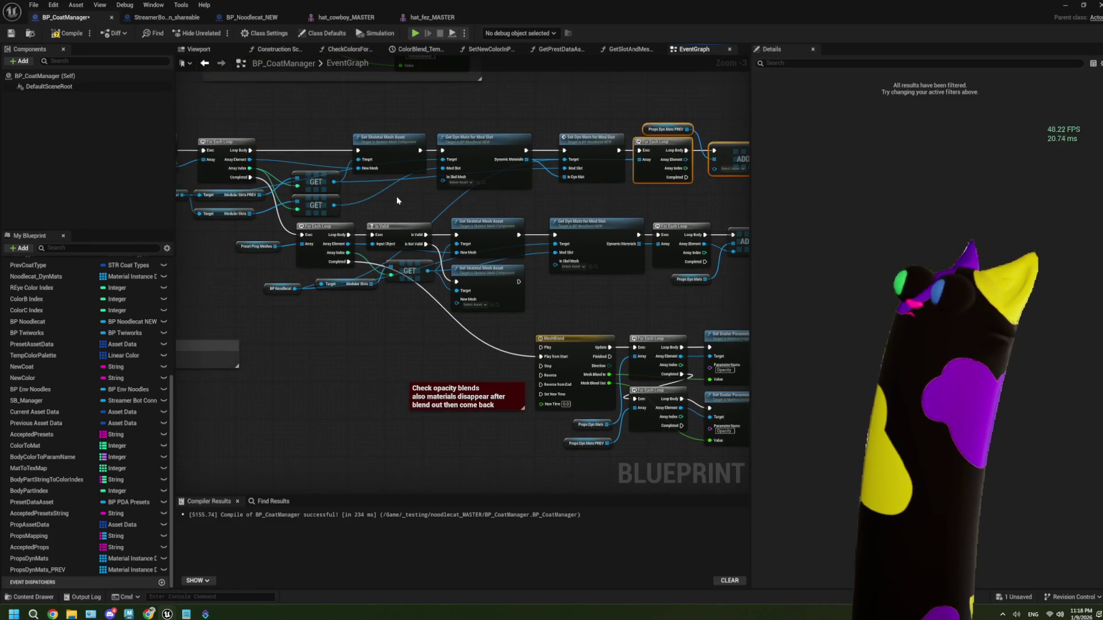
- Place PropsDynMats and PropsDynMats_PREV getters beside the BlendProps event node
{"action": "mouse_move", "coordinate": [466, 320]}
{"action": "left_mouse_down"}
{"action": "mouse_move", "coordinate": [347, 304]}
{"action": "mouse_move", "coordinate": [442, 332]}
{"action": "mouse_move", "coordinate": [690, 360]}
{"action": "left_mouse_up"}
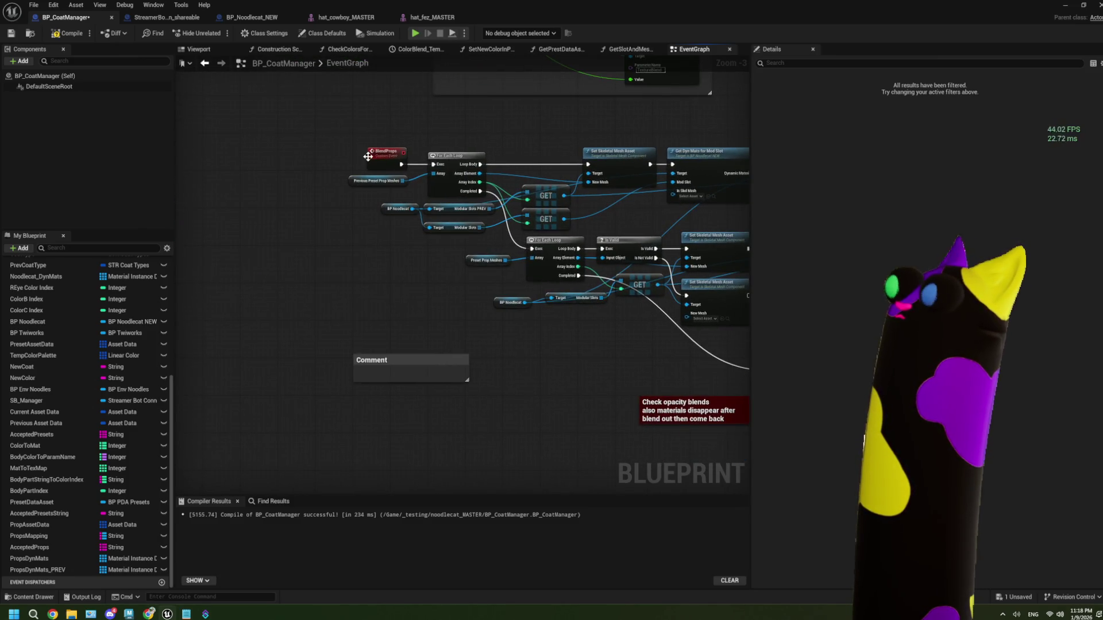
{"action": "left_click_drag", "start_coordinate": [372, 165], "coordinate": [237, 148]}
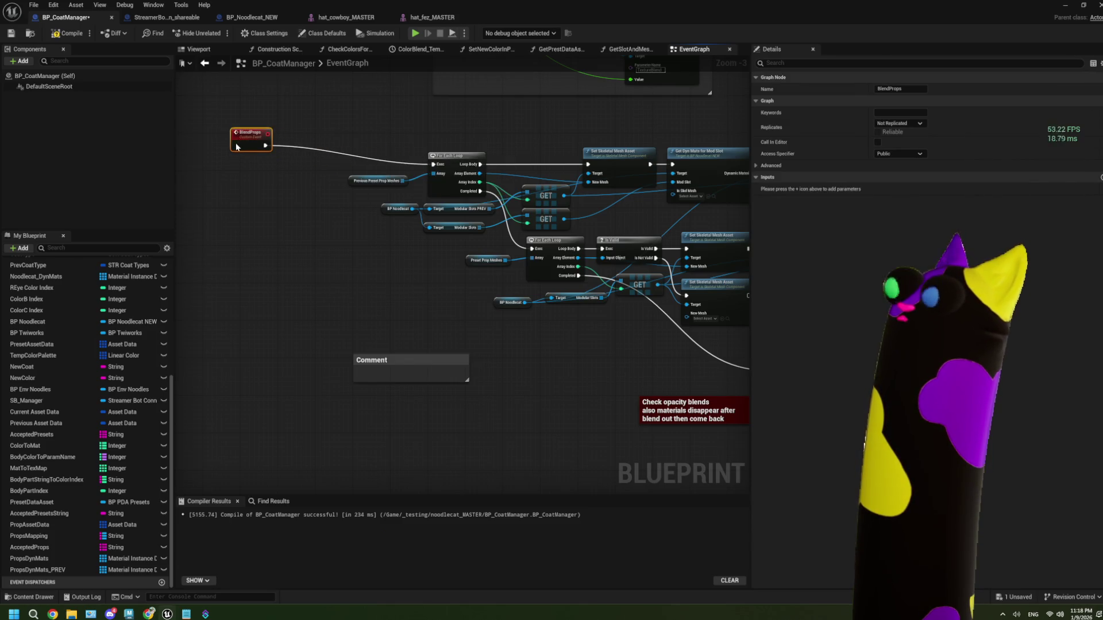
{"action": "left_click_drag", "start_coordinate": [582, 224], "coordinate": [396, 191]}
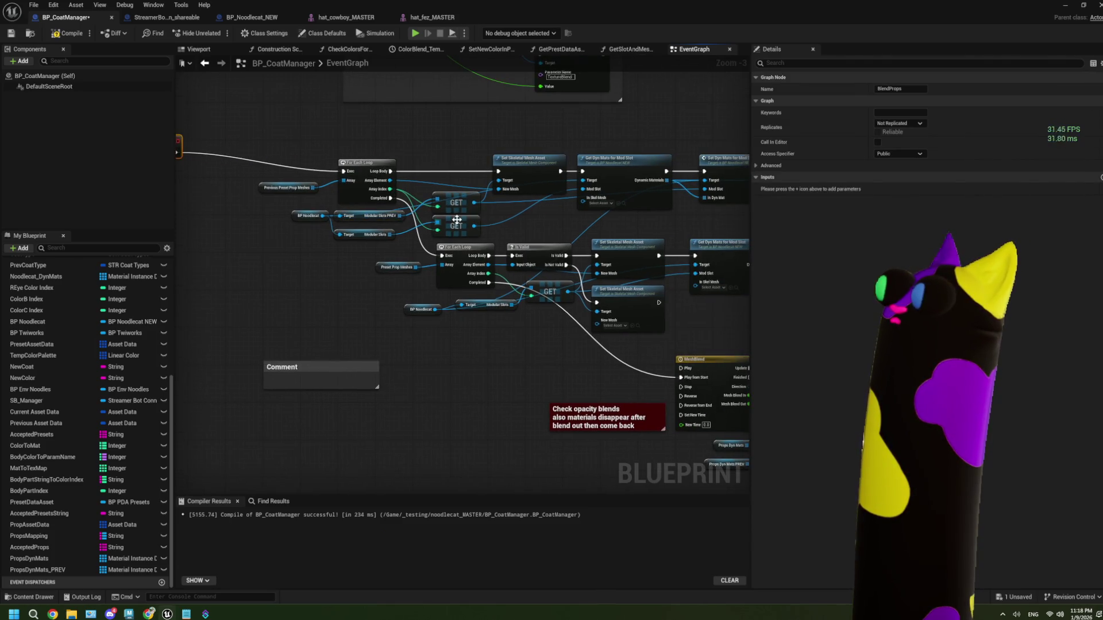
{"action": "scroll", "coordinate": [457, 221], "scroll_direction": "up", "scroll_amount": 3}
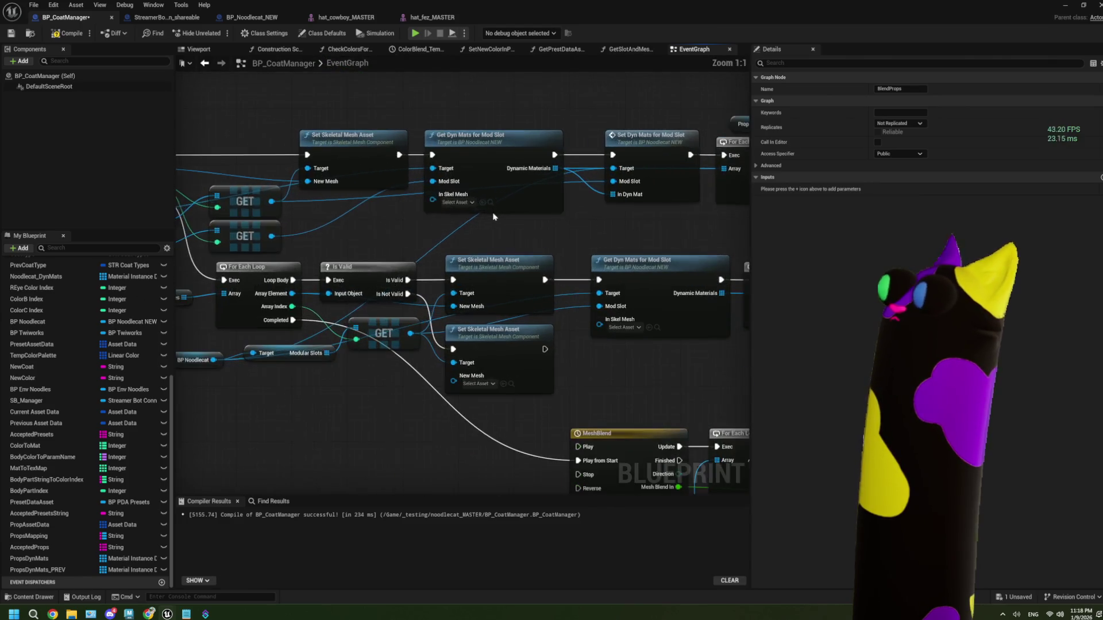
{"action": "scroll", "coordinate": [493, 216], "scroll_direction": "down", "scroll_amount": 4}
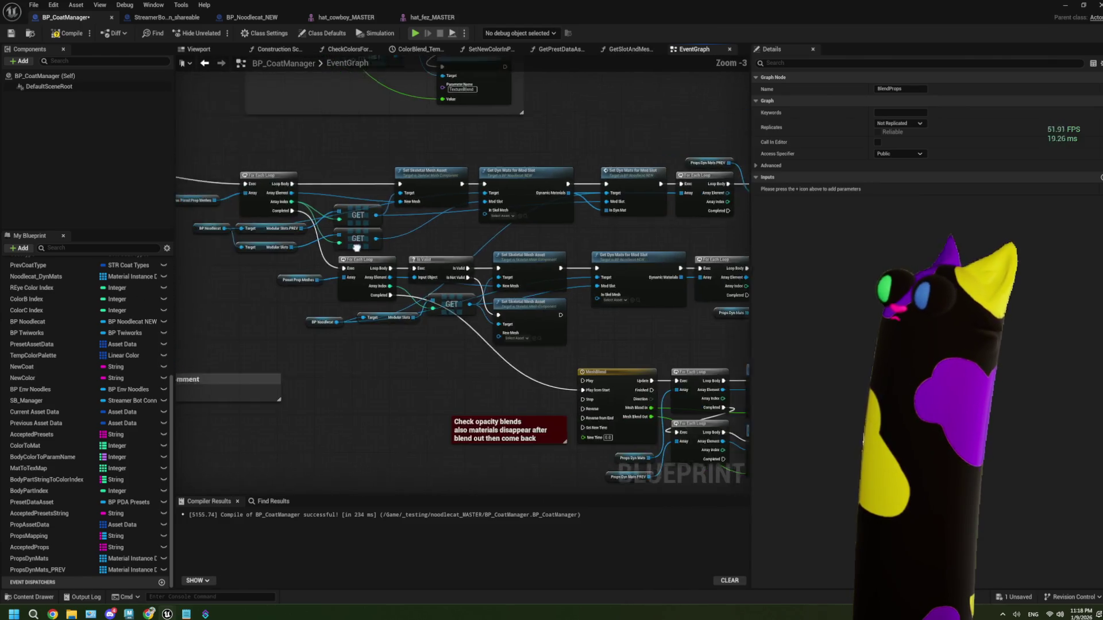
{"action": "key", "text": "Home"}
{"action": "mouse_move", "coordinate": [29, 558]}
{"action": "left_mouse_down"}
{"action": "mouse_move", "coordinate": [249, 320]}
{"action": "mouse_move", "coordinate": [274, 323]}
{"action": "left_mouse_up"}
{"action": "left_click", "coordinate": [290, 325]}
{"action": "left_click", "coordinate": [35, 570]}
{"action": "mouse_move", "coordinate": [45, 572]}
{"action": "left_mouse_down"}
{"action": "mouse_move", "coordinate": [309, 367]}
{"action": "mouse_move", "coordinate": [266, 346]}
{"action": "left_mouse_up"}
{"action": "left_click", "coordinate": [281, 350]}
- Add a Clear node for each array, feeding PropsDynMats and PropsDynMats_PREV into them
{"action": "scroll", "coordinate": [303, 345], "scroll_direction": "up", "scroll_amount": 2}
{"action": "left_click_drag", "start_coordinate": [289, 299], "coordinate": [331, 283]}
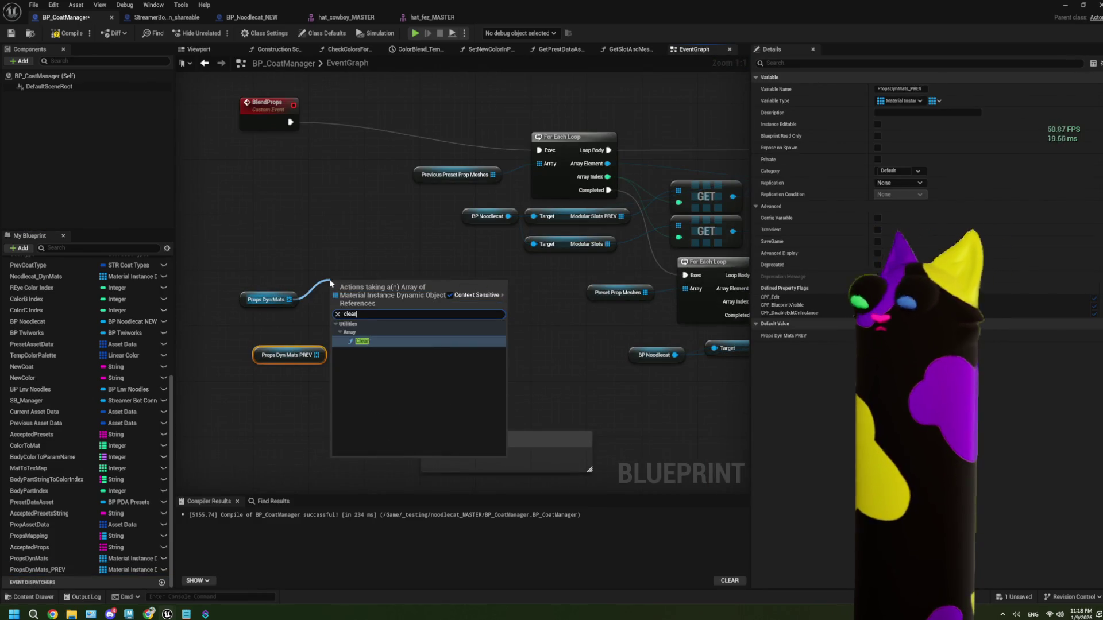
{"action": "key", "text": "Escape"}
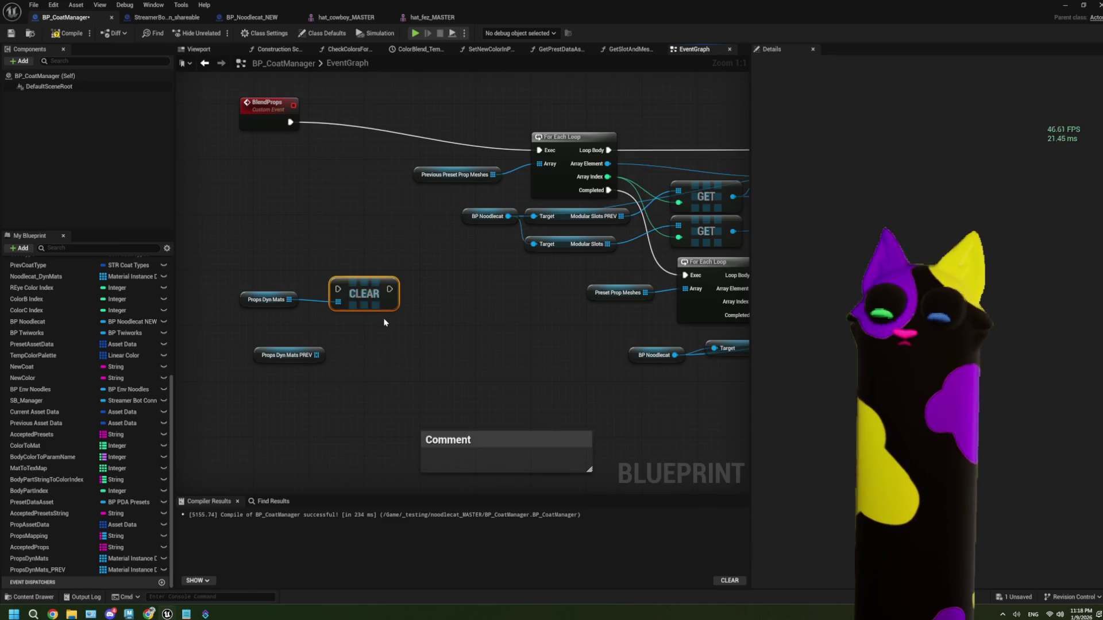
{"action": "key", "text": "ctrl+c"}
{"action": "key", "text": "ctrl+v"}
{"action": "left_click_drag", "start_coordinate": [316, 355], "coordinate": [394, 379]}
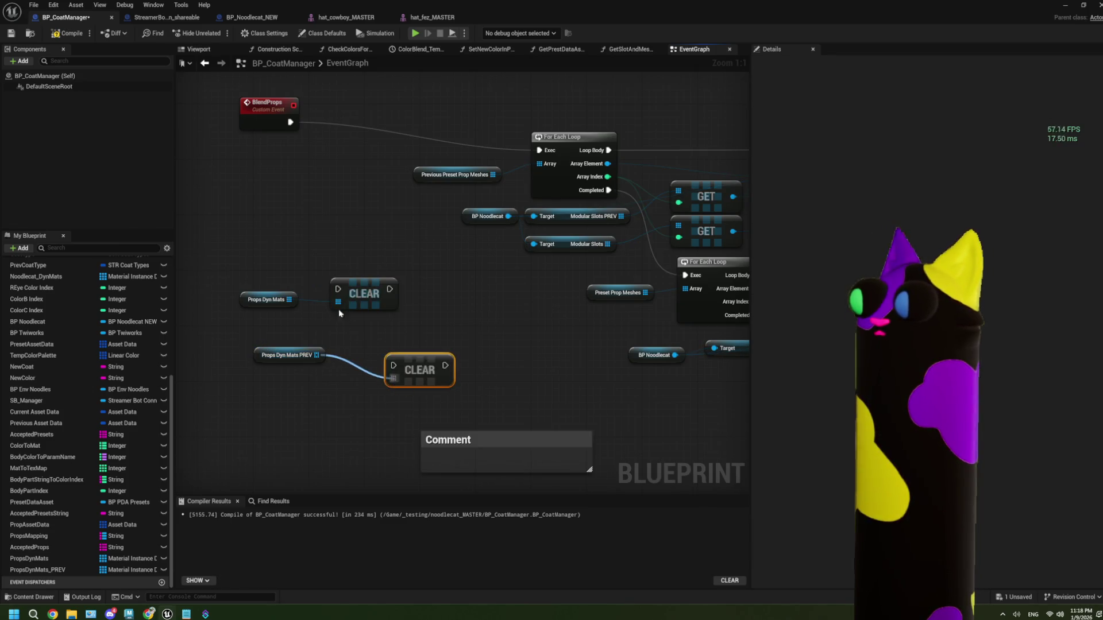
- Wire the BlendProps exec through both Clear nodes ahead of the For Each Loop
{"action": "mouse_move", "coordinate": [290, 122]}
{"action": "left_mouse_down"}
{"action": "mouse_move", "coordinate": [338, 289]}
{"action": "mouse_move", "coordinate": [394, 365]}
{"action": "mouse_move", "coordinate": [460, 379]}
{"action": "mouse_move", "coordinate": [539, 150]}
{"action": "left_mouse_up"}
{"action": "scroll", "coordinate": [519, 310], "scroll_direction": "down", "scroll_amount": 3}
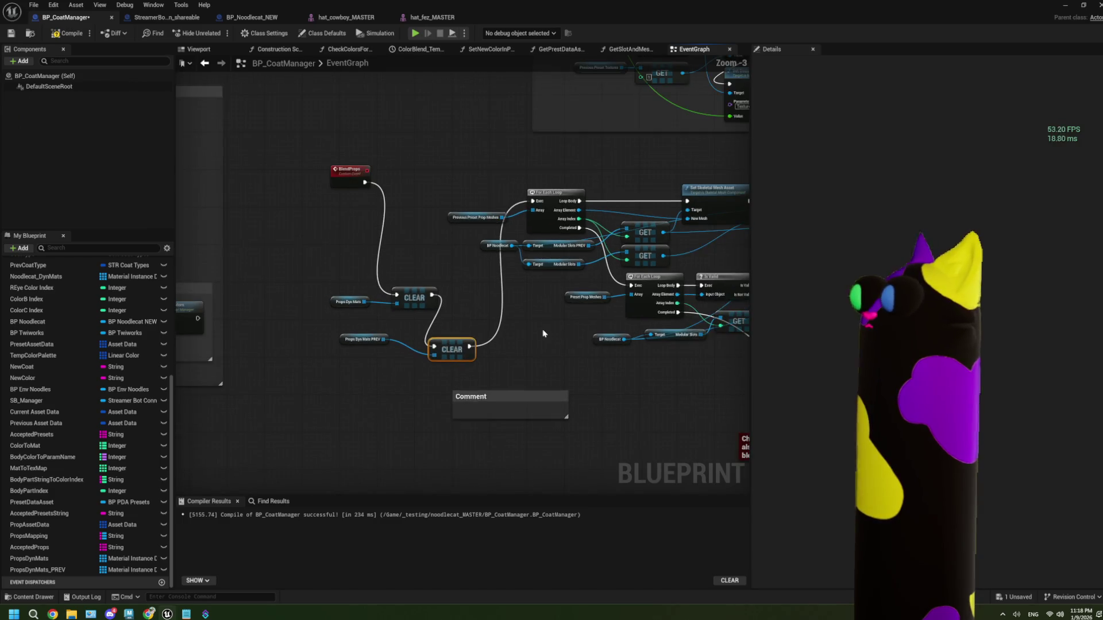
{"action": "mouse_move", "coordinate": [577, 360]}
{"action": "left_mouse_down"}
{"action": "mouse_move", "coordinate": [265, 300]}
{"action": "mouse_move", "coordinate": [377, 325]}
{"action": "left_mouse_up"}
{"action": "scroll", "coordinate": [459, 407], "scroll_direction": "up", "scroll_amount": 1}
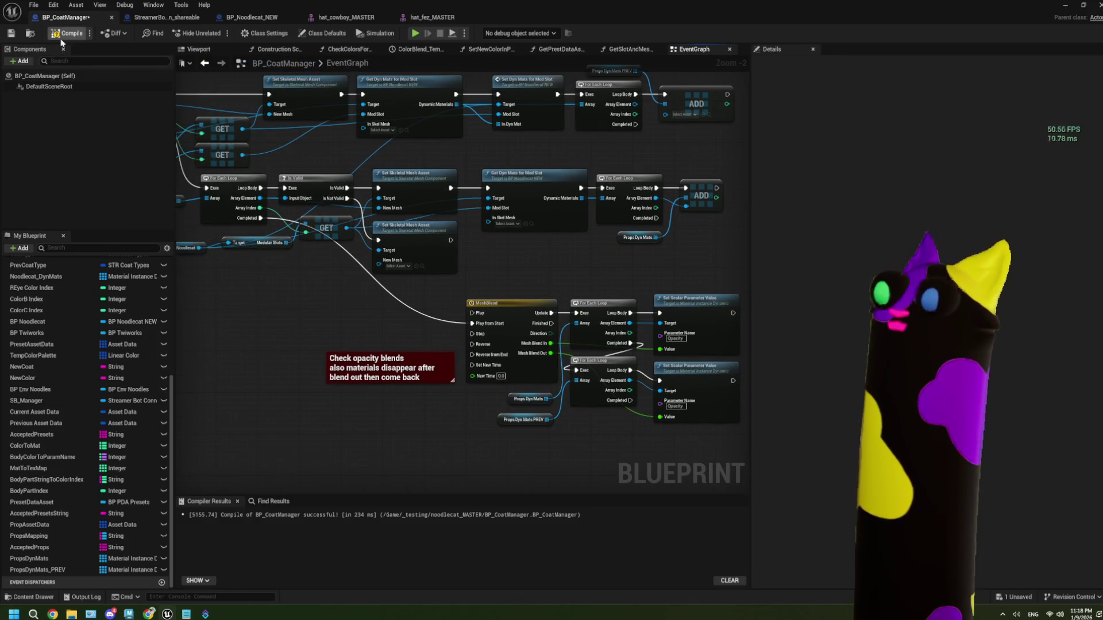
{"action": "left_click", "coordinate": [167, 17]}
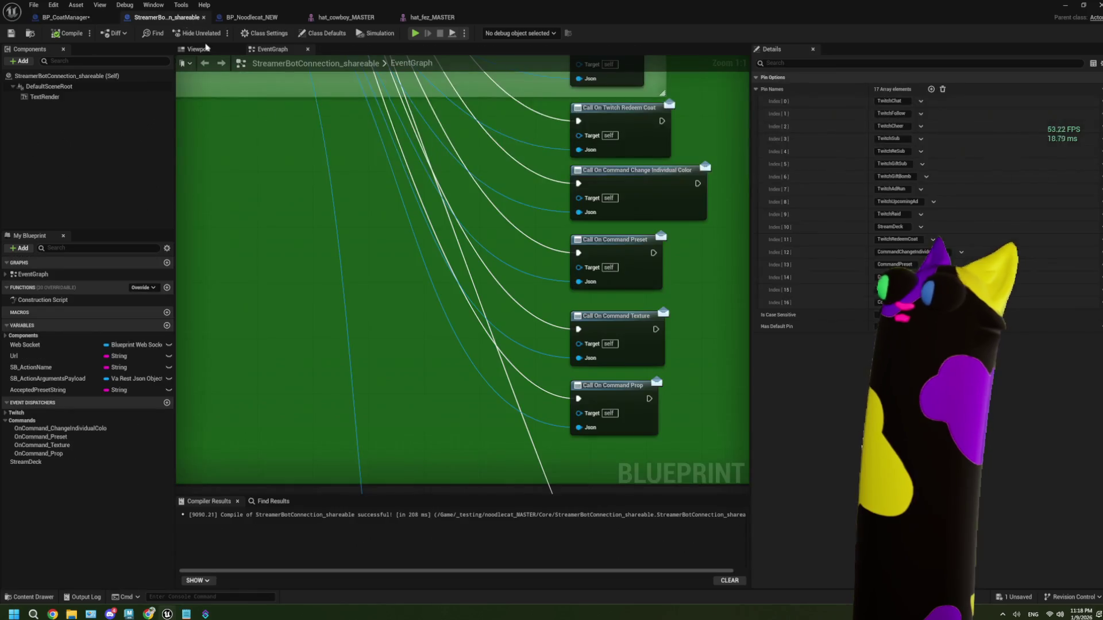
- Compile BP_Noodlecat_NEW, then save all assets from the BP_CoatManager editor
{"action": "left_click", "coordinate": [261, 19]}
{"action": "left_click", "coordinate": [211, 185]}
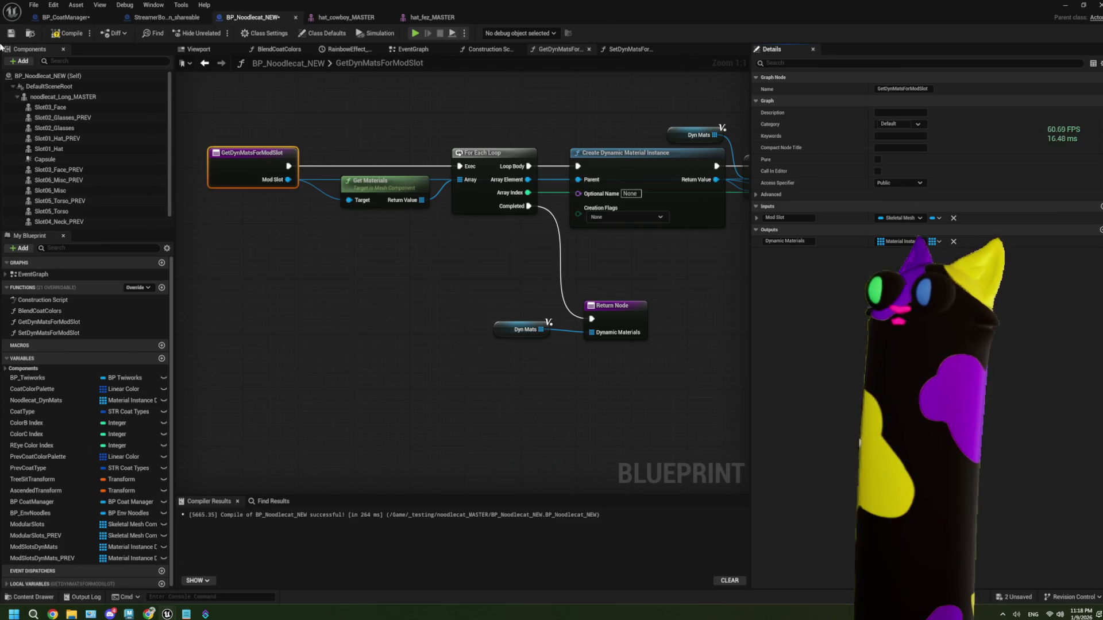
{"action": "left_click", "coordinate": [64, 32]}
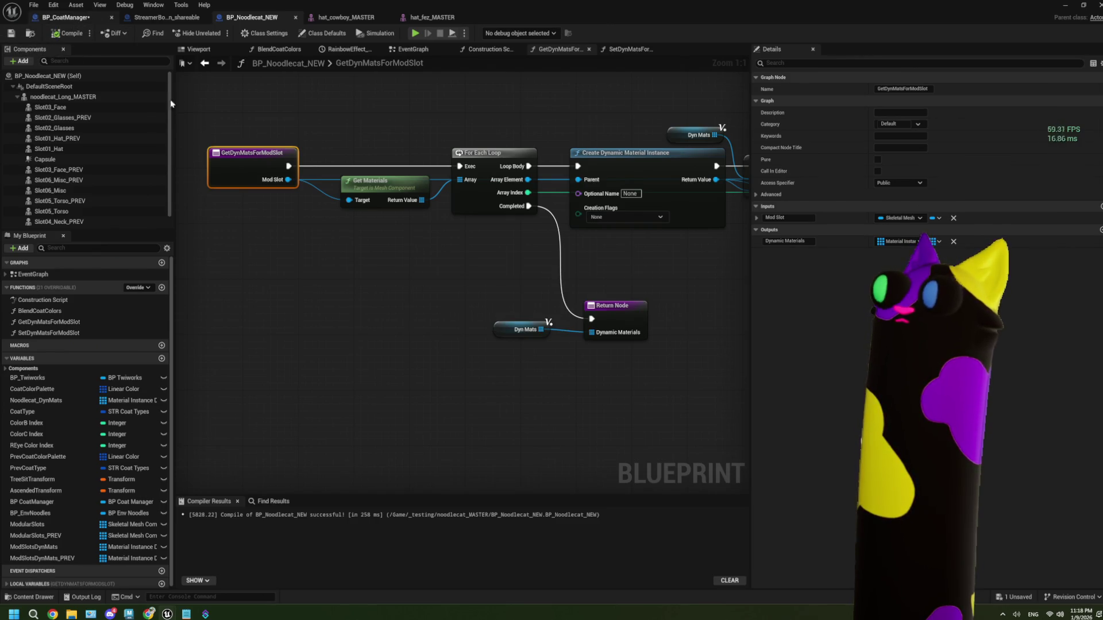
{"action": "left_click", "coordinate": [66, 18]}
{"action": "key", "text": "ctrl+shift+s"}
{"action": "scroll", "coordinate": [362, 285], "scroll_direction": "down", "scroll_amount": 2}
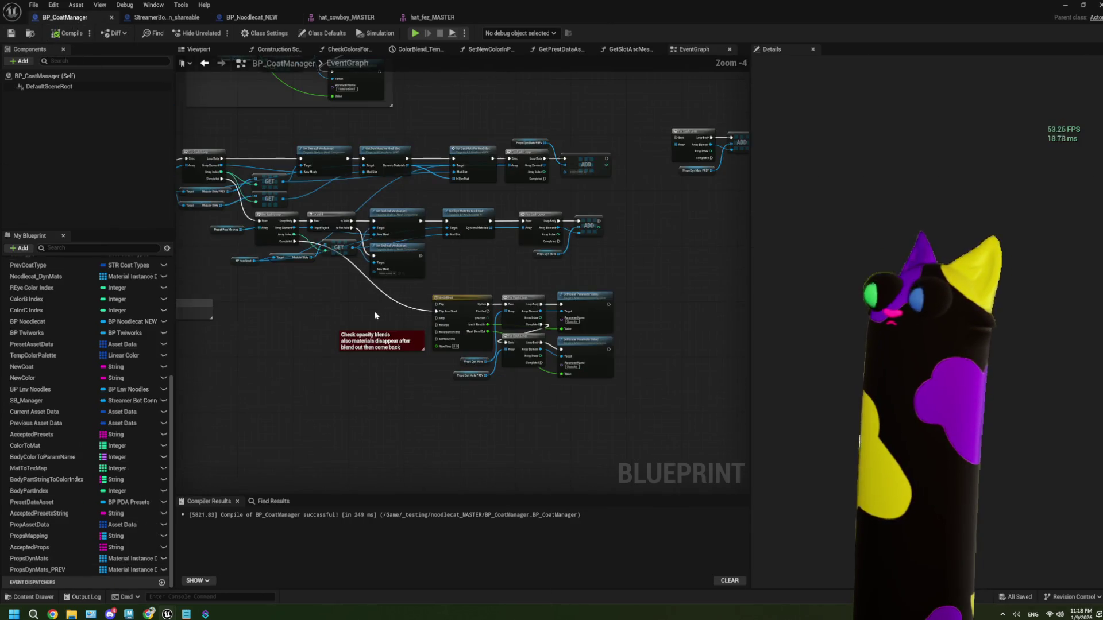
{"action": "scroll", "coordinate": [449, 318], "scroll_direction": "up", "scroll_amount": 2}
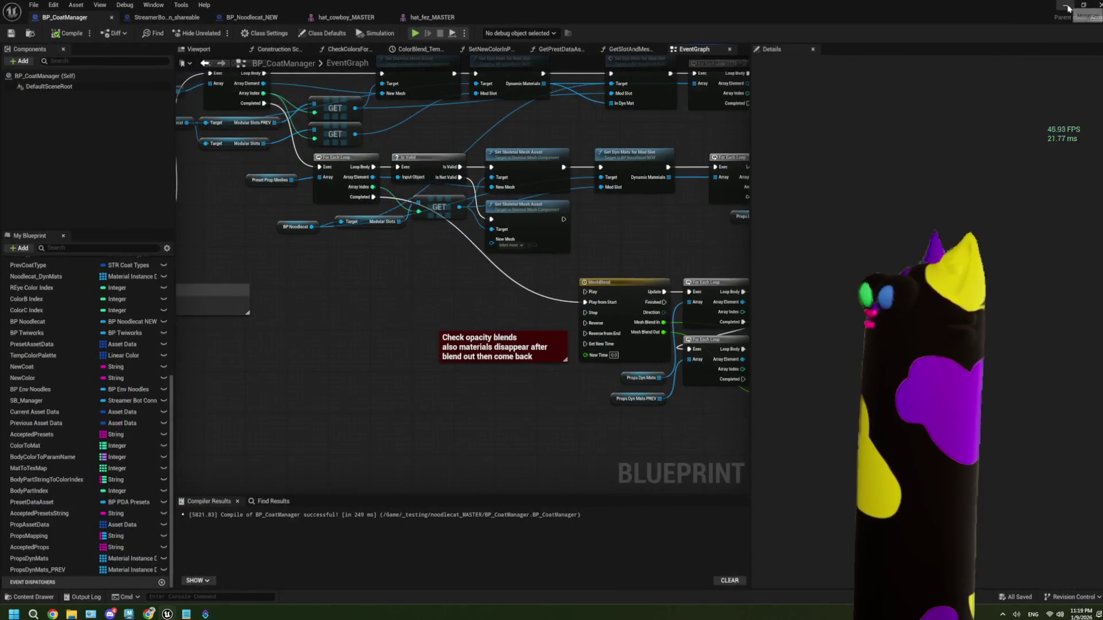
- Minimize the blueprint window, play-test the noodle cat's hat, then stop the session
{"action": "left_click", "coordinate": [1068, 8]}
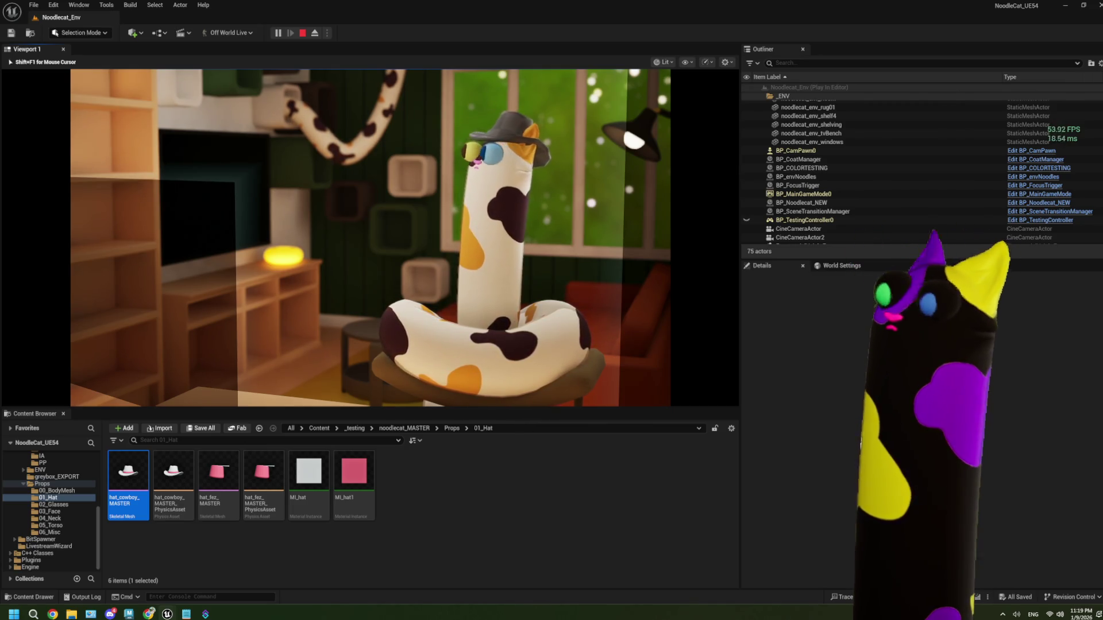
{"action": "key", "text": "Escape"}
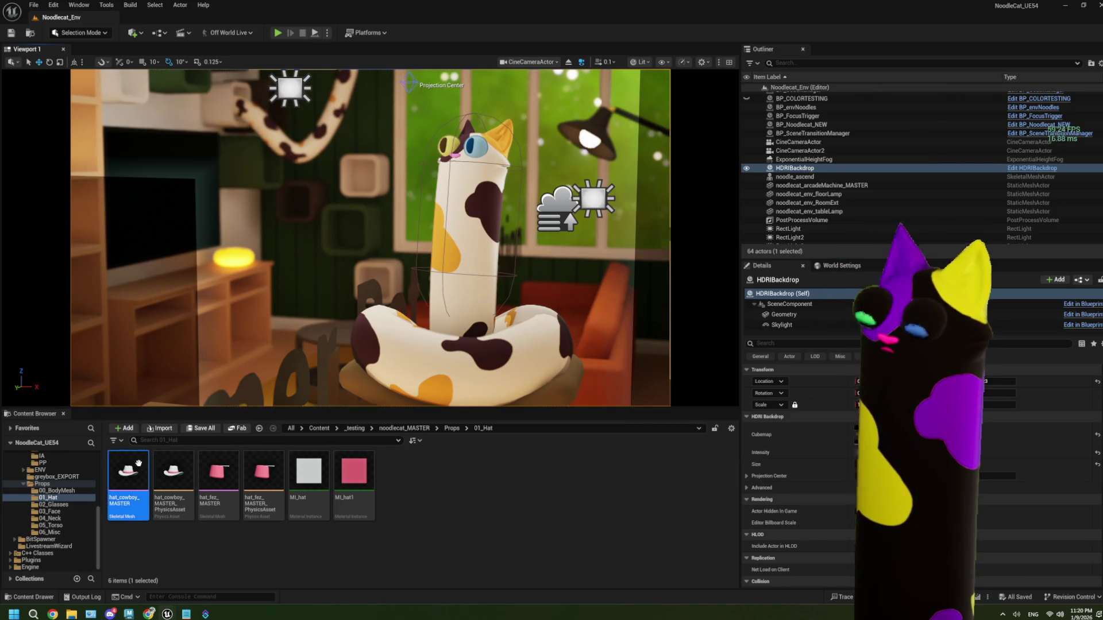
- Open hat_cowboy_MASTER, then review the prop loops in the BP_CoatManager event graph
{"action": "double_click", "coordinate": [128, 476]}
{"action": "left_click", "coordinate": [224, 19]}
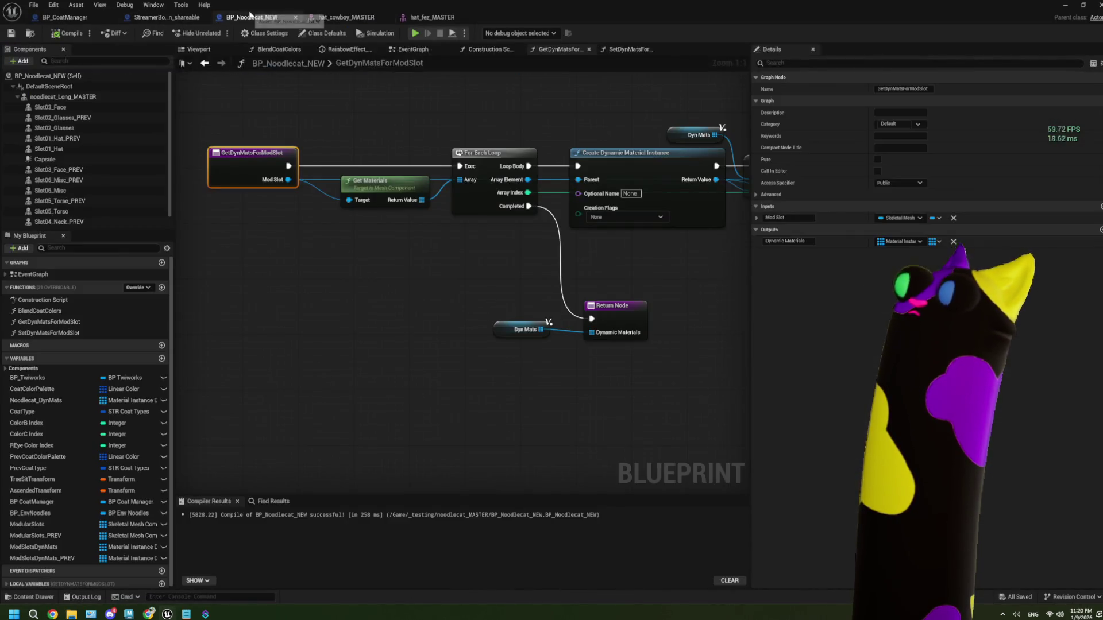
{"action": "left_click", "coordinate": [76, 18]}
{"action": "mouse_move", "coordinate": [357, 237]}
{"action": "left_mouse_down"}
{"action": "mouse_move", "coordinate": [469, 265]}
{"action": "mouse_move", "coordinate": [345, 276]}
{"action": "mouse_move", "coordinate": [336, 287]}
{"action": "mouse_move", "coordinate": [402, 295]}
{"action": "mouse_move", "coordinate": [471, 267]}
{"action": "mouse_move", "coordinate": [455, 273]}
{"action": "left_mouse_up"}
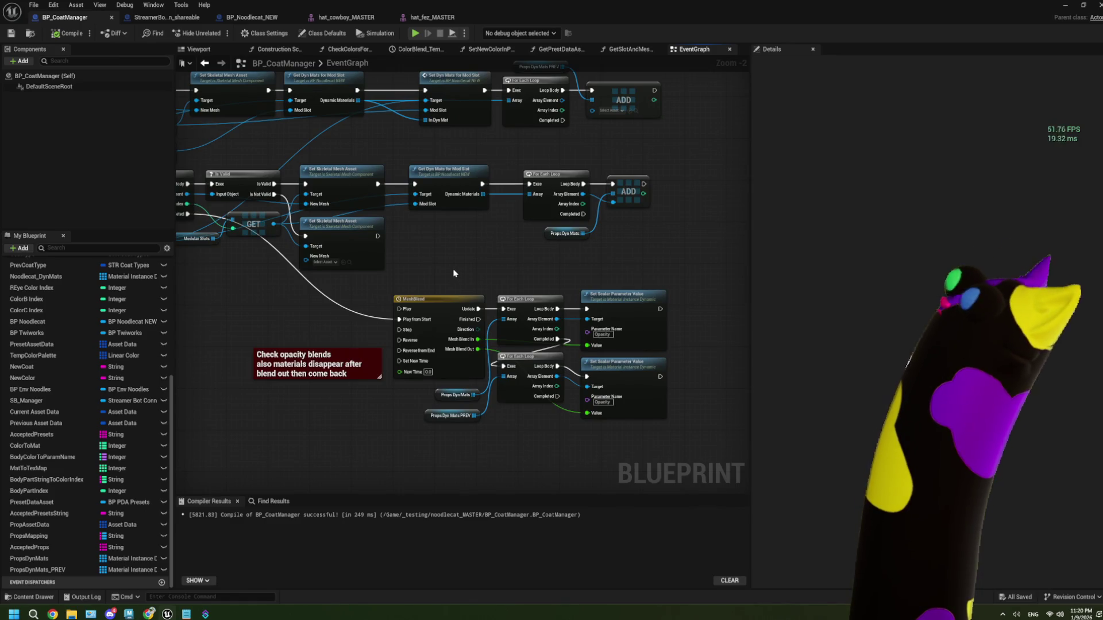
{"action": "left_click_drag", "start_coordinate": [438, 224], "coordinate": [467, 241]}
{"action": "mouse_move", "coordinate": [614, 169]}
{"action": "left_mouse_down"}
{"action": "mouse_move", "coordinate": [542, 208]}
{"action": "mouse_move", "coordinate": [587, 217]}
{"action": "mouse_move", "coordinate": [510, 220]}
{"action": "left_mouse_up"}
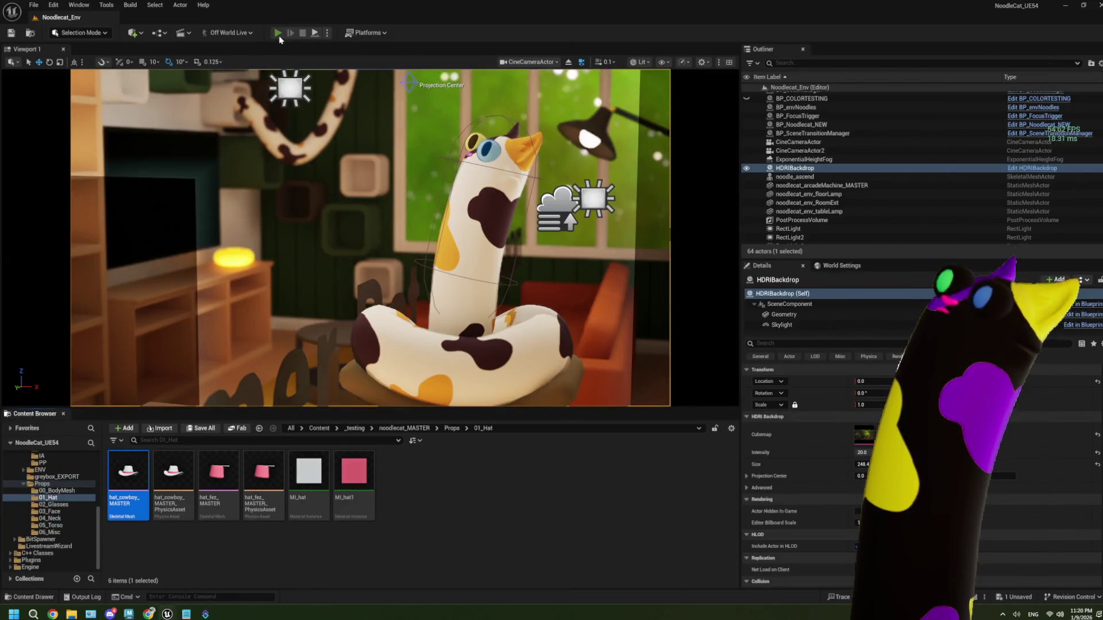
- Play-test, pressing 1 to swap the fez for the cowboy hat, then reopen hat_cowboy_MASTER
{"action": "left_click", "coordinate": [279, 36]}
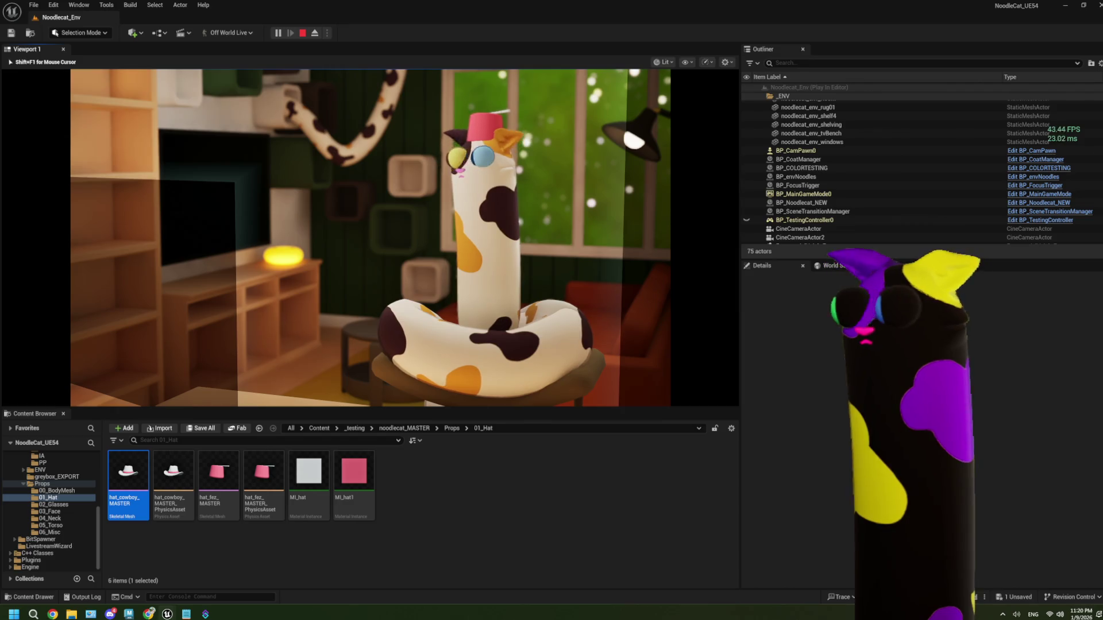
{"action": "key", "text": "1"}
{"action": "key", "text": "Escape"}
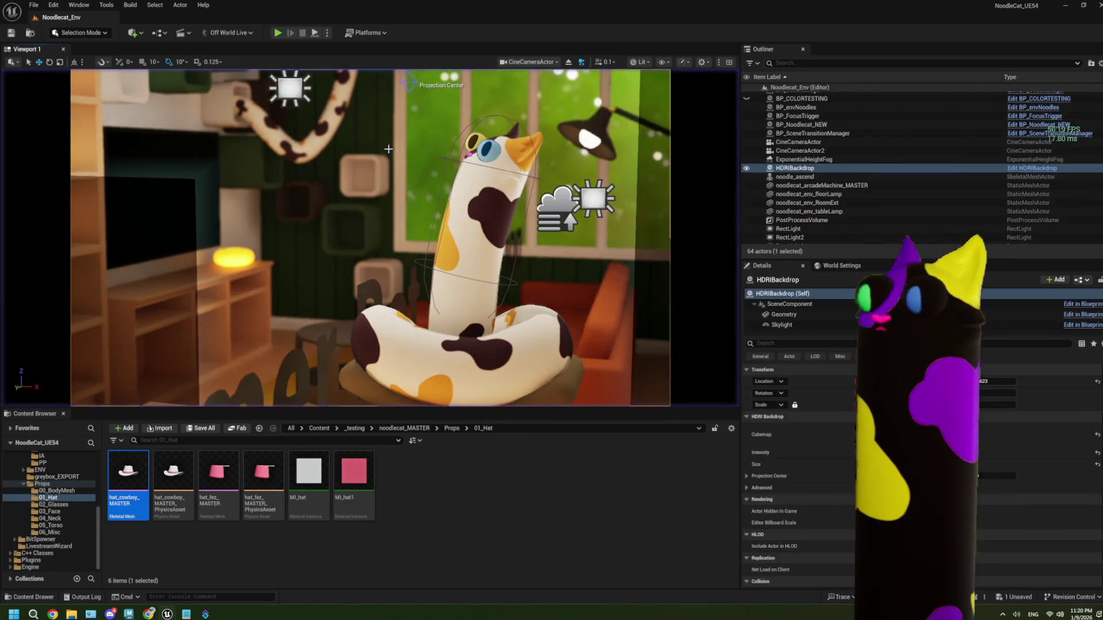
{"action": "double_click", "coordinate": [125, 507]}
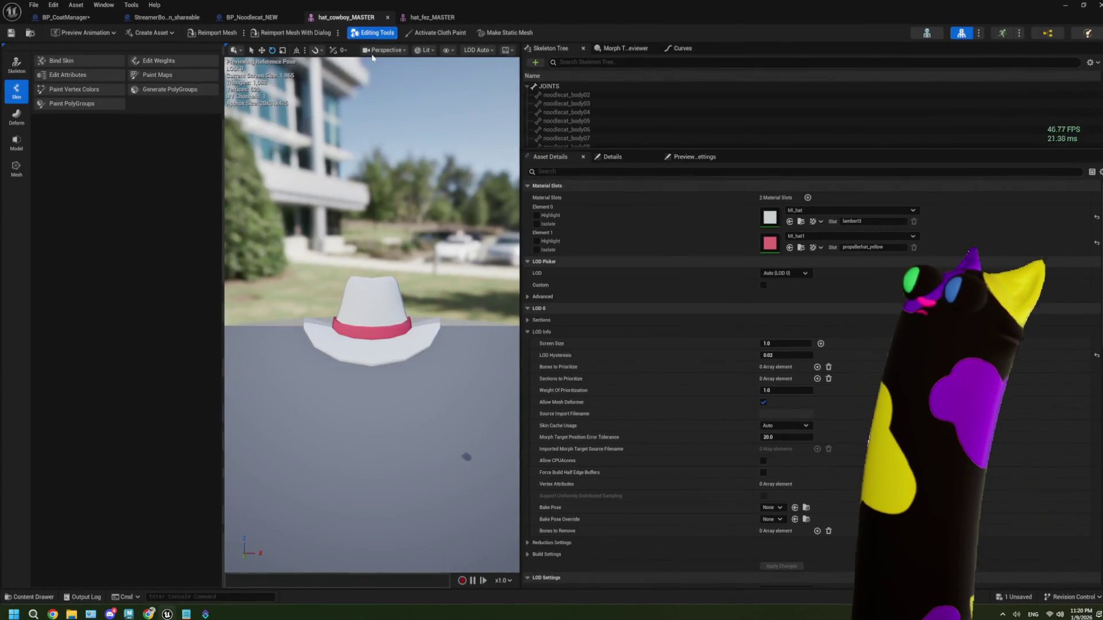
- Close both hat asset tabs and move Dyn Mats and Return Node up beside the loop
{"action": "left_click", "coordinate": [388, 20]}
{"action": "left_click", "coordinate": [388, 20]}
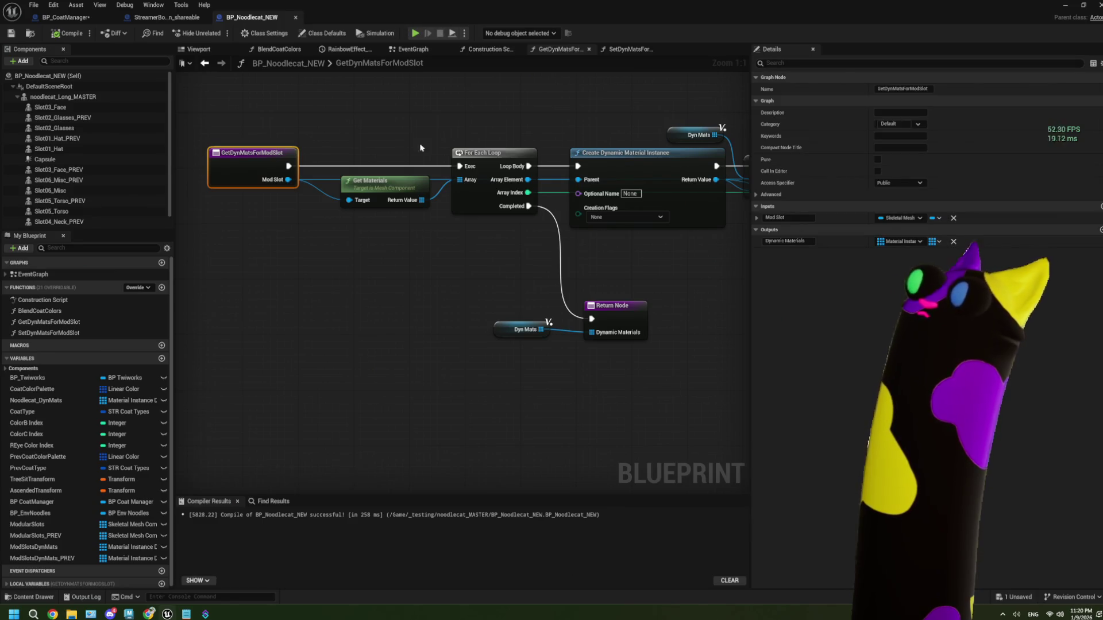
{"action": "left_click_drag", "start_coordinate": [428, 294], "coordinate": [557, 357]}
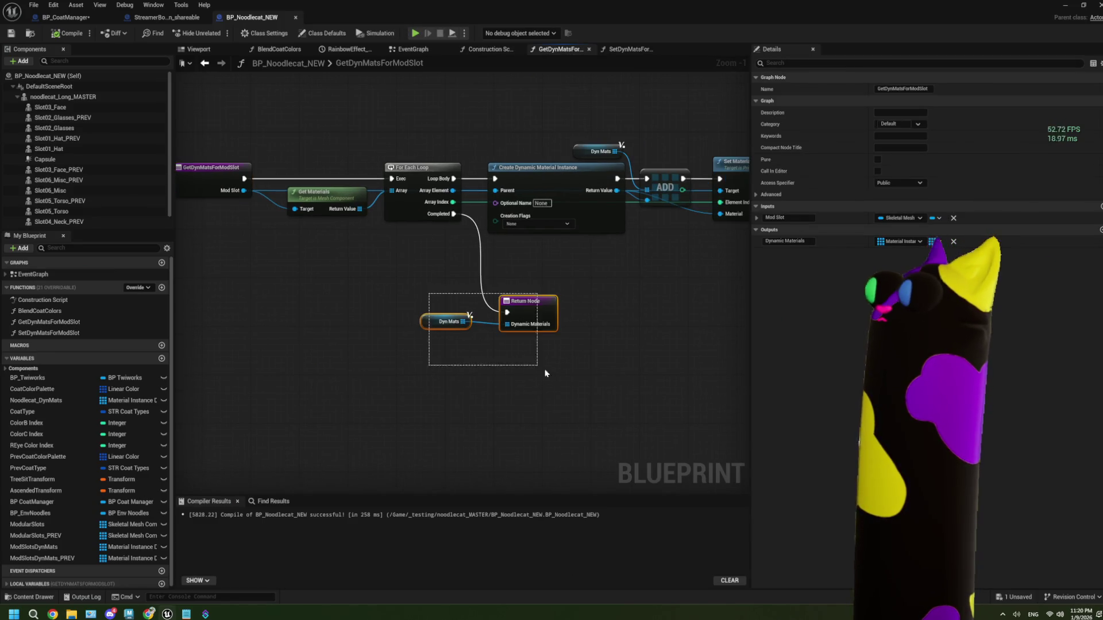
{"action": "mouse_move", "coordinate": [538, 310]}
{"action": "left_mouse_down"}
{"action": "mouse_move", "coordinate": [544, 273]}
{"action": "mouse_move", "coordinate": [520, 310]}
{"action": "left_mouse_up"}
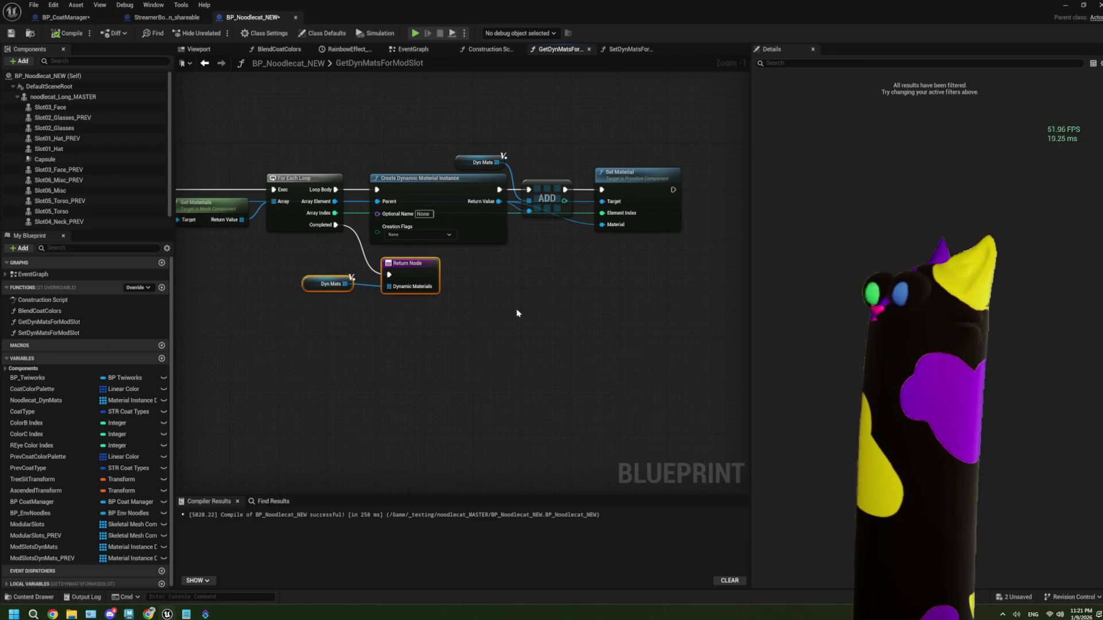
{"action": "left_click_drag", "start_coordinate": [453, 333], "coordinate": [576, 323]}
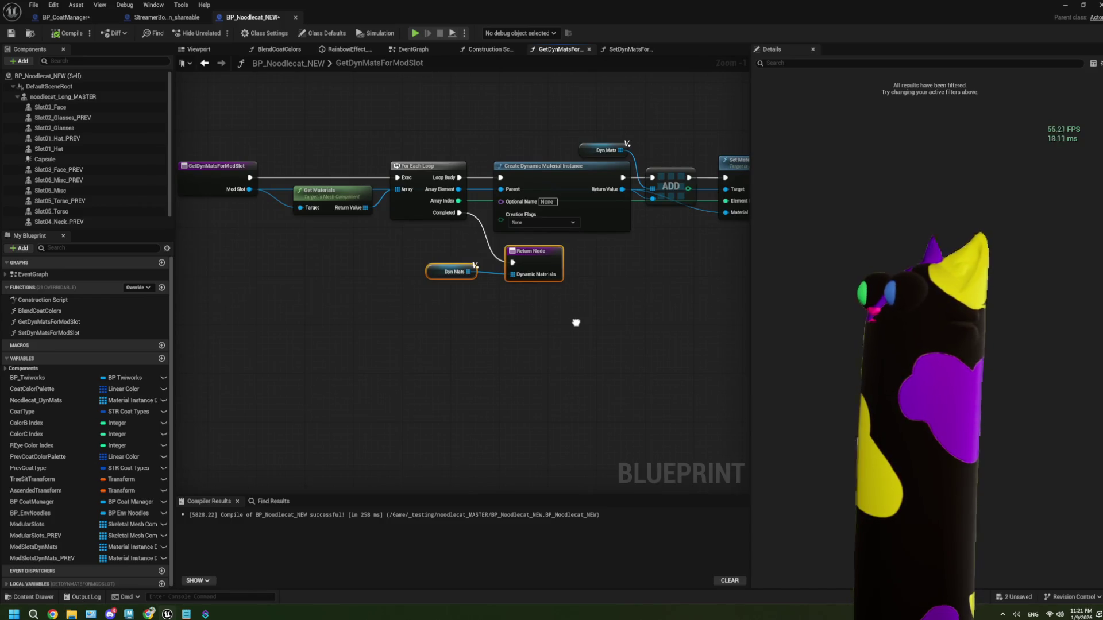
{"action": "left_click_drag", "start_coordinate": [576, 323], "coordinate": [501, 326]}
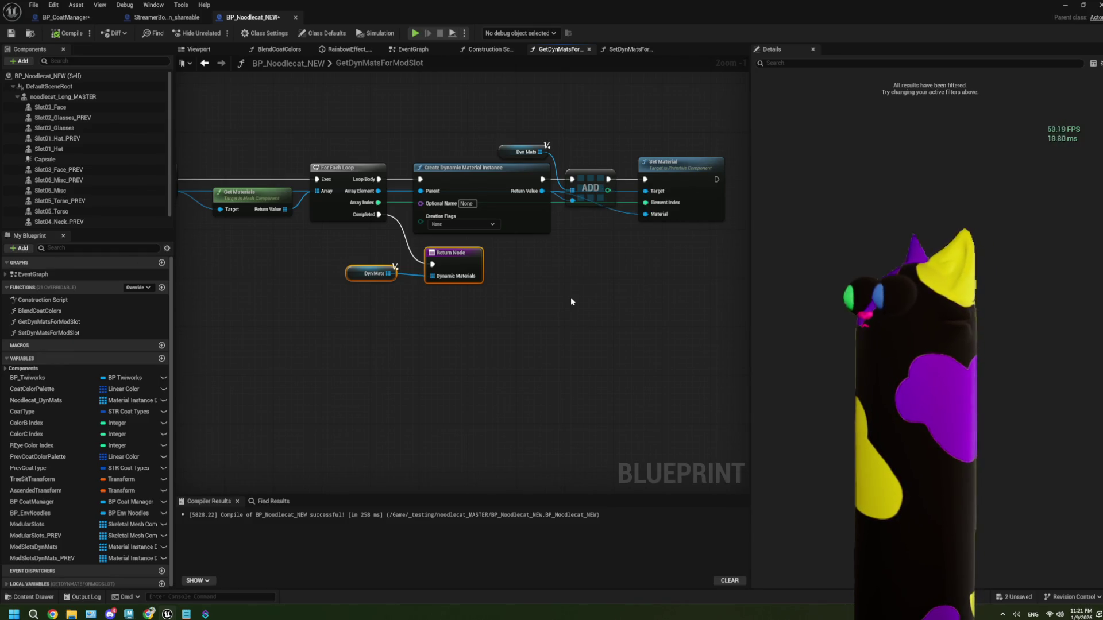
{"action": "left_click_drag", "start_coordinate": [549, 298], "coordinate": [595, 300]}
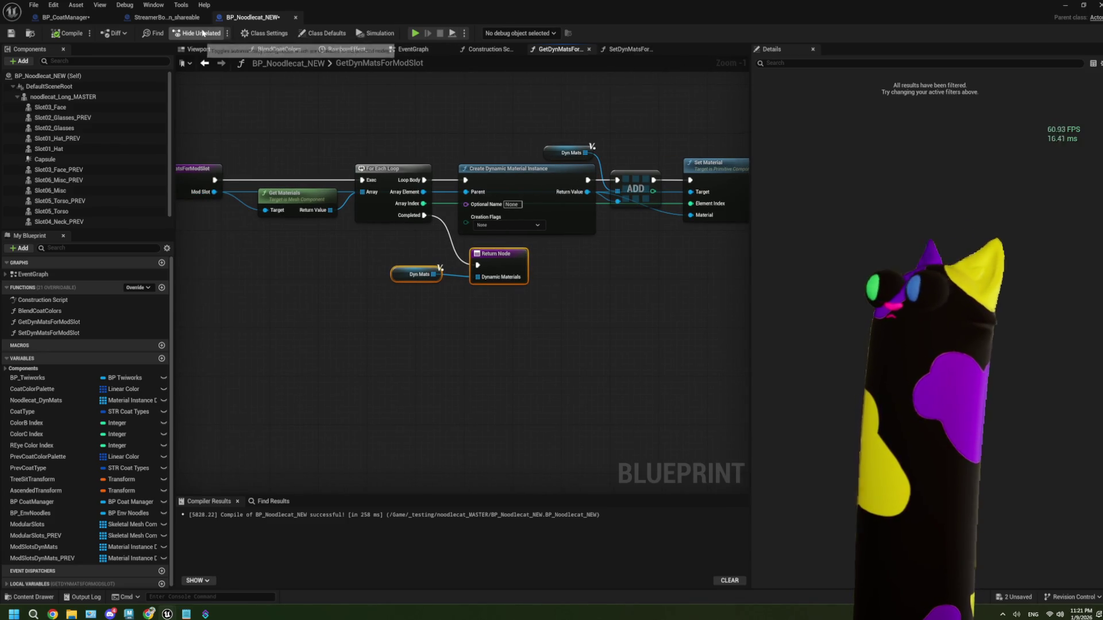
{"action": "left_click", "coordinate": [398, 50]}
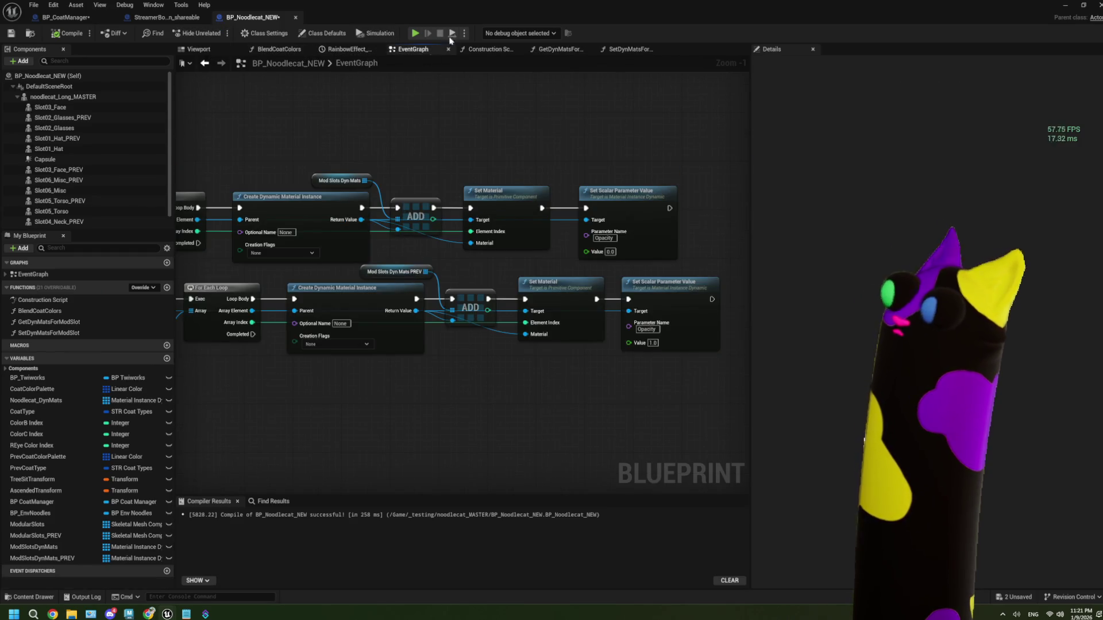
- Locate the Set Dyn Mats for Mod Slot and MeshBlend nodes in BP_CoatManager's event graph
{"action": "scroll", "coordinate": [318, 234], "scroll_direction": "down", "scroll_amount": 2}
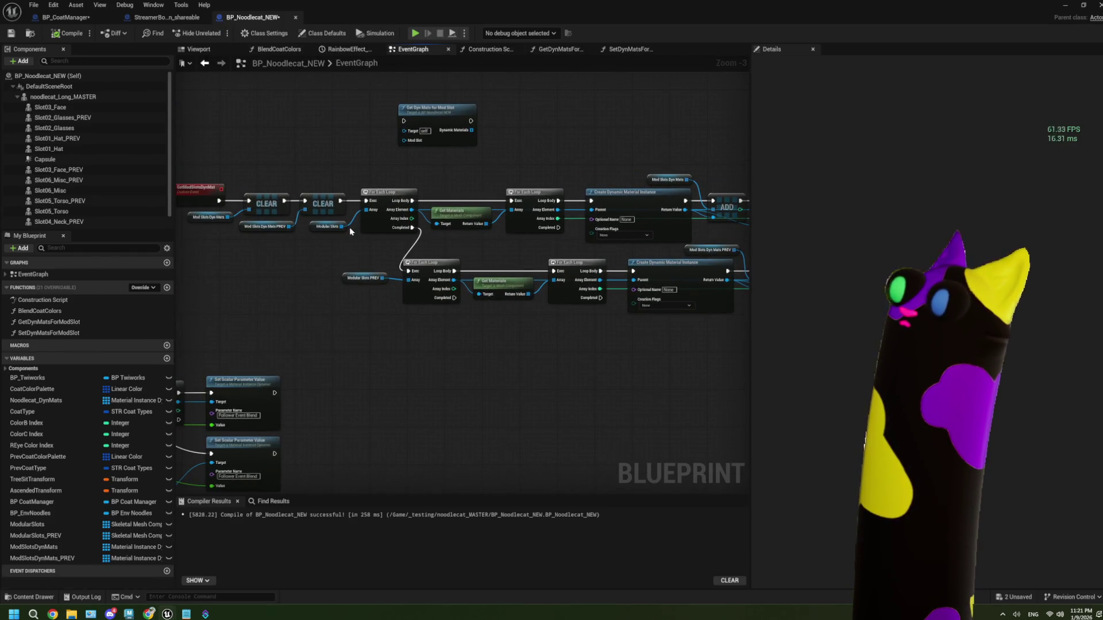
{"action": "left_click_drag", "start_coordinate": [349, 226], "coordinate": [377, 231]}
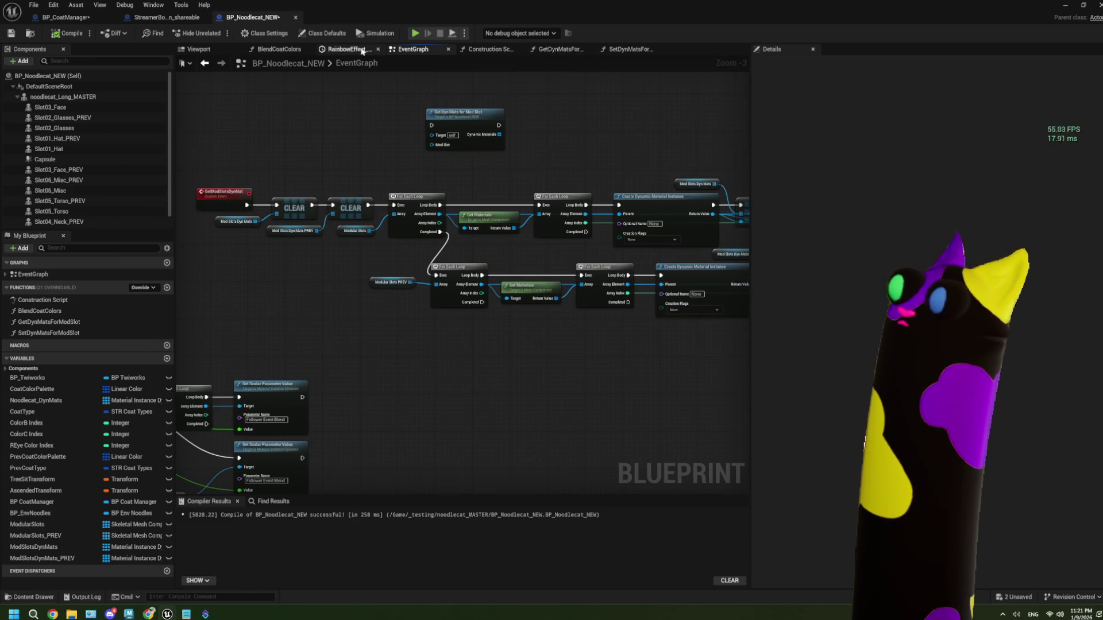
{"action": "left_click", "coordinate": [66, 17]}
{"action": "scroll", "coordinate": [301, 269], "scroll_direction": "down", "scroll_amount": 2}
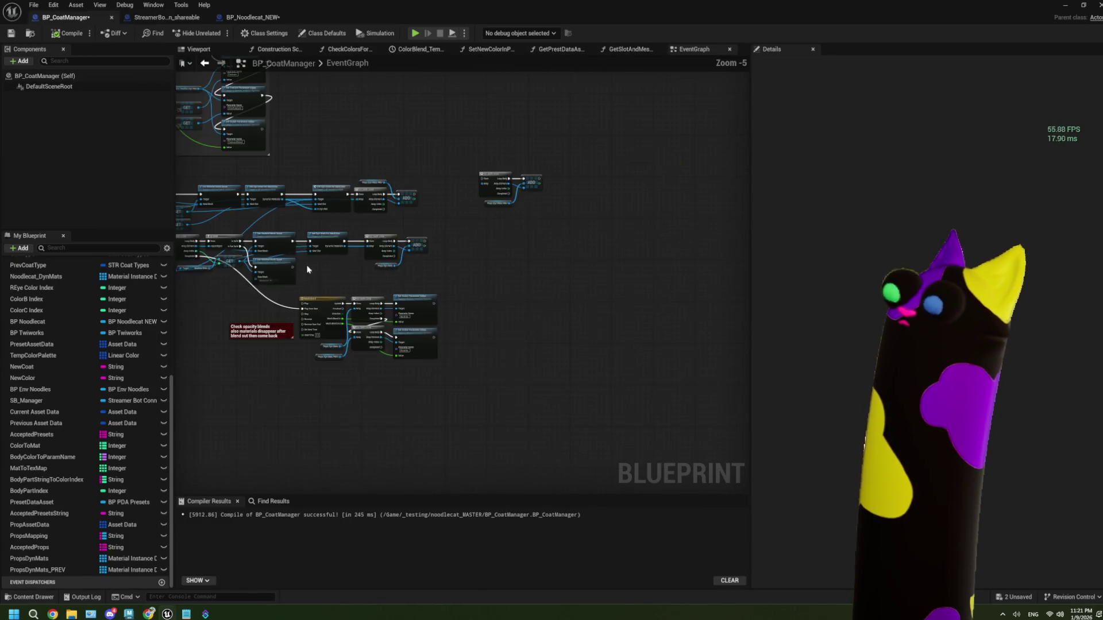
{"action": "scroll", "coordinate": [300, 268], "scroll_direction": "up", "scroll_amount": 3}
{"action": "scroll", "coordinate": [287, 264], "scroll_direction": "up", "scroll_amount": 2}
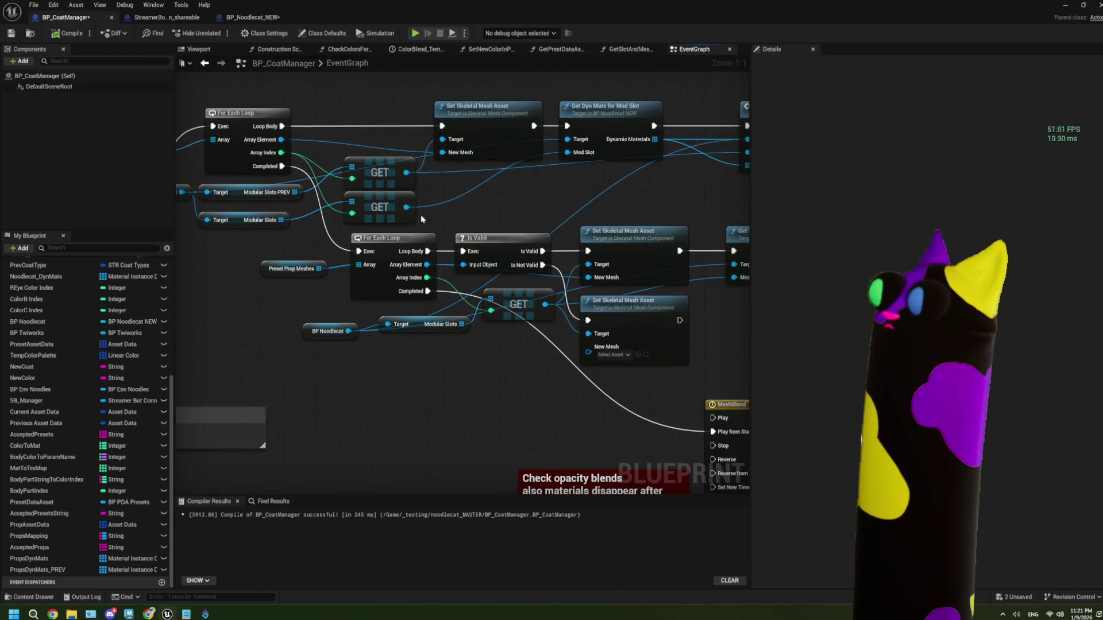
{"action": "left_click_drag", "start_coordinate": [536, 200], "coordinate": [444, 204]}
{"action": "left_click_drag", "start_coordinate": [565, 205], "coordinate": [443, 224]}
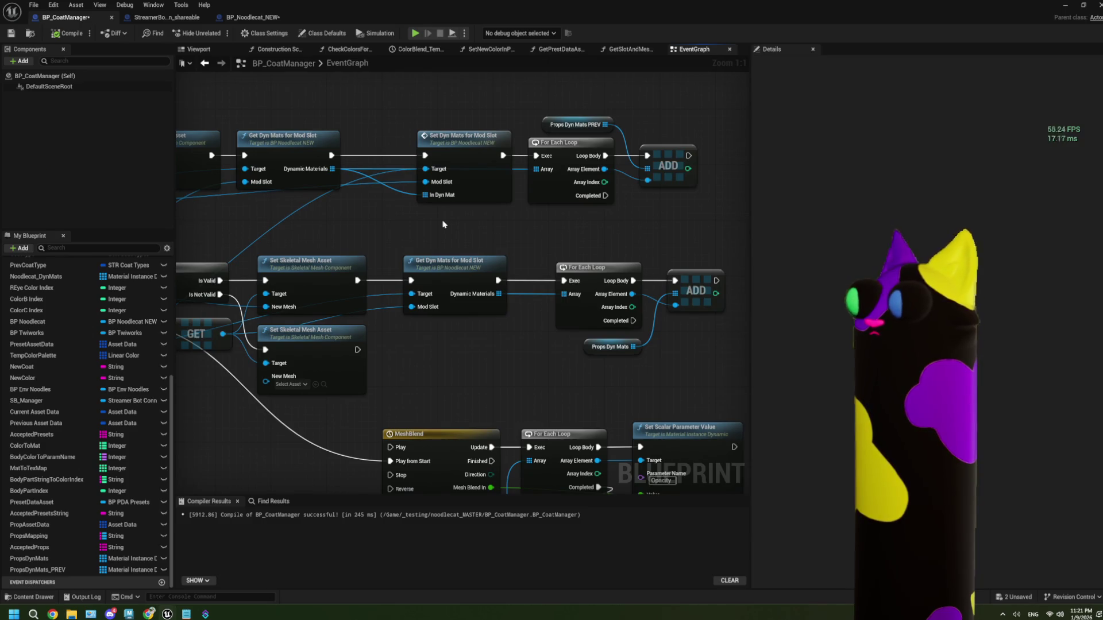
- In SetDynMatsForModSlot, move the Set Material node further right, then return to BP_CoatManager
{"action": "double_click", "coordinate": [476, 192]}
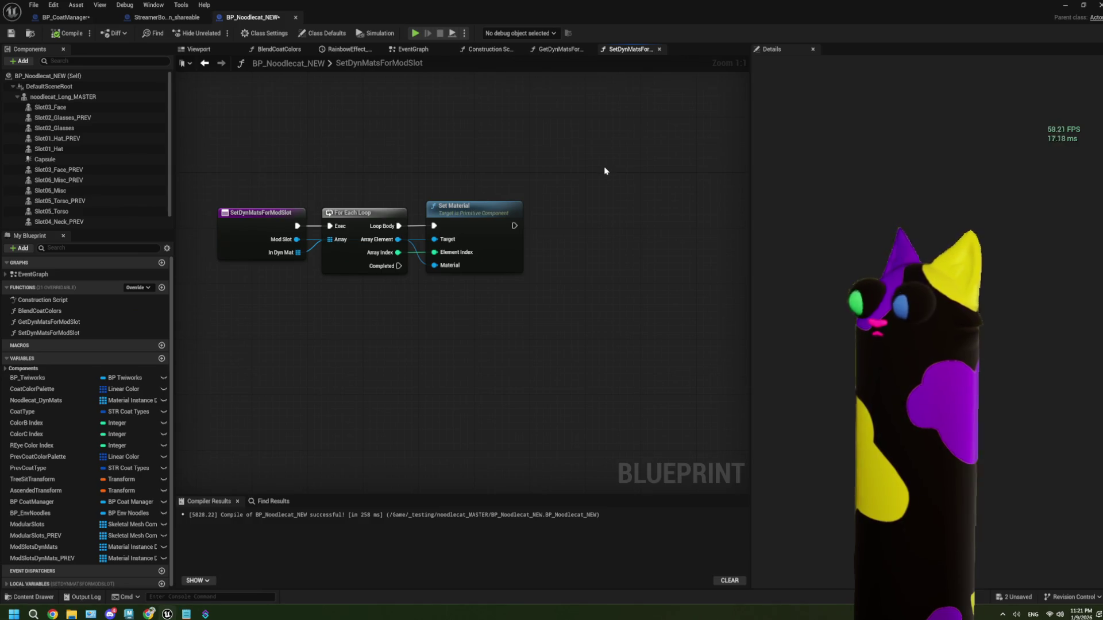
{"action": "left_click_drag", "start_coordinate": [468, 231], "coordinate": [627, 224]}
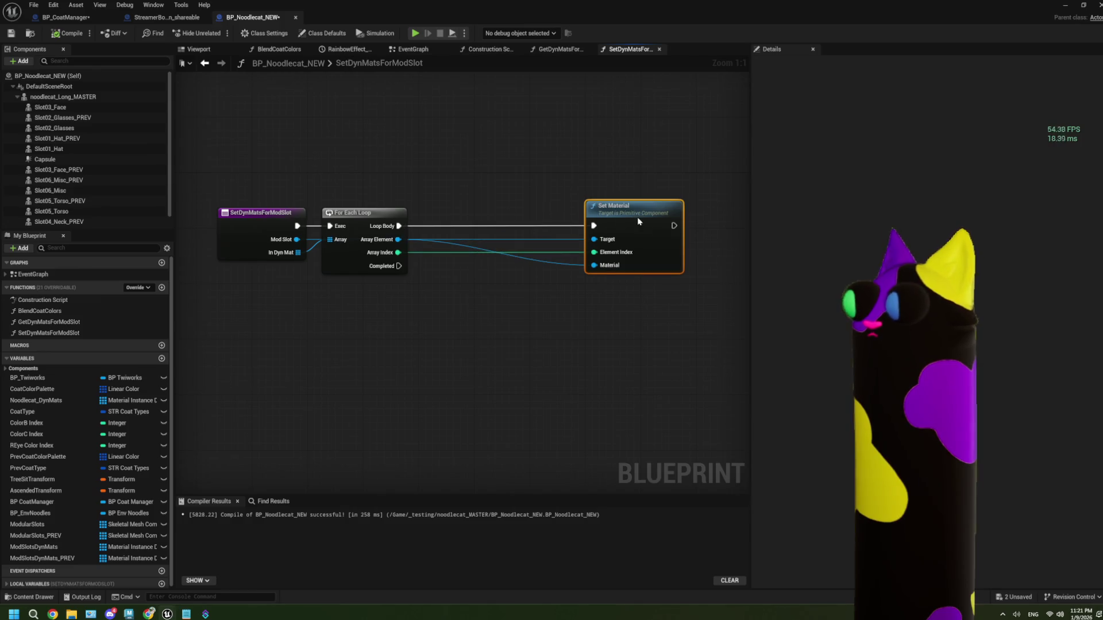
{"action": "mouse_move", "coordinate": [400, 227]}
{"action": "left_mouse_down"}
{"action": "mouse_move", "coordinate": [422, 231]}
{"action": "mouse_move", "coordinate": [432, 173]}
{"action": "left_mouse_up"}
{"action": "left_click", "coordinate": [477, 126]}
{"action": "left_click", "coordinate": [413, 49]}
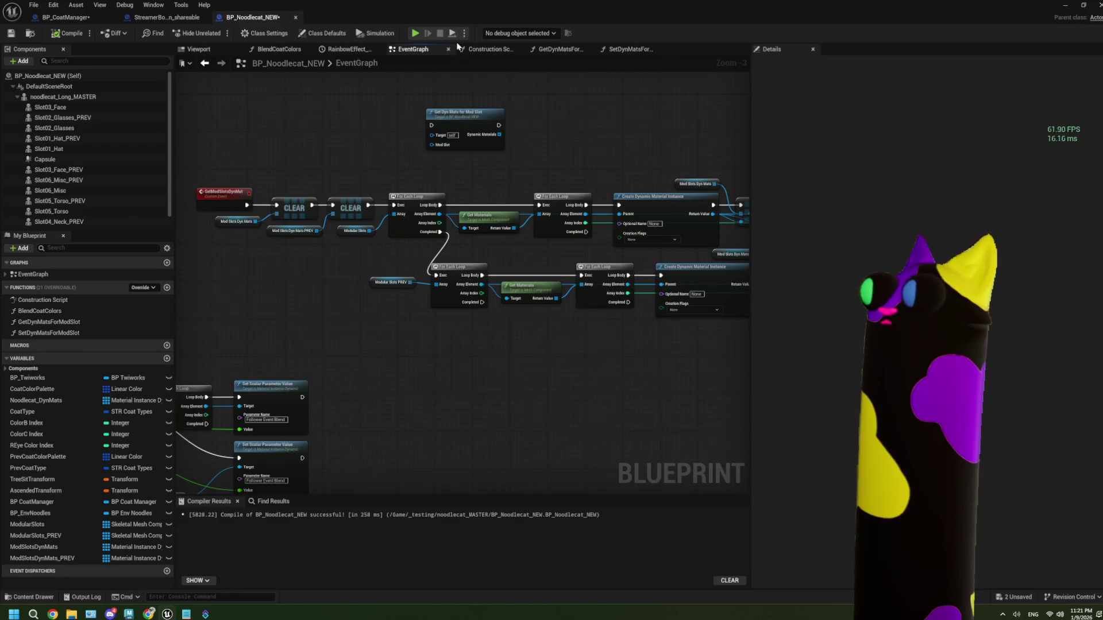
{"action": "left_click", "coordinate": [123, 19]}
{"action": "left_click", "coordinate": [66, 17]}
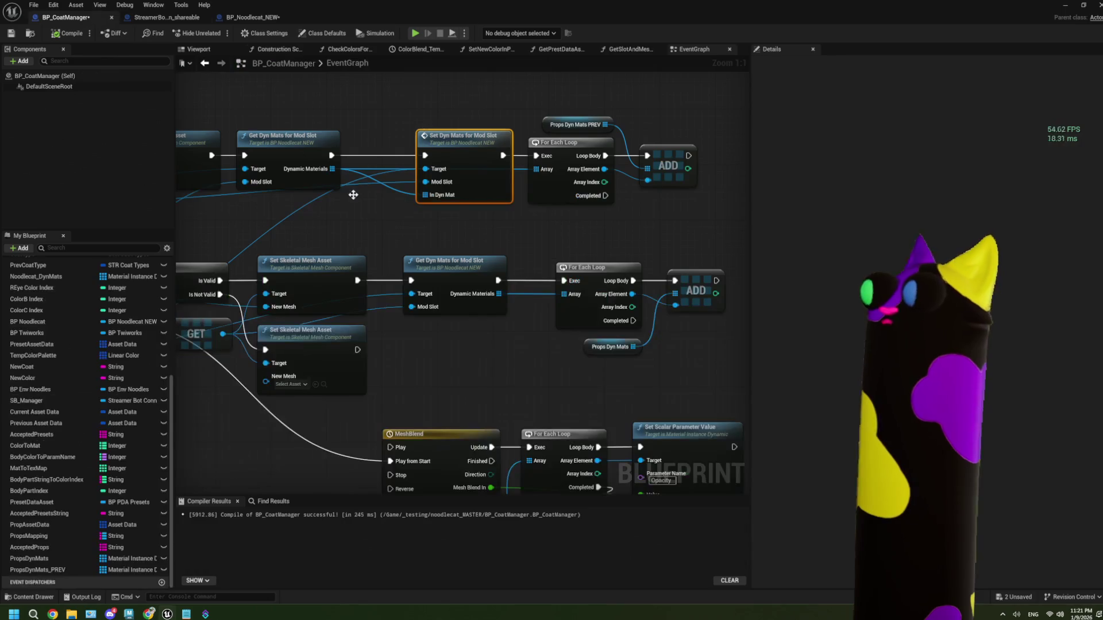
- Pan the prop-mesh loop to Get Dyn Mats for Mod Slot and open its function graph
{"action": "left_click_drag", "start_coordinate": [405, 251], "coordinate": [435, 261]}
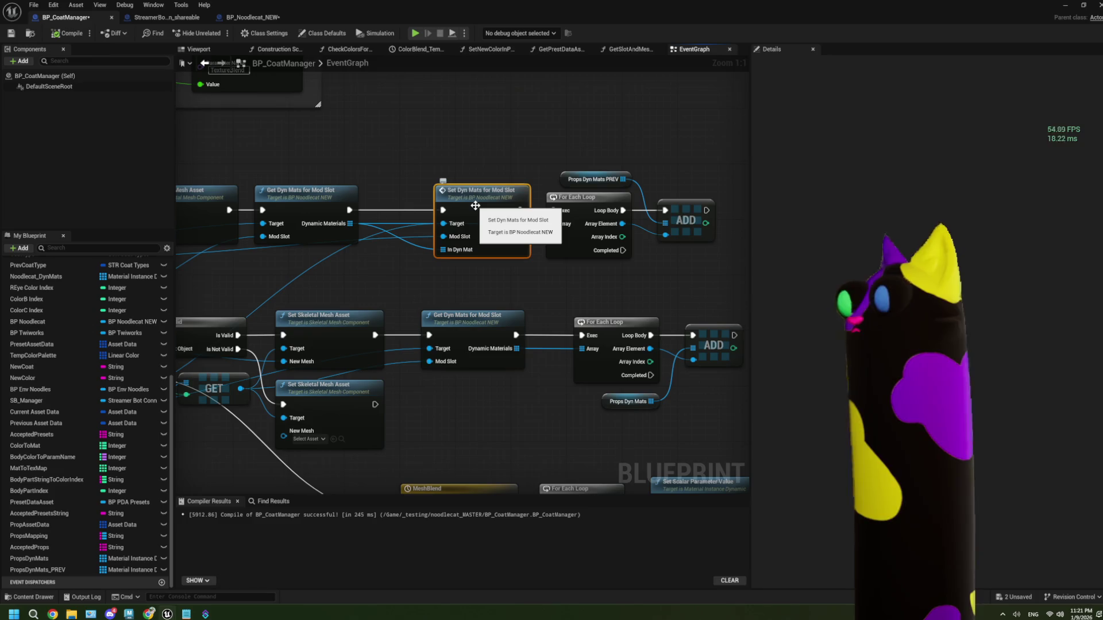
{"action": "mouse_move", "coordinate": [307, 266]}
{"action": "left_mouse_down"}
{"action": "mouse_move", "coordinate": [444, 269]}
{"action": "mouse_move", "coordinate": [429, 261]}
{"action": "left_mouse_up"}
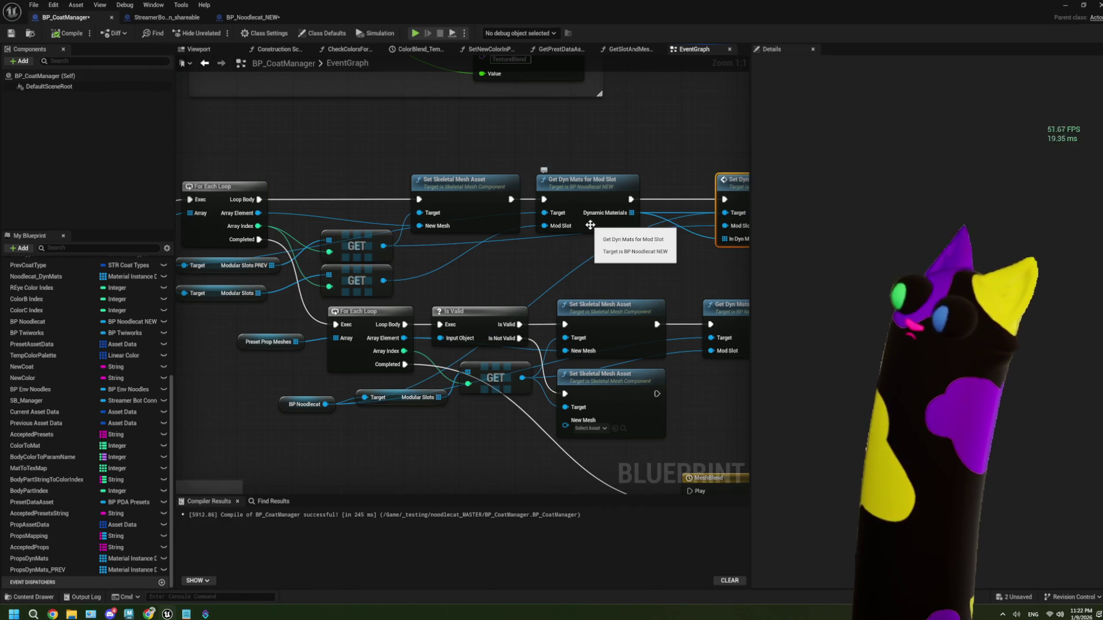
{"action": "left_click_drag", "start_coordinate": [452, 268], "coordinate": [432, 254]}
{"action": "left_click", "coordinate": [535, 214]}
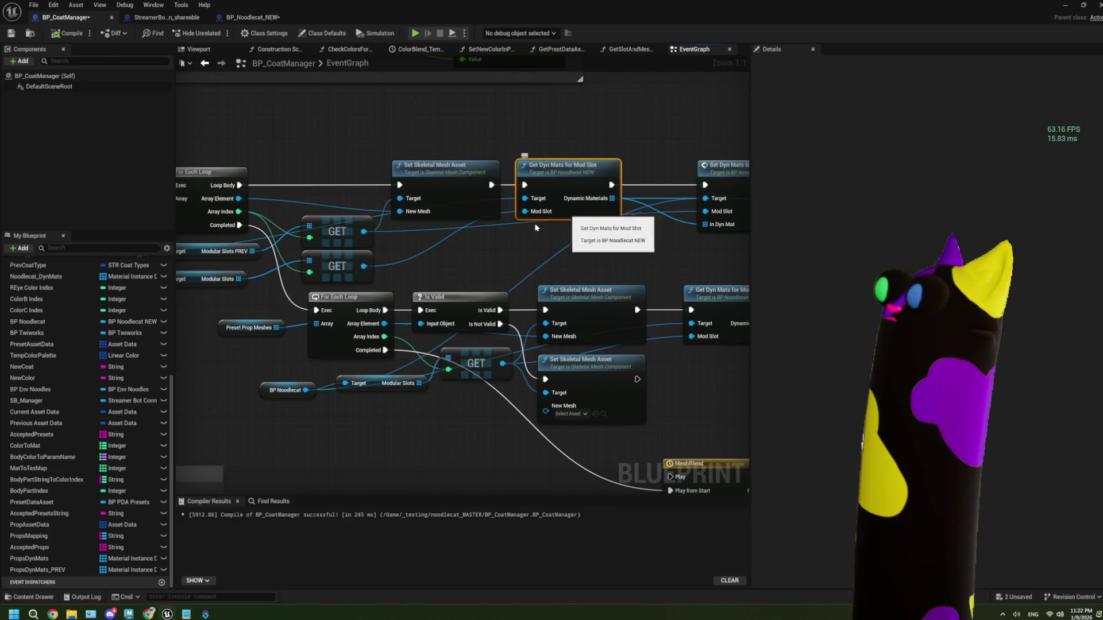
{"action": "left_click_drag", "start_coordinate": [535, 226], "coordinate": [547, 234]}
{"action": "mouse_move", "coordinate": [317, 254]}
{"action": "left_mouse_down"}
{"action": "mouse_move", "coordinate": [475, 254]}
{"action": "mouse_move", "coordinate": [465, 251]}
{"action": "mouse_move", "coordinate": [550, 266]}
{"action": "mouse_move", "coordinate": [424, 253]}
{"action": "left_mouse_up"}
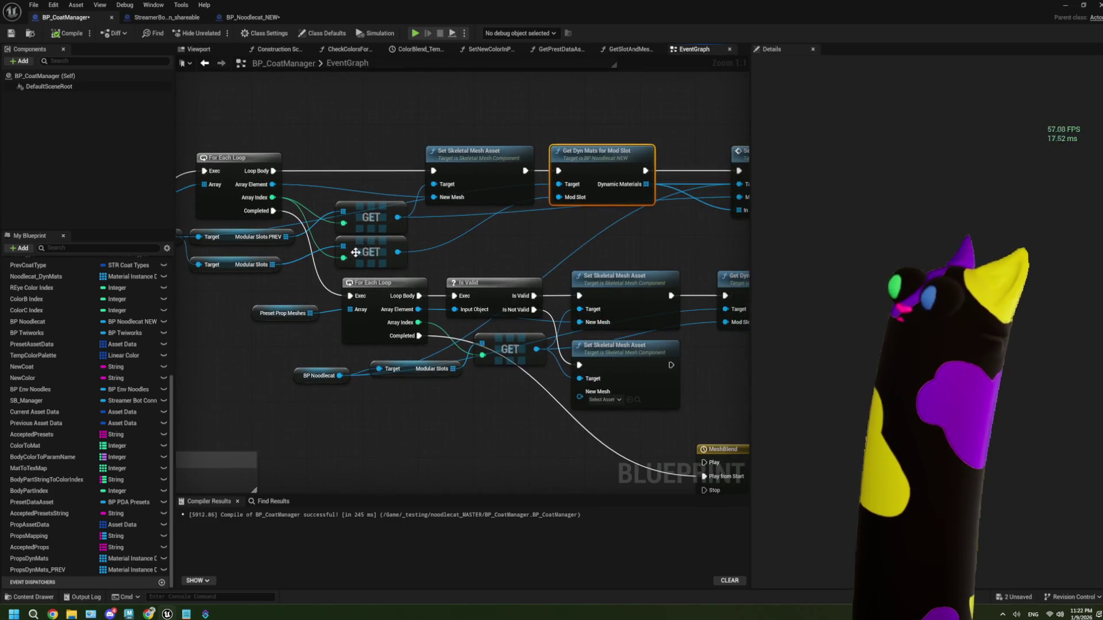
{"action": "left_click_drag", "start_coordinate": [552, 200], "coordinate": [485, 205]}
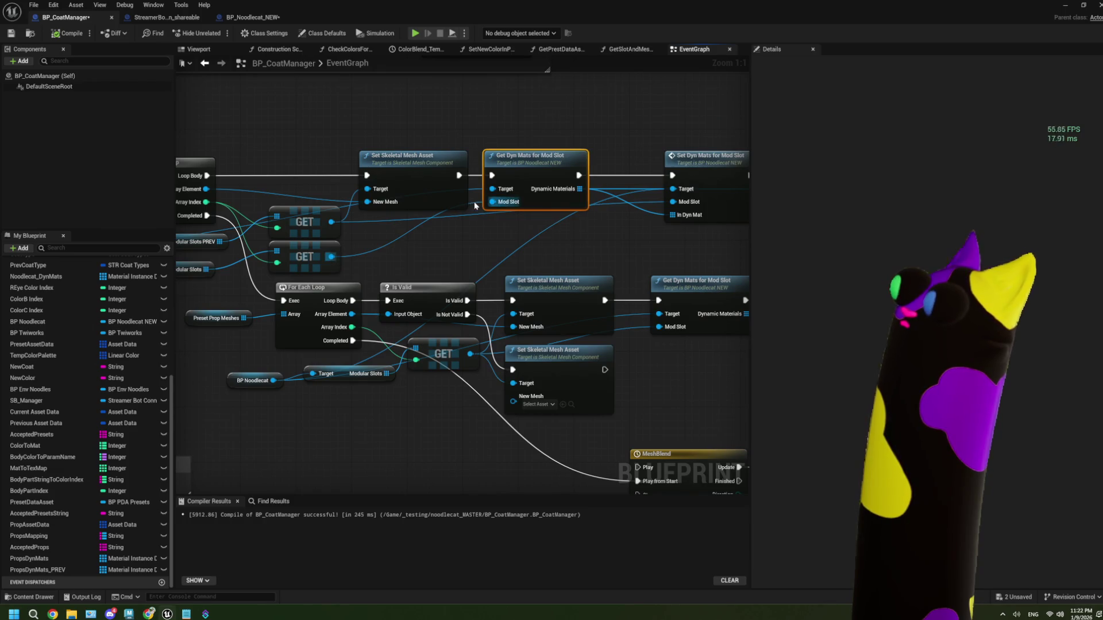
{"action": "double_click", "coordinate": [541, 200]}
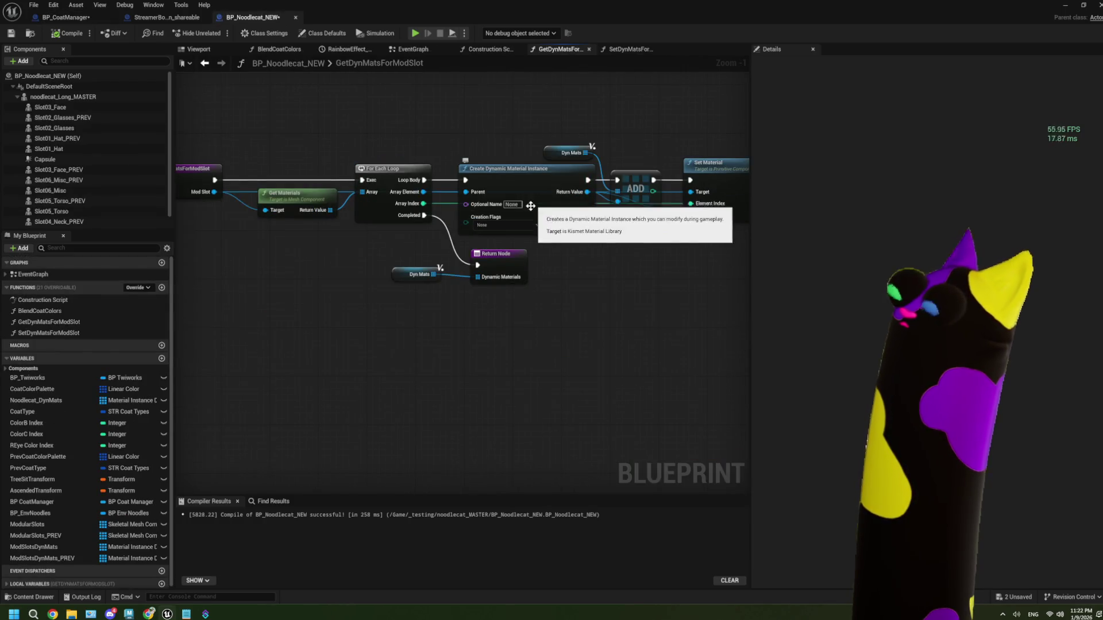
- Go from GetDynMatsForModSlot through the Noodlecat EventGraph back to BP_CoatManager's event graph
{"action": "mouse_move", "coordinate": [292, 259]}
{"action": "left_mouse_down"}
{"action": "mouse_move", "coordinate": [288, 271]}
{"action": "mouse_move", "coordinate": [309, 274]}
{"action": "mouse_move", "coordinate": [291, 273]}
{"action": "left_mouse_up"}
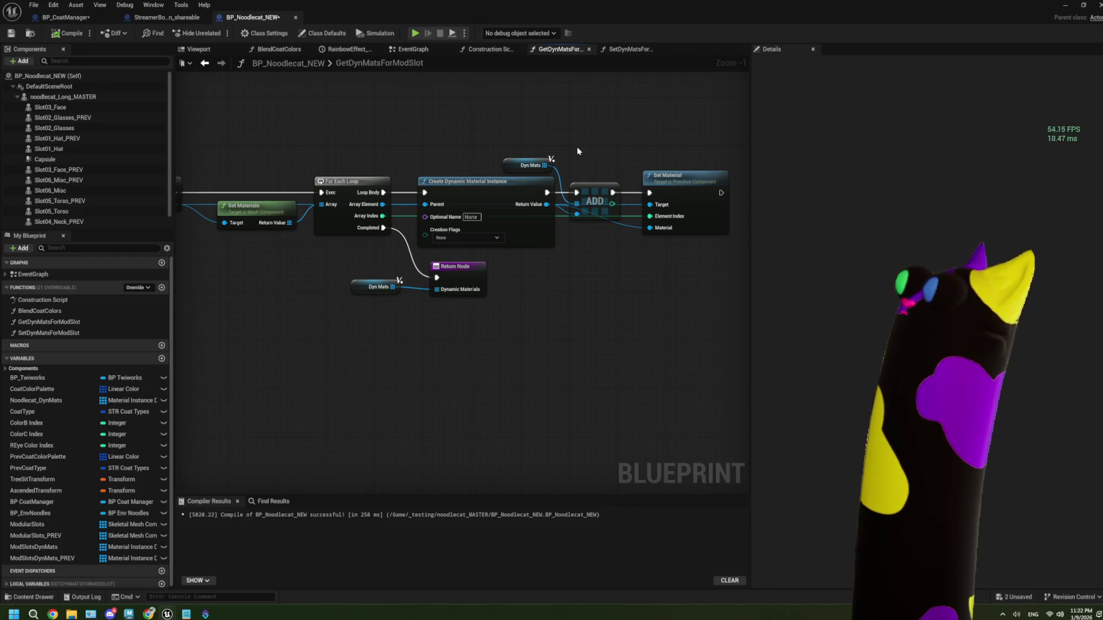
{"action": "left_click", "coordinate": [406, 51]}
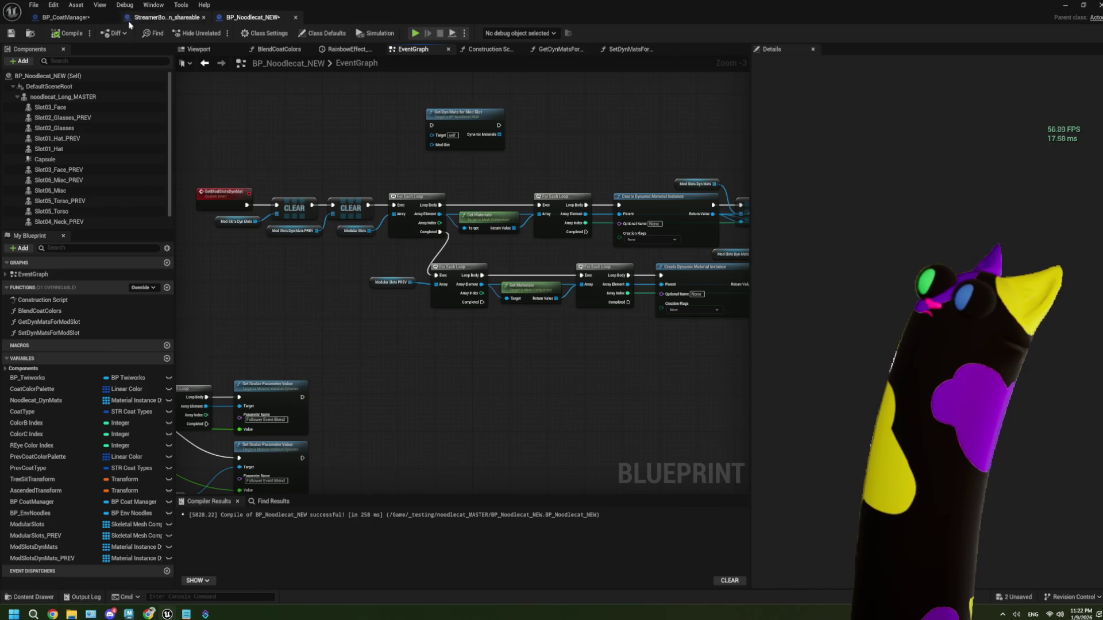
{"action": "left_click", "coordinate": [84, 19]}
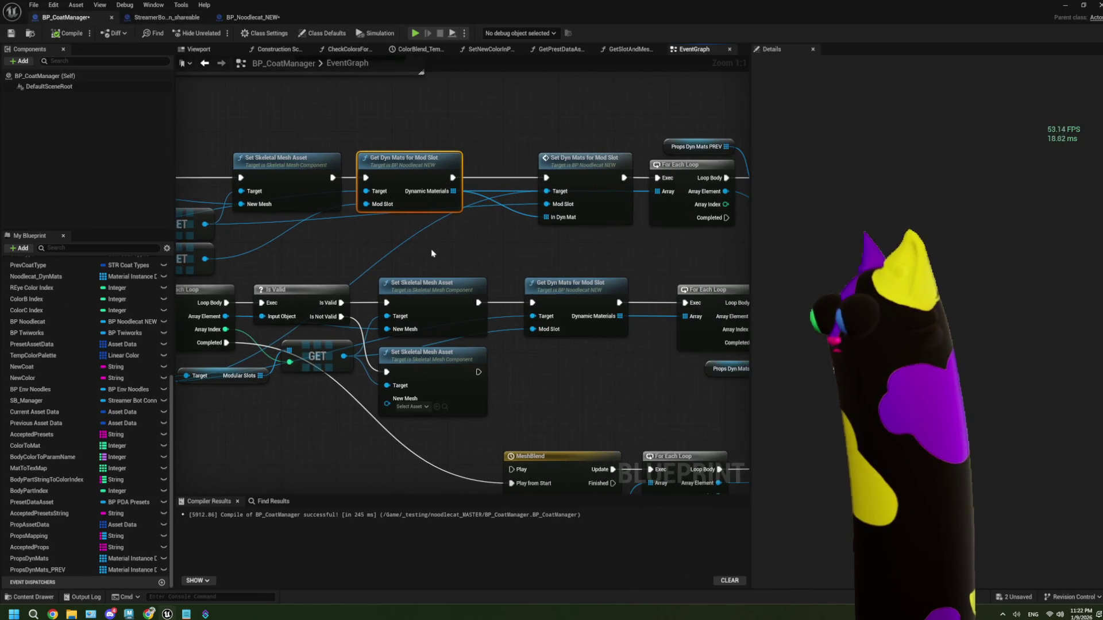
{"action": "mouse_move", "coordinate": [503, 249]}
{"action": "left_mouse_down"}
{"action": "mouse_move", "coordinate": [344, 253]}
{"action": "mouse_move", "coordinate": [506, 218]}
{"action": "left_mouse_up"}
{"action": "scroll", "coordinate": [344, 252], "scroll_direction": "down", "scroll_amount": 2}
{"action": "mouse_move", "coordinate": [328, 314]}
{"action": "left_mouse_down"}
{"action": "mouse_move", "coordinate": [403, 341]}
{"action": "mouse_move", "coordinate": [452, 331]}
{"action": "left_mouse_up"}
{"action": "left_click_drag", "start_coordinate": [344, 315], "coordinate": [470, 313]}
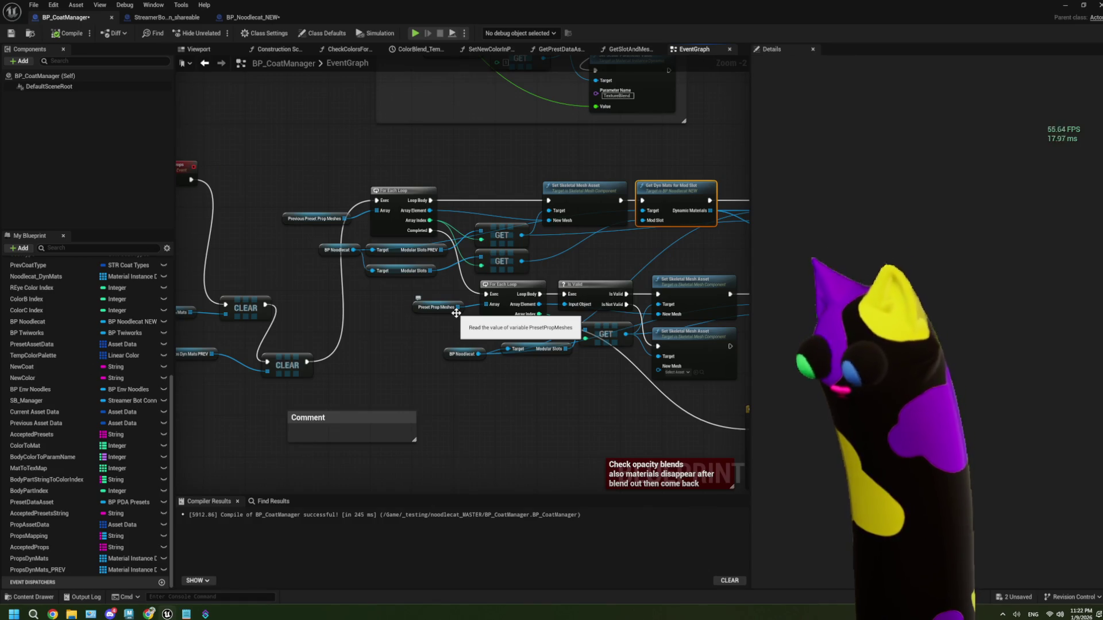
{"action": "scroll", "coordinate": [315, 219], "scroll_direction": "up", "scroll_amount": 2}
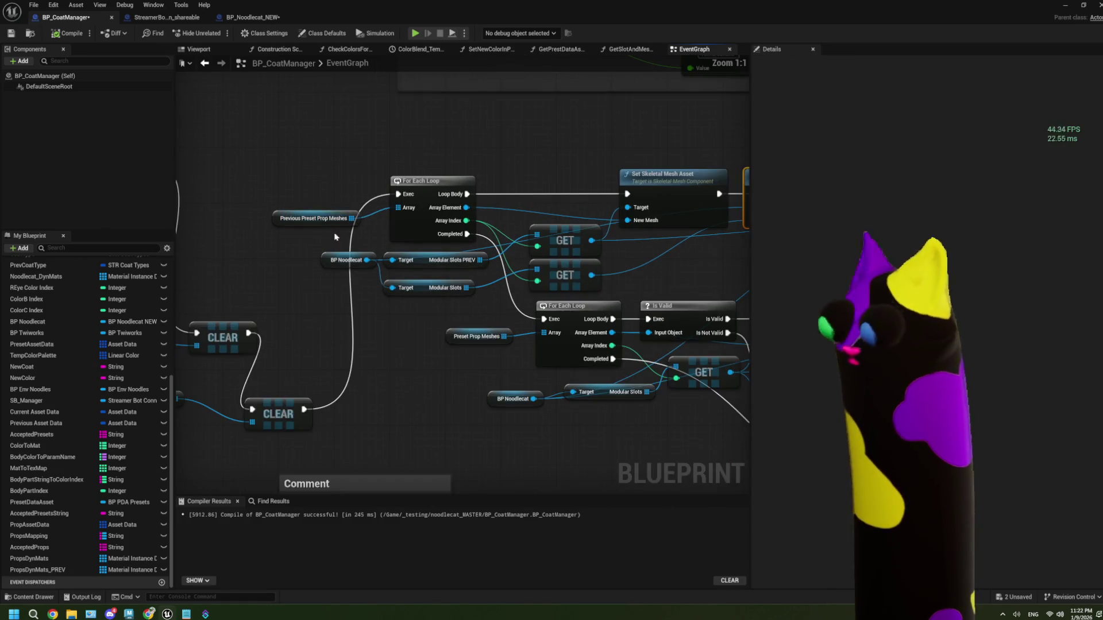
{"action": "left_click_drag", "start_coordinate": [291, 173], "coordinate": [313, 223]}
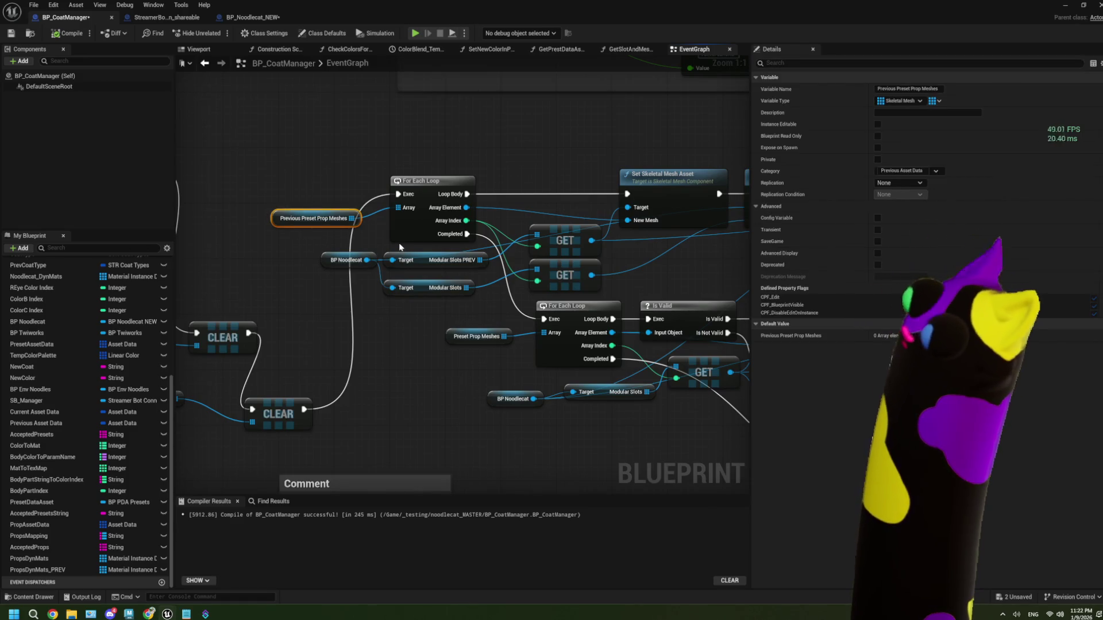
{"action": "left_click_drag", "start_coordinate": [507, 218], "coordinate": [438, 215]}
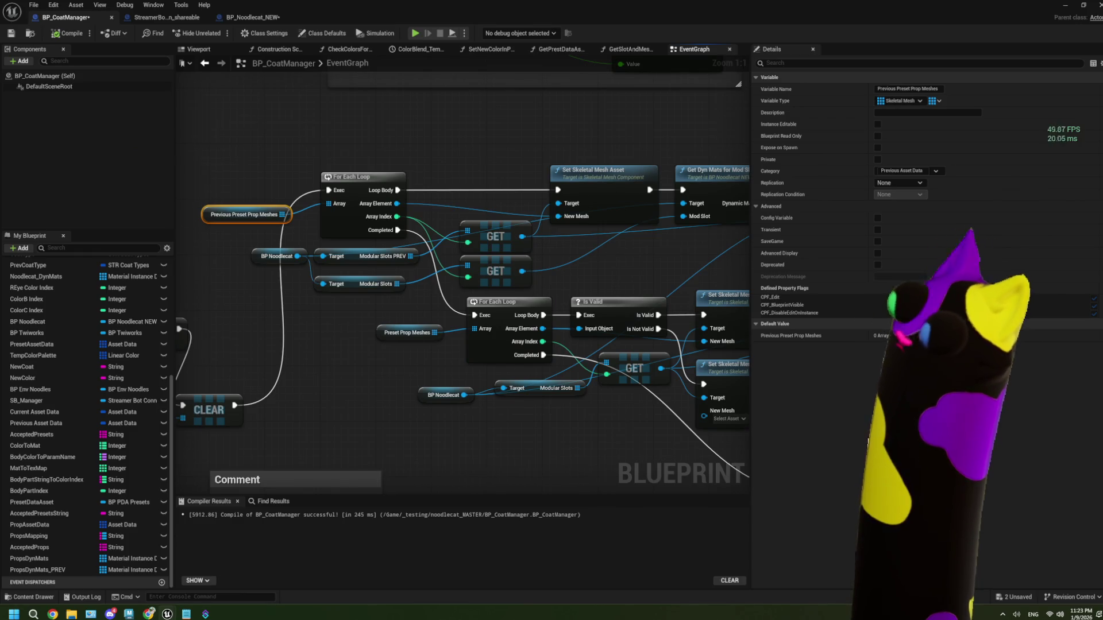
{"action": "left_click_drag", "start_coordinate": [600, 250], "coordinate": [448, 260]}
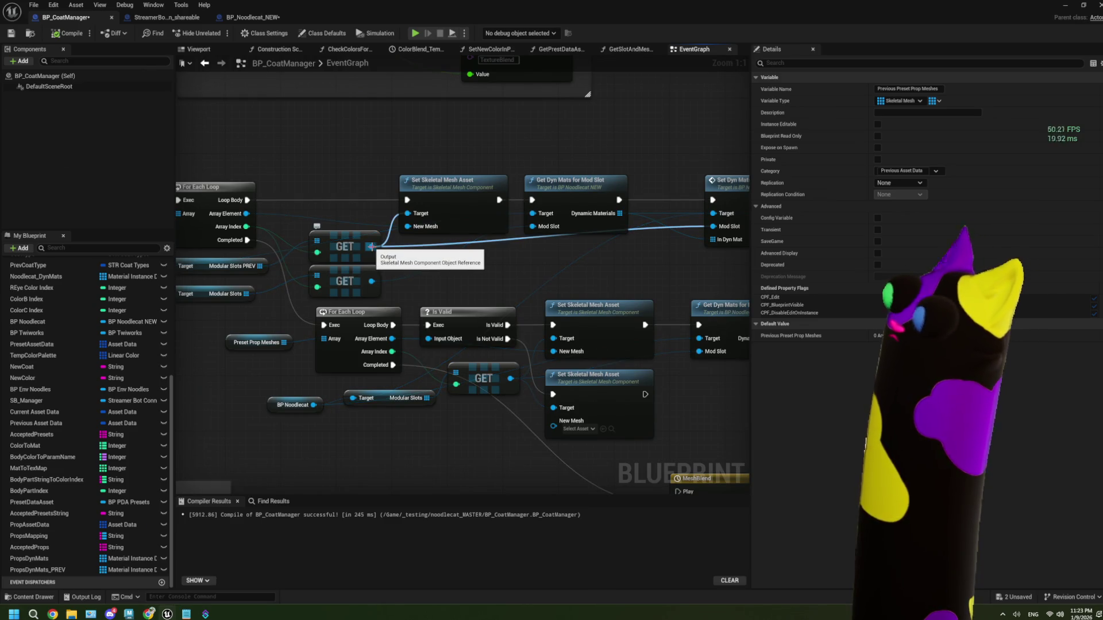
{"action": "left_click_drag", "start_coordinate": [348, 278], "coordinate": [481, 254]}
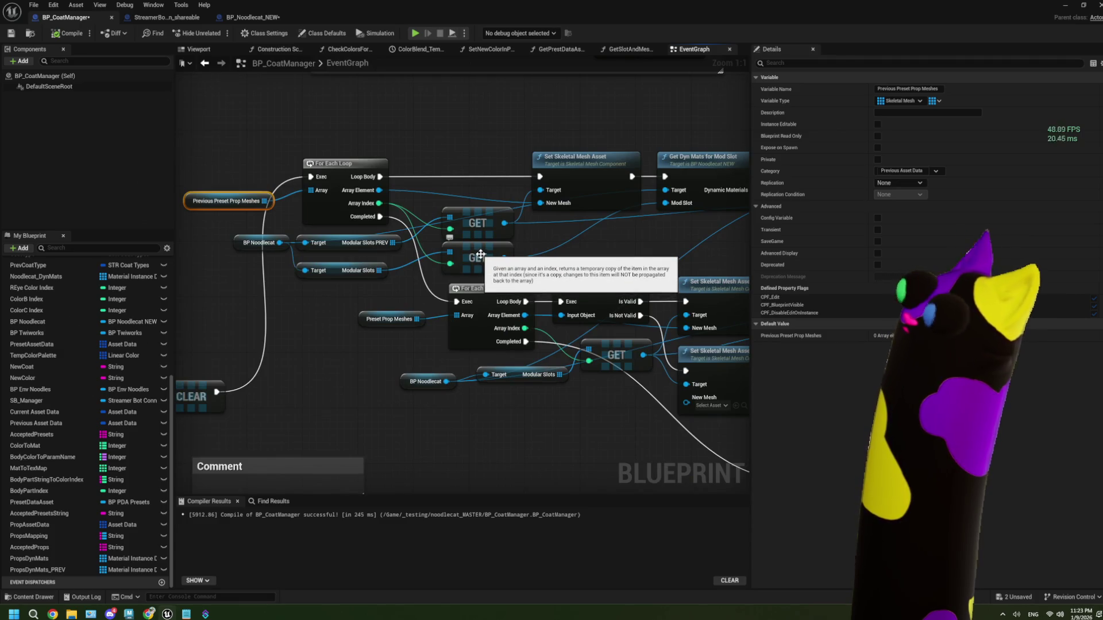
{"action": "left_click", "coordinate": [480, 254]}
{"action": "scroll", "coordinate": [490, 248], "scroll_direction": "down", "scroll_amount": 1}
{"action": "scroll", "coordinate": [503, 254], "scroll_direction": "up", "scroll_amount": 1}
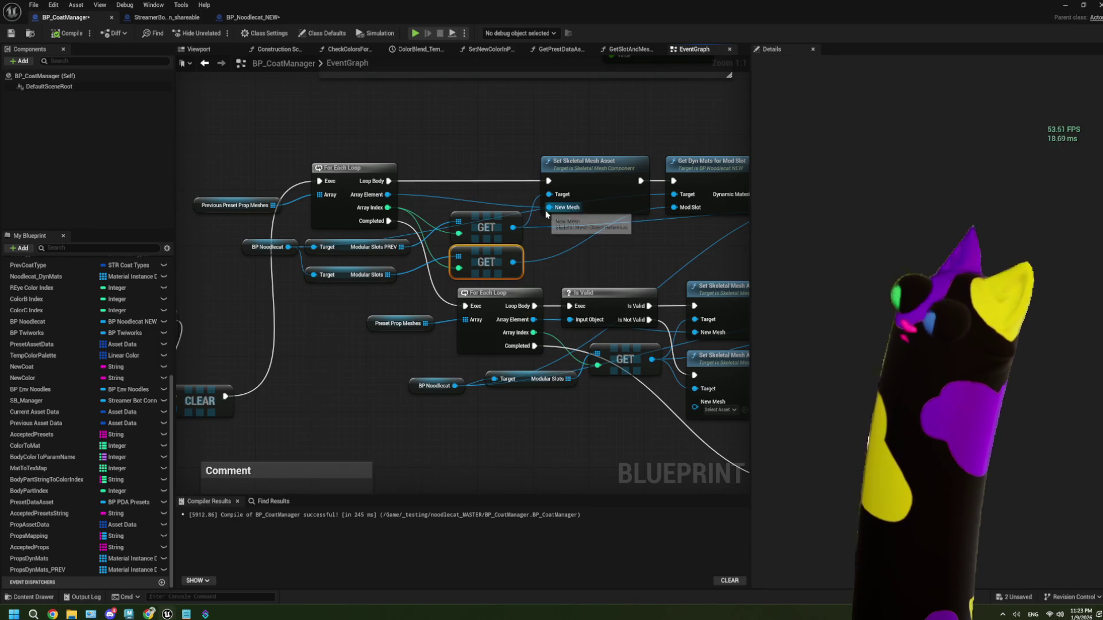
{"action": "mouse_move", "coordinate": [528, 224]}
{"action": "left_mouse_down"}
{"action": "mouse_move", "coordinate": [463, 225]}
{"action": "mouse_move", "coordinate": [612, 213]}
{"action": "mouse_move", "coordinate": [545, 252]}
{"action": "mouse_move", "coordinate": [432, 235]}
{"action": "left_mouse_up"}
{"action": "key", "text": "Escape"}
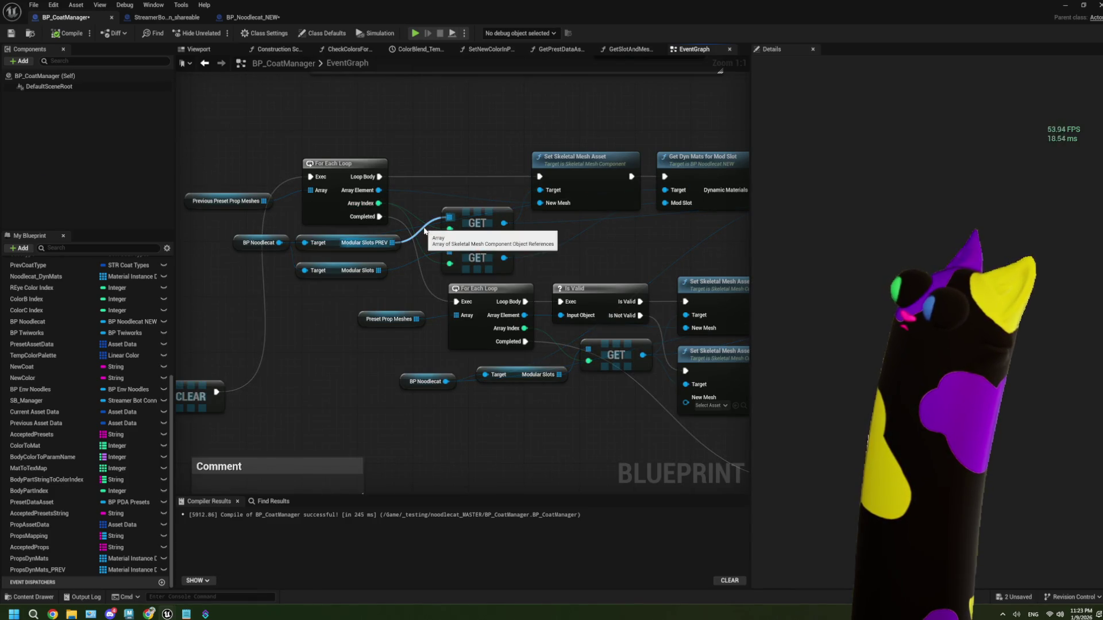
{"action": "left_click", "coordinate": [217, 201]}
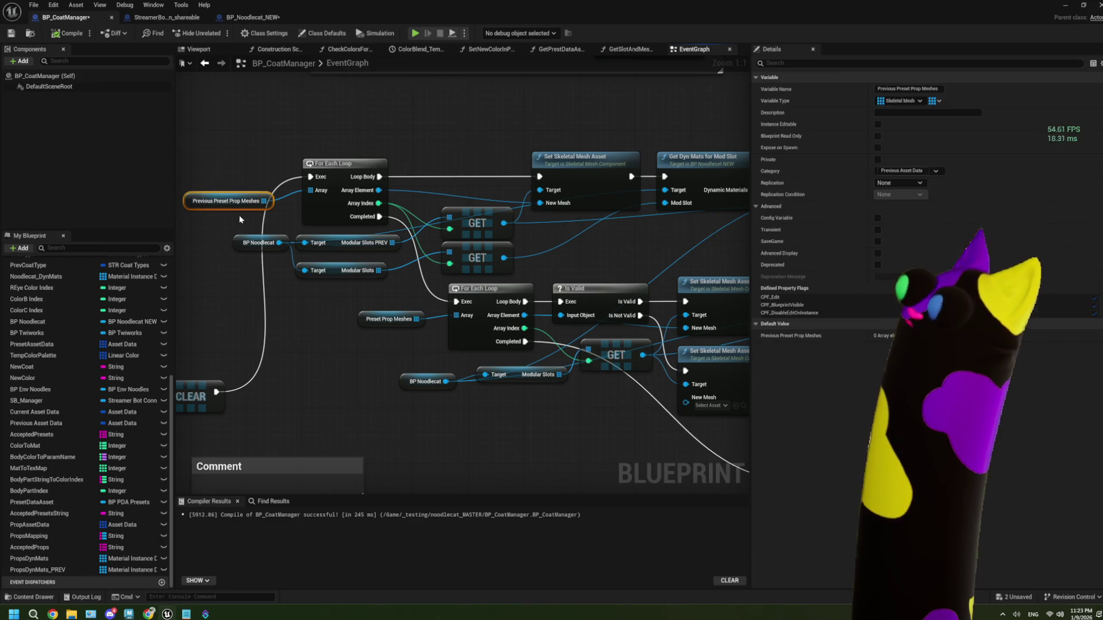
- Zoom around the event graph, then switch to the running play test showing the cowboy hat
{"action": "scroll", "coordinate": [356, 204], "scroll_direction": "down", "scroll_amount": 7}
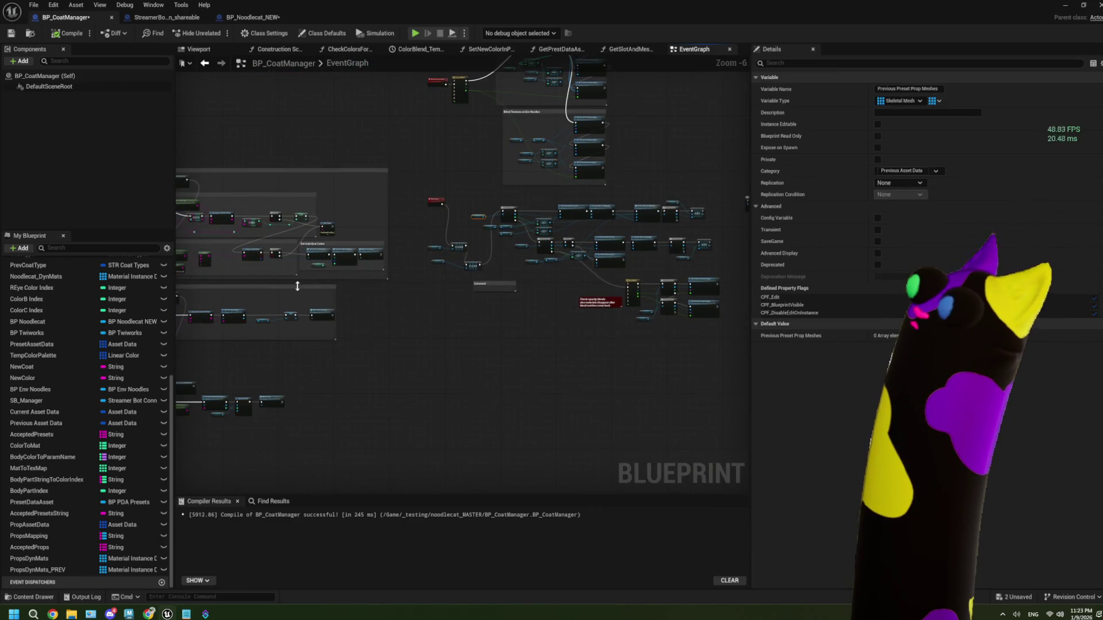
{"action": "scroll", "coordinate": [326, 363], "scroll_direction": "up", "scroll_amount": 4}
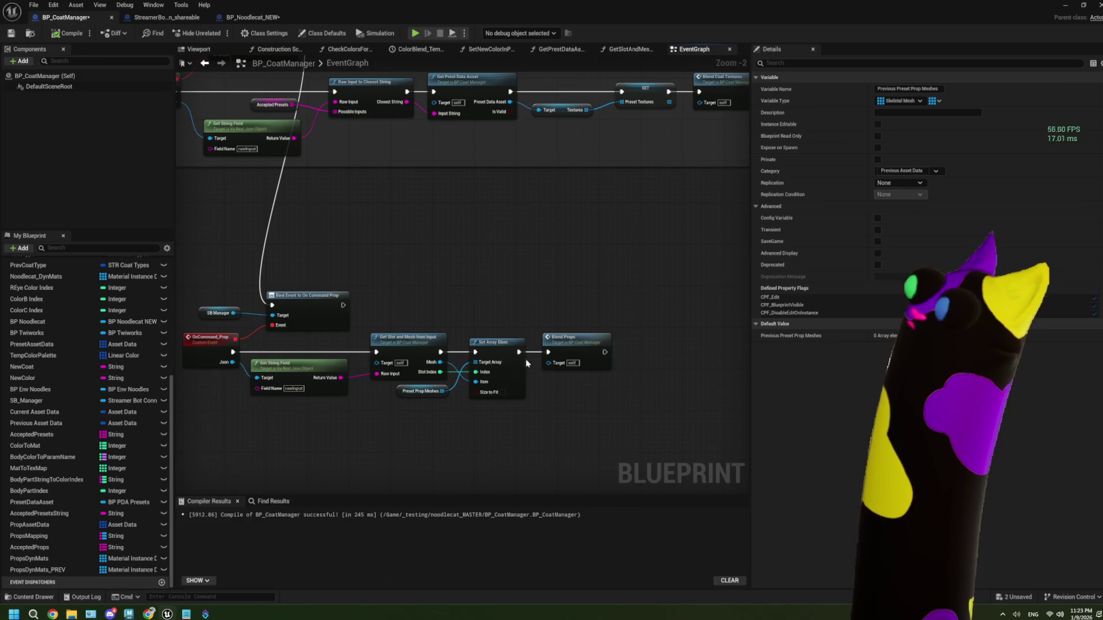
{"action": "scroll", "coordinate": [521, 368], "scroll_direction": "up", "scroll_amount": 2}
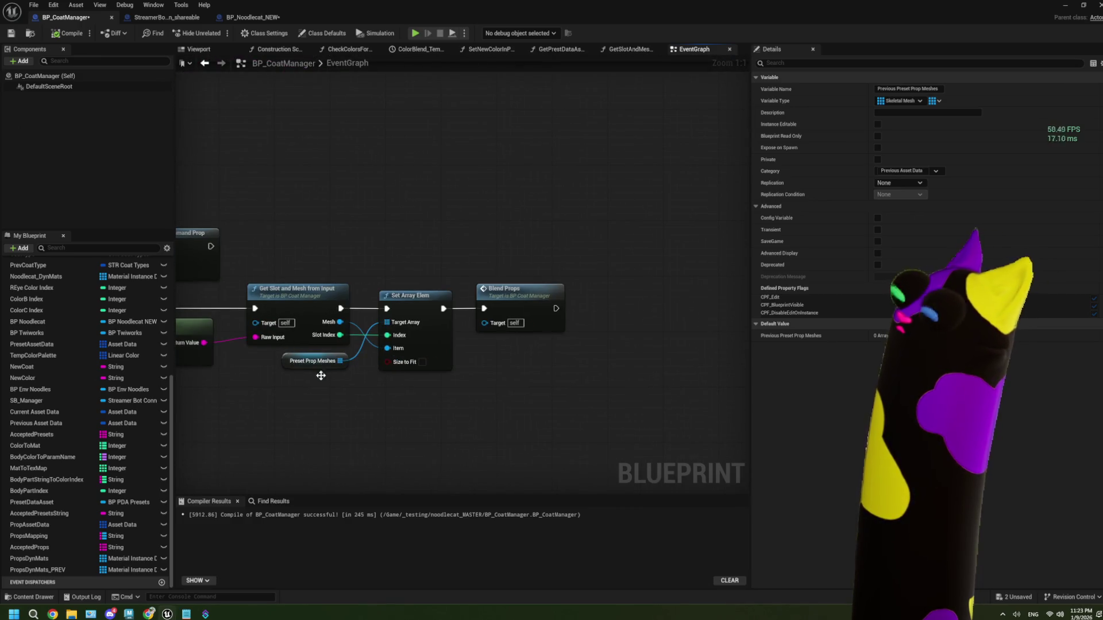
{"action": "scroll", "coordinate": [344, 338], "scroll_direction": "down", "scroll_amount": 5}
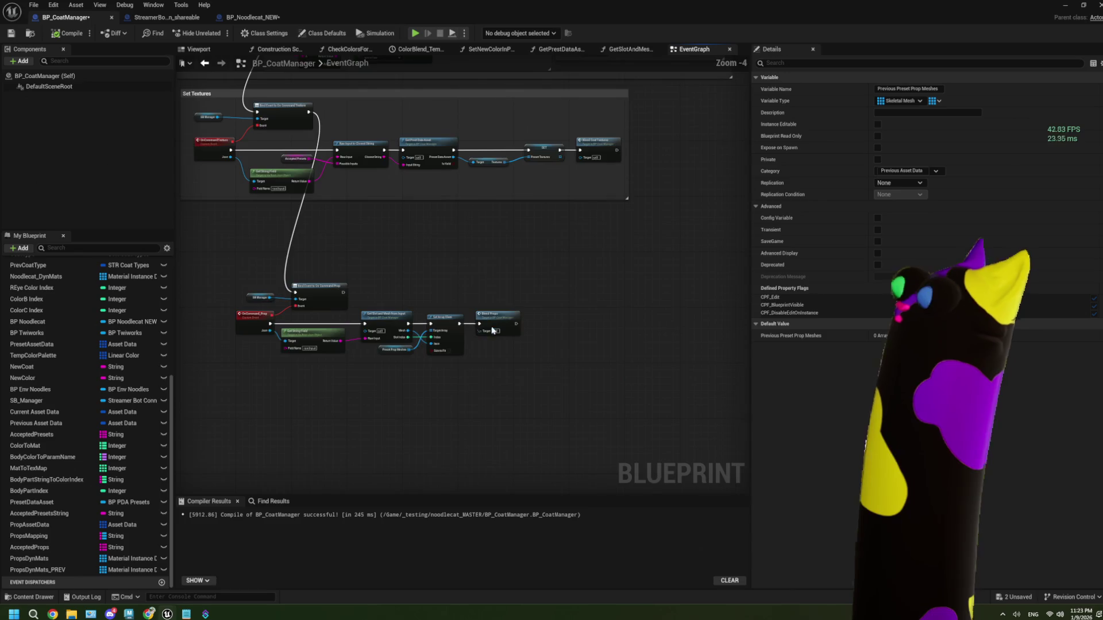
{"action": "scroll", "coordinate": [344, 339], "scroll_direction": "down", "scroll_amount": 2}
{"action": "key", "text": "alt+Tab"}
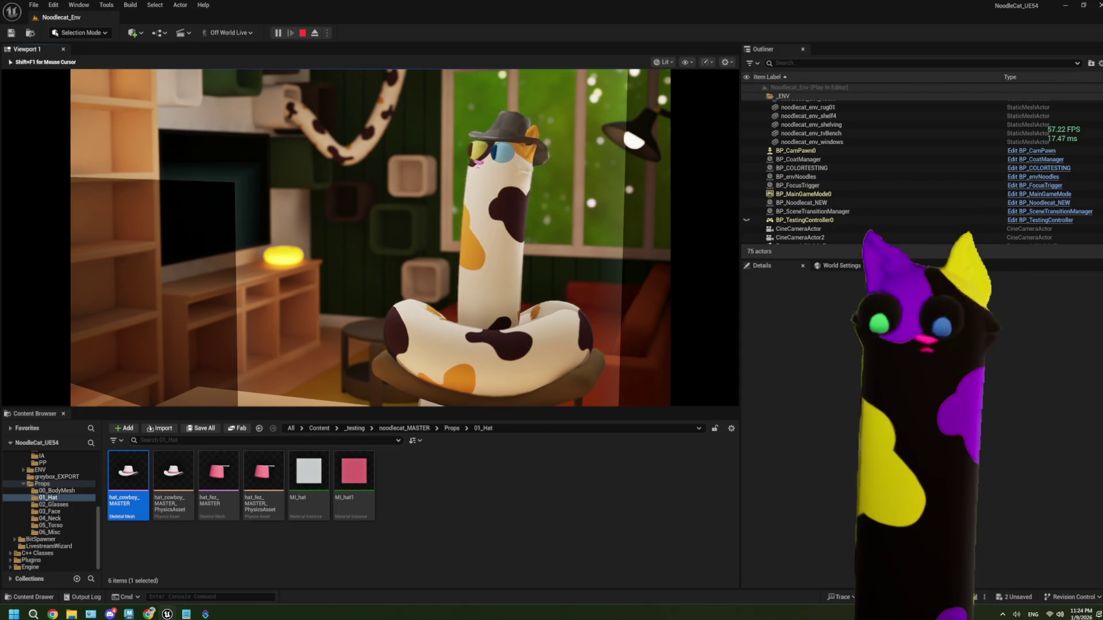
- Open the hat_cowboy_MASTER mesh, then bring up the BP_Noodlecat_NEW event graph
{"action": "double_click", "coordinate": [127, 482]}
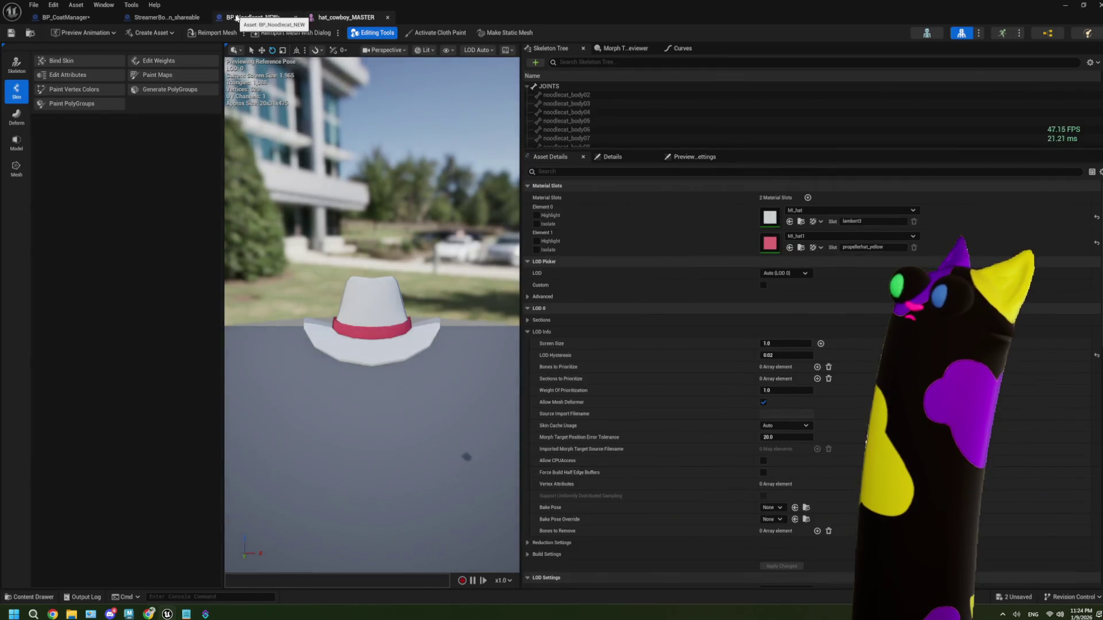
{"action": "left_click", "coordinate": [239, 17]}
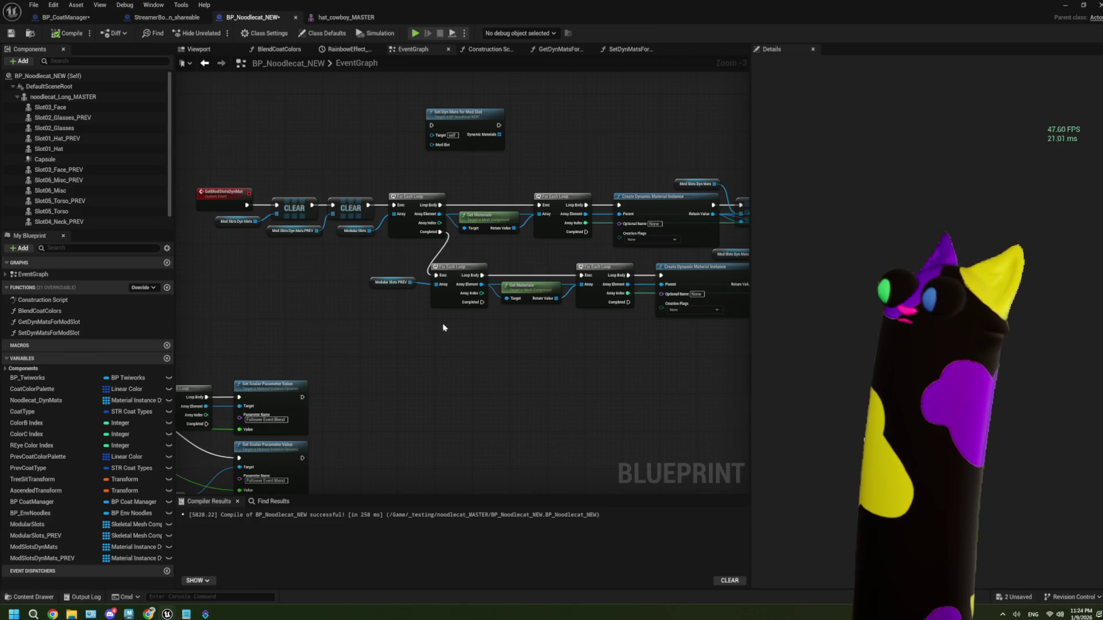
- Close the hat_cowboy_MASTER mesh editor, leaving BP_Noodlecat_NEW's material loops in view
{"action": "left_click_drag", "start_coordinate": [439, 327], "coordinate": [414, 323]}
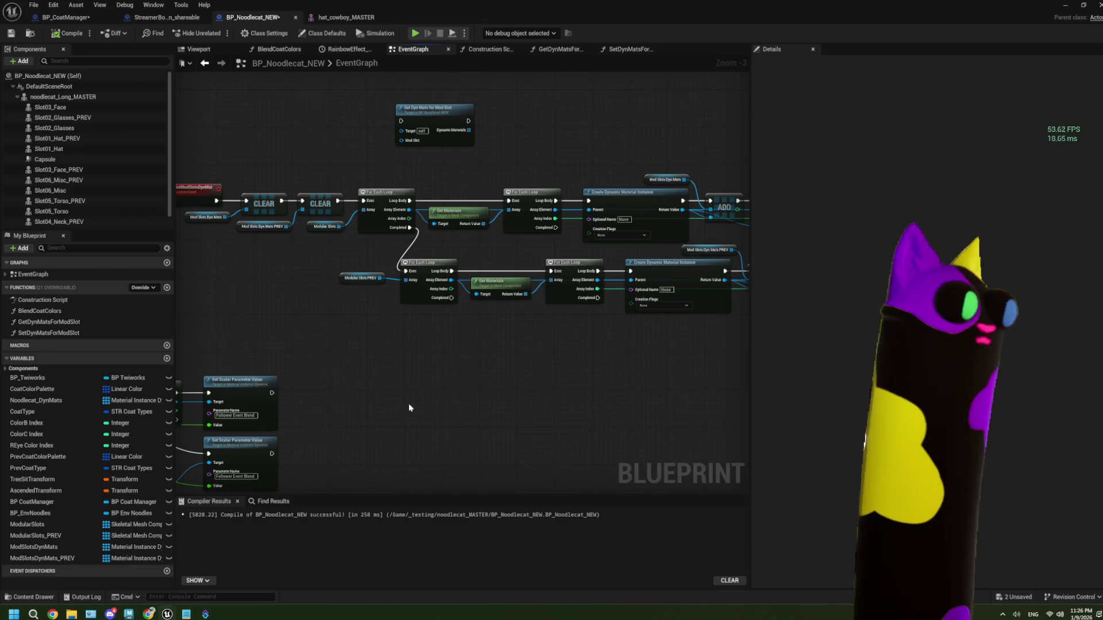
{"action": "mouse_move", "coordinate": [409, 403]}
{"action": "left_mouse_down"}
{"action": "mouse_move", "coordinate": [388, 367]}
{"action": "mouse_move", "coordinate": [422, 385]}
{"action": "left_mouse_up"}
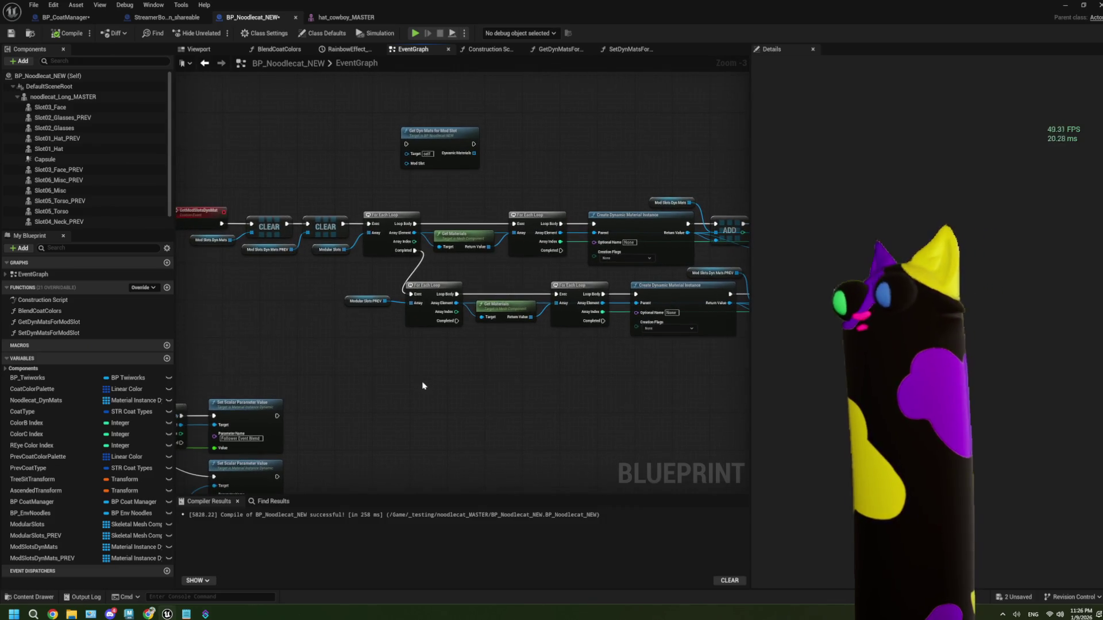
{"action": "left_click", "coordinate": [388, 18]}
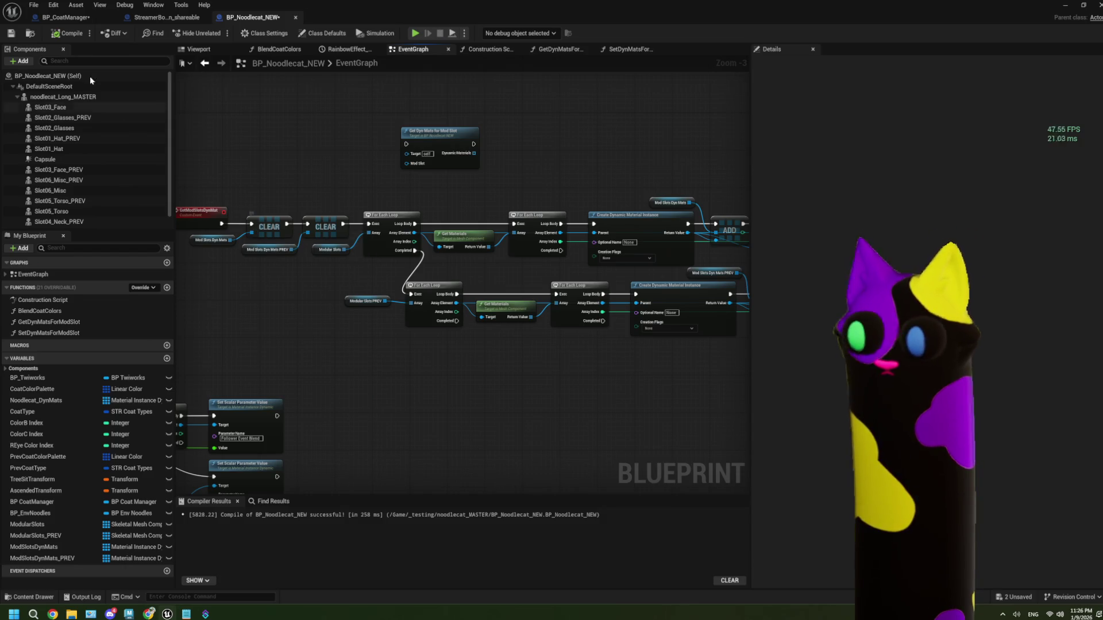
- Switch back to BP_CoatManager and pan from the prop mesh loop to the Set Textures nodes
{"action": "left_click", "coordinate": [77, 23]}
{"action": "mouse_move", "coordinate": [359, 354]}
{"action": "left_mouse_down"}
{"action": "mouse_move", "coordinate": [342, 349]}
{"action": "mouse_move", "coordinate": [339, 331]}
{"action": "mouse_move", "coordinate": [382, 327]}
{"action": "left_mouse_up"}
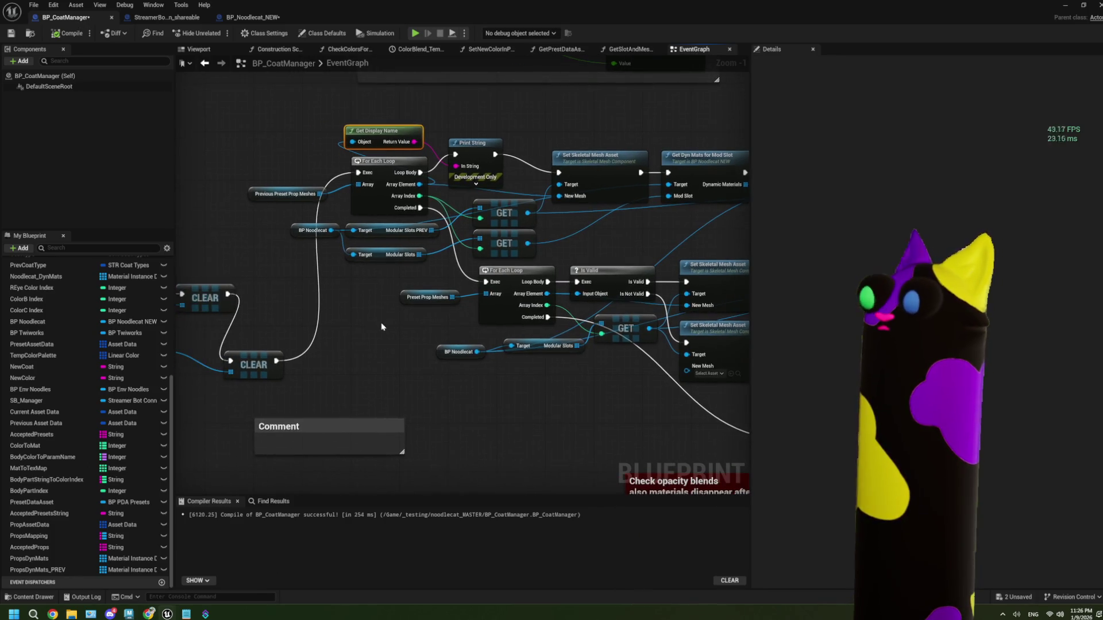
{"action": "scroll", "coordinate": [362, 326], "scroll_direction": "down", "scroll_amount": 2}
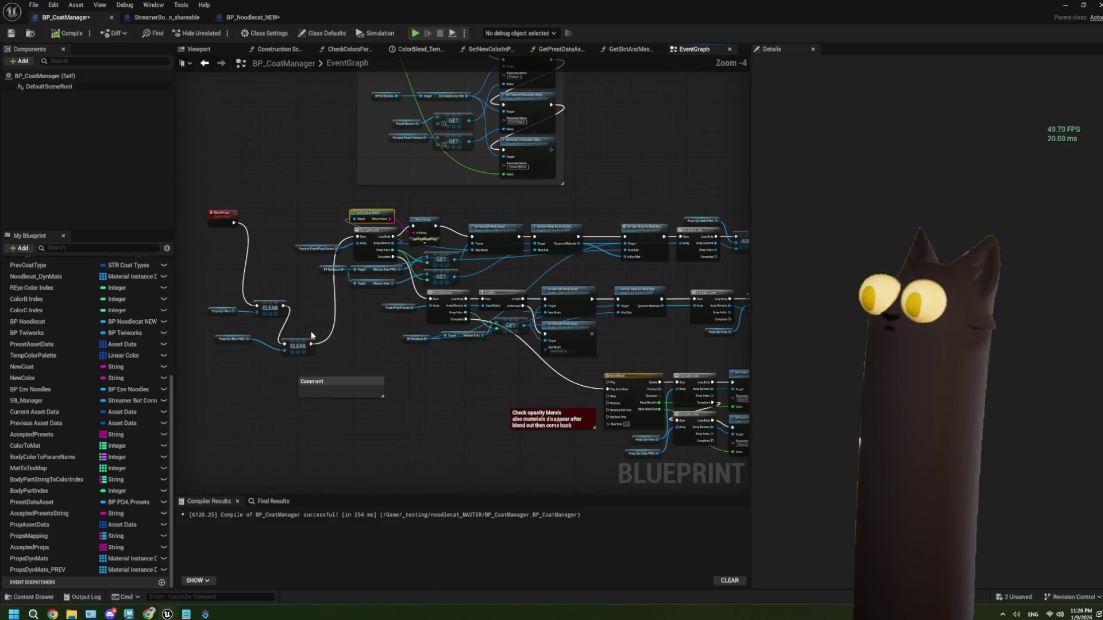
{"action": "scroll", "coordinate": [341, 317], "scroll_direction": "down", "scroll_amount": 2}
{"action": "mouse_move", "coordinate": [362, 337]}
{"action": "left_mouse_down"}
{"action": "mouse_move", "coordinate": [319, 371]}
{"action": "mouse_move", "coordinate": [350, 389]}
{"action": "mouse_move", "coordinate": [440, 343]}
{"action": "left_mouse_up"}
- Navigate the CoatManager graph past the Get Slot and Mesh nodes to the OnCommand_Prop chain
{"action": "scroll", "coordinate": [440, 343], "scroll_direction": "up", "scroll_amount": 5}
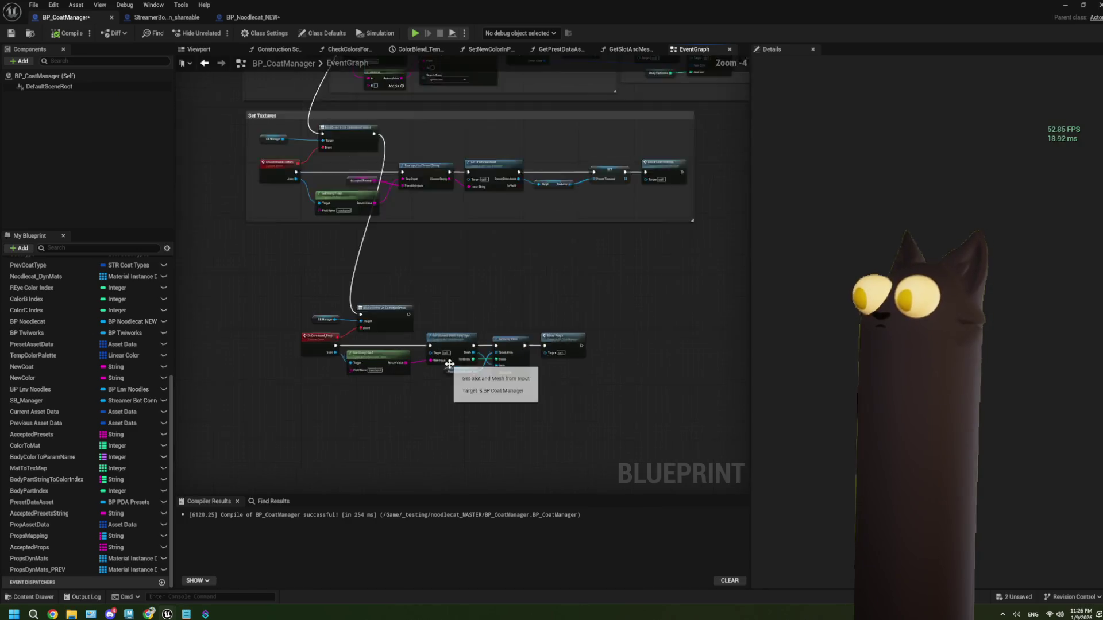
{"action": "mouse_move", "coordinate": [505, 374]}
{"action": "left_mouse_down"}
{"action": "mouse_move", "coordinate": [459, 359]}
{"action": "mouse_move", "coordinate": [462, 368]}
{"action": "mouse_move", "coordinate": [356, 374]}
{"action": "mouse_move", "coordinate": [498, 376]}
{"action": "left_mouse_up"}
{"action": "scroll", "coordinate": [330, 376], "scroll_direction": "down", "scroll_amount": 1}
{"action": "left_click_drag", "start_coordinate": [572, 373], "coordinate": [562, 369]}
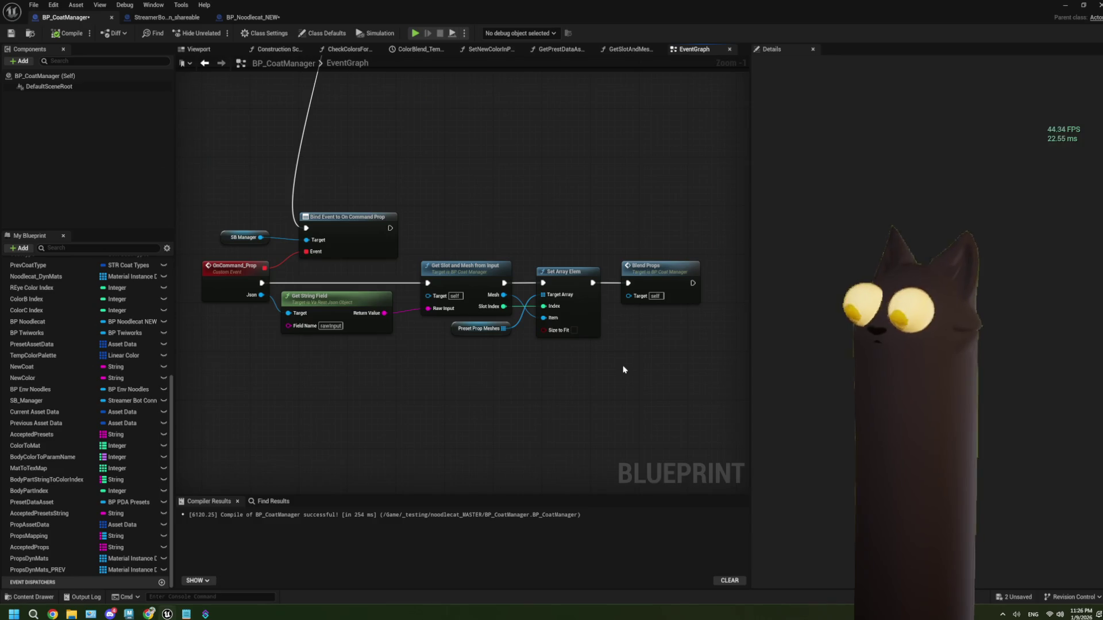
{"action": "scroll", "coordinate": [625, 369], "scroll_direction": "down", "scroll_amount": 5}
{"action": "mouse_move", "coordinate": [421, 239]}
{"action": "left_mouse_down"}
{"action": "mouse_move", "coordinate": [412, 243]}
{"action": "mouse_move", "coordinate": [428, 283]}
{"action": "left_mouse_up"}
{"action": "scroll", "coordinate": [439, 260], "scroll_direction": "up", "scroll_amount": 7}
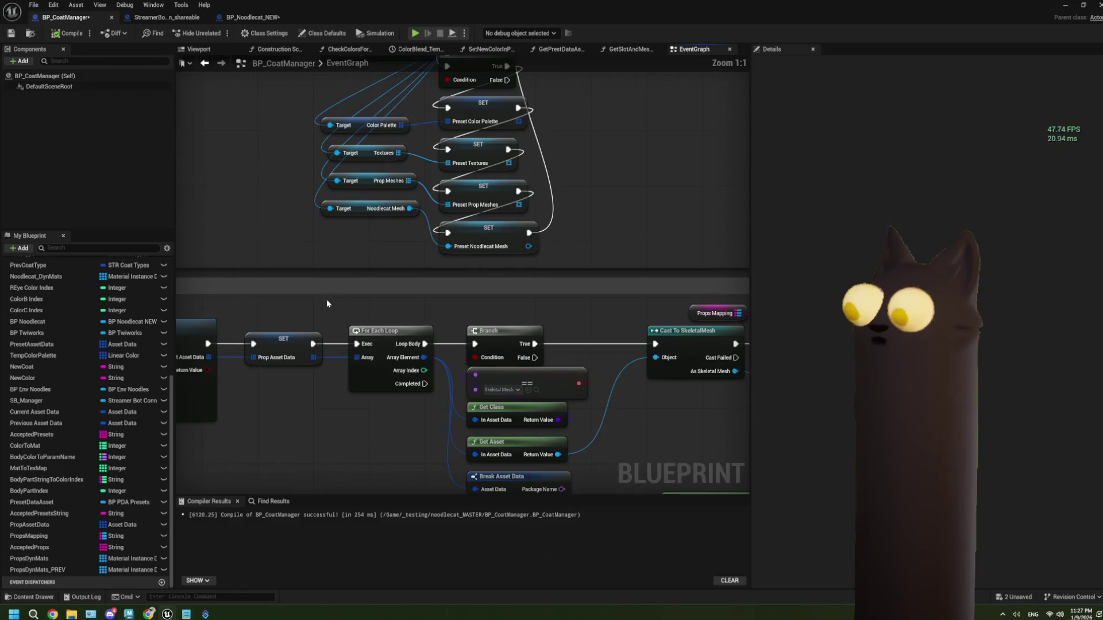
{"action": "scroll", "coordinate": [328, 303], "scroll_direction": "down", "scroll_amount": 2}
{"action": "left_click_drag", "start_coordinate": [331, 303], "coordinate": [339, 303]}
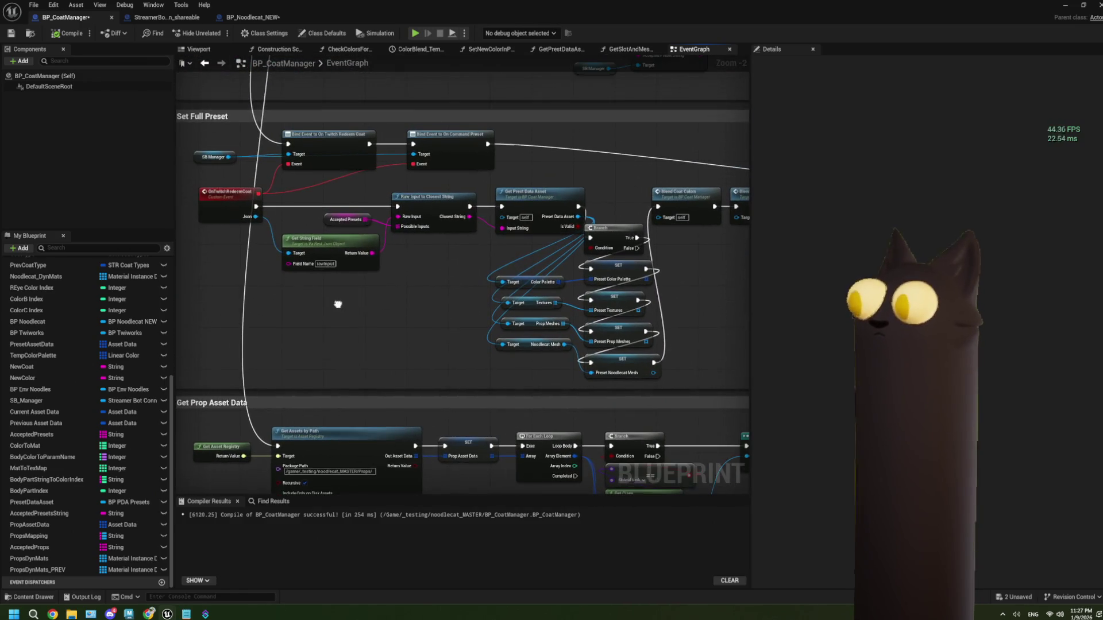
{"action": "scroll", "coordinate": [425, 298], "scroll_direction": "down", "scroll_amount": 1}
{"action": "left_click_drag", "start_coordinate": [470, 299], "coordinate": [428, 278]}
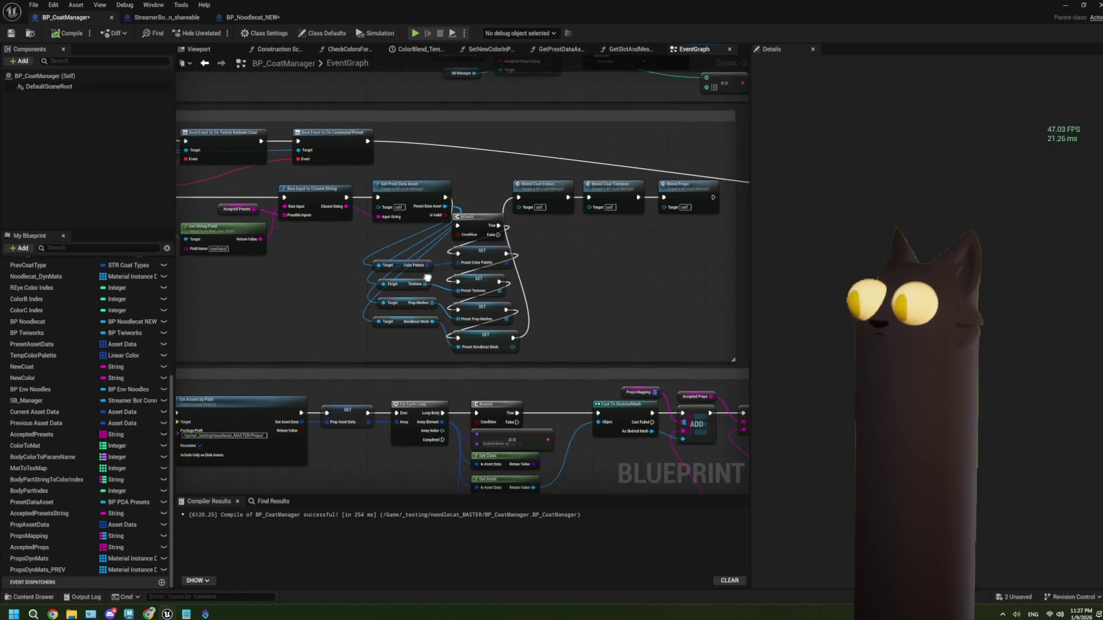
{"action": "scroll", "coordinate": [427, 278], "scroll_direction": "up", "scroll_amount": 1}
{"action": "scroll", "coordinate": [425, 310], "scroll_direction": "up", "scroll_amount": 2}
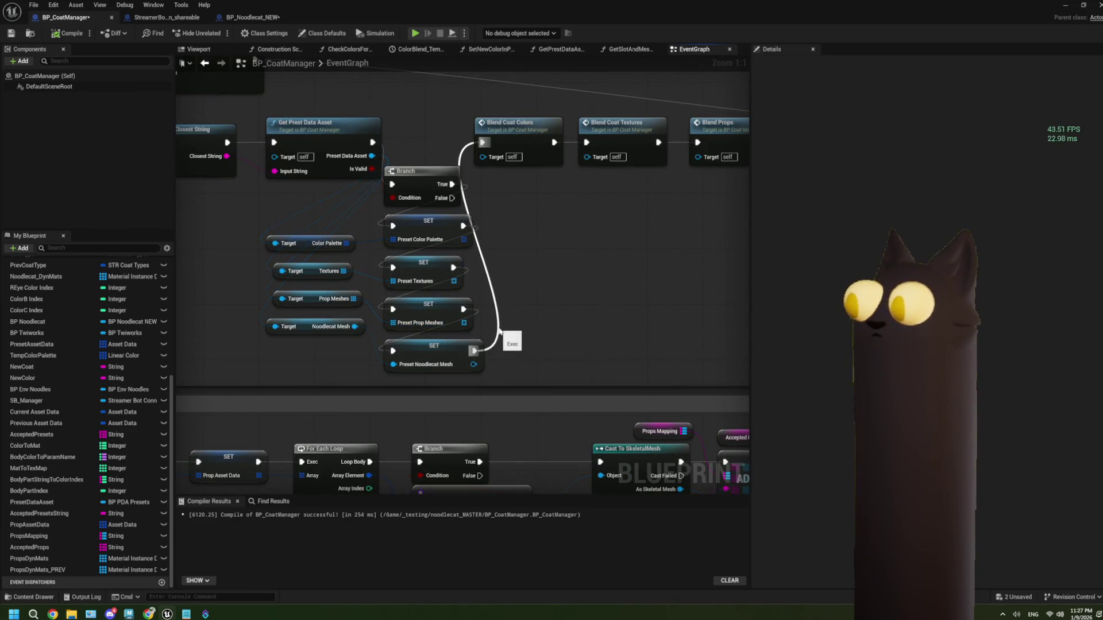
{"action": "left_click", "coordinate": [431, 313]}
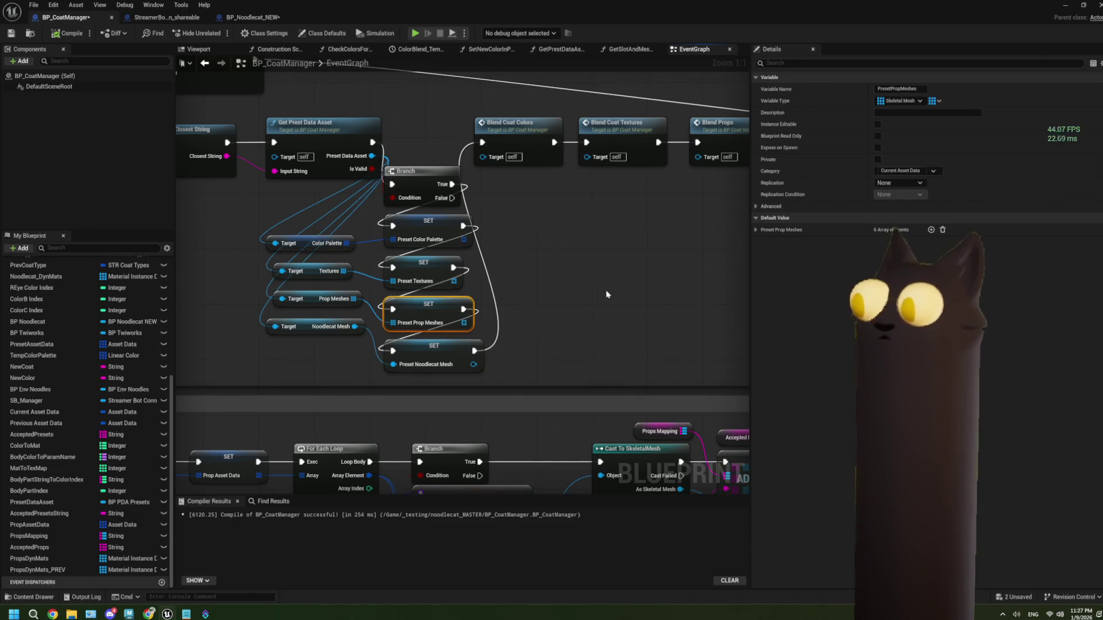
{"action": "scroll", "coordinate": [607, 294], "scroll_direction": "down", "scroll_amount": 7}
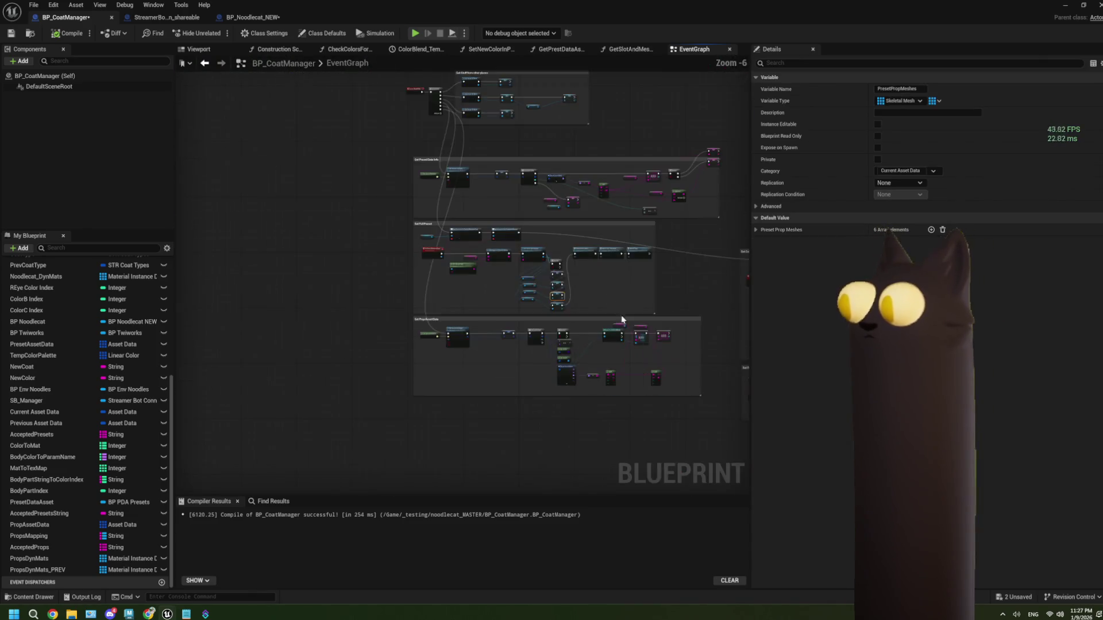
{"action": "scroll", "coordinate": [483, 362], "scroll_direction": "up", "scroll_amount": 4}
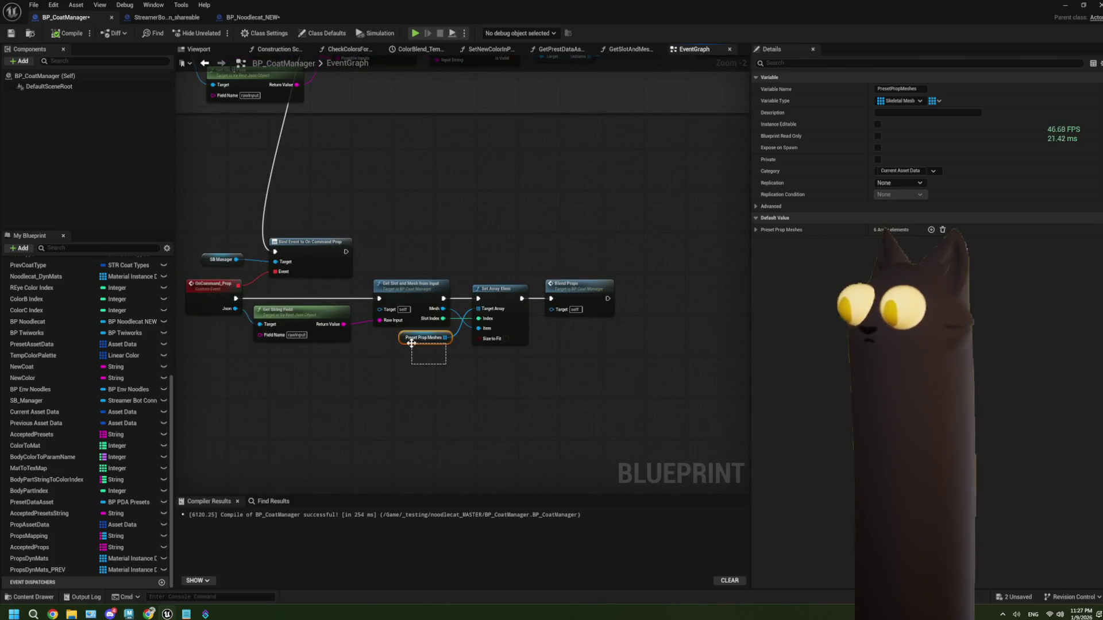
{"action": "double_click", "coordinate": [422, 313]}
{"action": "mouse_move", "coordinate": [508, 335]}
{"action": "left_mouse_down"}
{"action": "mouse_move", "coordinate": [569, 402]}
{"action": "mouse_move", "coordinate": [484, 420]}
{"action": "mouse_move", "coordinate": [569, 395]}
{"action": "left_mouse_up"}
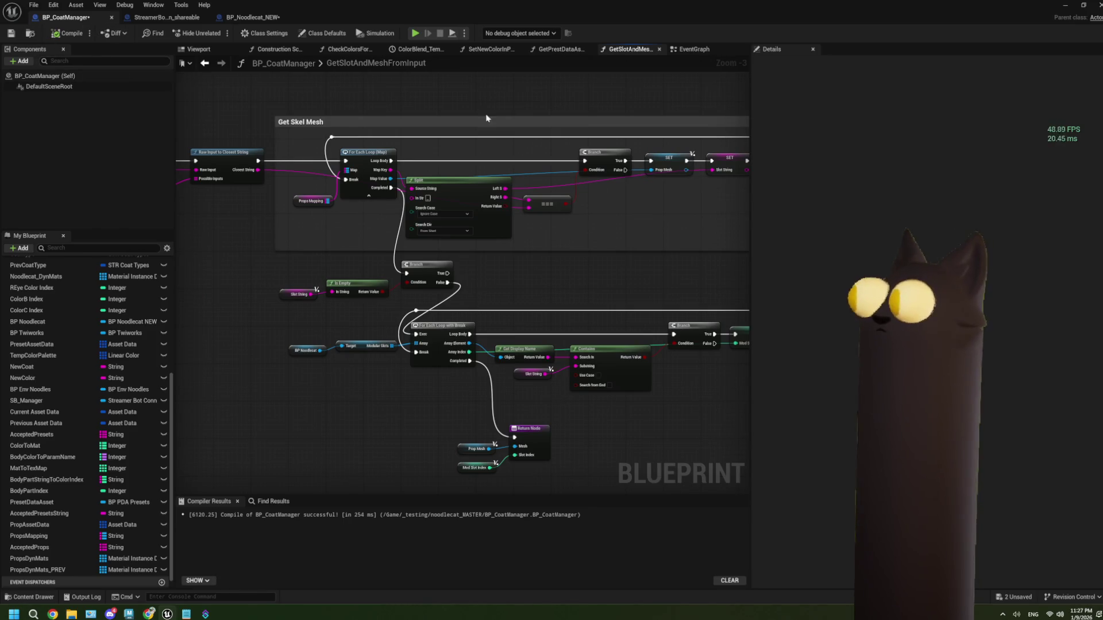
{"action": "left_click", "coordinate": [692, 50]}
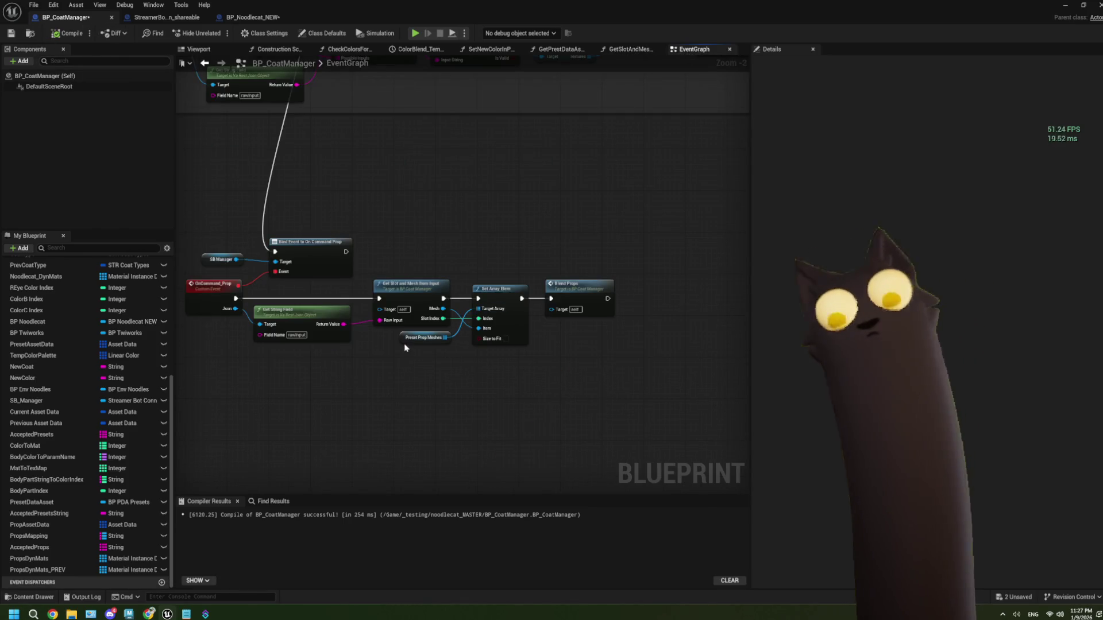
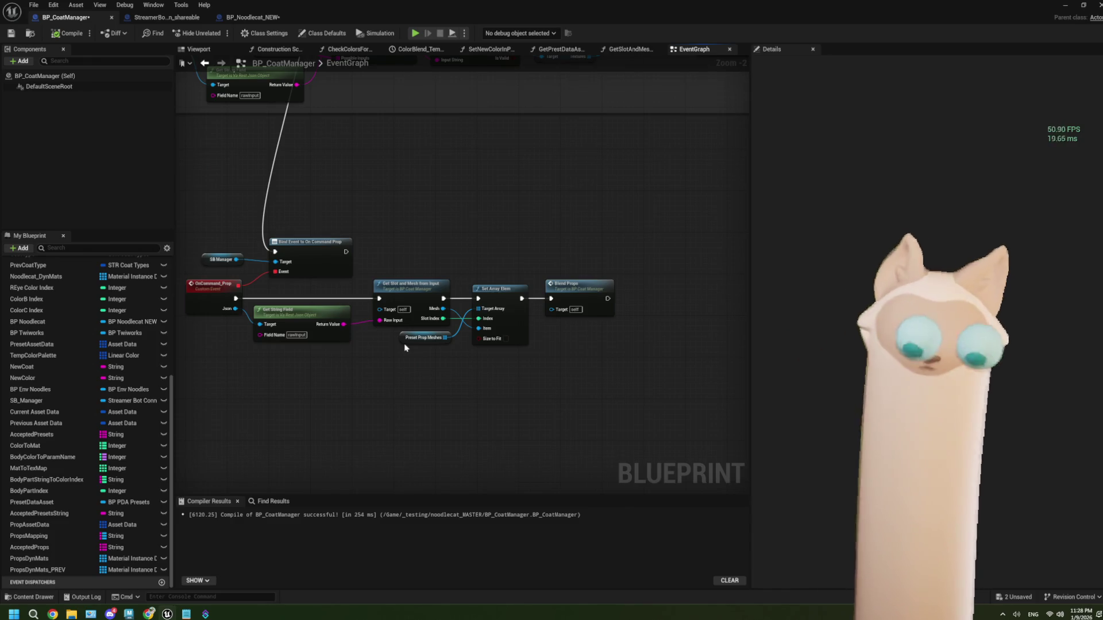
- Select the prop command nodes, then paste and remove a stray SET Preset Prop Meshes node
{"action": "scroll", "coordinate": [422, 366], "scroll_direction": "up", "scroll_amount": 2}
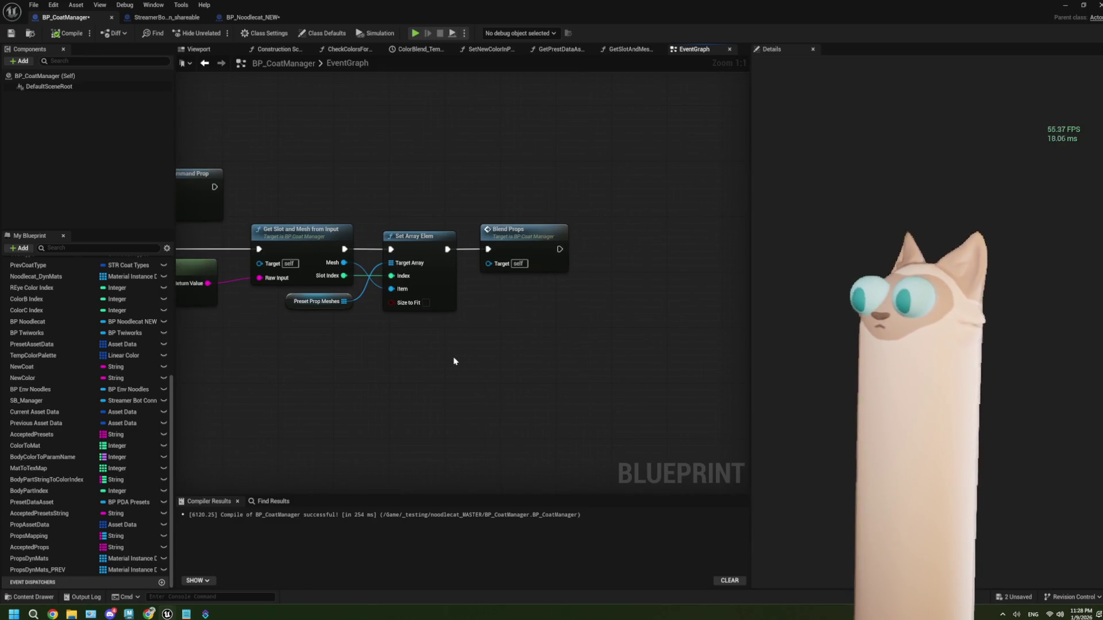
{"action": "left_click_drag", "start_coordinate": [288, 312], "coordinate": [287, 309]}
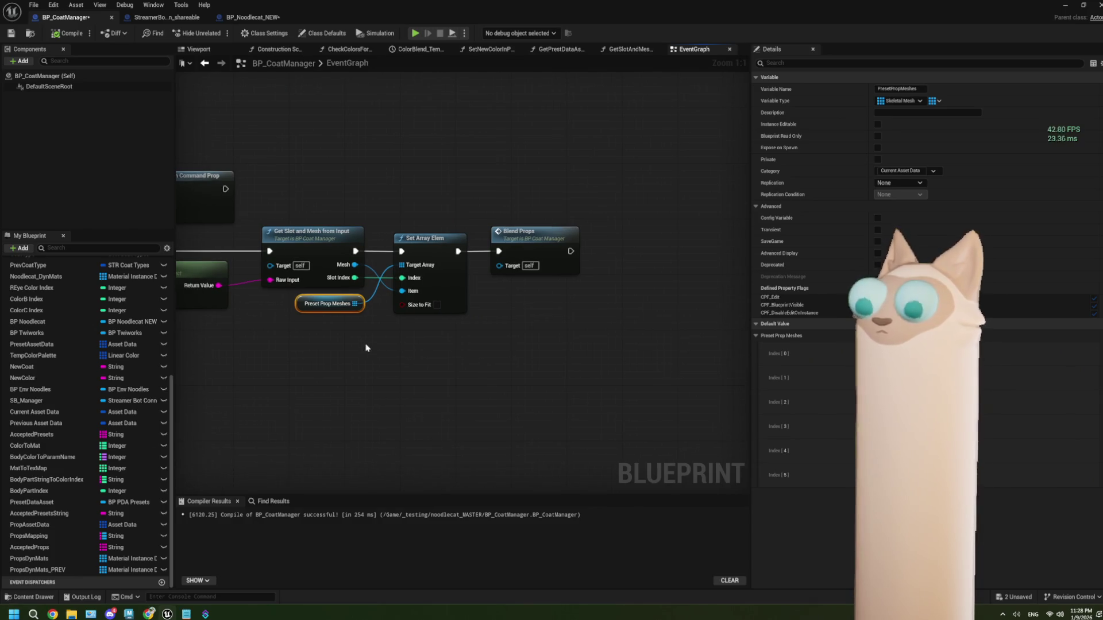
{"action": "left_click_drag", "start_coordinate": [296, 208], "coordinate": [560, 371]}
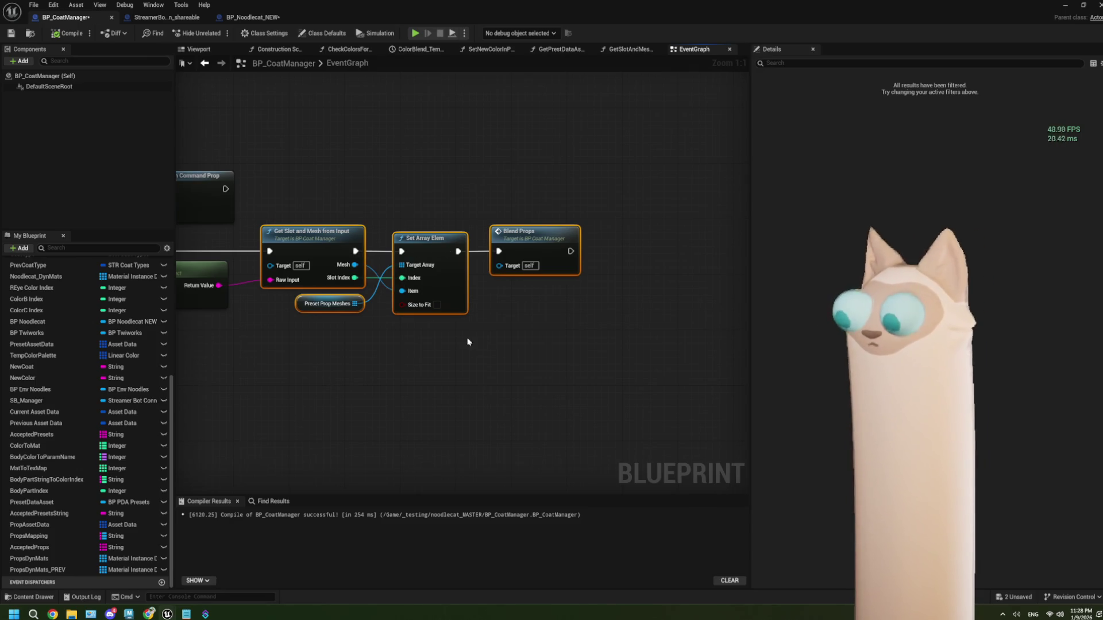
{"action": "left_click_drag", "start_coordinate": [441, 387], "coordinate": [586, 381]}
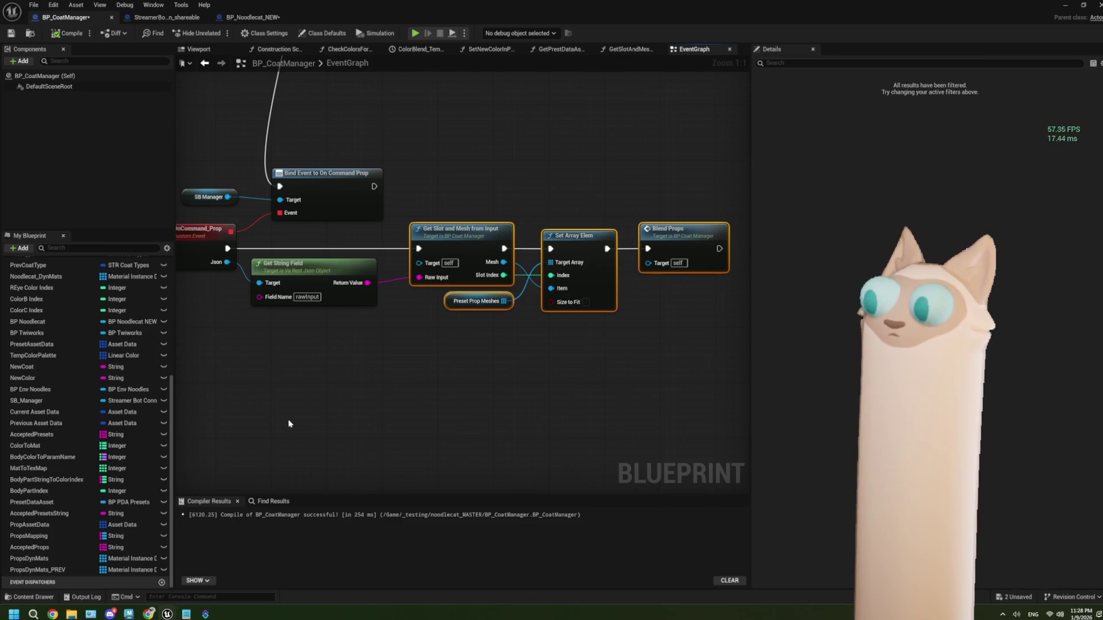
{"action": "left_click", "coordinate": [277, 381]}
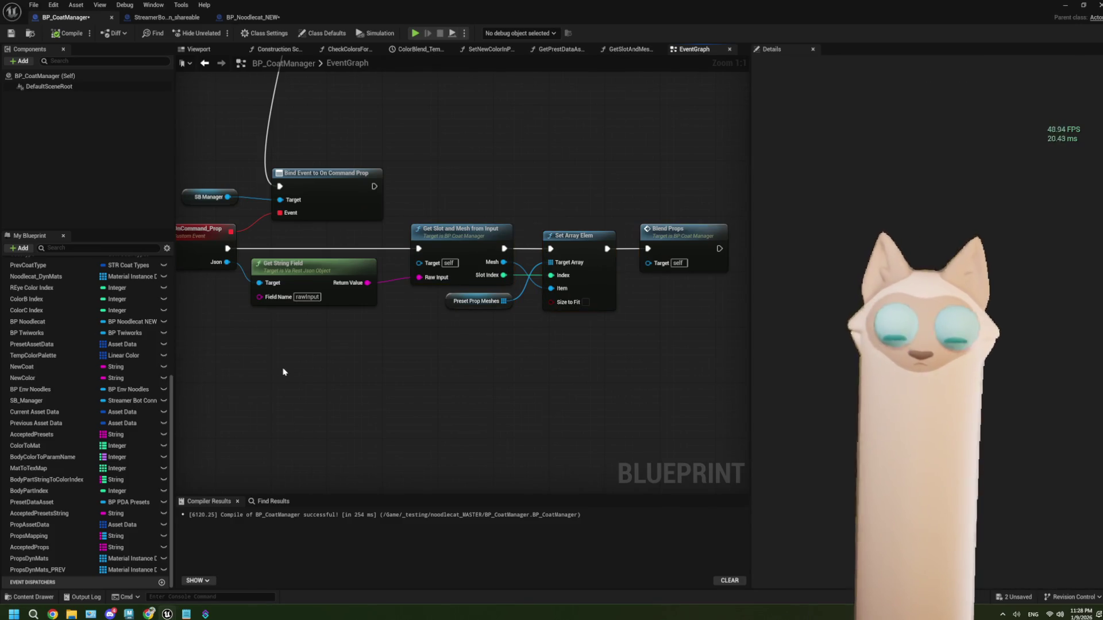
{"action": "key", "text": "ctrl+v"}
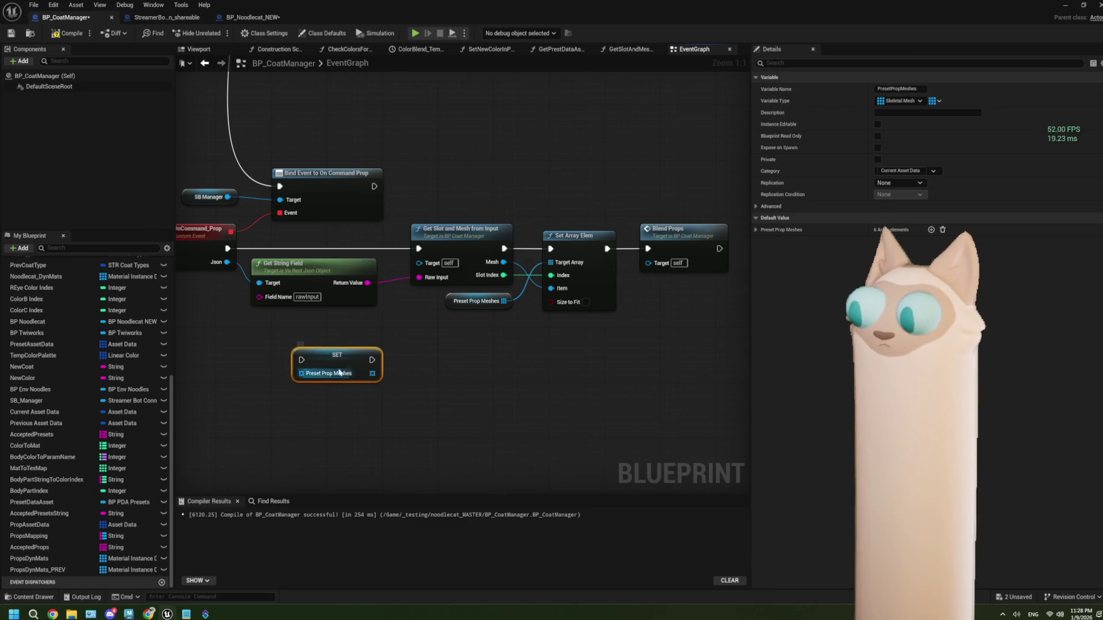
{"action": "key", "text": "Delete"}
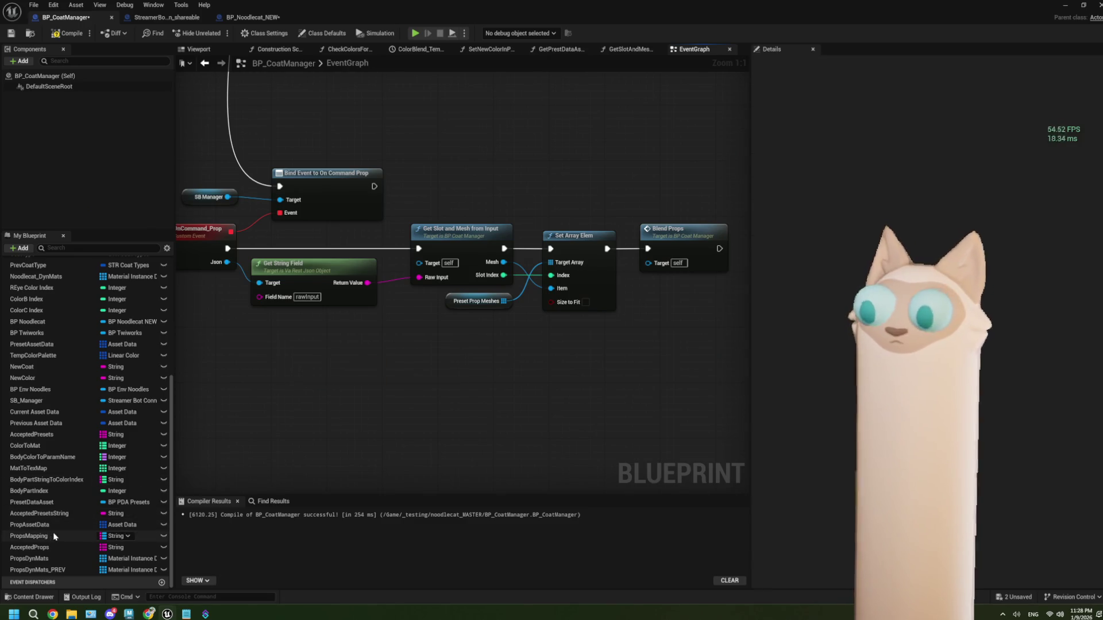
- Check the Previous Asset Data variables, select the Textures getter and SET nodes, and open RawInputToClosestString
{"action": "scroll", "coordinate": [298, 379], "scroll_direction": "down", "scroll_amount": 3}
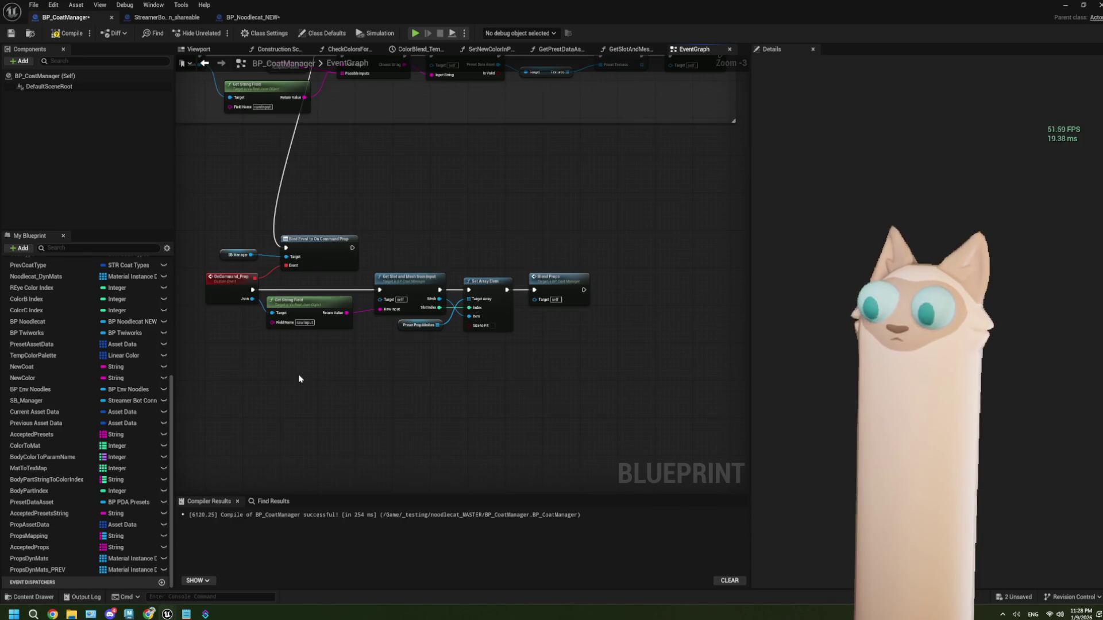
{"action": "scroll", "coordinate": [299, 379], "scroll_direction": "down", "scroll_amount": 1}
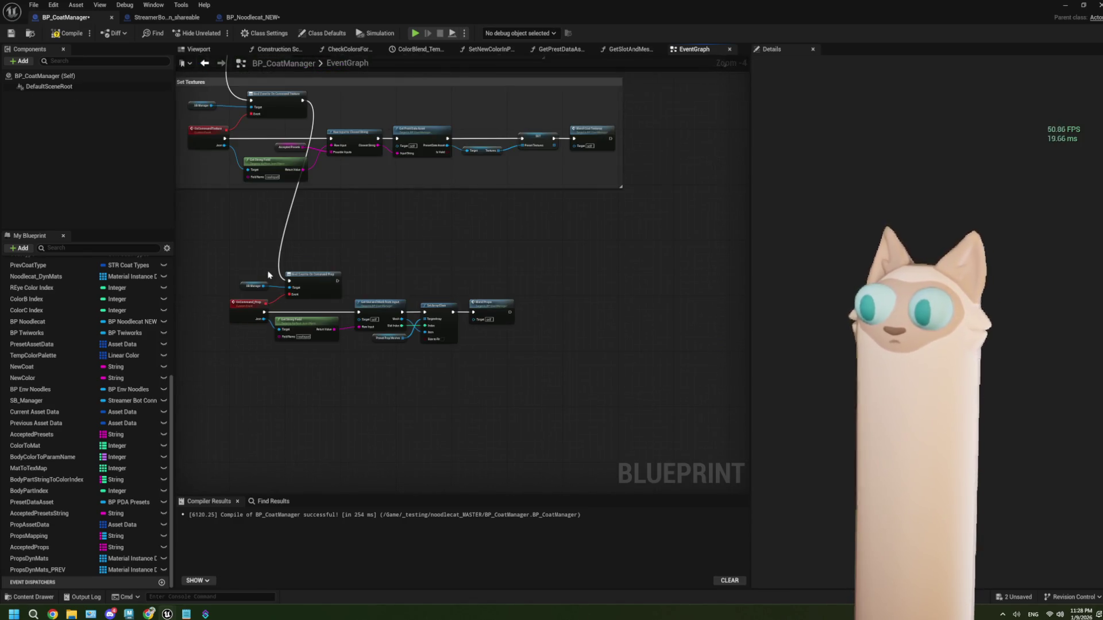
{"action": "scroll", "coordinate": [80, 376], "scroll_direction": "up", "scroll_amount": 5}
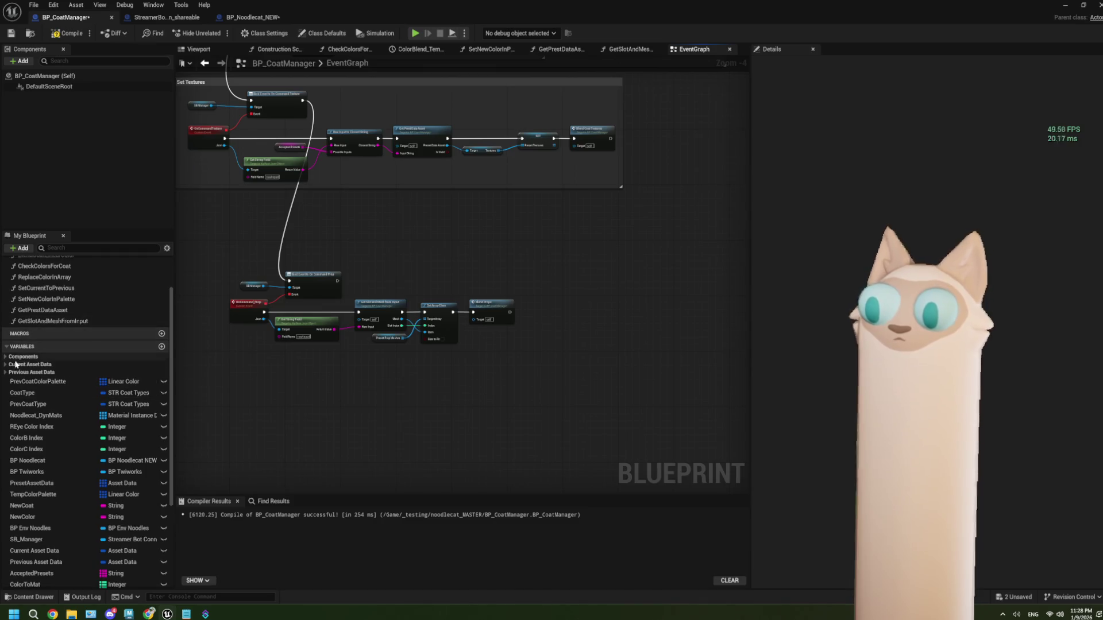
{"action": "left_click", "coordinate": [6, 372]}
{"action": "left_click", "coordinate": [5, 373]}
{"action": "left_click_drag", "start_coordinate": [349, 191], "coordinate": [315, 284]}
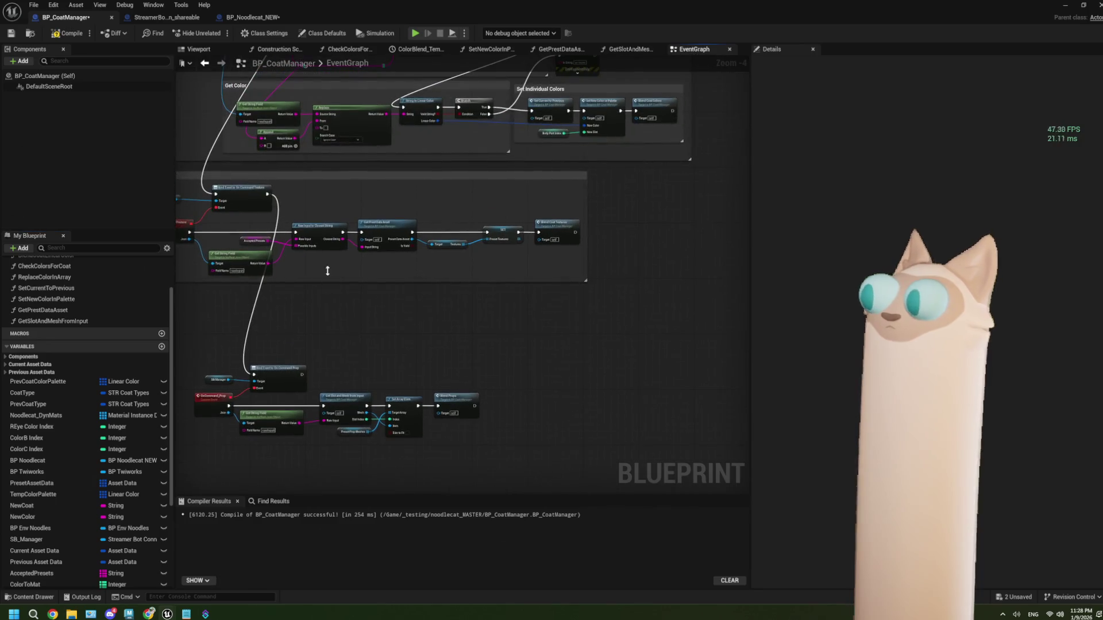
{"action": "scroll", "coordinate": [432, 268], "scroll_direction": "up", "scroll_amount": 4}
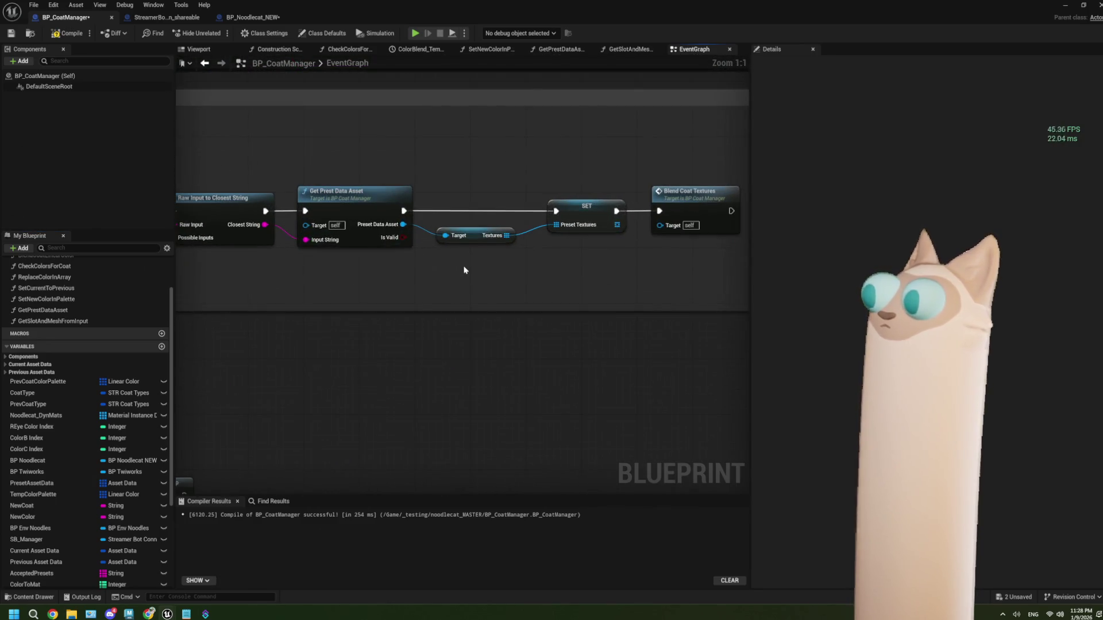
{"action": "scroll", "coordinate": [465, 270], "scroll_direction": "down", "scroll_amount": 1}
{"action": "mouse_move", "coordinate": [478, 193]}
{"action": "left_mouse_down"}
{"action": "mouse_move", "coordinate": [526, 267]}
{"action": "mouse_move", "coordinate": [575, 268]}
{"action": "left_mouse_up"}
{"action": "left_click_drag", "start_coordinate": [237, 216], "coordinate": [365, 223]}
{"action": "double_click", "coordinate": [365, 223]}
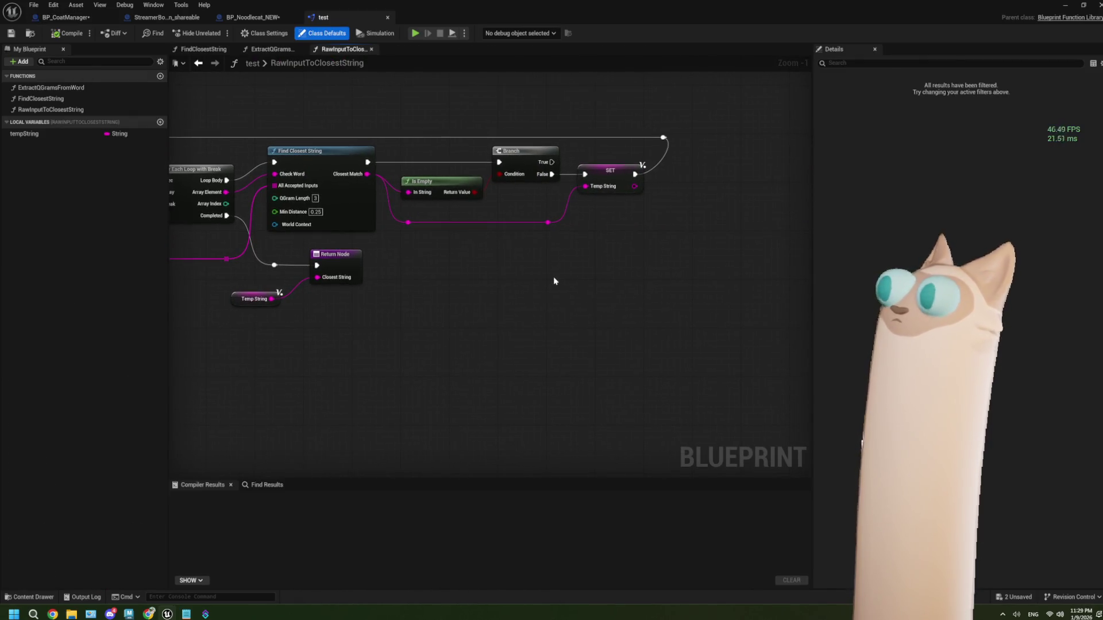
- Back in BP_CoatManager, find the Set Current to Previous node beside the Set Textures group
{"action": "left_click", "coordinate": [256, 18]}
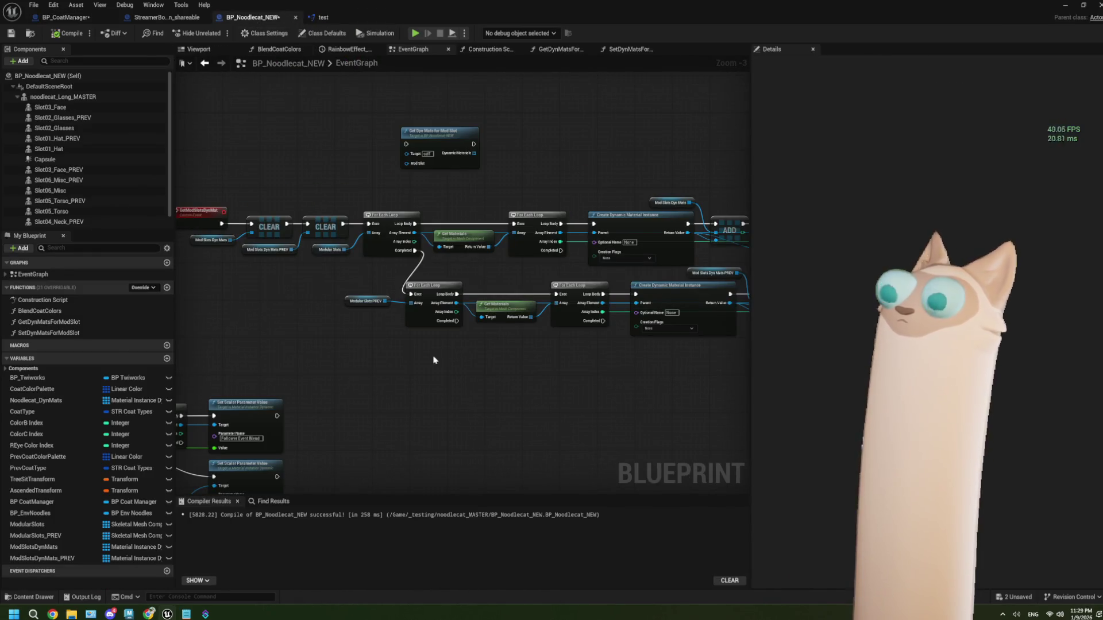
{"action": "left_click", "coordinate": [63, 18]}
{"action": "mouse_move", "coordinate": [413, 253]}
{"action": "left_mouse_down"}
{"action": "mouse_move", "coordinate": [492, 235]}
{"action": "mouse_move", "coordinate": [434, 307]}
{"action": "left_mouse_up"}
{"action": "scroll", "coordinate": [434, 307], "scroll_direction": "up", "scroll_amount": 2}
{"action": "left_click_drag", "start_coordinate": [331, 272], "coordinate": [233, 262]}
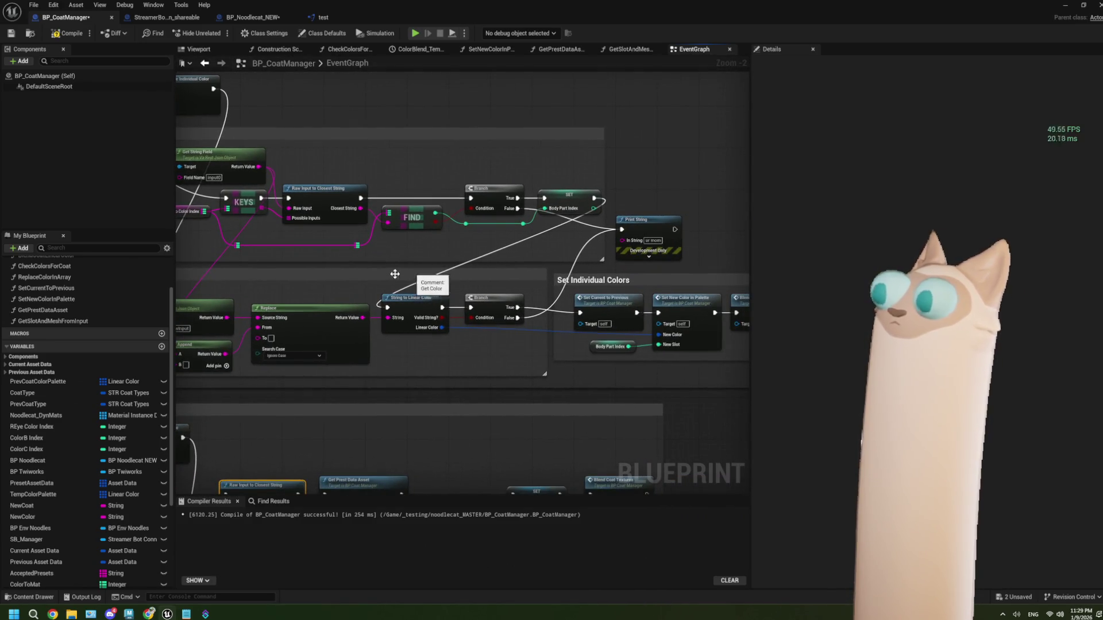
{"action": "left_click_drag", "start_coordinate": [404, 274], "coordinate": [288, 262]}
{"action": "left_click", "coordinate": [505, 297]}
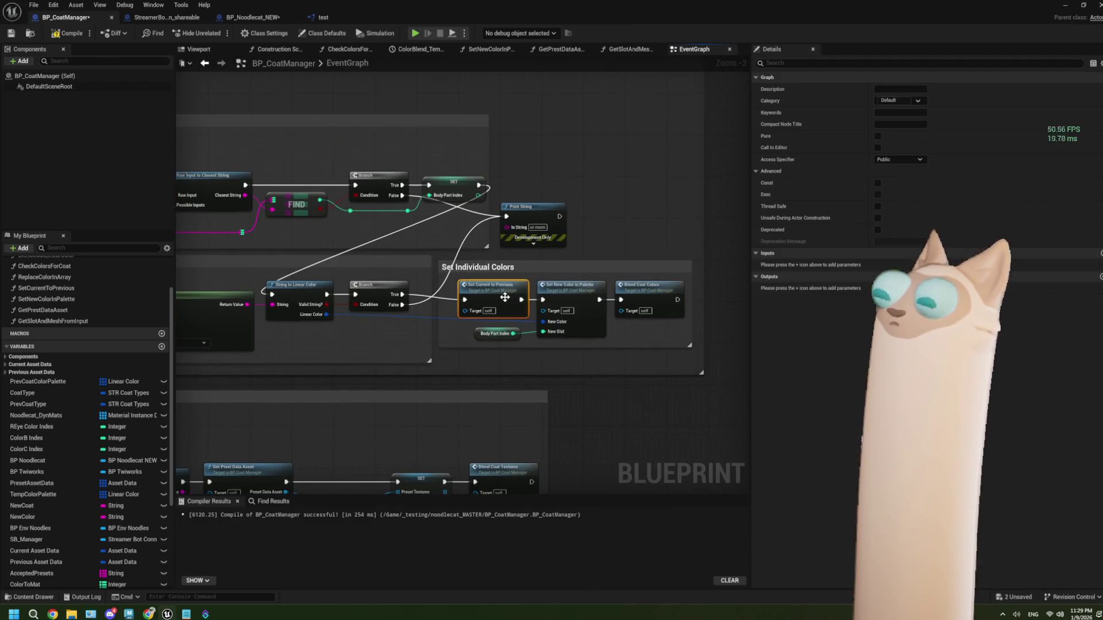
{"action": "scroll", "coordinate": [505, 297], "scroll_direction": "down", "scroll_amount": 3}
{"action": "mouse_move", "coordinate": [505, 297]}
{"action": "left_mouse_down"}
{"action": "mouse_move", "coordinate": [479, 270]}
{"action": "mouse_move", "coordinate": [403, 323]}
{"action": "left_mouse_up"}
{"action": "scroll", "coordinate": [403, 322], "scroll_direction": "up", "scroll_amount": 3}
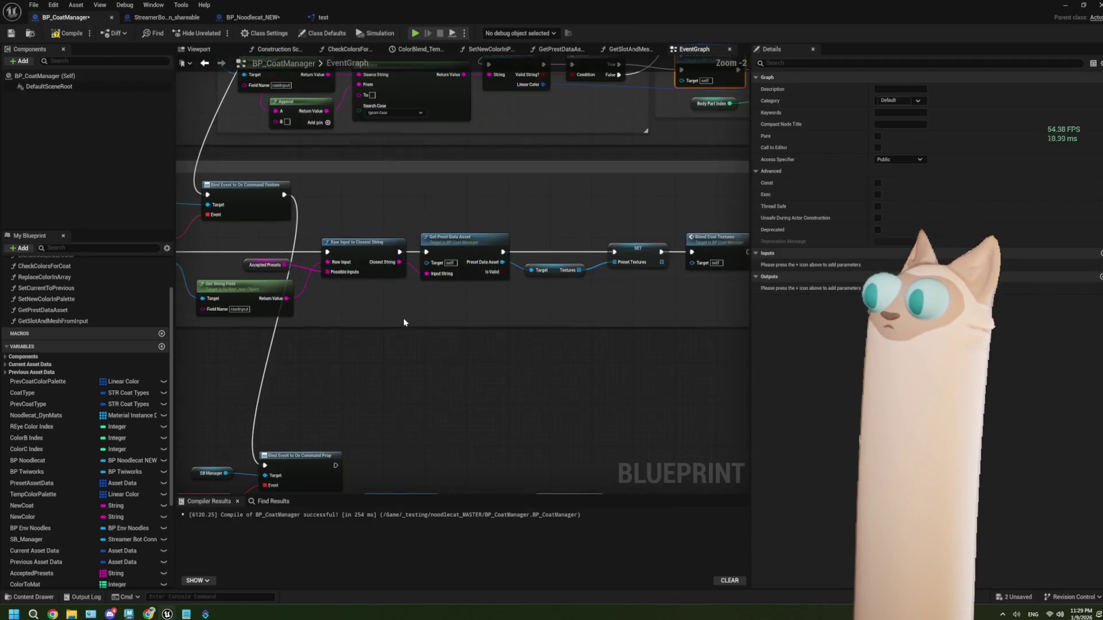
{"action": "mouse_move", "coordinate": [356, 381]}
{"action": "left_mouse_down"}
{"action": "mouse_move", "coordinate": [454, 355]}
{"action": "mouse_move", "coordinate": [455, 330]}
{"action": "mouse_move", "coordinate": [431, 340]}
{"action": "mouse_move", "coordinate": [465, 280]}
{"action": "left_mouse_up"}
- In SetCurrentToPrevious, select the Preset Prop Meshes getter and its SET node, then return to the EventGraph
{"action": "double_click", "coordinate": [540, 149]}
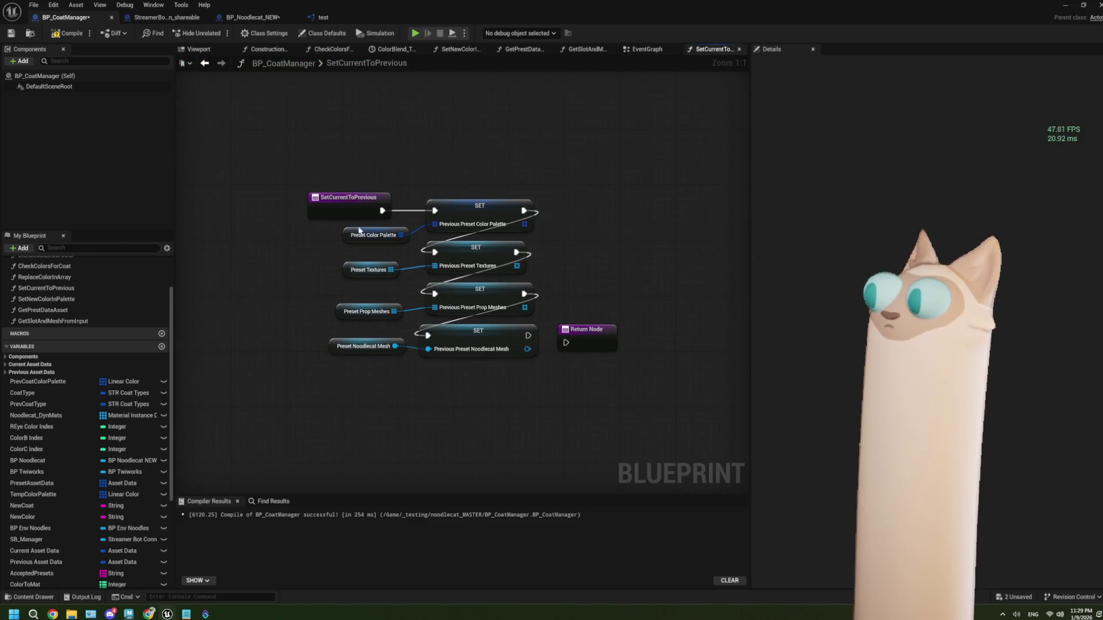
{"action": "mouse_move", "coordinate": [528, 336]}
{"action": "left_mouse_down"}
{"action": "mouse_move", "coordinate": [566, 352]}
{"action": "mouse_move", "coordinate": [528, 335]}
{"action": "left_mouse_up"}
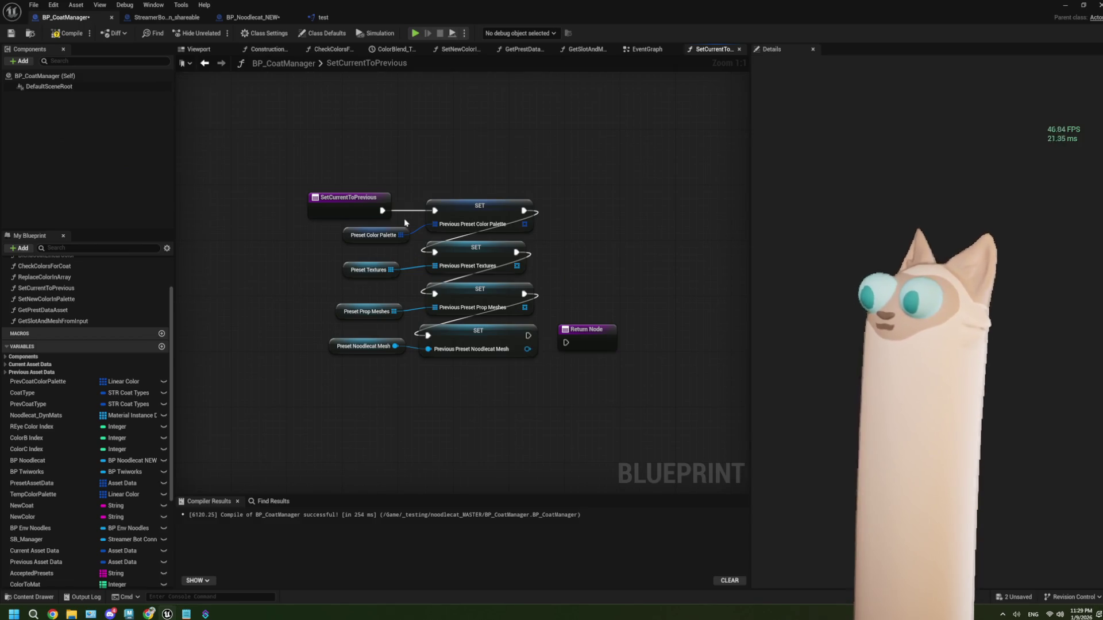
{"action": "left_click_drag", "start_coordinate": [380, 298], "coordinate": [438, 320]}
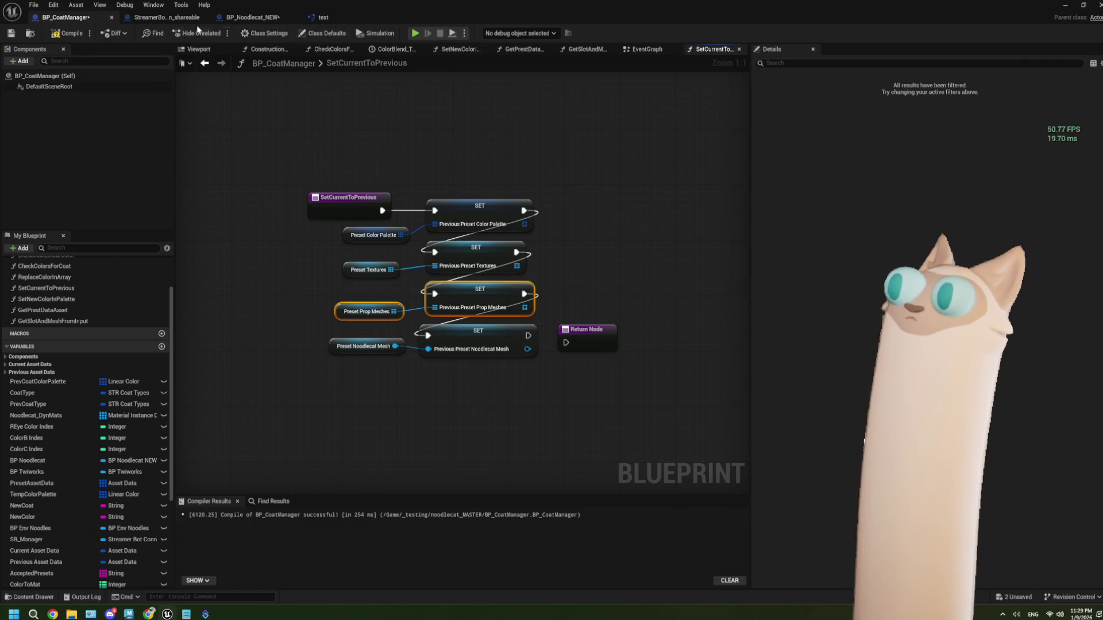
{"action": "left_click", "coordinate": [167, 17]}
{"action": "left_click", "coordinate": [76, 19]}
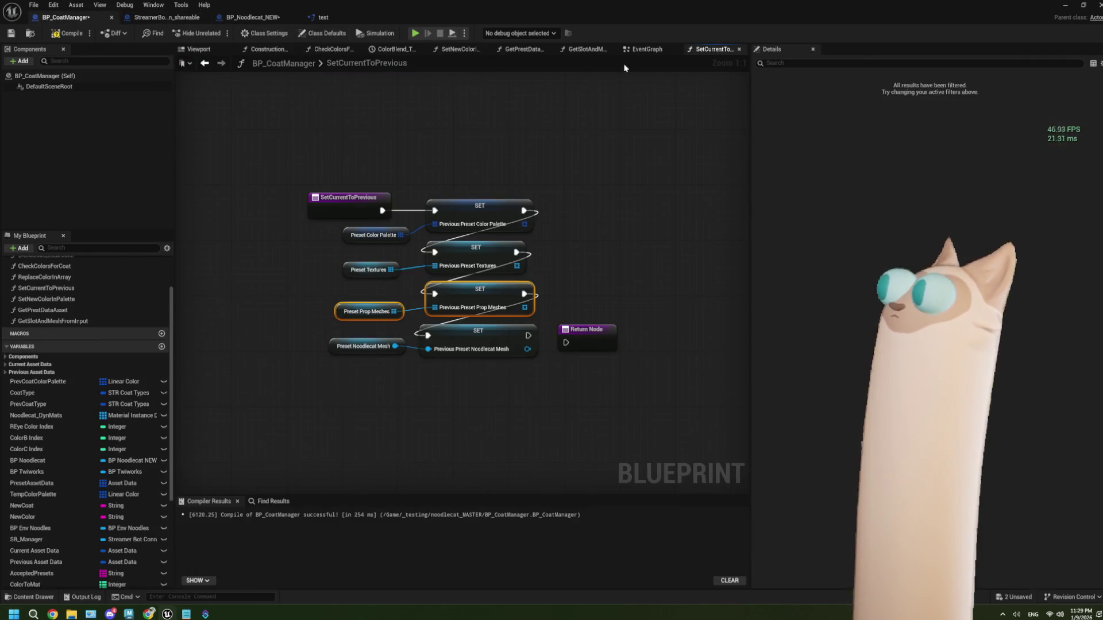
{"action": "left_click", "coordinate": [643, 49]}
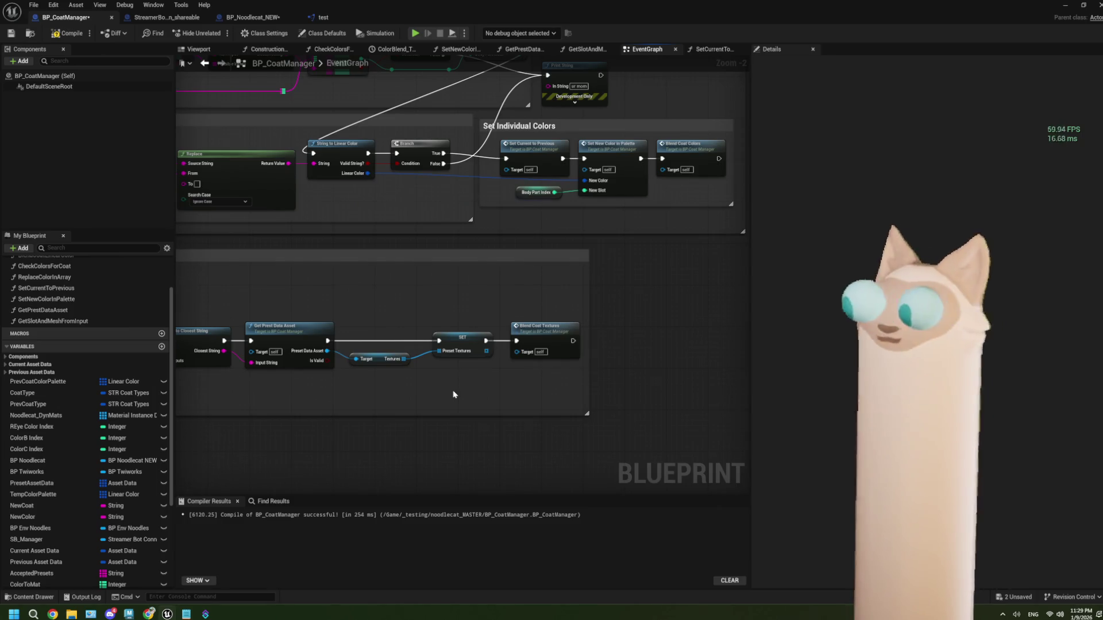
- Paste the Preset Prop Meshes getter and SET, chain Get Slot and Mesh → SET → Set Array Elem, and compile
{"action": "scroll", "coordinate": [452, 389], "scroll_direction": "down", "scroll_amount": 1}
{"action": "mouse_move", "coordinate": [391, 426]}
{"action": "left_mouse_down"}
{"action": "mouse_move", "coordinate": [532, 388]}
{"action": "mouse_move", "coordinate": [494, 236]}
{"action": "left_mouse_up"}
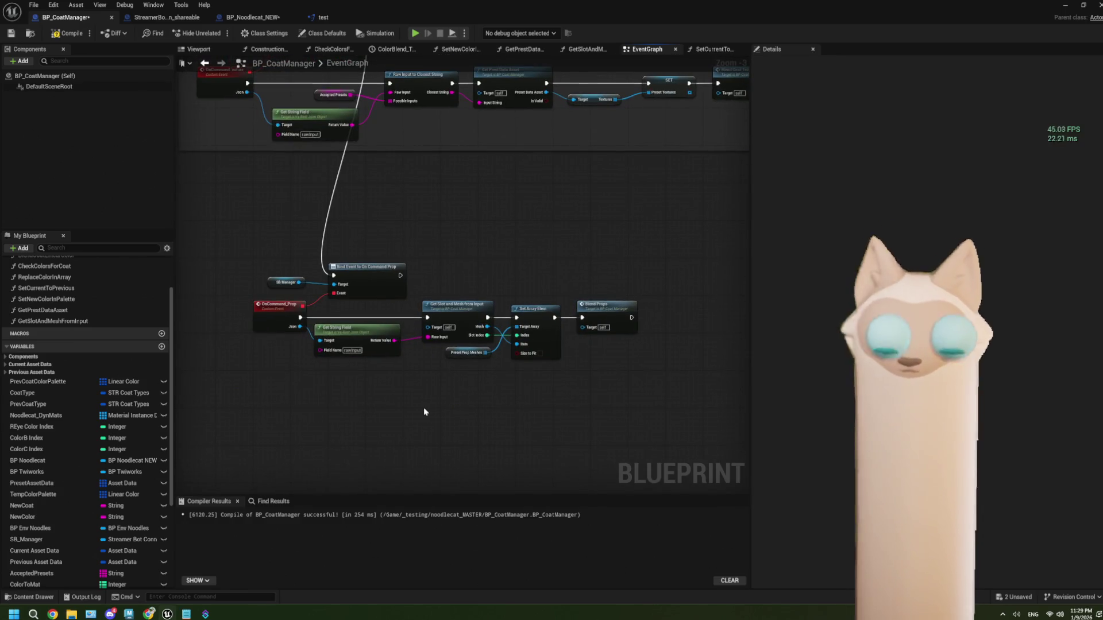
{"action": "key", "text": "ctrl+v"}
{"action": "scroll", "coordinate": [431, 406], "scroll_direction": "up", "scroll_amount": 2}
{"action": "scroll", "coordinate": [456, 399], "scroll_direction": "up", "scroll_amount": 1}
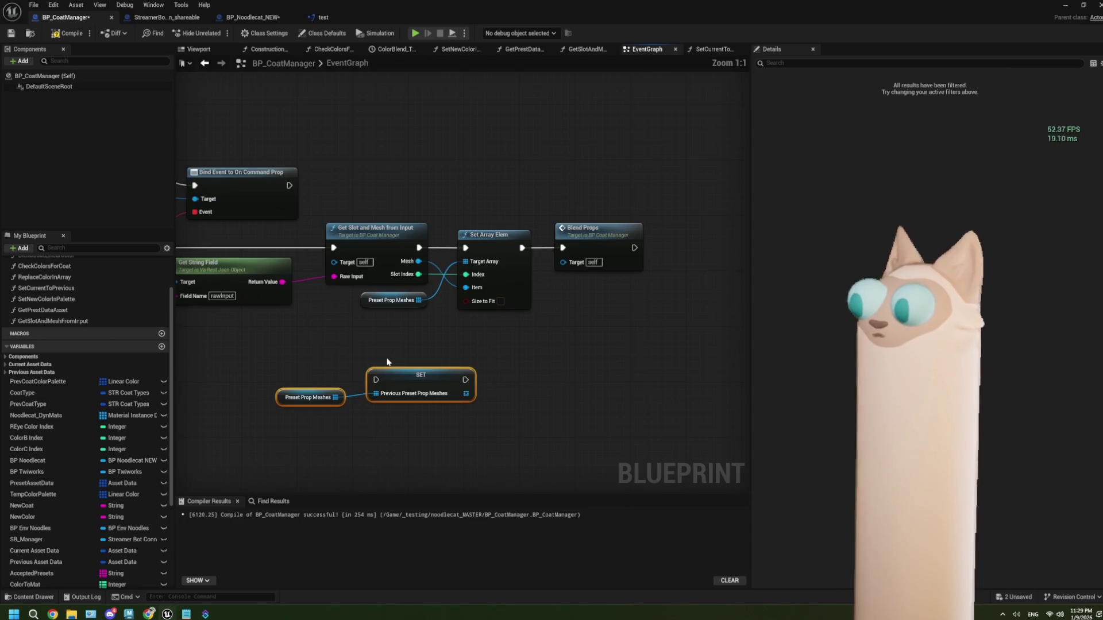
{"action": "mouse_move", "coordinate": [420, 248]}
{"action": "left_mouse_down"}
{"action": "mouse_move", "coordinate": [442, 270]}
{"action": "mouse_move", "coordinate": [383, 371]}
{"action": "mouse_move", "coordinate": [387, 386]}
{"action": "left_mouse_up"}
{"action": "left_click_drag", "start_coordinate": [466, 379], "coordinate": [466, 248]}
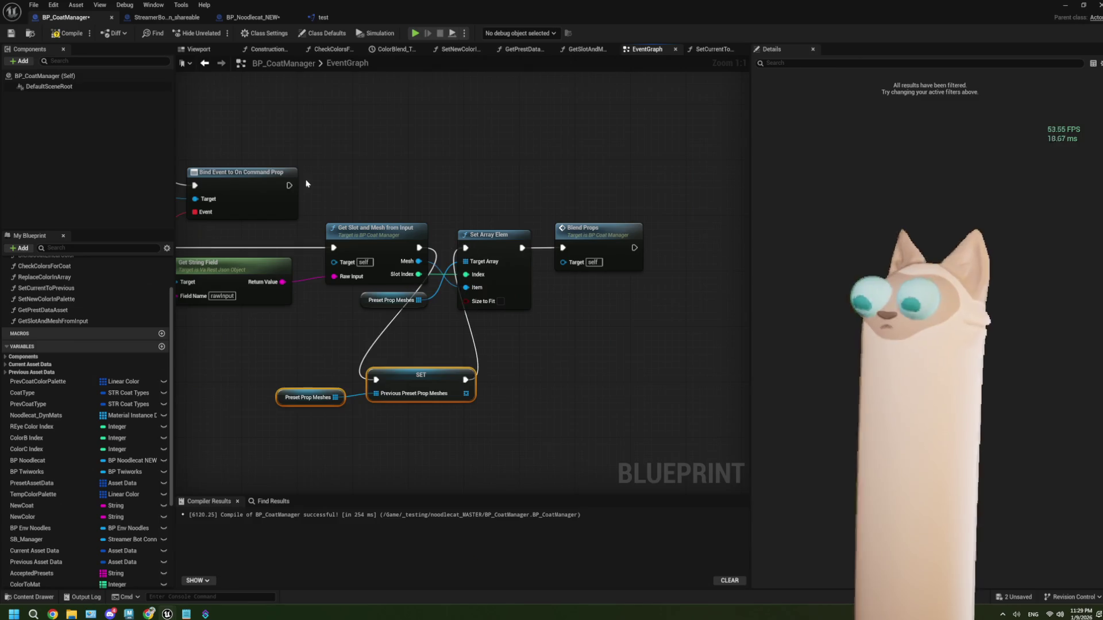
{"action": "left_click", "coordinate": [67, 32]}
{"action": "left_click", "coordinate": [1066, 5]}
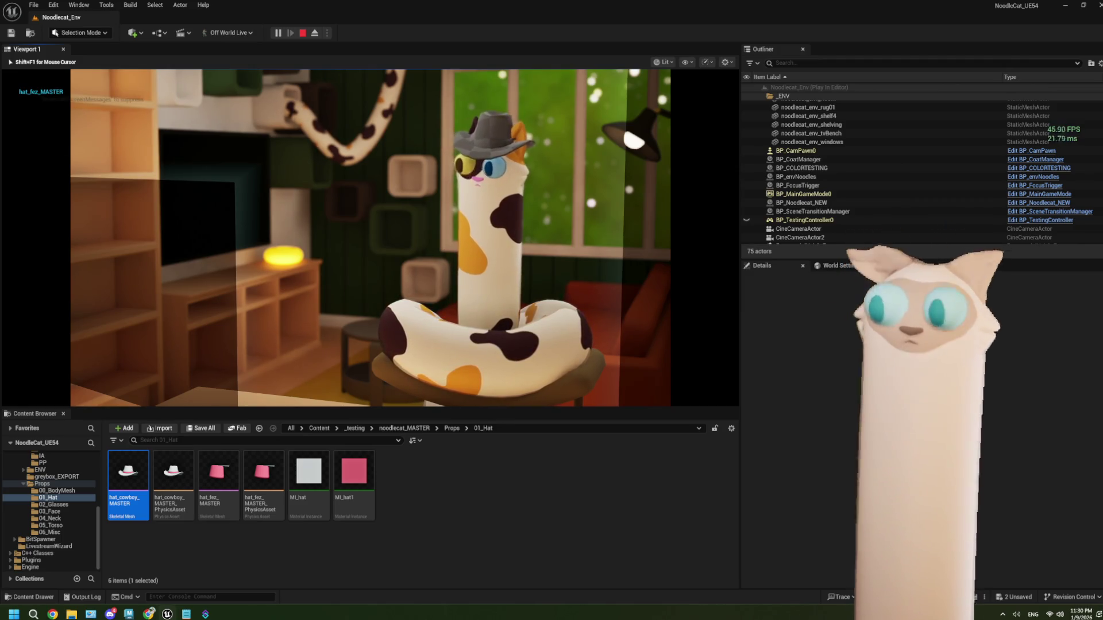
{"action": "key", "text": "Escape"}
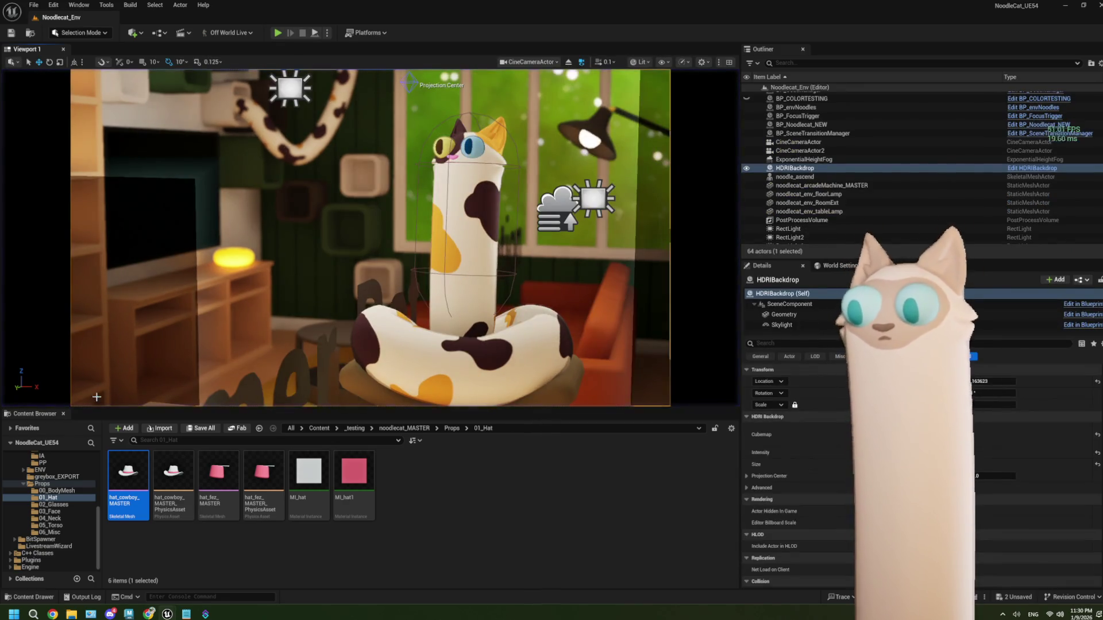
{"action": "double_click", "coordinate": [127, 482]}
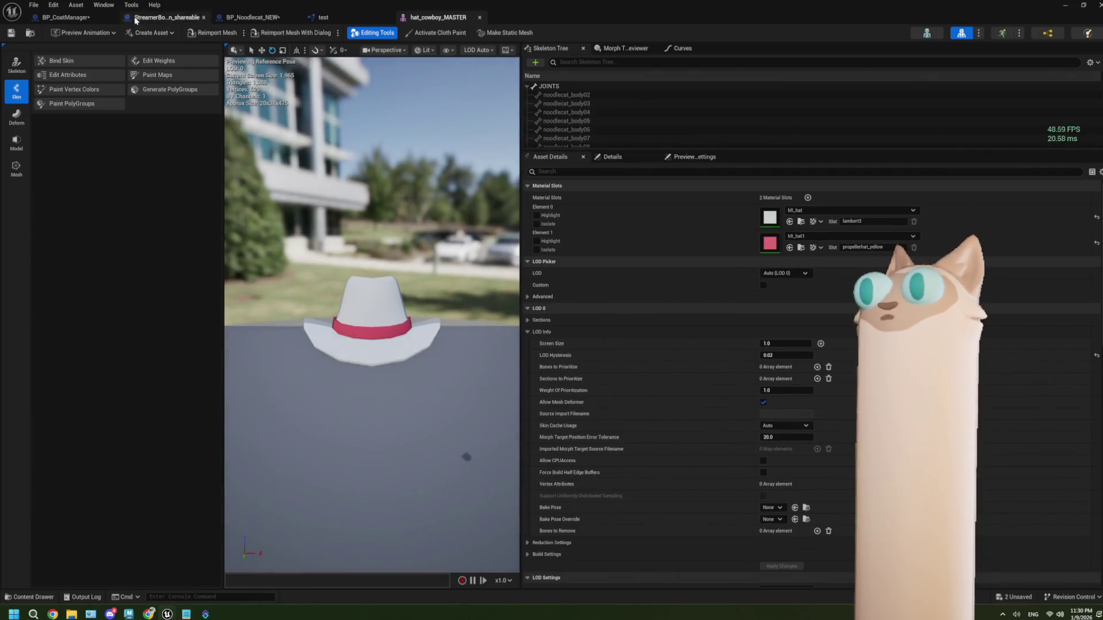
{"action": "left_click", "coordinate": [480, 18]}
{"action": "left_click", "coordinate": [75, 18]}
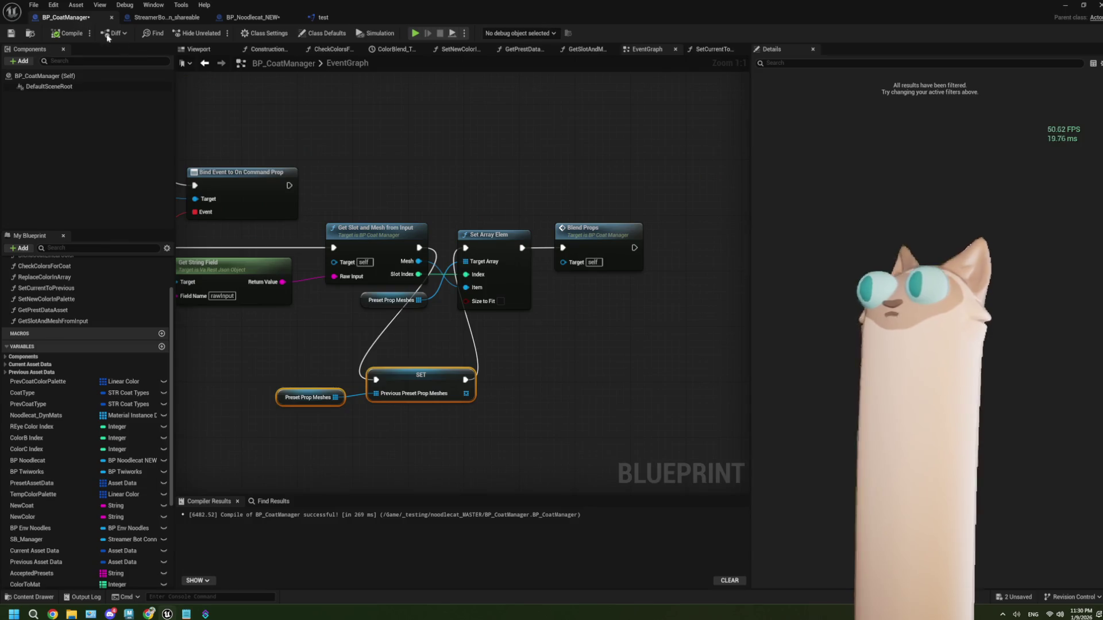
- Close the test function library and the StreamerBot connection blueprint, returning to BP_CoatManager
{"action": "left_click", "coordinate": [388, 18]}
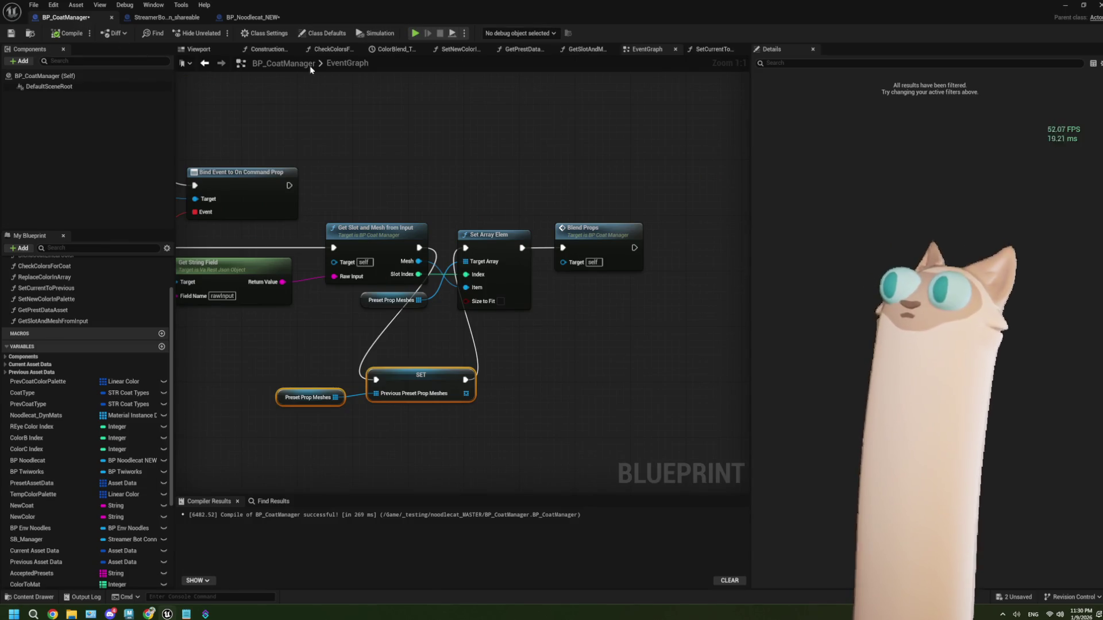
{"action": "left_click", "coordinate": [243, 17]}
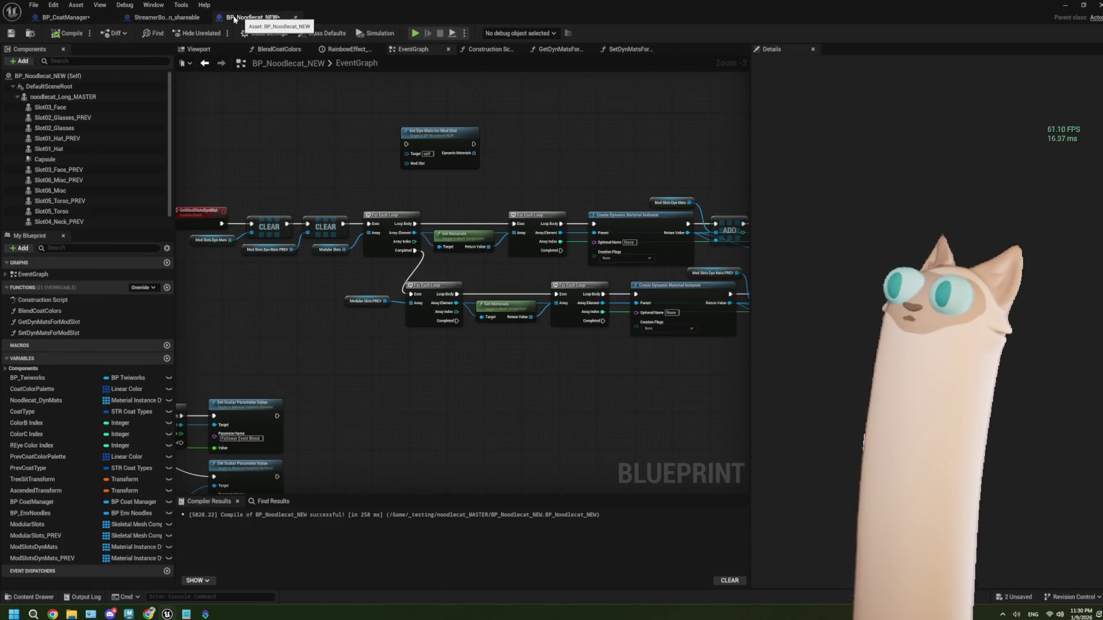
{"action": "left_click", "coordinate": [187, 18]}
{"action": "scroll", "coordinate": [465, 257], "scroll_direction": "down", "scroll_amount": 4}
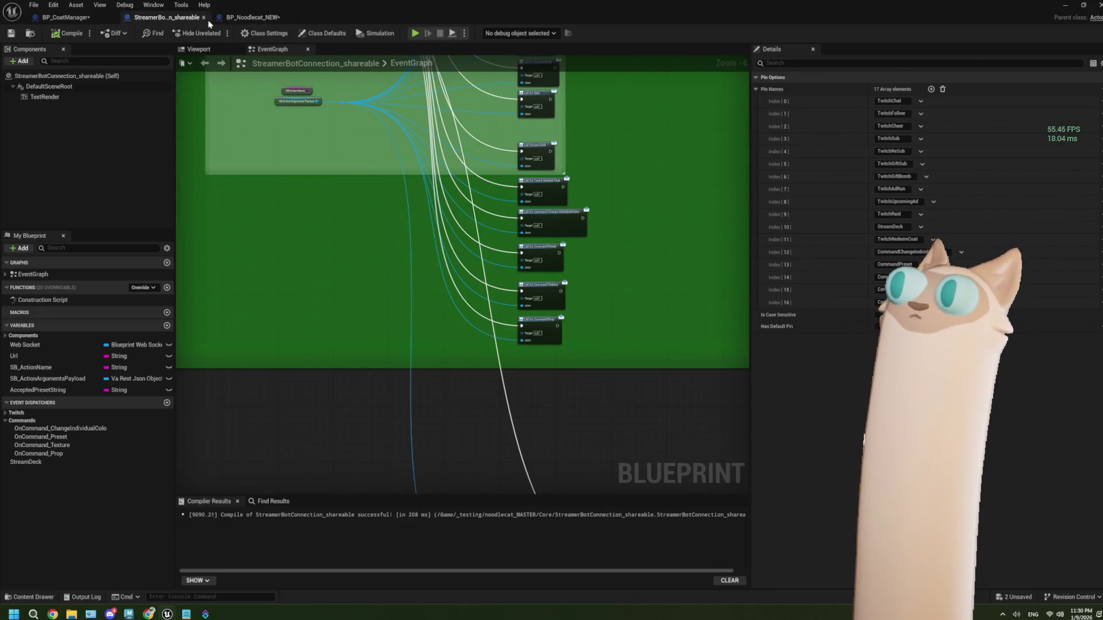
{"action": "left_click", "coordinate": [78, 20]}
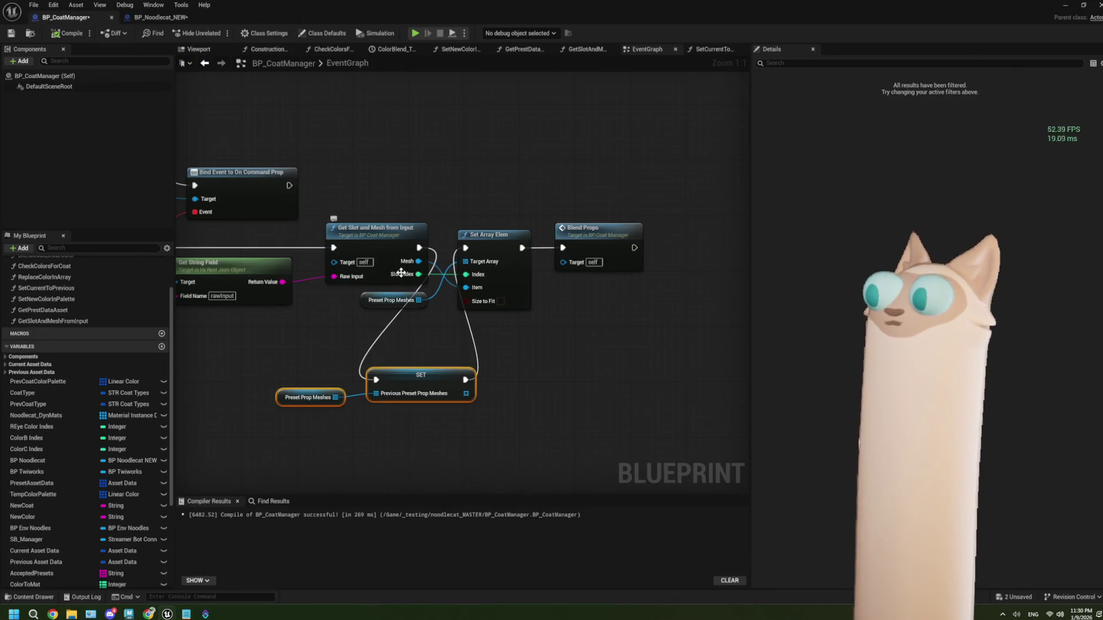
- Delete the Modular Slots getter and lower GET in the mesh-setting section, then undo the deletion
{"action": "scroll", "coordinate": [445, 335], "scroll_direction": "down", "scroll_amount": 4}
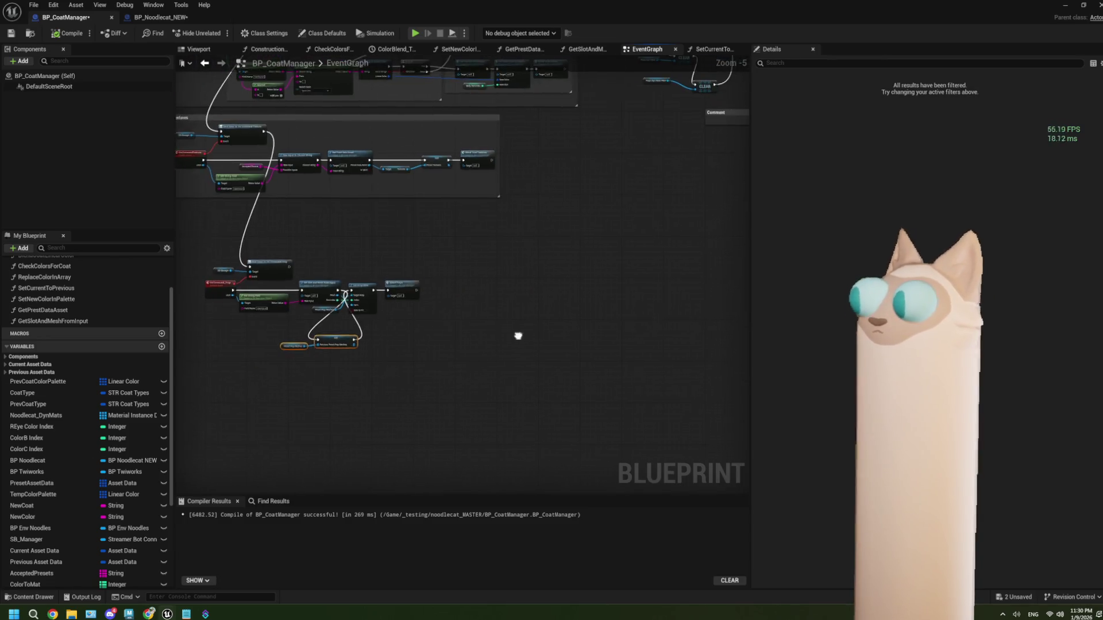
{"action": "scroll", "coordinate": [420, 229], "scroll_direction": "up", "scroll_amount": 3}
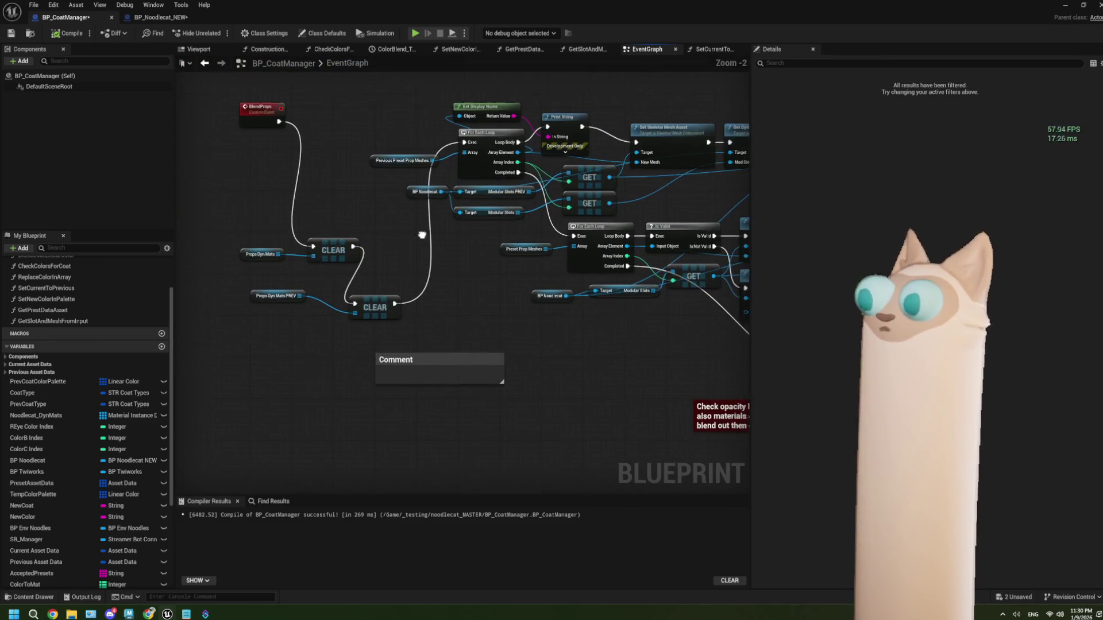
{"action": "scroll", "coordinate": [409, 149], "scroll_direction": "up", "scroll_amount": 1}
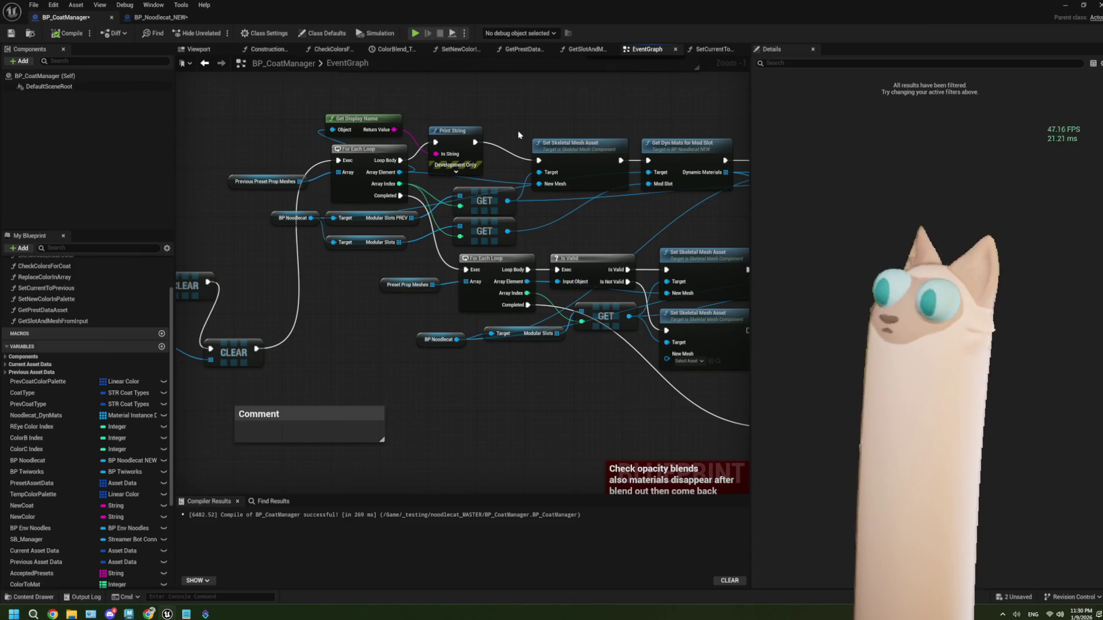
{"action": "mouse_move", "coordinate": [504, 196]}
{"action": "left_mouse_down"}
{"action": "mouse_move", "coordinate": [389, 200]}
{"action": "mouse_move", "coordinate": [449, 231]}
{"action": "left_mouse_up"}
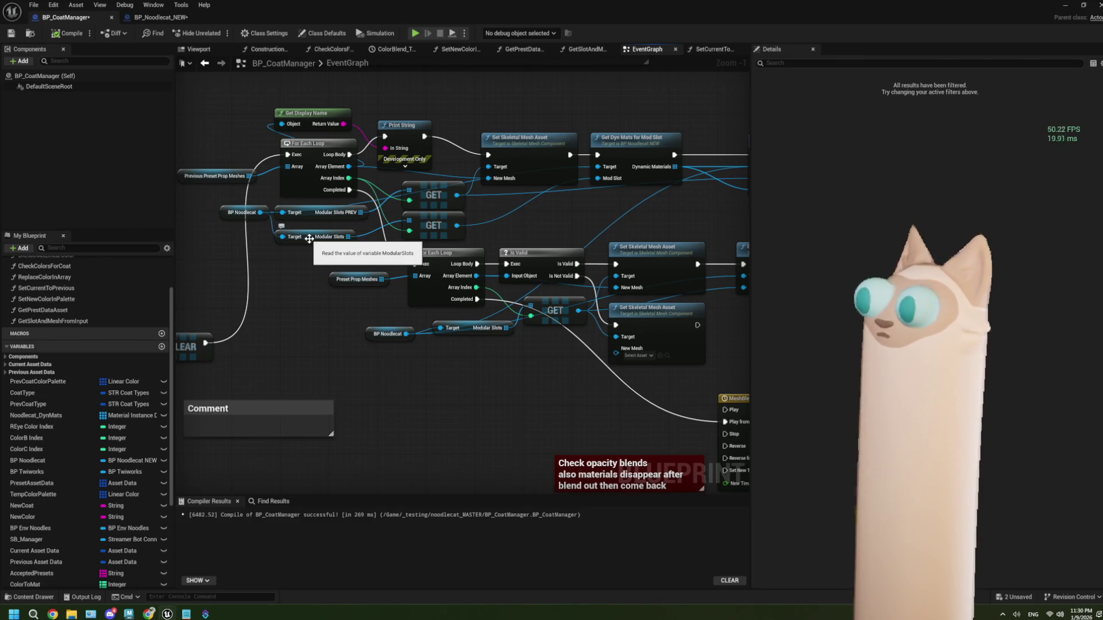
{"action": "left_click_drag", "start_coordinate": [312, 229], "coordinate": [430, 244]}
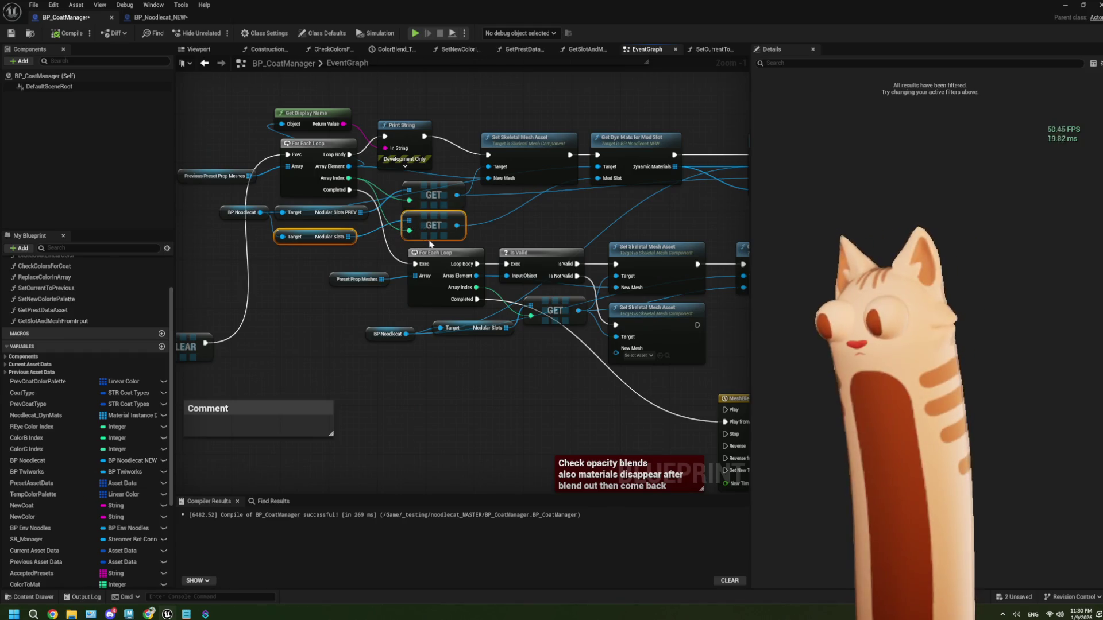
{"action": "key", "text": "Delete"}
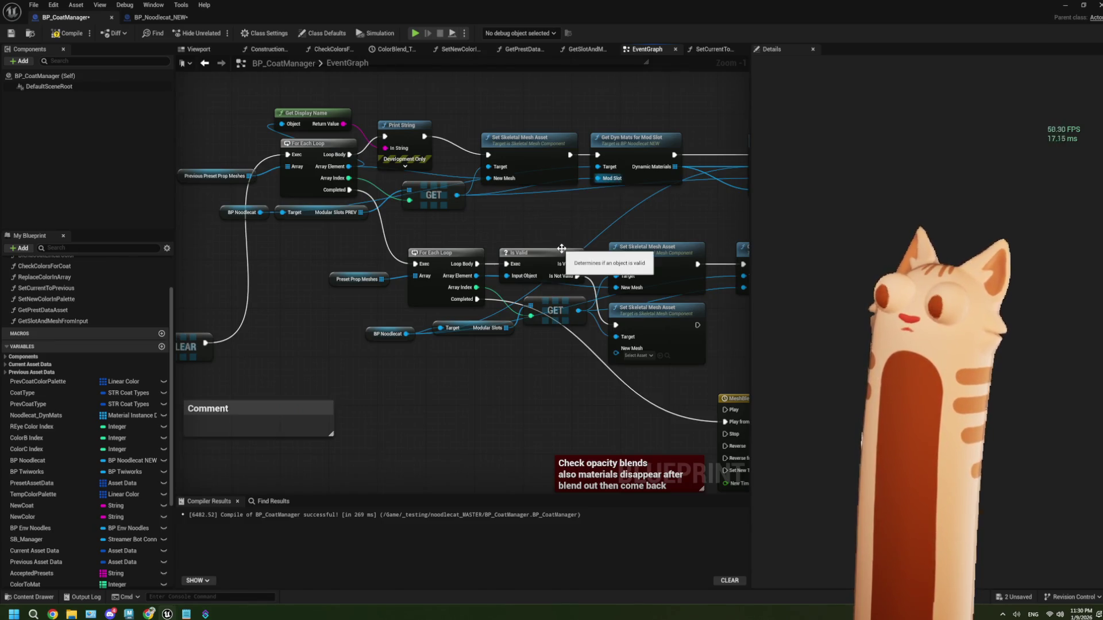
{"action": "mouse_move", "coordinate": [694, 182]}
{"action": "left_mouse_down"}
{"action": "mouse_move", "coordinate": [597, 178]}
{"action": "mouse_move", "coordinate": [552, 212]}
{"action": "mouse_move", "coordinate": [600, 212]}
{"action": "left_mouse_up"}
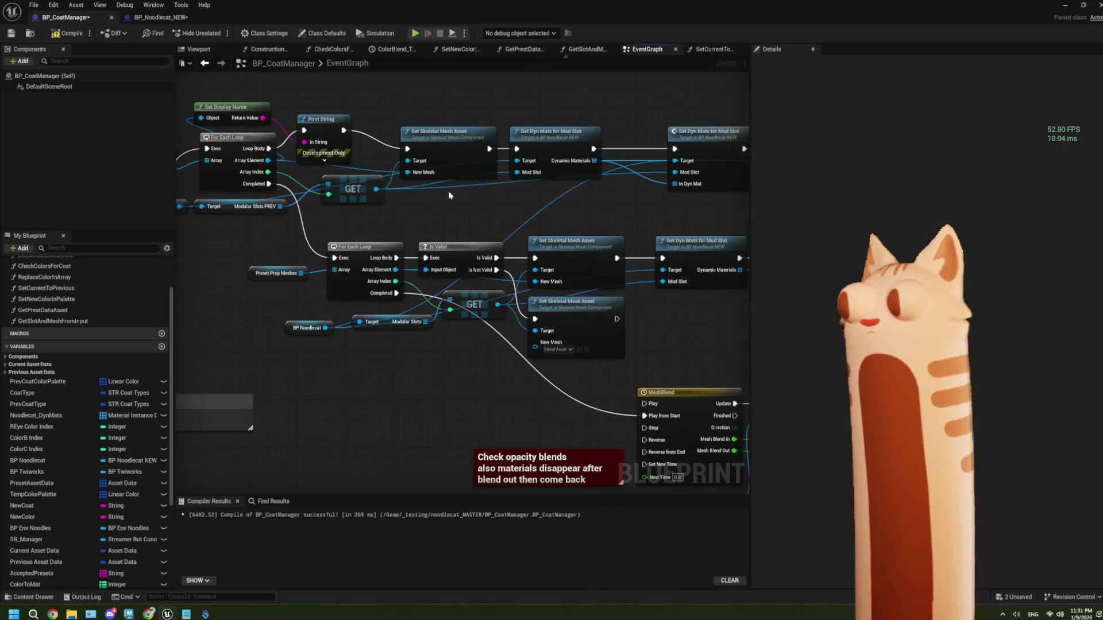
{"action": "key", "text": "ctrl+z"}
{"action": "key", "text": "ctrl+z"}
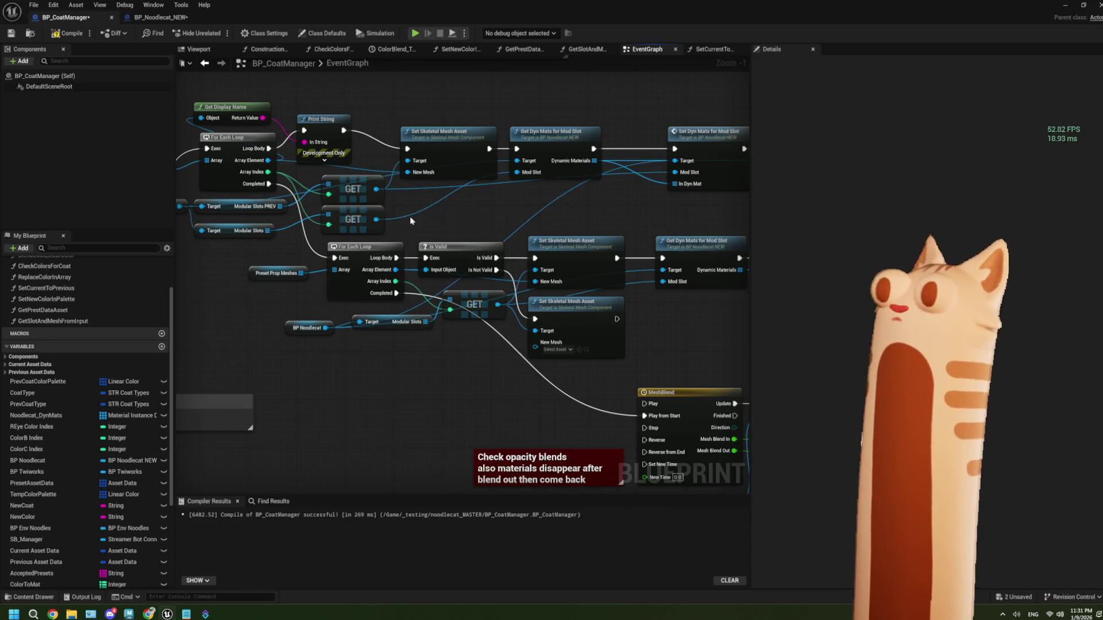
- Reposition the Modular Slots getter and wire it into the lower GET node's array input
{"action": "left_click_drag", "start_coordinate": [411, 221], "coordinate": [526, 206]}
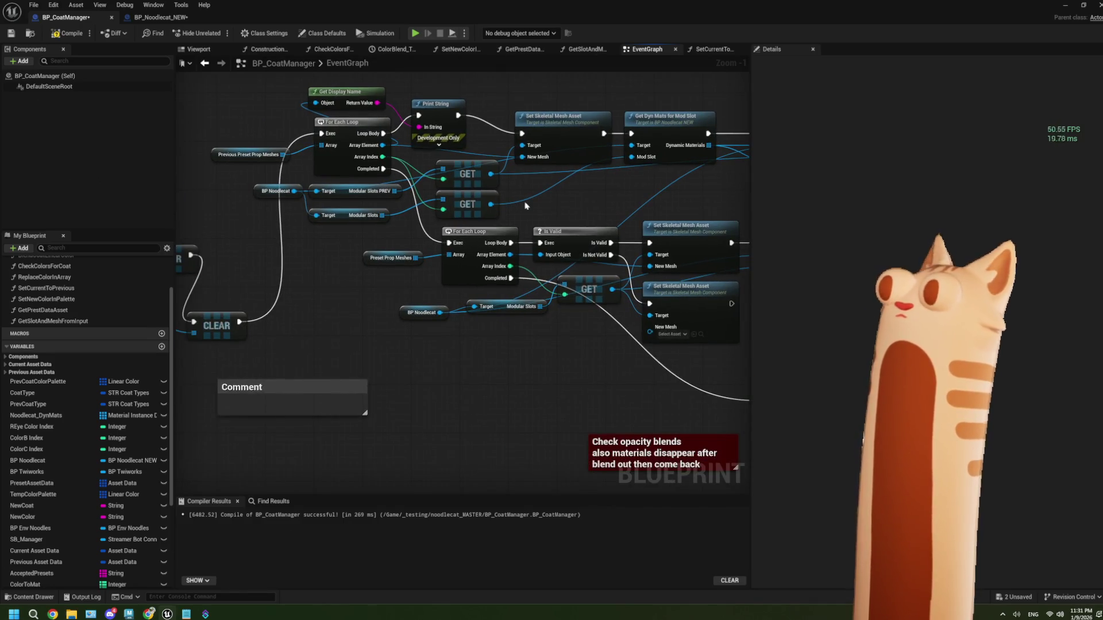
{"action": "scroll", "coordinate": [526, 206], "scroll_direction": "up", "scroll_amount": 1}
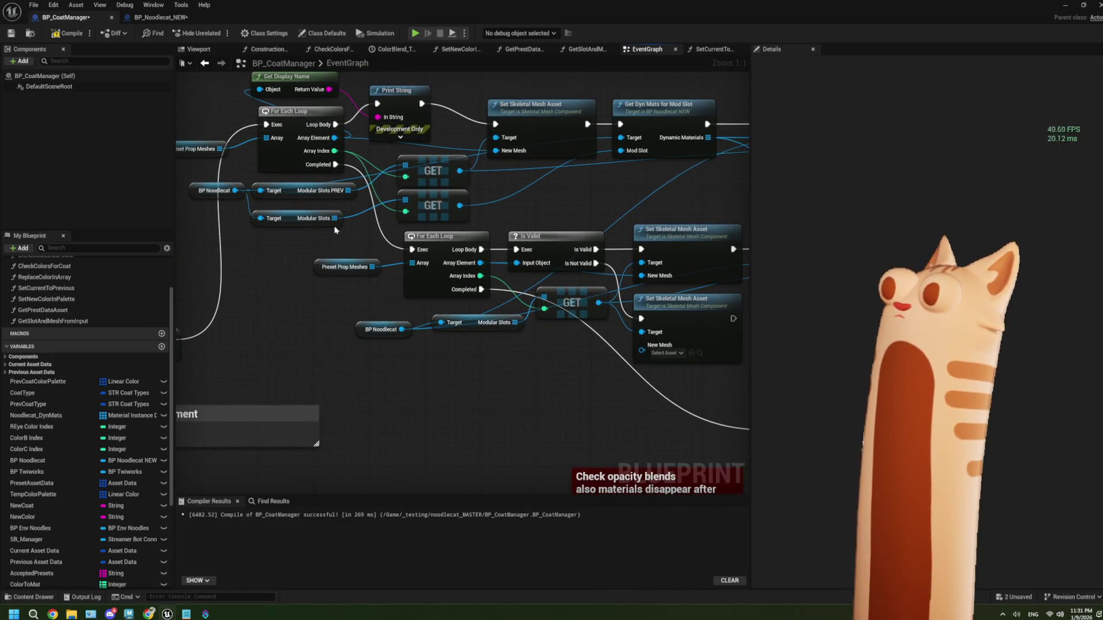
{"action": "left_click_drag", "start_coordinate": [332, 225], "coordinate": [347, 222]}
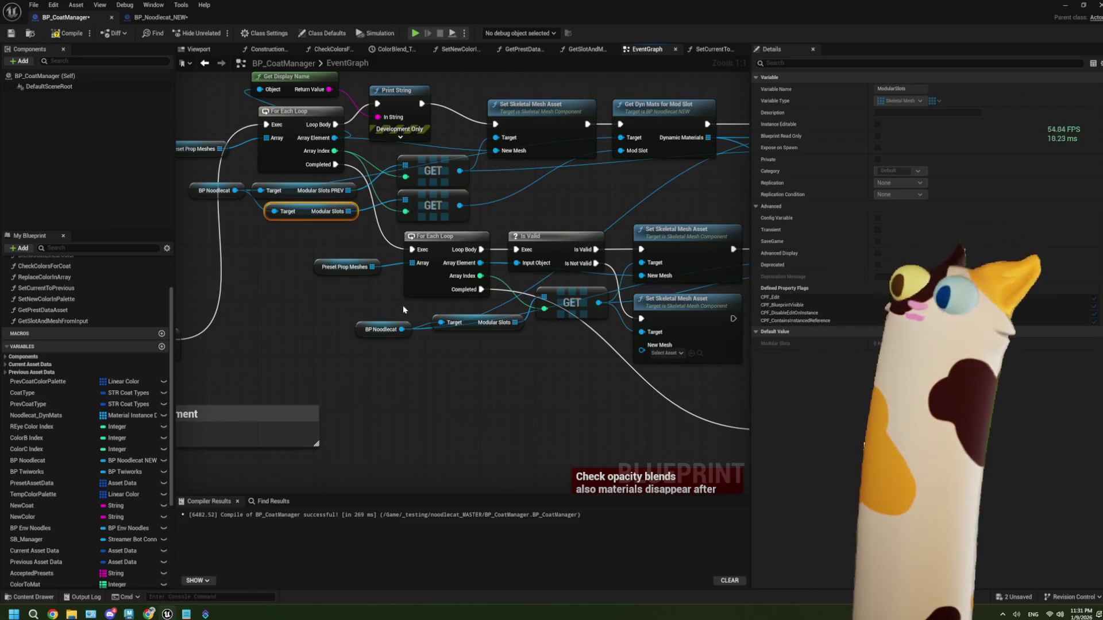
{"action": "left_click_drag", "start_coordinate": [402, 305], "coordinate": [360, 324]}
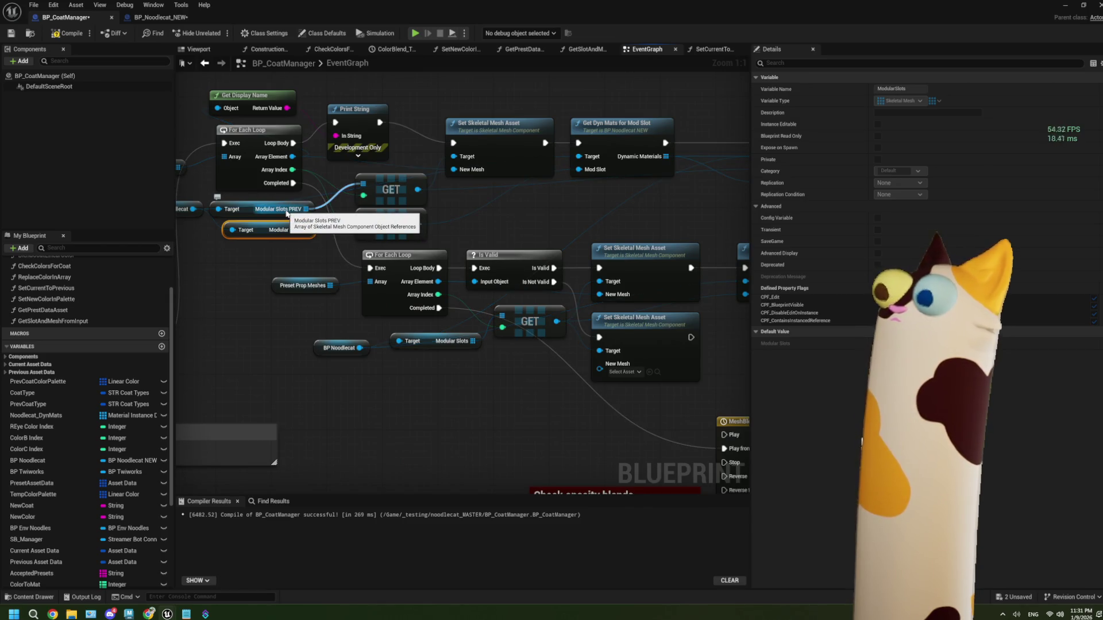
{"action": "left_click_drag", "start_coordinate": [306, 230], "coordinate": [362, 219]}
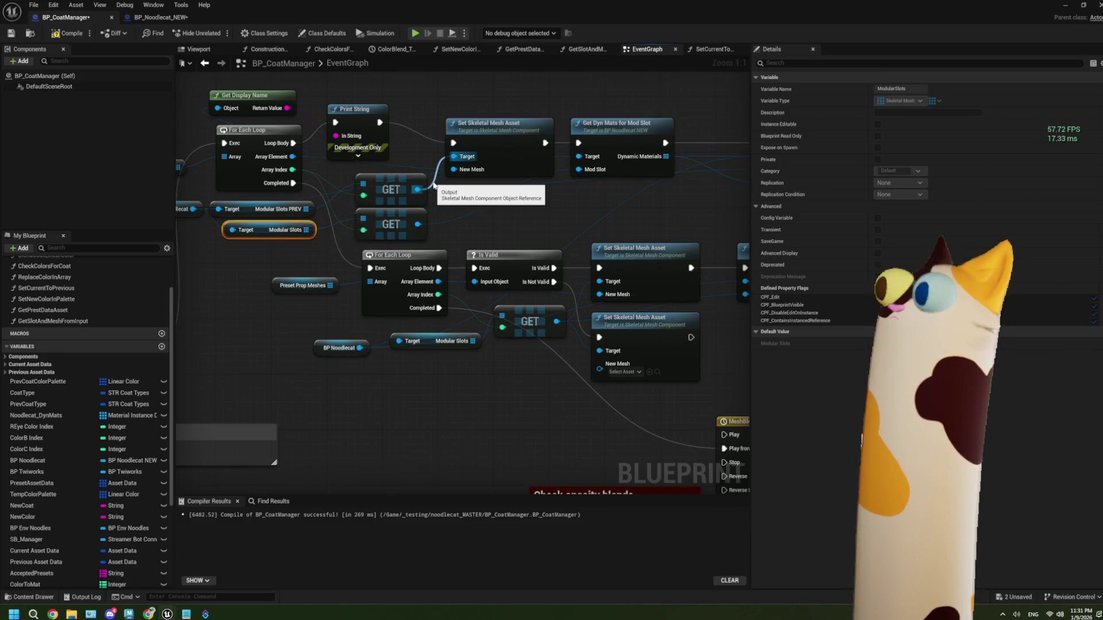
{"action": "left_click_drag", "start_coordinate": [374, 180], "coordinate": [485, 172]}
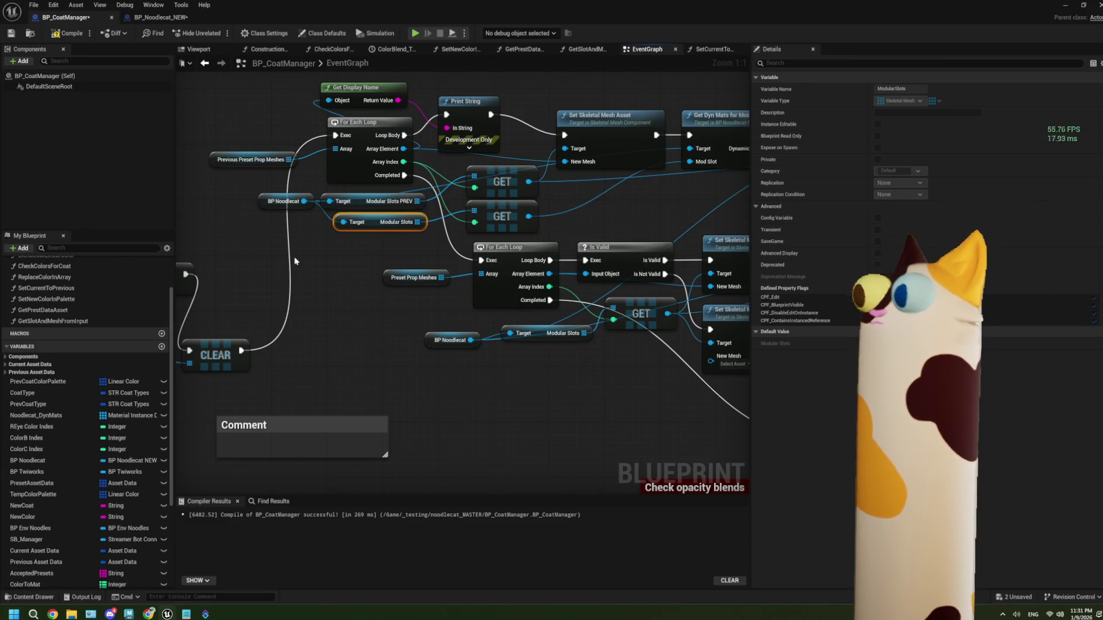
{"action": "scroll", "coordinate": [295, 262], "scroll_direction": "down", "scroll_amount": 4}
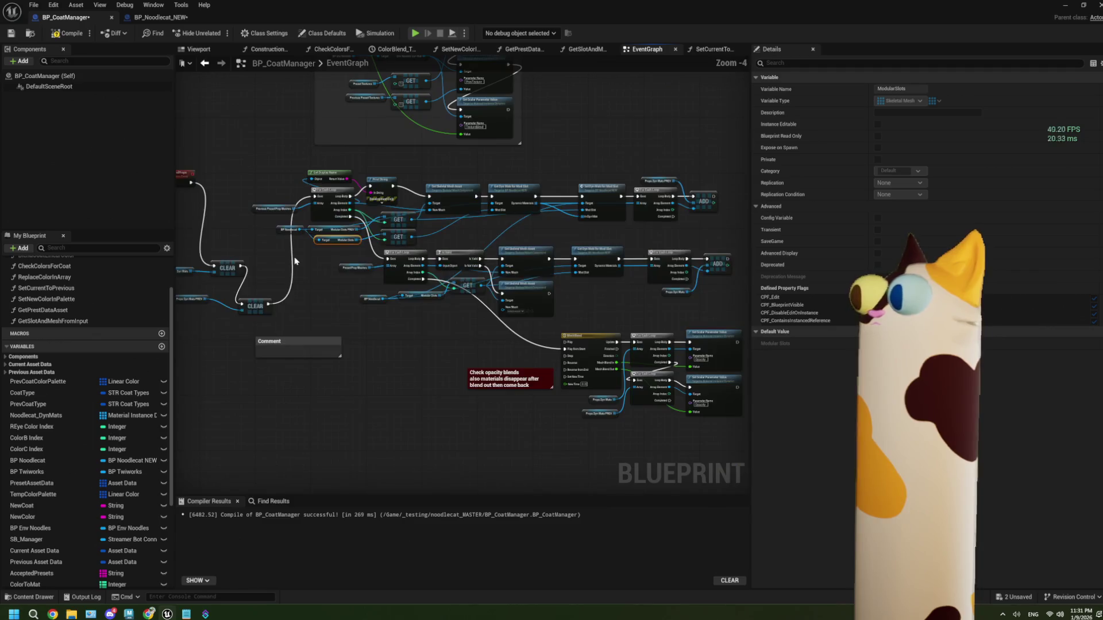
- Locate the Print String debug node and the Previous Preset Prop Meshes variable in the previous-props loop
{"action": "scroll", "coordinate": [294, 262], "scroll_direction": "up", "scroll_amount": 2}
{"action": "scroll", "coordinate": [295, 261], "scroll_direction": "down", "scroll_amount": 2}
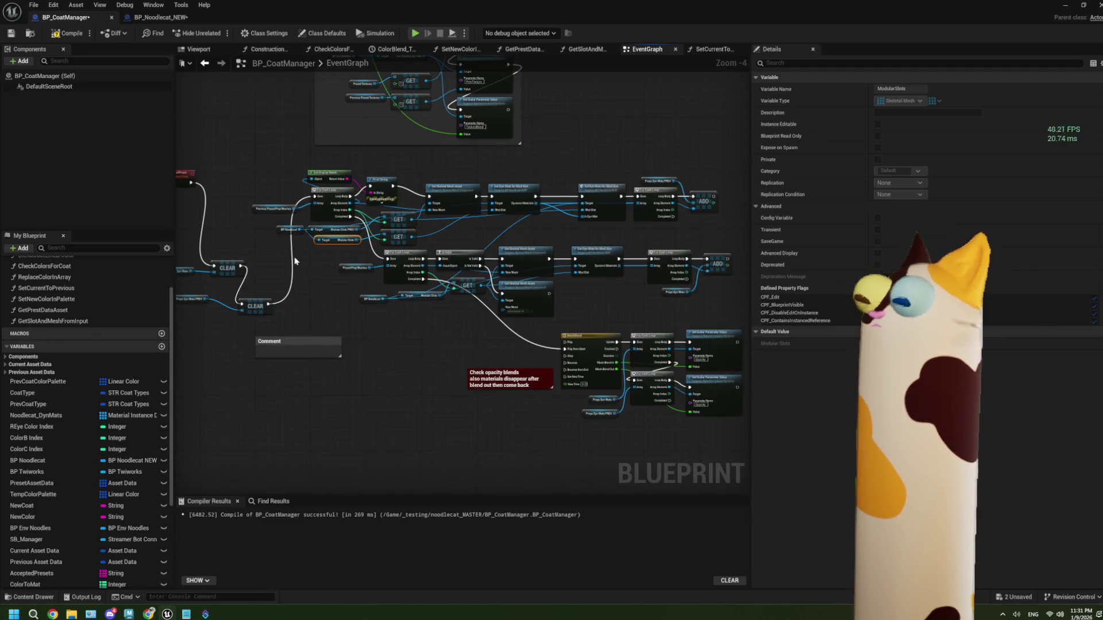
{"action": "scroll", "coordinate": [295, 262], "scroll_direction": "up", "scroll_amount": 2}
{"action": "scroll", "coordinate": [295, 262], "scroll_direction": "up", "scroll_amount": 1}
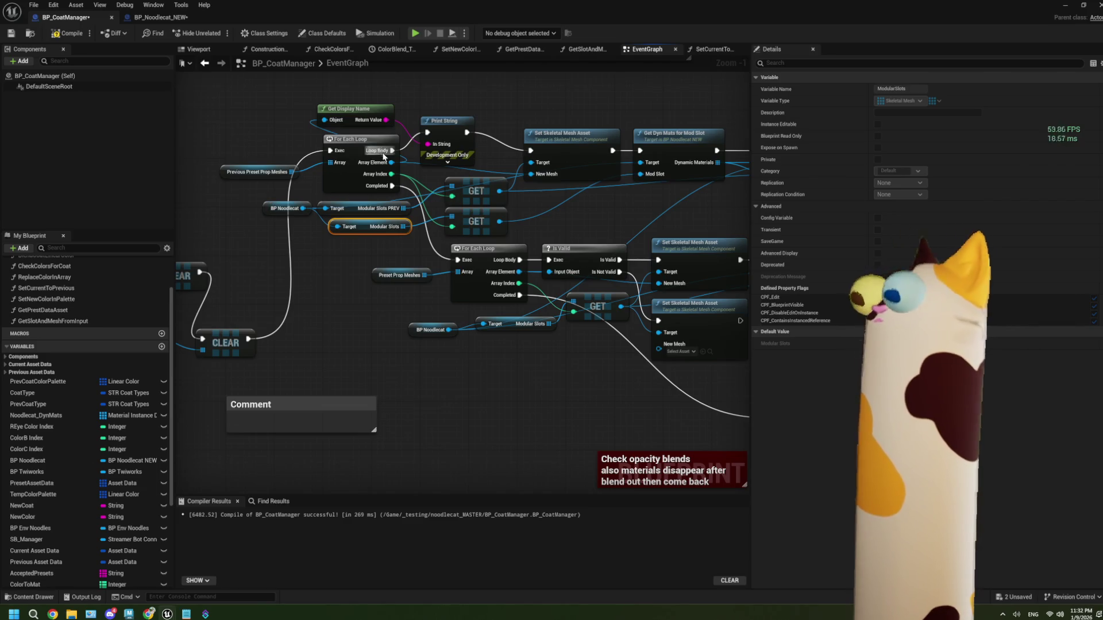
{"action": "left_click", "coordinate": [449, 131]}
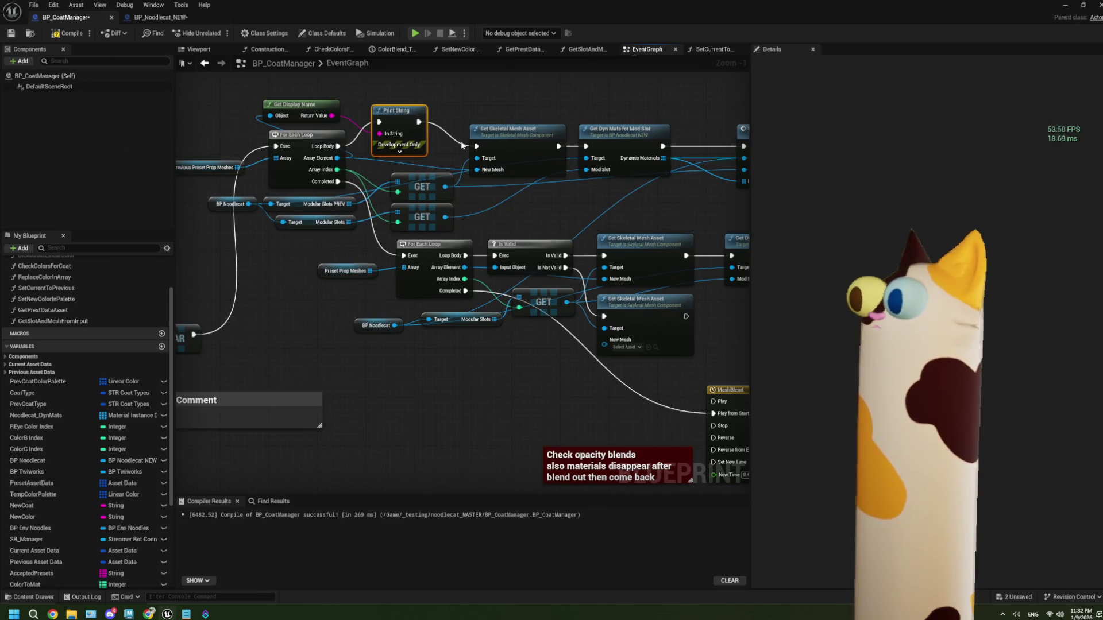
{"action": "left_click", "coordinate": [214, 167]}
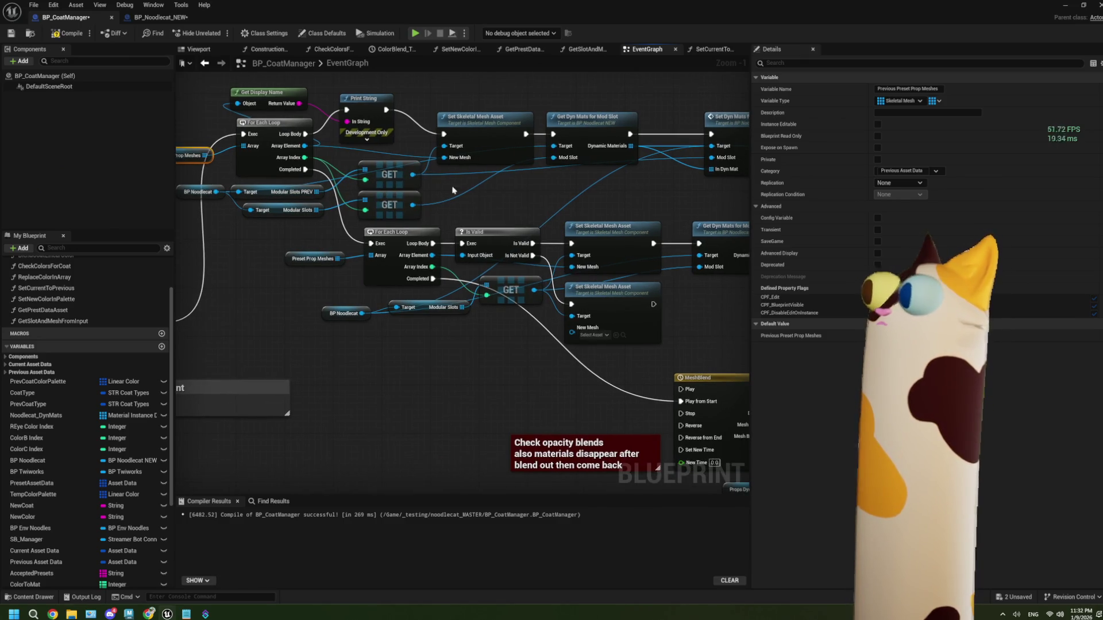
{"action": "left_click_drag", "start_coordinate": [453, 190], "coordinate": [436, 187]}
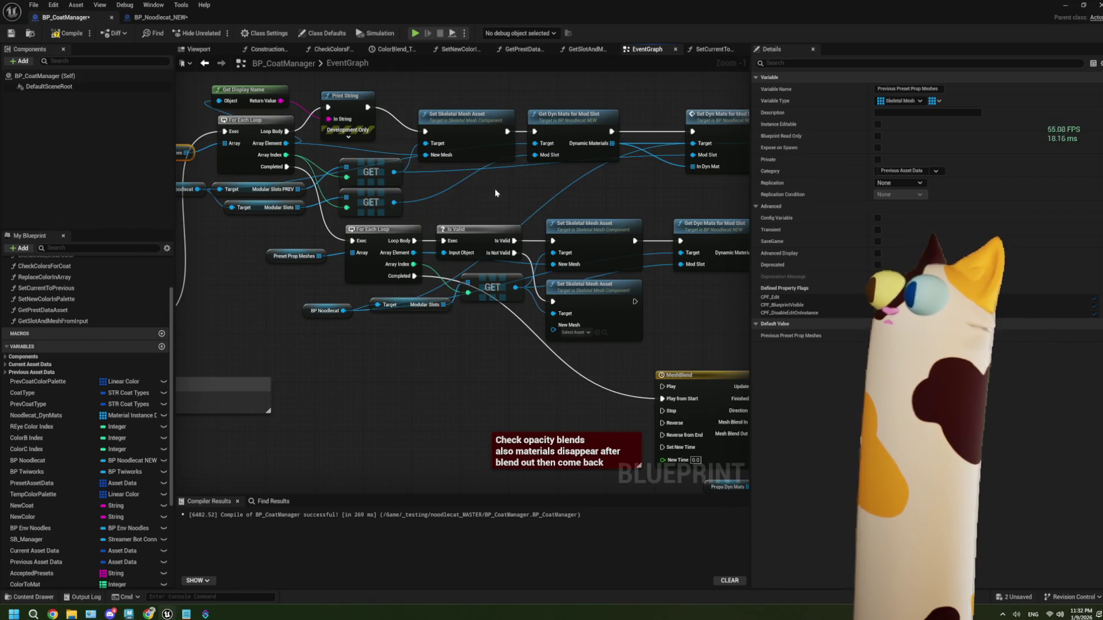
{"action": "left_click_drag", "start_coordinate": [494, 188], "coordinate": [465, 231]}
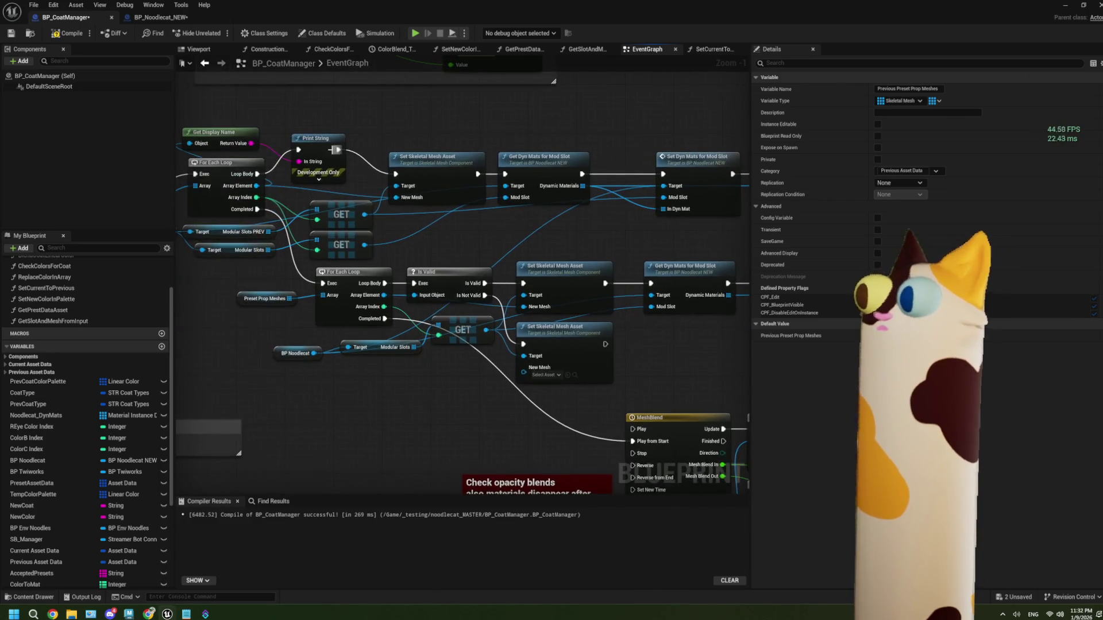
- Delete Get Display Name and Print String, then connect Loop Body directly to Set Skeletal Mesh Asset
{"action": "left_click", "coordinate": [318, 138]}
{"action": "left_click", "coordinate": [221, 132], "text": "ctrl"}
{"action": "key", "text": "Delete"}
{"action": "left_click_drag", "start_coordinate": [258, 174], "coordinate": [395, 174]}
{"action": "left_click_drag", "start_coordinate": [580, 190], "coordinate": [397, 205]}
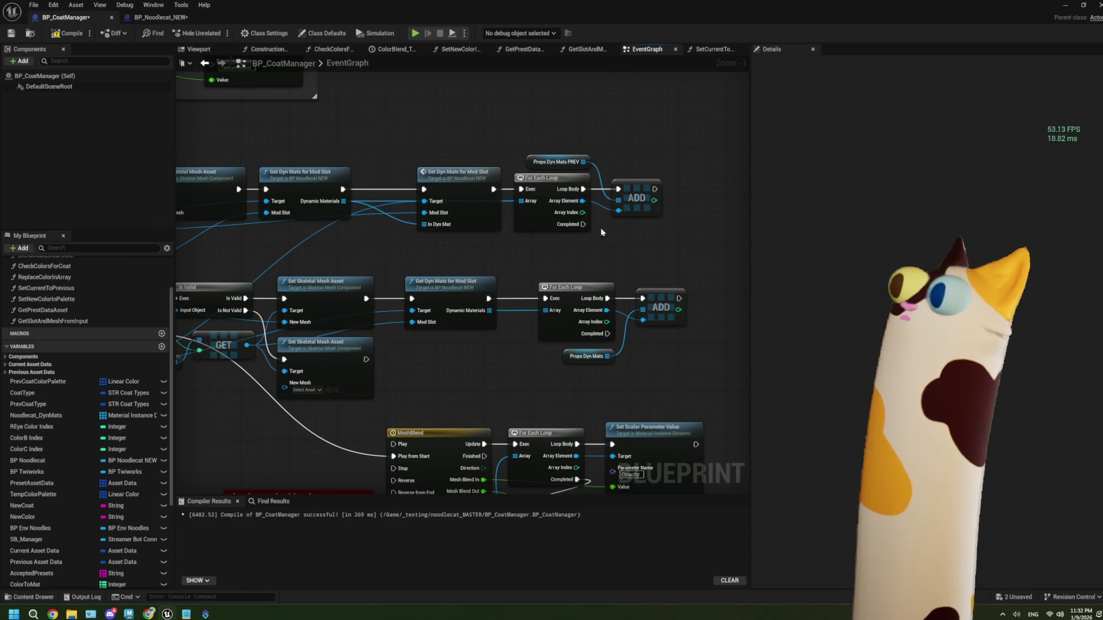
- Add a Print String off the Props Dyn Mats PREV Loop Body printing each Array Element, then compile
{"action": "mouse_move", "coordinate": [652, 239]}
{"action": "left_mouse_down"}
{"action": "mouse_move", "coordinate": [517, 190]}
{"action": "mouse_move", "coordinate": [670, 190]}
{"action": "mouse_move", "coordinate": [623, 177]}
{"action": "left_mouse_up"}
{"action": "mouse_move", "coordinate": [462, 171]}
{"action": "left_mouse_down"}
{"action": "mouse_move", "coordinate": [512, 157]}
{"action": "mouse_move", "coordinate": [510, 131]}
{"action": "left_mouse_up"}
{"action": "type", "text": "prin"}
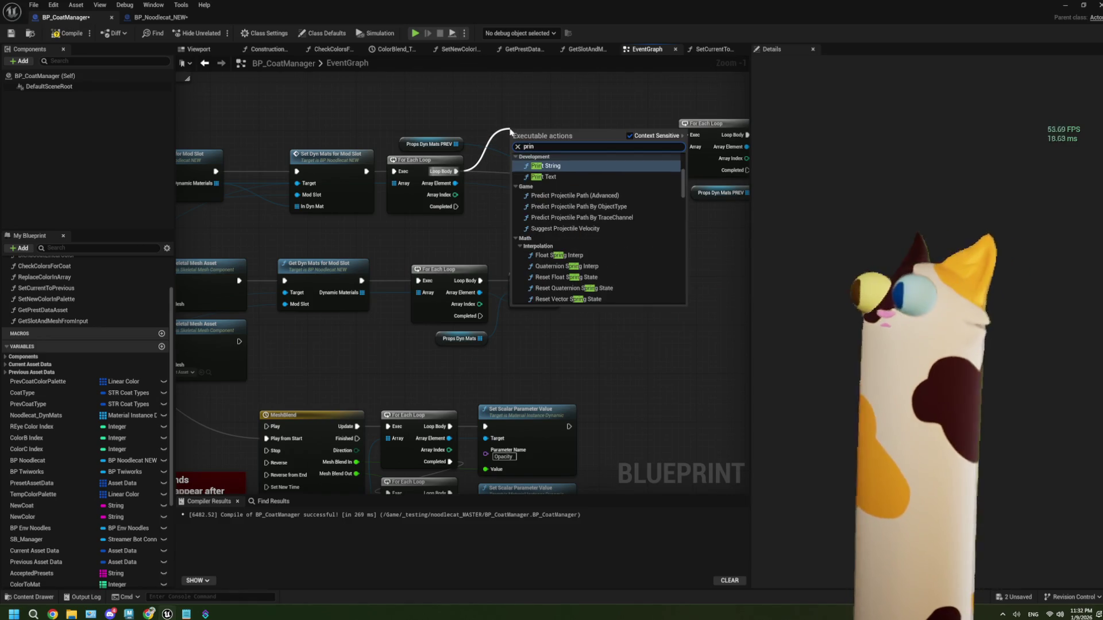
{"action": "left_click", "coordinate": [552, 166]}
{"action": "mouse_move", "coordinate": [455, 183]}
{"action": "left_mouse_down"}
{"action": "mouse_move", "coordinate": [545, 190]}
{"action": "mouse_move", "coordinate": [463, 102]}
{"action": "mouse_move", "coordinate": [511, 107]}
{"action": "left_mouse_up"}
{"action": "left_click", "coordinate": [67, 33]}
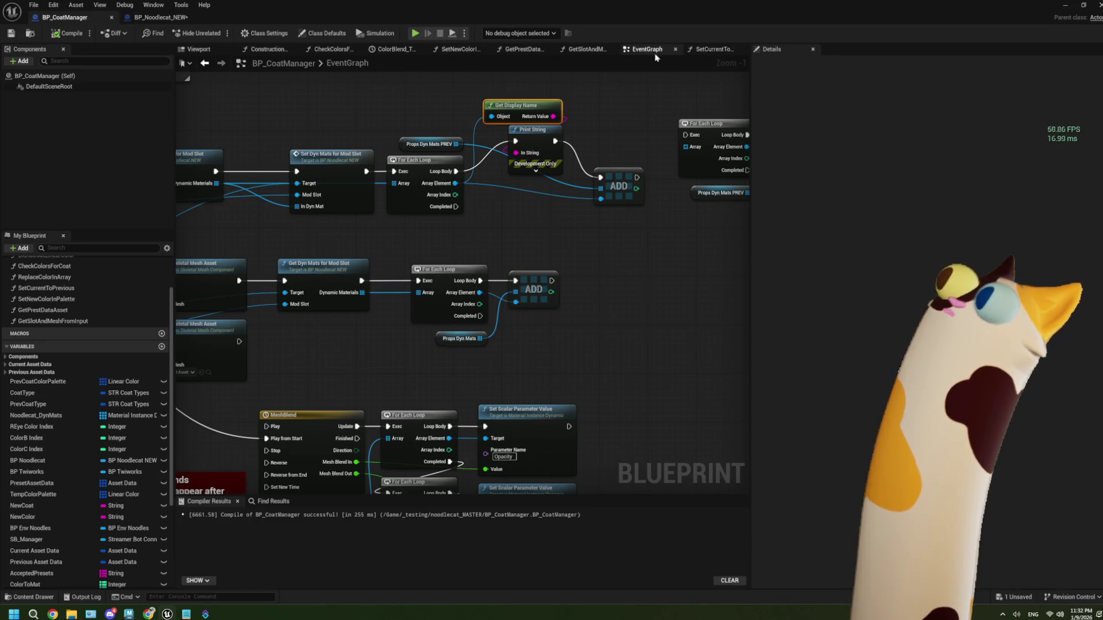
- In BP_Noodlecat_NEW's GetDynMatsForModSlot, get the Mod Slot's Skeletal Mesh Asset and its display name
{"action": "left_click", "coordinate": [158, 17]}
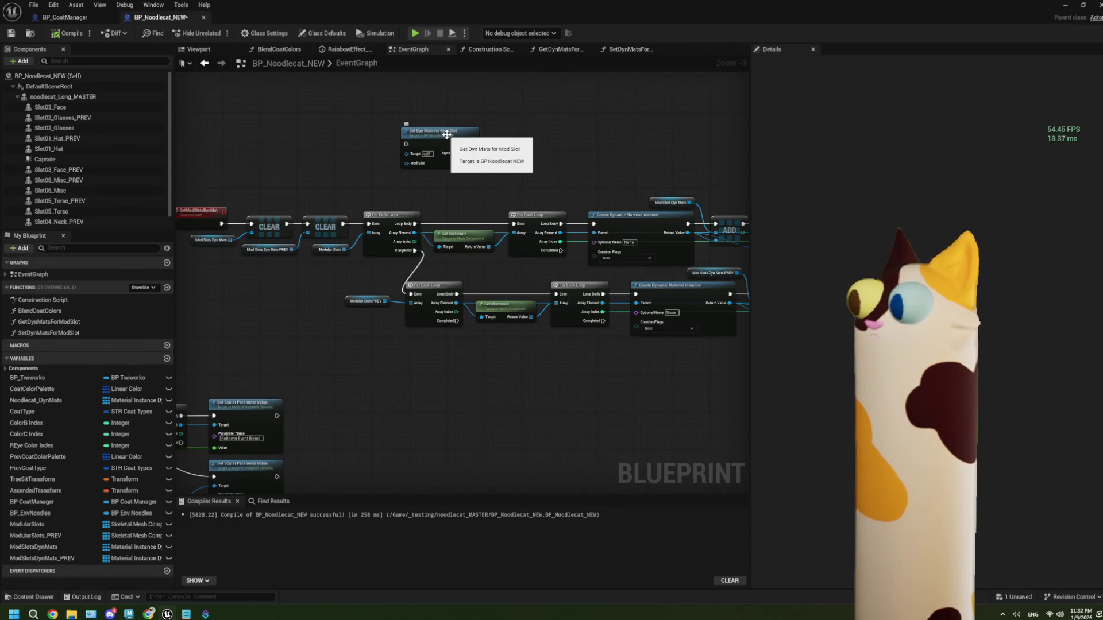
{"action": "double_click", "coordinate": [443, 137]}
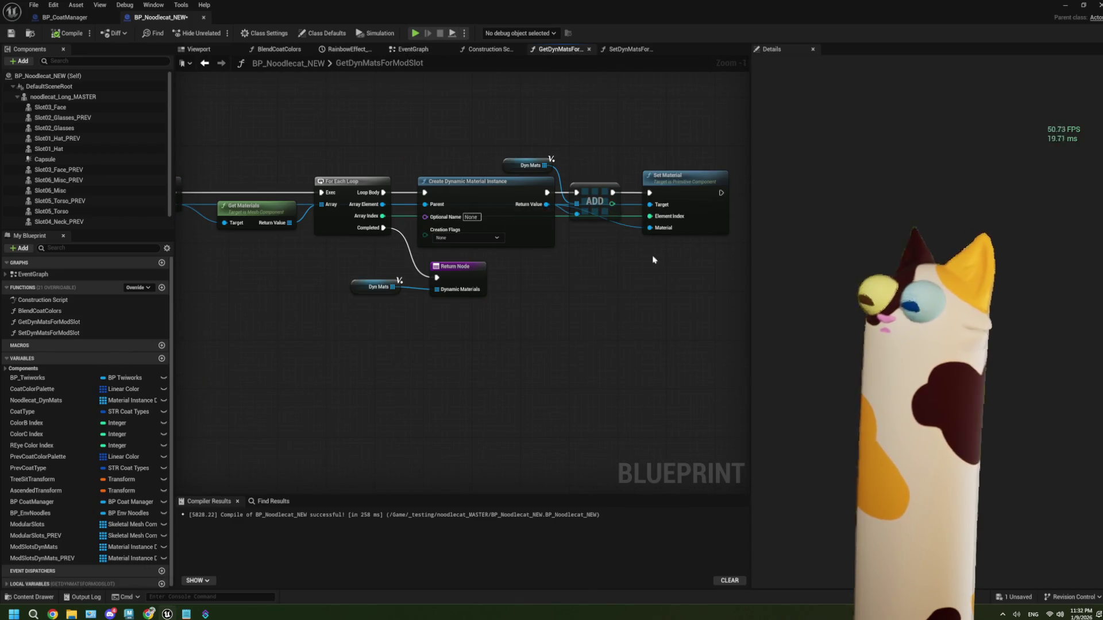
{"action": "scroll", "coordinate": [560, 256], "scroll_direction": "up", "scroll_amount": 2}
{"action": "left_click_drag", "start_coordinate": [473, 259], "coordinate": [621, 259]}
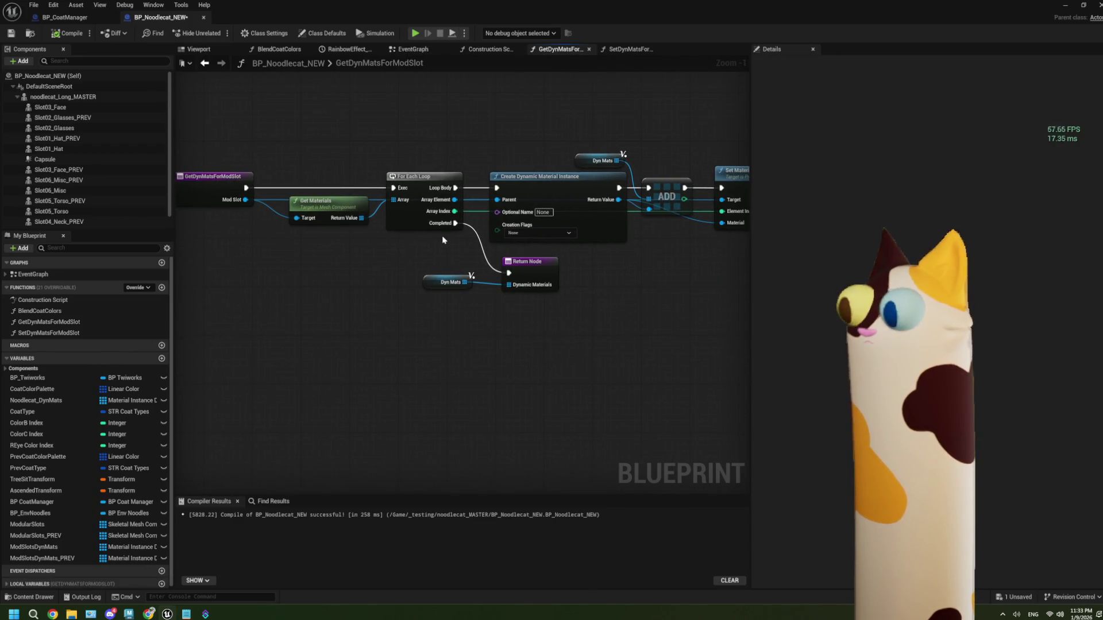
{"action": "left_click_drag", "start_coordinate": [245, 199], "coordinate": [246, 253]}
{"action": "type", "text": "g"}
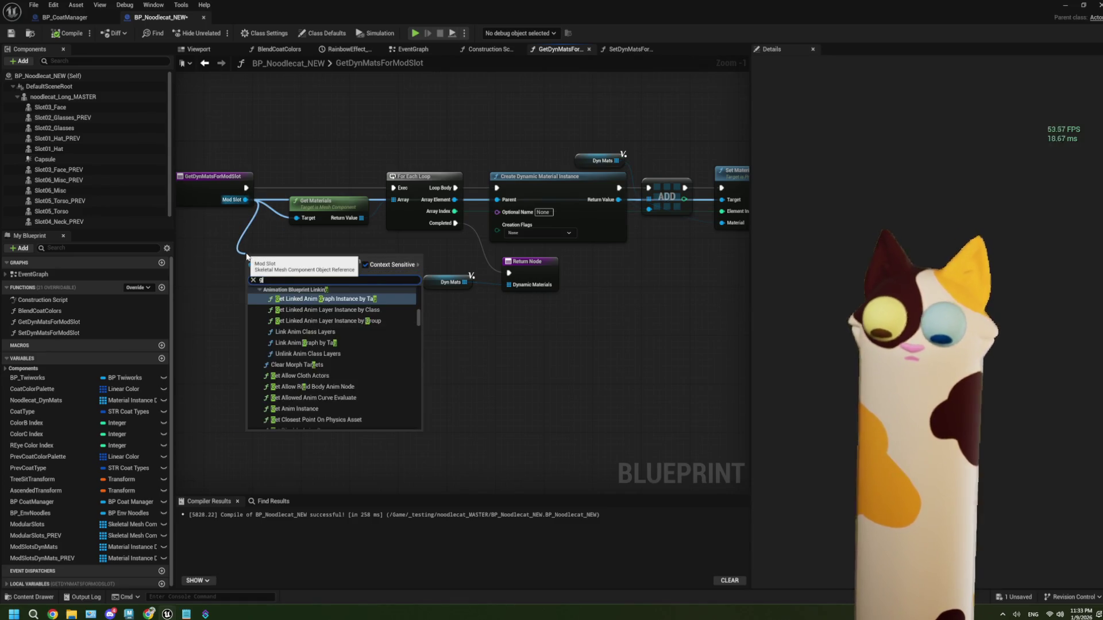
{"action": "type", "text": "et skele"}
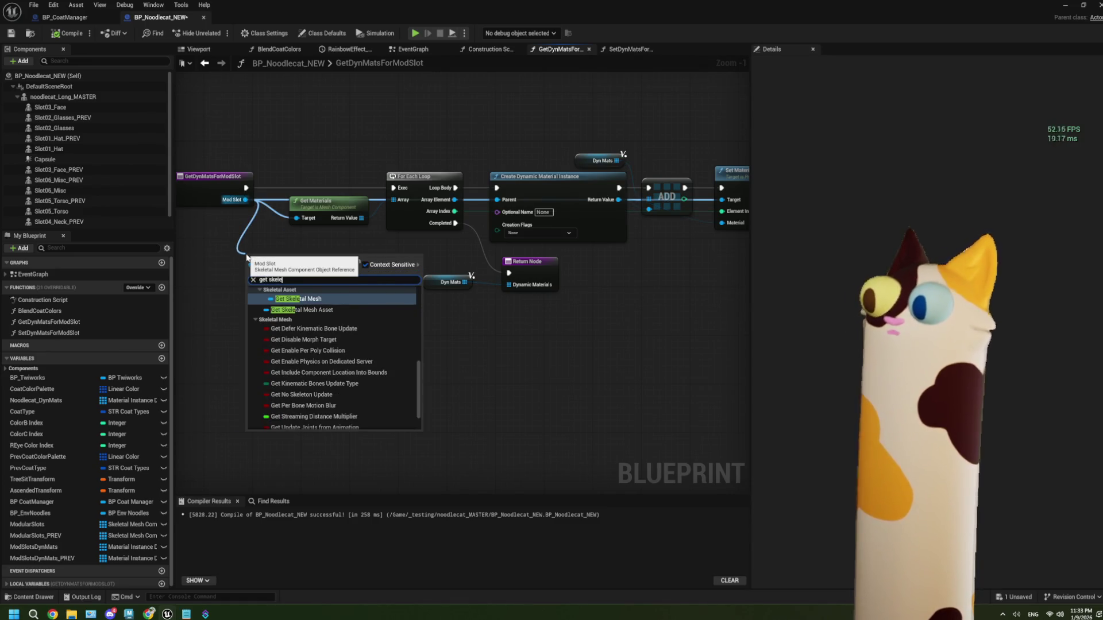
{"action": "left_click", "coordinate": [312, 309]}
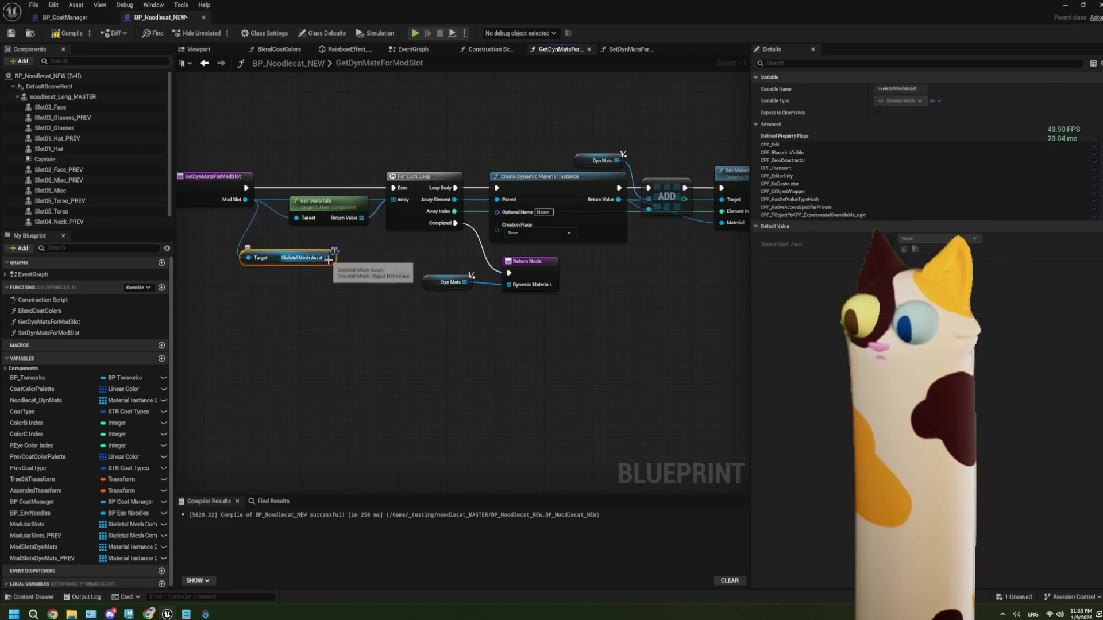
{"action": "left_click_drag", "start_coordinate": [328, 258], "coordinate": [322, 311]}
{"action": "type", "text": "get"}
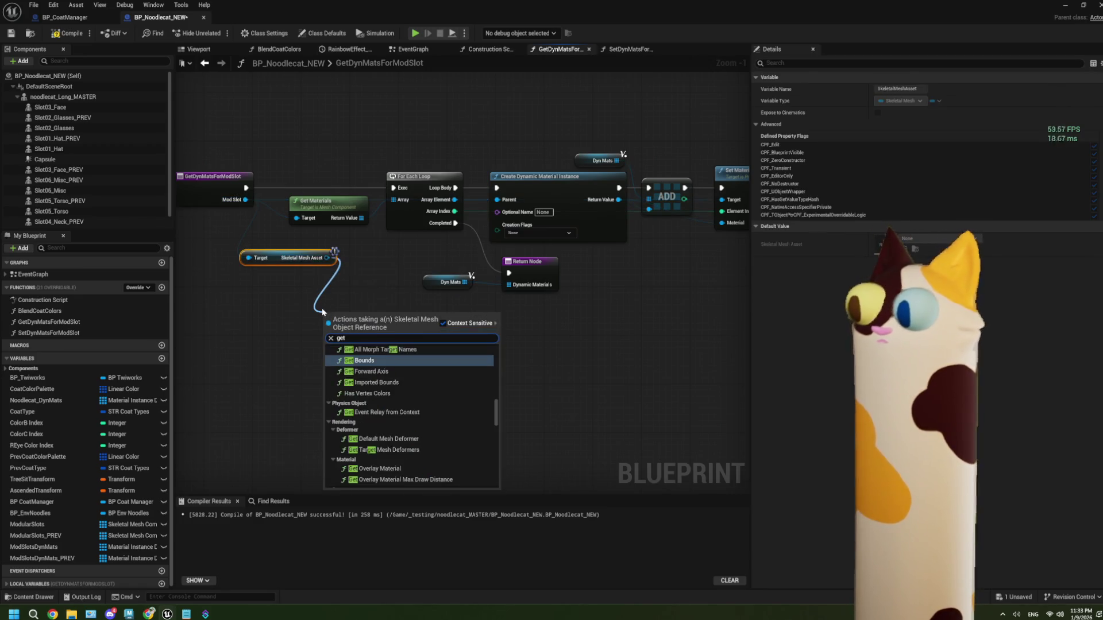
{"action": "type", "text": " di"}
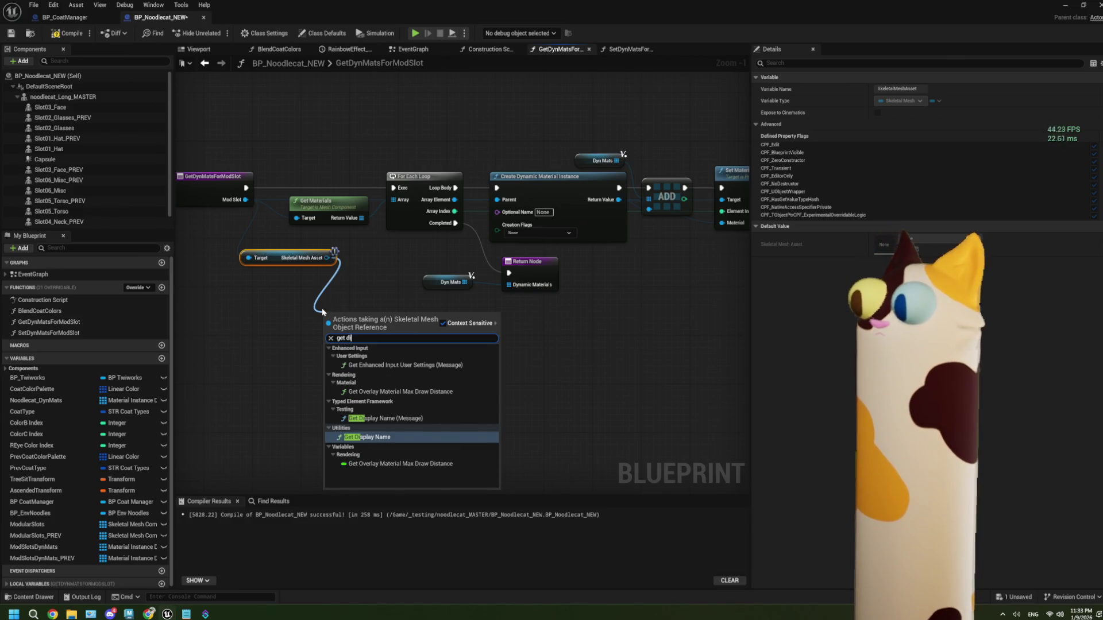
{"action": "left_click", "coordinate": [367, 437]}
- Append the loop's Array Index to the display name as Optional Name, then compile, save and close
{"action": "left_click_drag", "start_coordinate": [389, 328], "coordinate": [415, 350]}
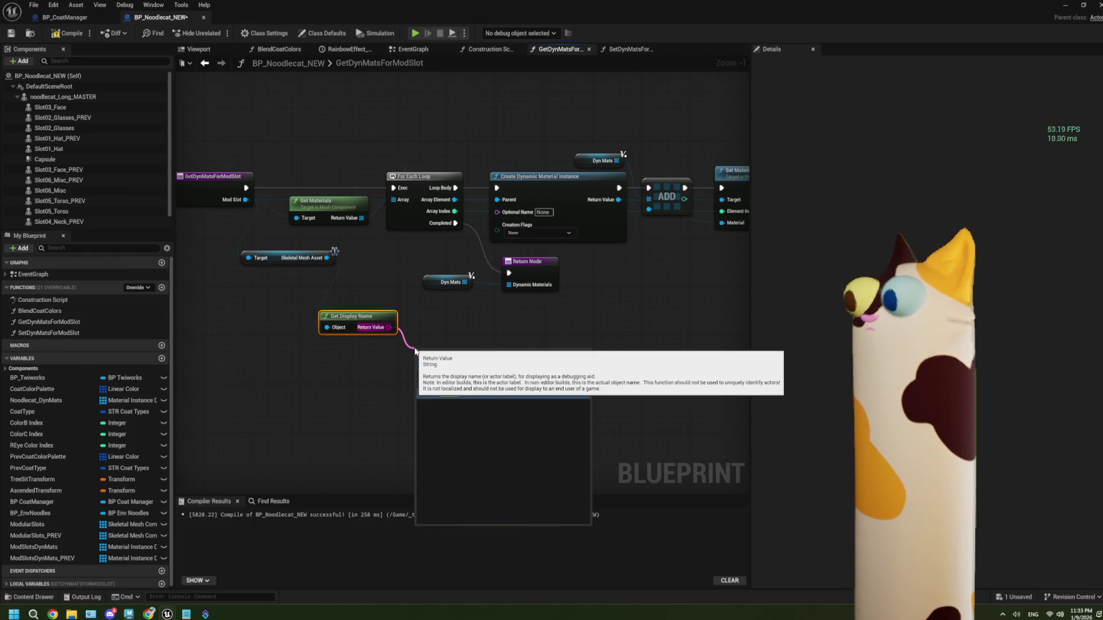
{"action": "type", "text": "append"}
{"action": "left_click", "coordinate": [464, 403]}
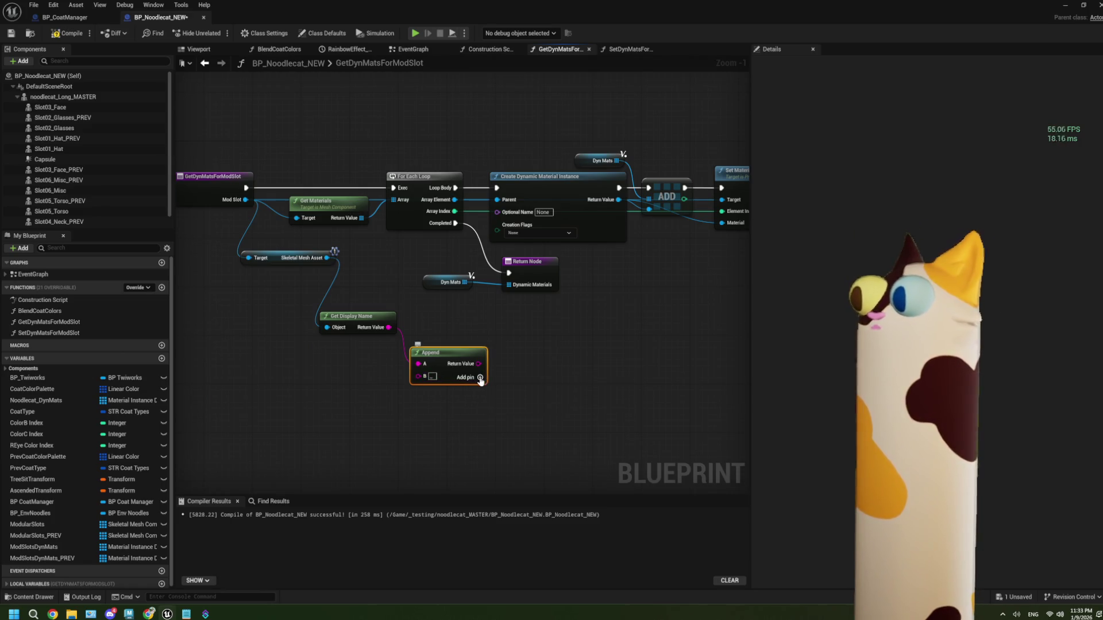
{"action": "left_click", "coordinate": [477, 377]}
{"action": "left_click_drag", "start_coordinate": [452, 212], "coordinate": [418, 390]}
{"action": "left_click_drag", "start_coordinate": [407, 265], "coordinate": [354, 392]}
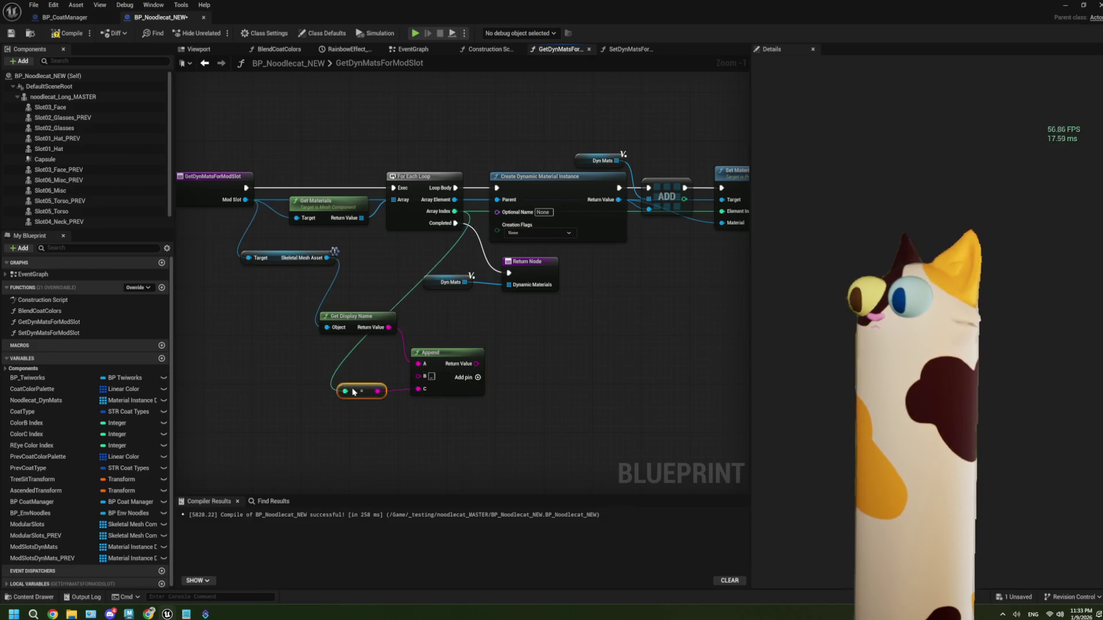
{"action": "mouse_move", "coordinate": [477, 364]}
{"action": "left_mouse_down"}
{"action": "mouse_move", "coordinate": [497, 211]}
{"action": "mouse_move", "coordinate": [442, 333]}
{"action": "mouse_move", "coordinate": [461, 331]}
{"action": "left_mouse_up"}
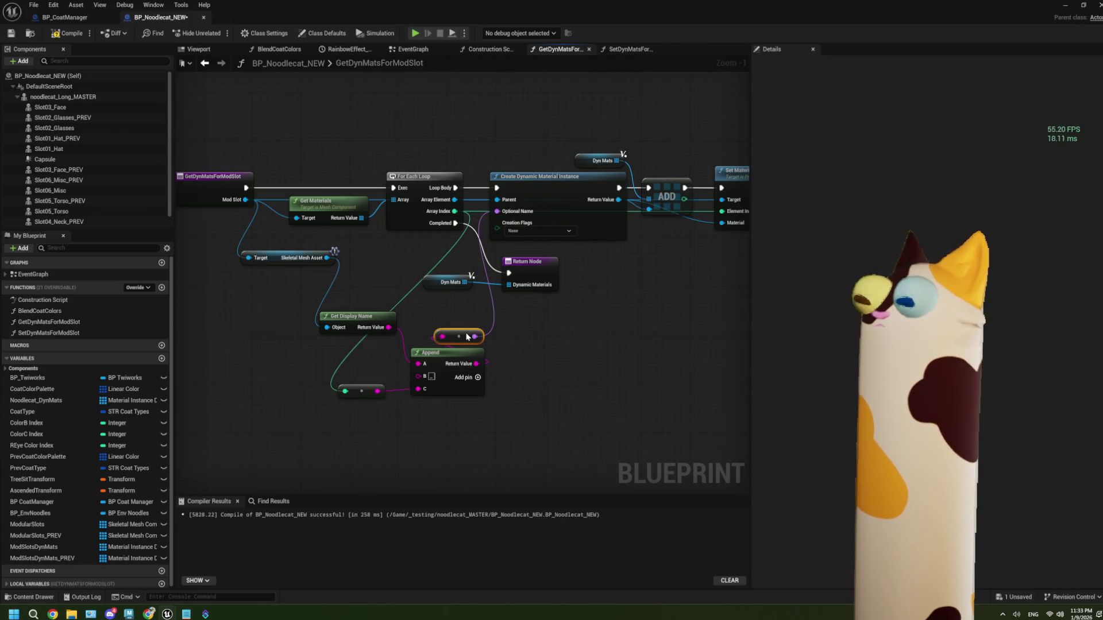
{"action": "left_click", "coordinate": [66, 33]}
{"action": "left_click", "coordinate": [11, 33]}
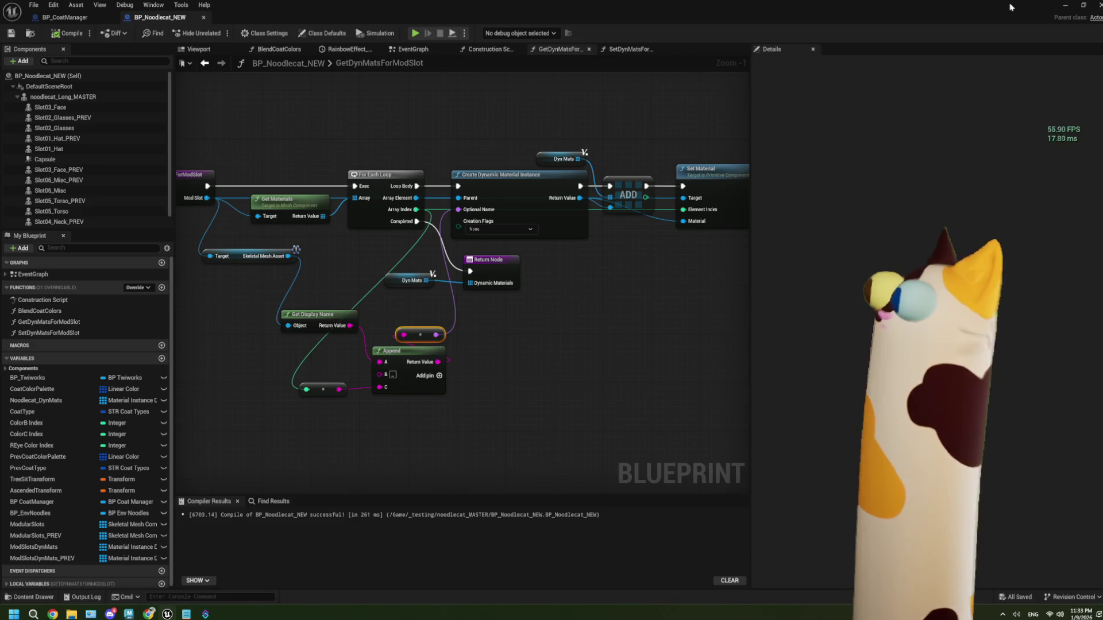
{"action": "left_click", "coordinate": [1065, 4]}
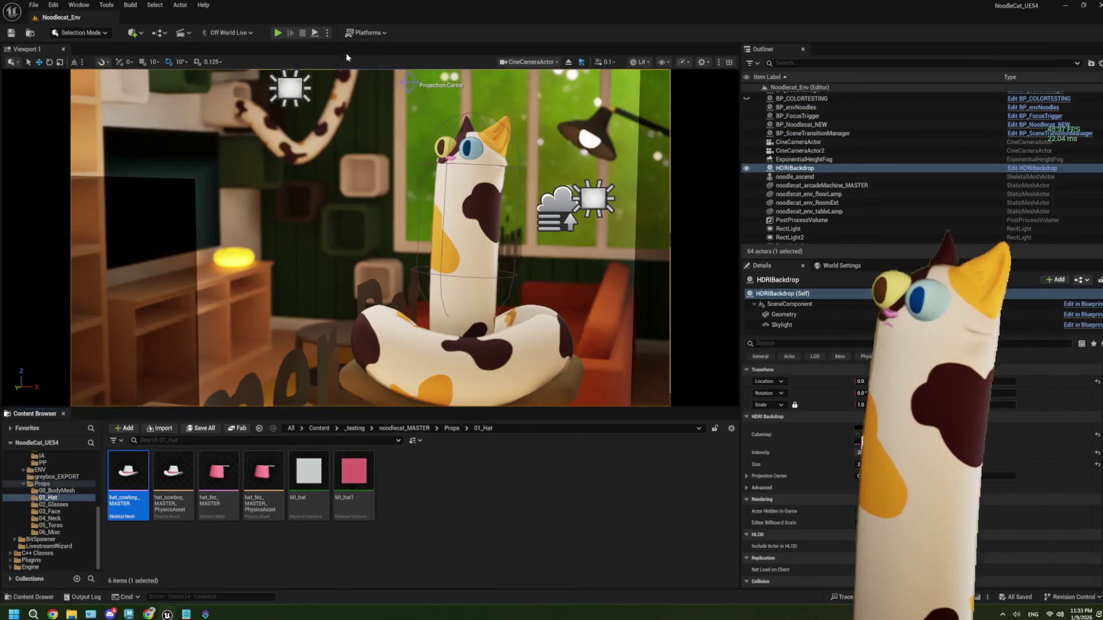
{"action": "left_click", "coordinate": [278, 34]}
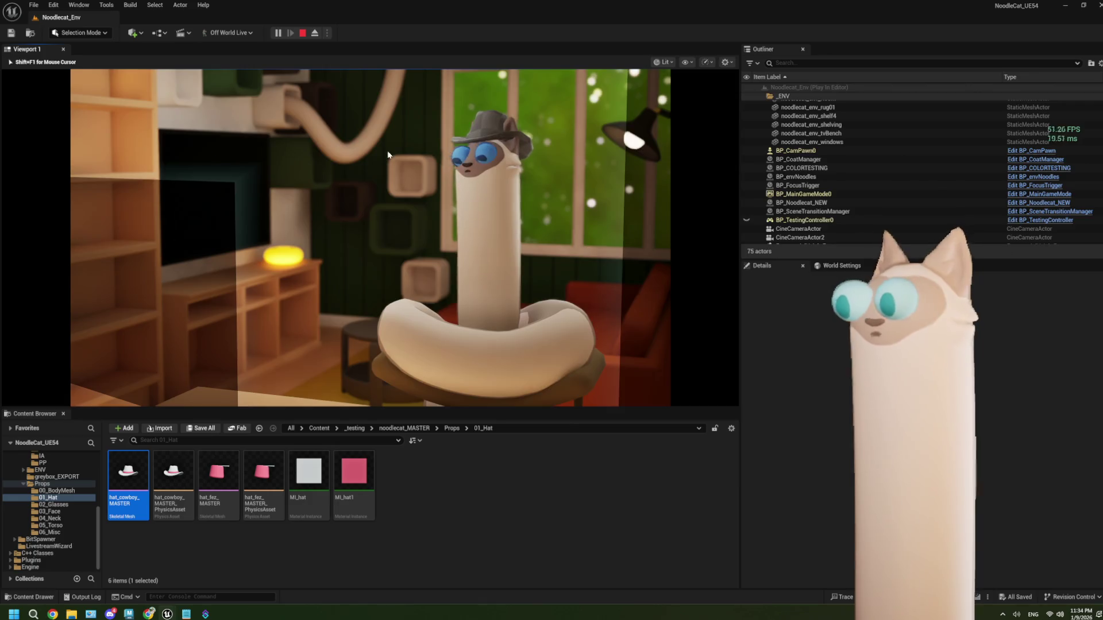
{"action": "key", "text": "Escape"}
{"action": "double_click", "coordinate": [127, 474]}
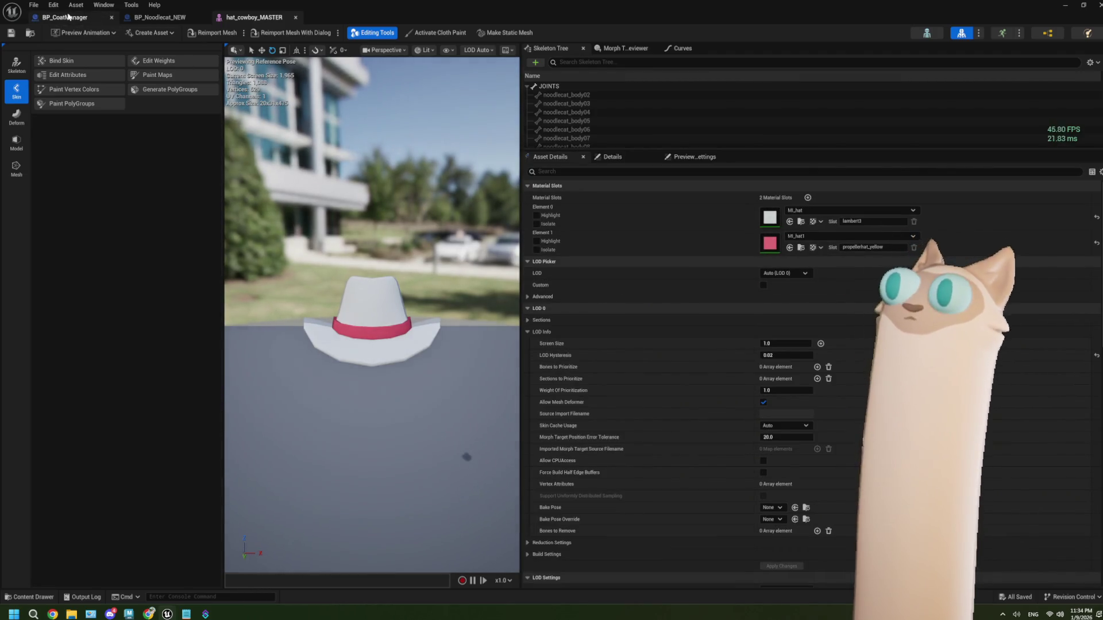
- In BP_CoatManager, delete the Get Display Name and Print String debug nodes and rewire Loop Body to ADD
{"action": "left_click", "coordinate": [159, 18]}
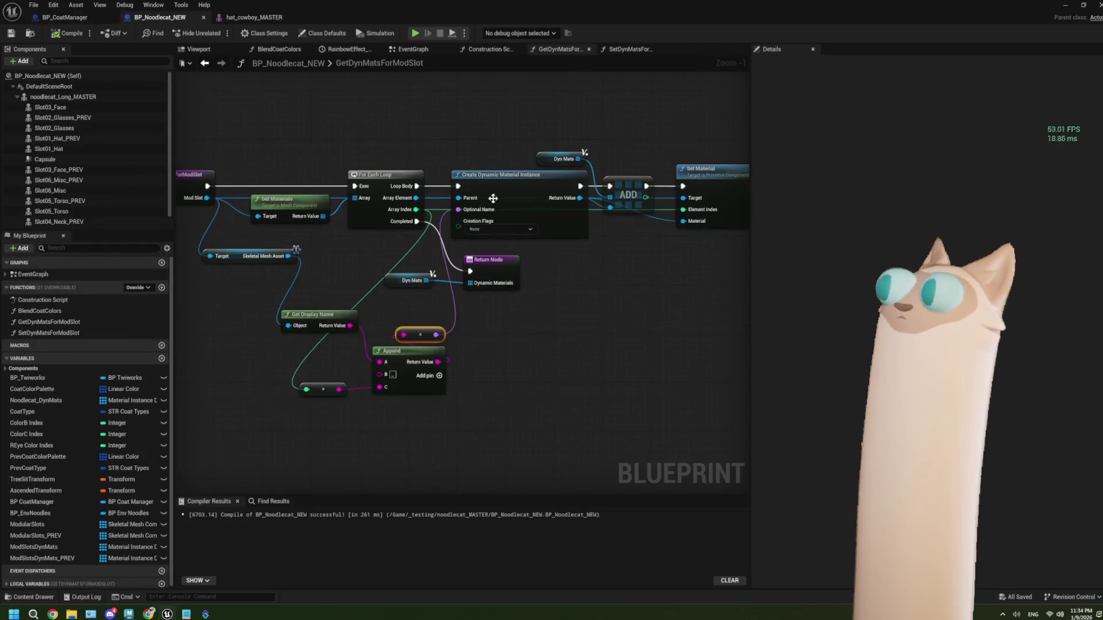
{"action": "left_click", "coordinate": [65, 17]}
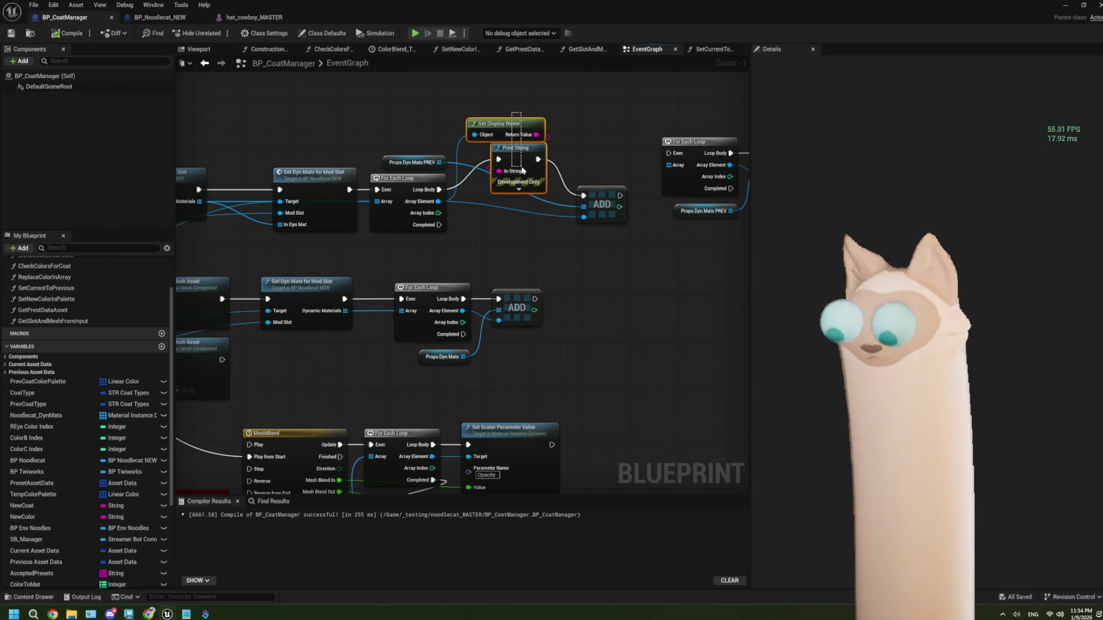
{"action": "key", "text": "Delete"}
{"action": "mouse_move", "coordinate": [439, 189]}
{"action": "left_mouse_down"}
{"action": "mouse_move", "coordinate": [568, 202]}
{"action": "mouse_move", "coordinate": [602, 191]}
{"action": "mouse_move", "coordinate": [519, 190]}
{"action": "left_mouse_up"}
- Break the GET wire feeding the lower Get Dyn Mats for Mod Slot's Mod Slot input
{"action": "scroll", "coordinate": [436, 256], "scroll_direction": "down", "scroll_amount": 4}
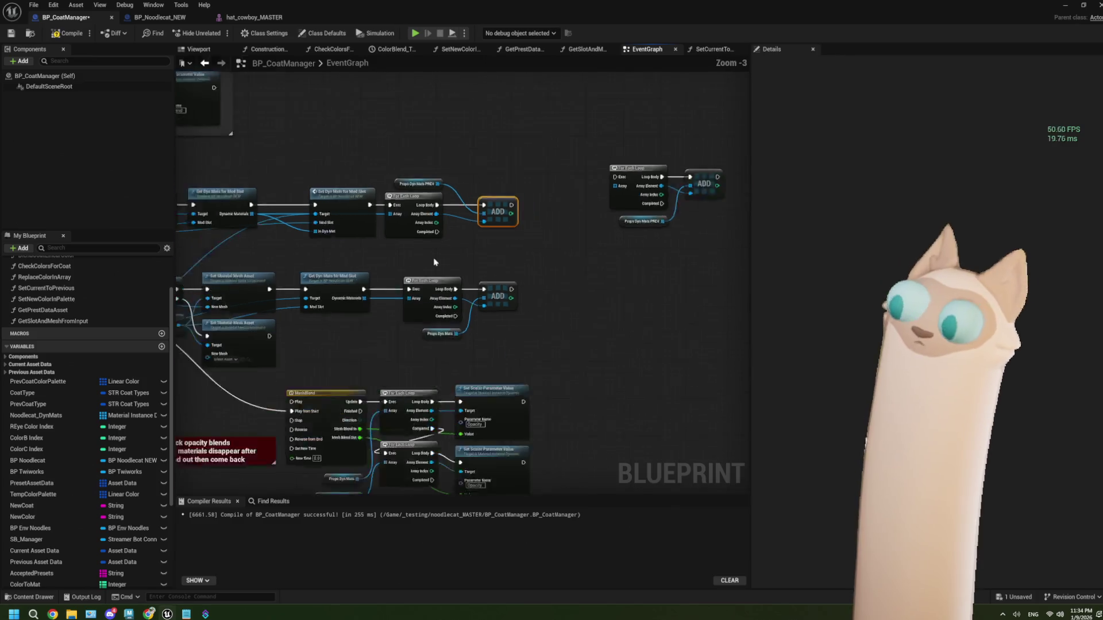
{"action": "left_click_drag", "start_coordinate": [412, 311], "coordinate": [486, 298]}
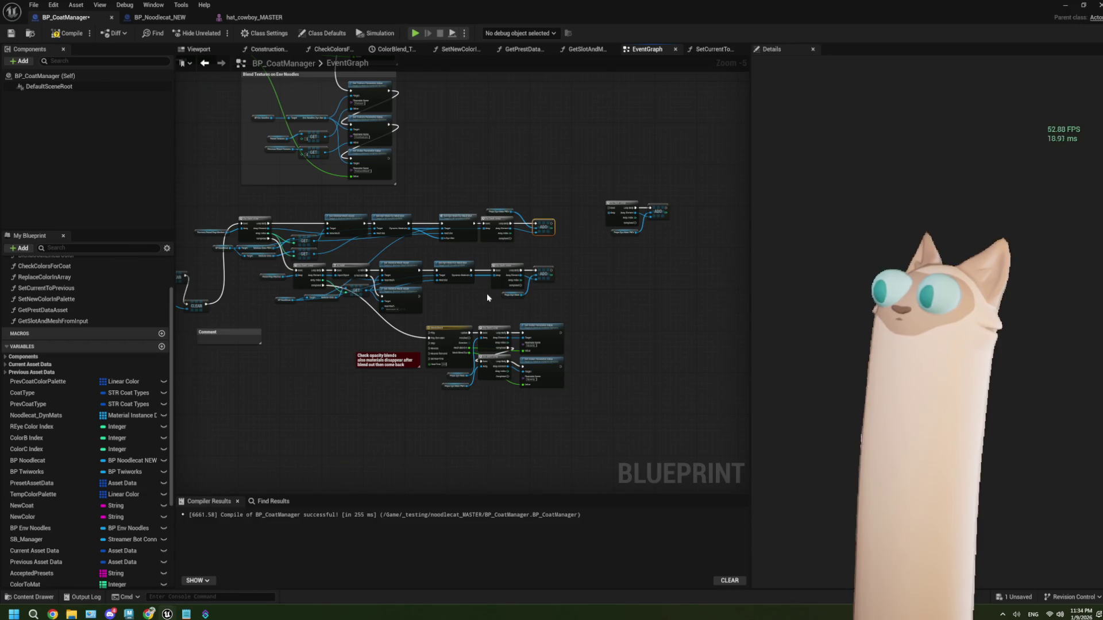
{"action": "scroll", "coordinate": [487, 295], "scroll_direction": "up", "scroll_amount": 2}
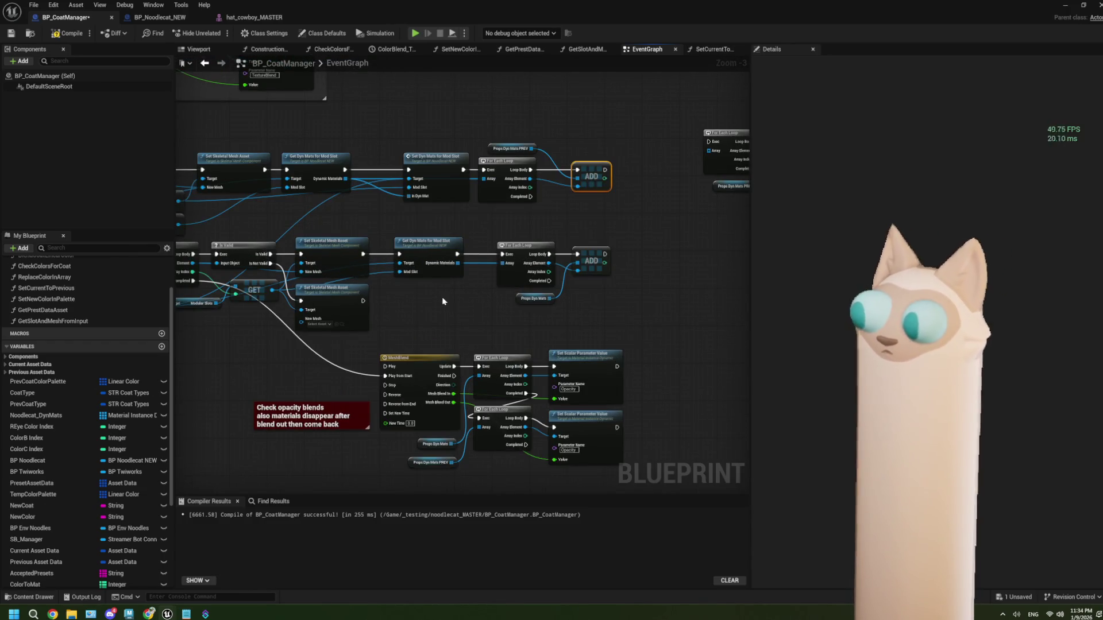
{"action": "left_click_drag", "start_coordinate": [478, 290], "coordinate": [535, 312]}
{"action": "left_click_drag", "start_coordinate": [558, 211], "coordinate": [672, 247]}
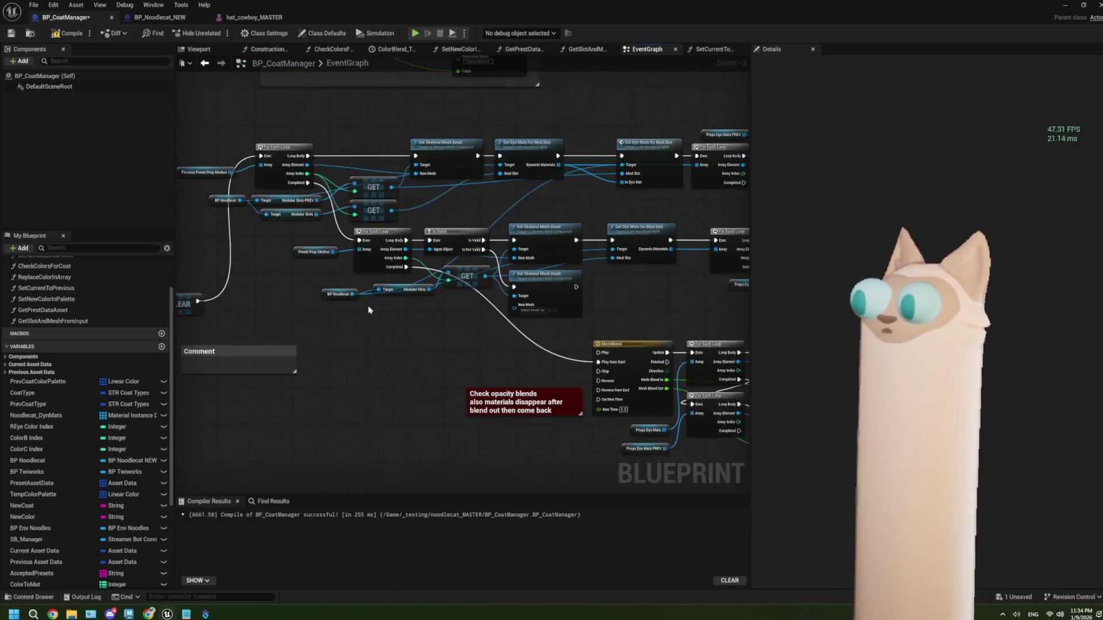
{"action": "scroll", "coordinate": [347, 312], "scroll_direction": "up", "scroll_amount": 2}
{"action": "left_click", "coordinate": [299, 237]}
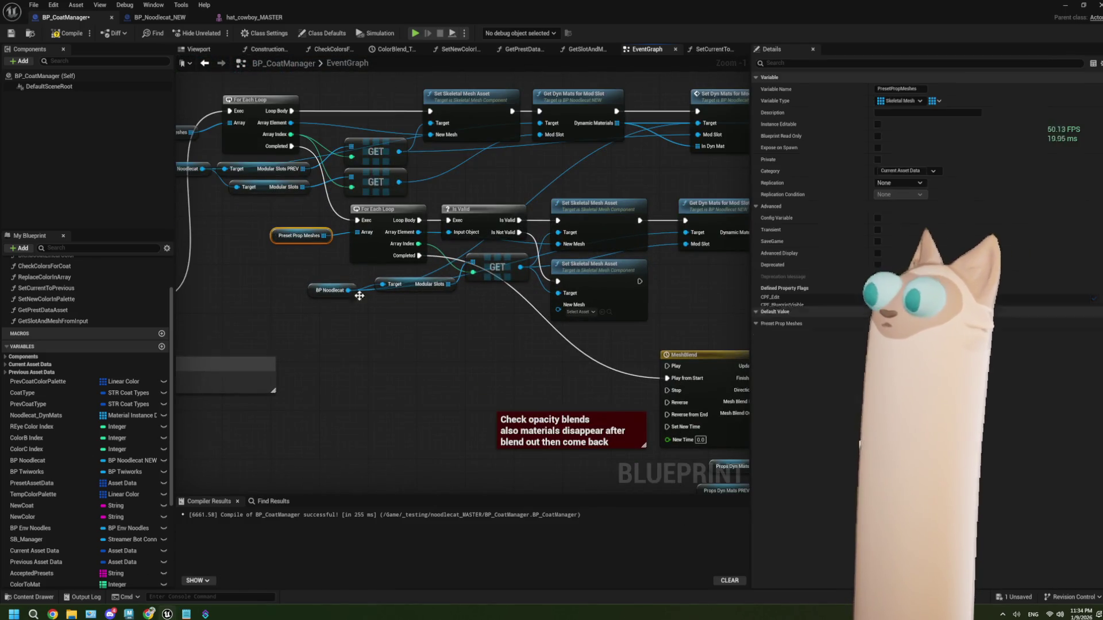
{"action": "left_click_drag", "start_coordinate": [349, 340], "coordinate": [282, 353]}
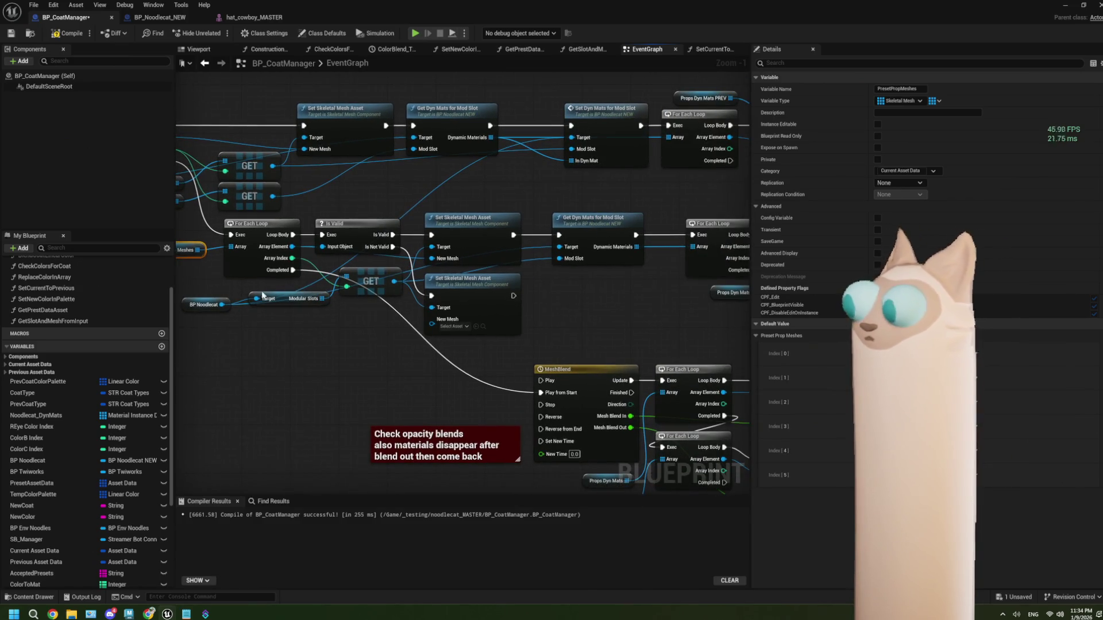
{"action": "left_click", "coordinate": [498, 247]}
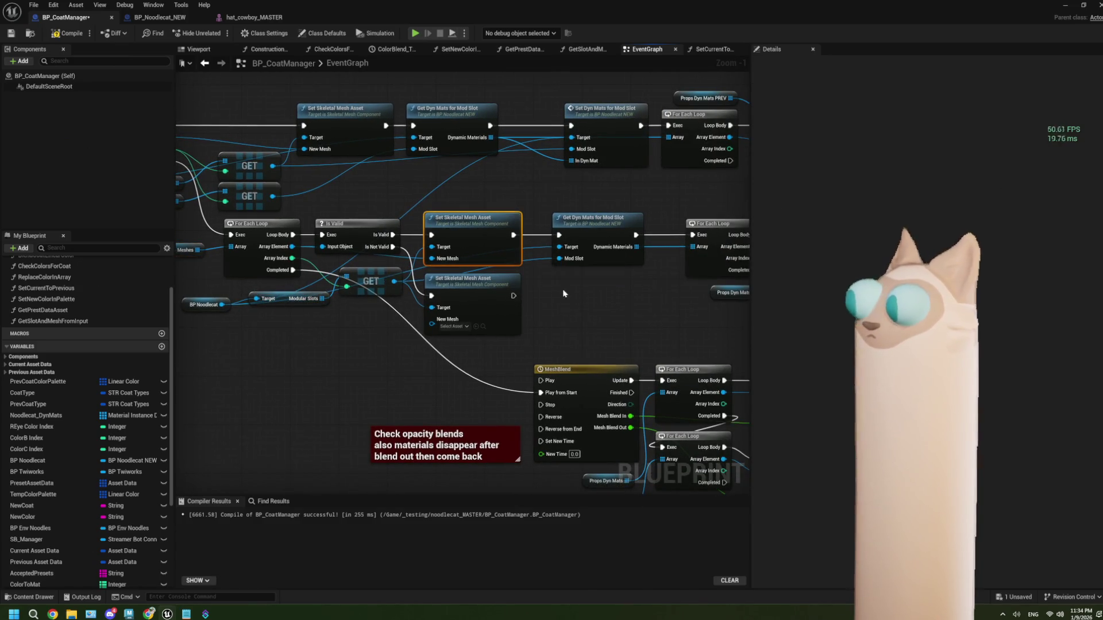
{"action": "left_click_drag", "start_coordinate": [560, 293], "coordinate": [527, 292]}
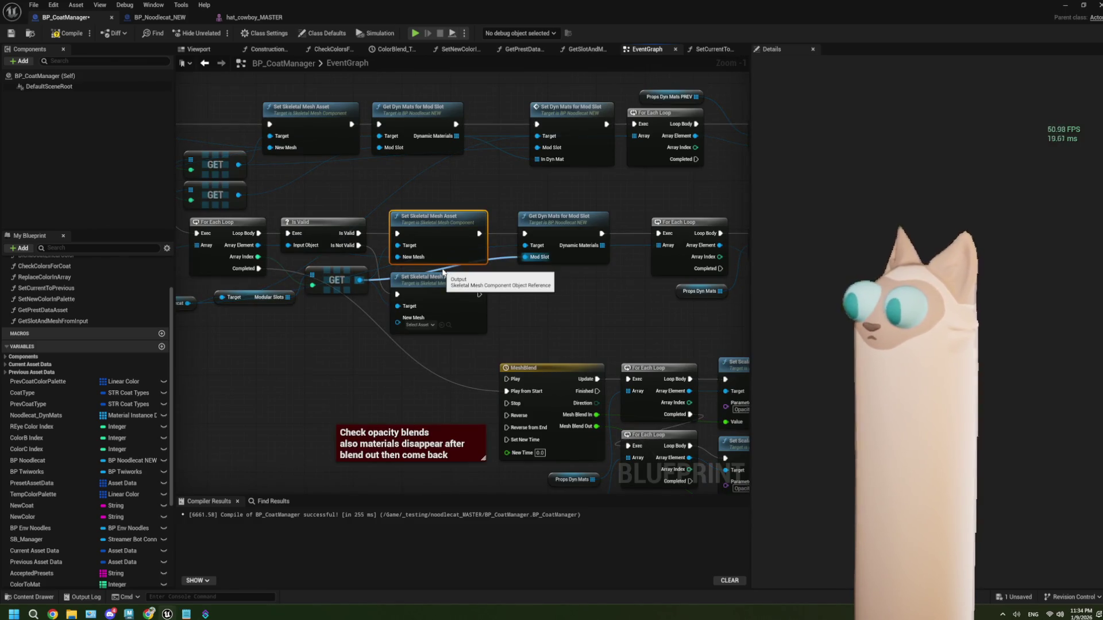
{"action": "left_click", "coordinate": [443, 272], "text": "alt"}
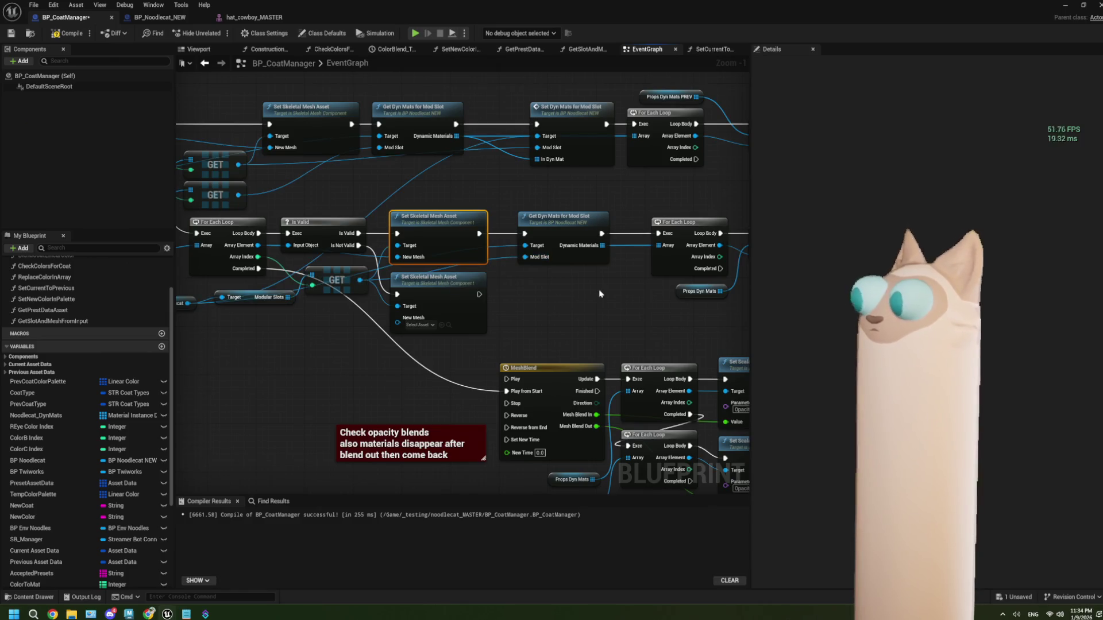
{"action": "left_click_drag", "start_coordinate": [562, 305], "coordinate": [598, 305]}
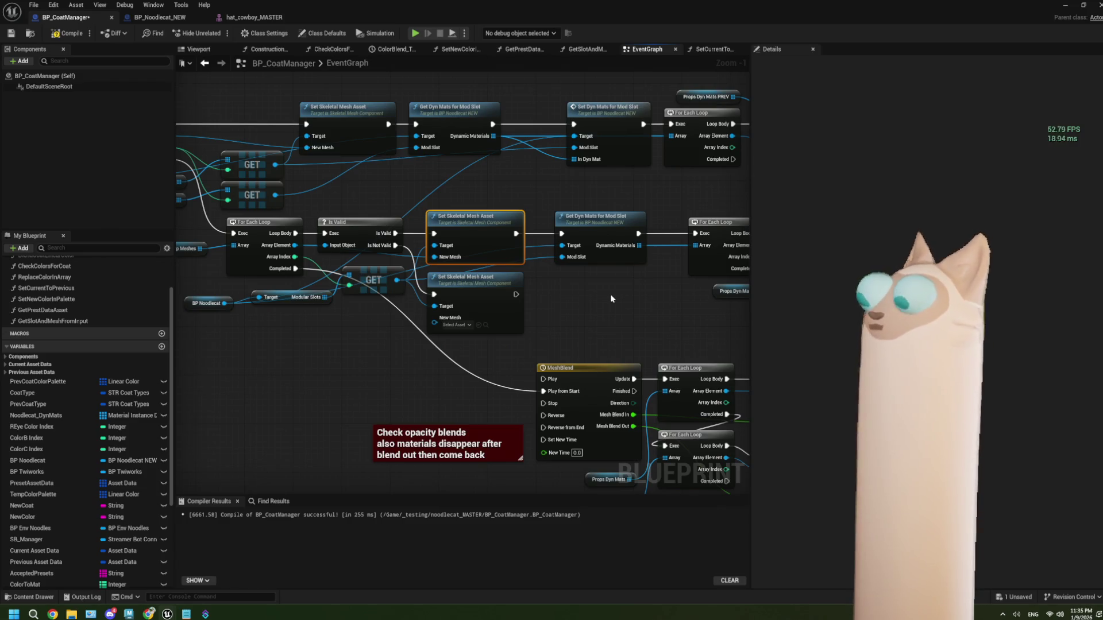
{"action": "left_click_drag", "start_coordinate": [632, 300], "coordinate": [535, 302]}
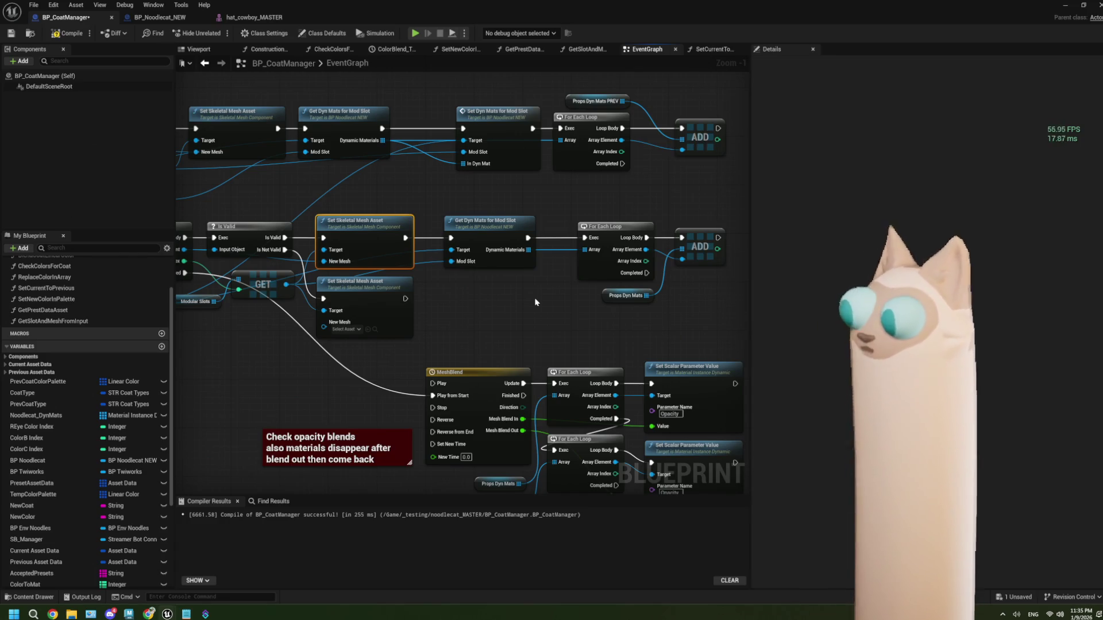
{"action": "left_click_drag", "start_coordinate": [494, 227], "coordinate": [482, 226]}
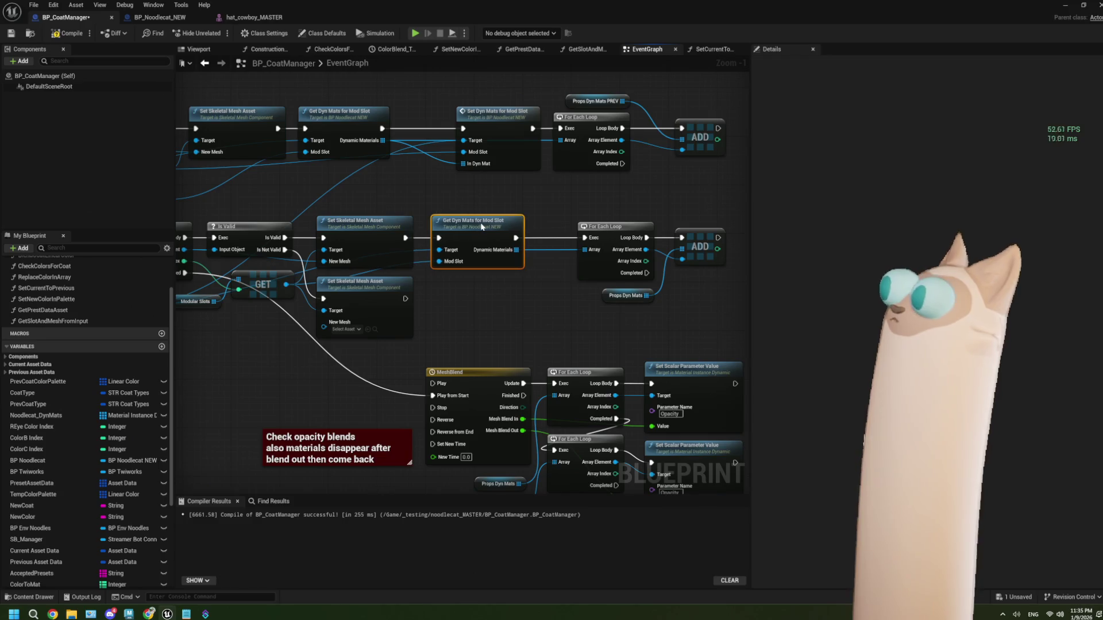
- Shift the lower loop and ADD nodes right and duplicate Set Dyn Mats for Mod Slot below Get Dyn Mats
{"action": "left_click", "coordinate": [508, 162]}
{"action": "left_click_drag", "start_coordinate": [555, 295], "coordinate": [510, 287]}
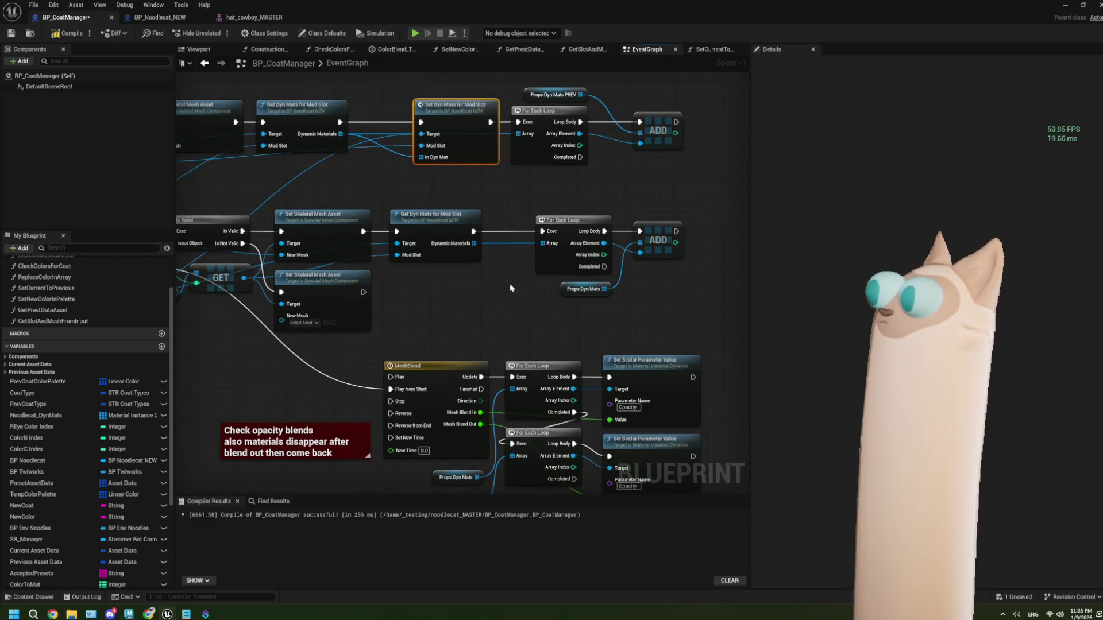
{"action": "left_click_drag", "start_coordinate": [531, 206], "coordinate": [688, 302]}
{"action": "left_click_drag", "start_coordinate": [567, 271], "coordinate": [658, 271]}
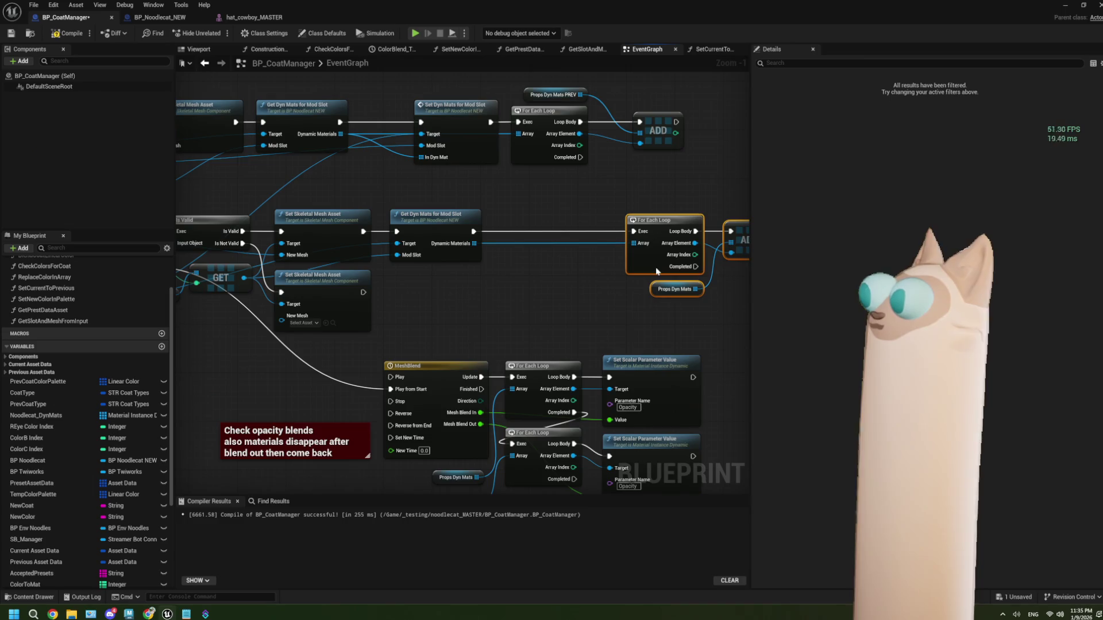
{"action": "left_click", "coordinate": [468, 156]}
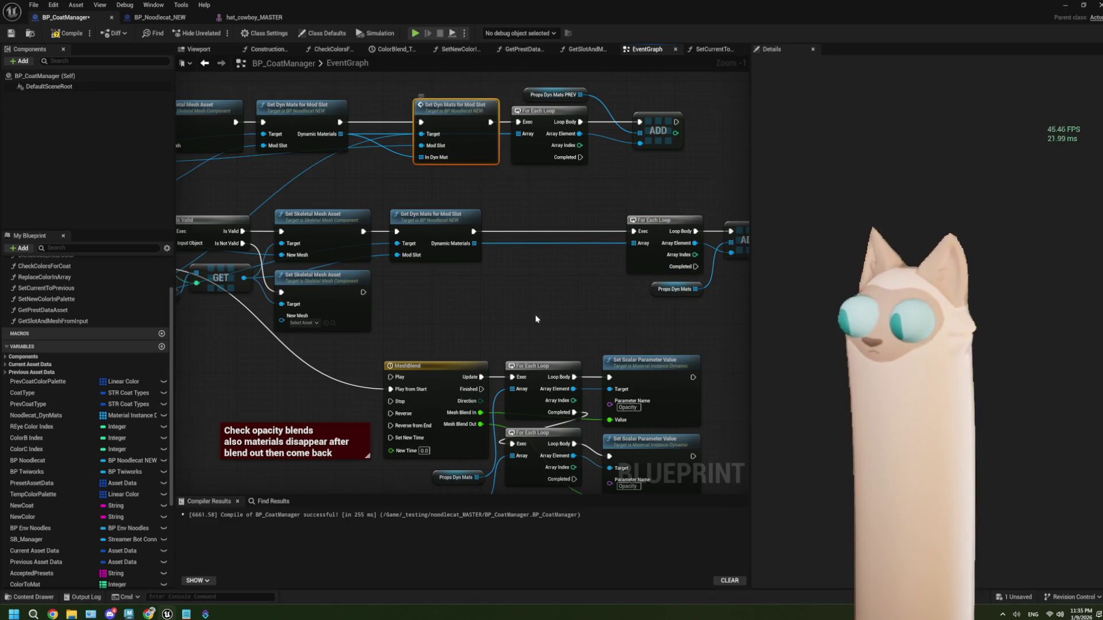
{"action": "key", "text": "ctrl+c"}
{"action": "key", "text": "ctrl+v"}
{"action": "left_click_drag", "start_coordinate": [568, 340], "coordinate": [527, 274]}
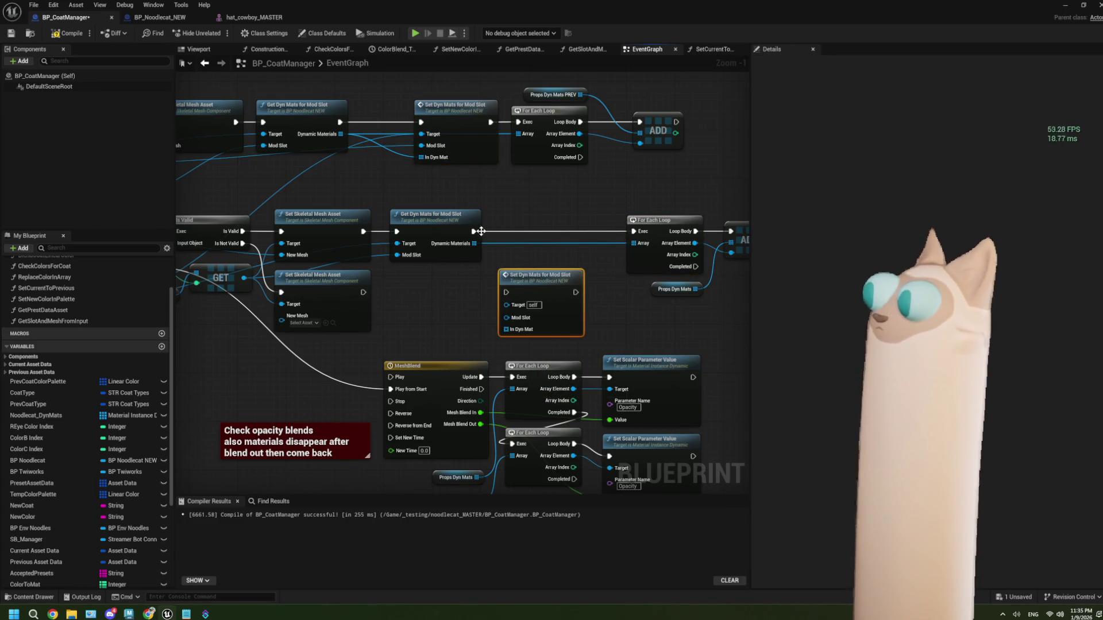
- Wire the copy's exec, Dynamic Materials and GET inputs into the lower loop, then recompile without errors
{"action": "left_click_drag", "start_coordinate": [473, 231], "coordinate": [506, 292]}
{"action": "left_click_drag", "start_coordinate": [475, 244], "coordinate": [501, 330]}
{"action": "left_click", "coordinate": [442, 311]}
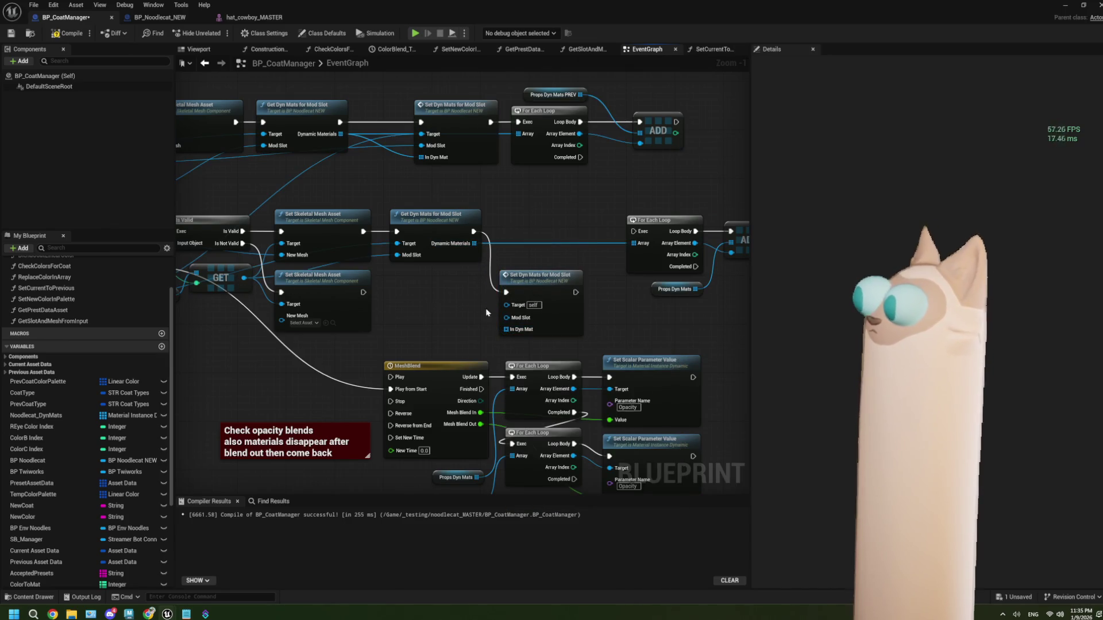
{"action": "mouse_move", "coordinate": [244, 277]}
{"action": "left_mouse_down"}
{"action": "mouse_move", "coordinate": [514, 325]}
{"action": "mouse_move", "coordinate": [507, 329]}
{"action": "left_mouse_up"}
{"action": "left_click_drag", "start_coordinate": [575, 292], "coordinate": [634, 231]}
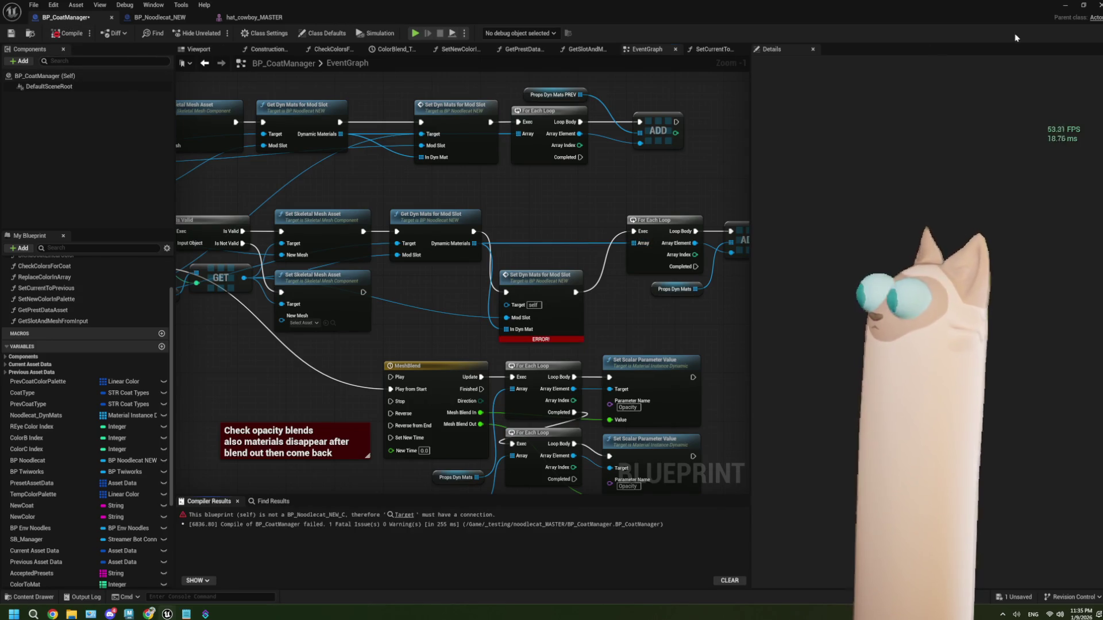
{"action": "mouse_move", "coordinate": [496, 280]}
{"action": "left_mouse_down"}
{"action": "mouse_move", "coordinate": [300, 276]}
{"action": "mouse_move", "coordinate": [252, 334]}
{"action": "mouse_move", "coordinate": [290, 335]}
{"action": "left_mouse_up"}
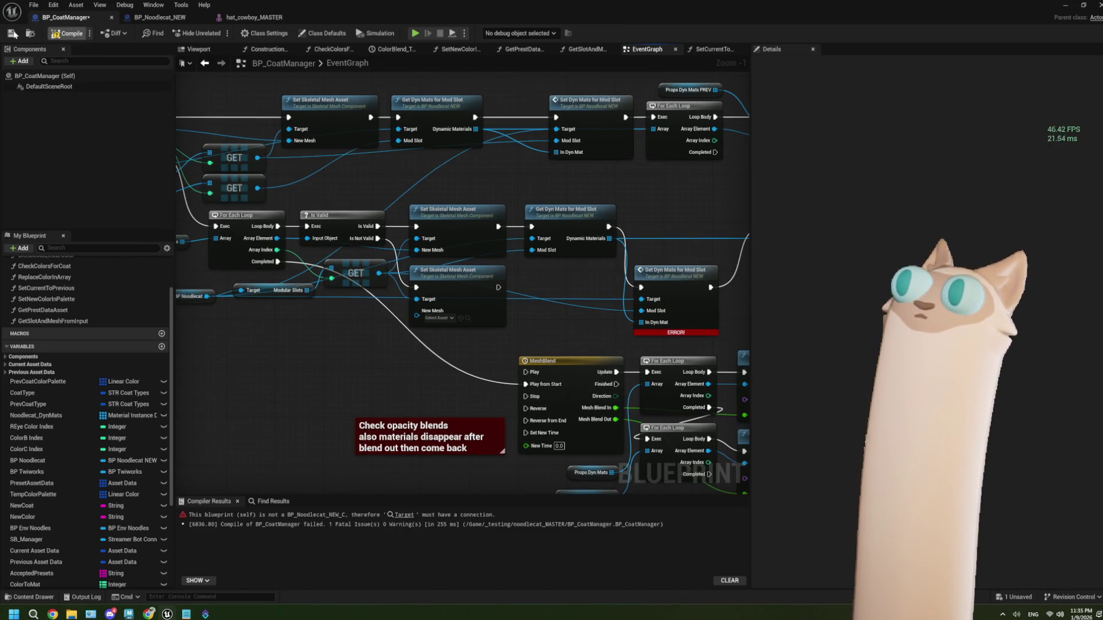
{"action": "left_click", "coordinate": [68, 33]}
{"action": "left_click", "coordinate": [1067, 5]}
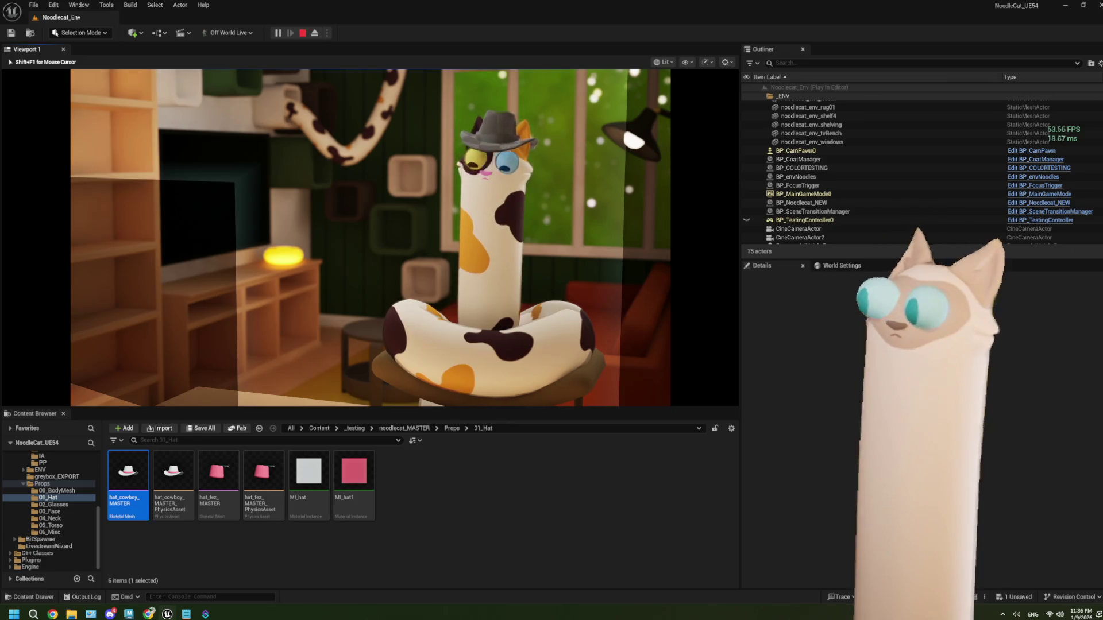
- End the hat play test, open hat_cowboy_MASTER, and return to BP_CoatManager's event graph
{"action": "key", "text": "Escape"}
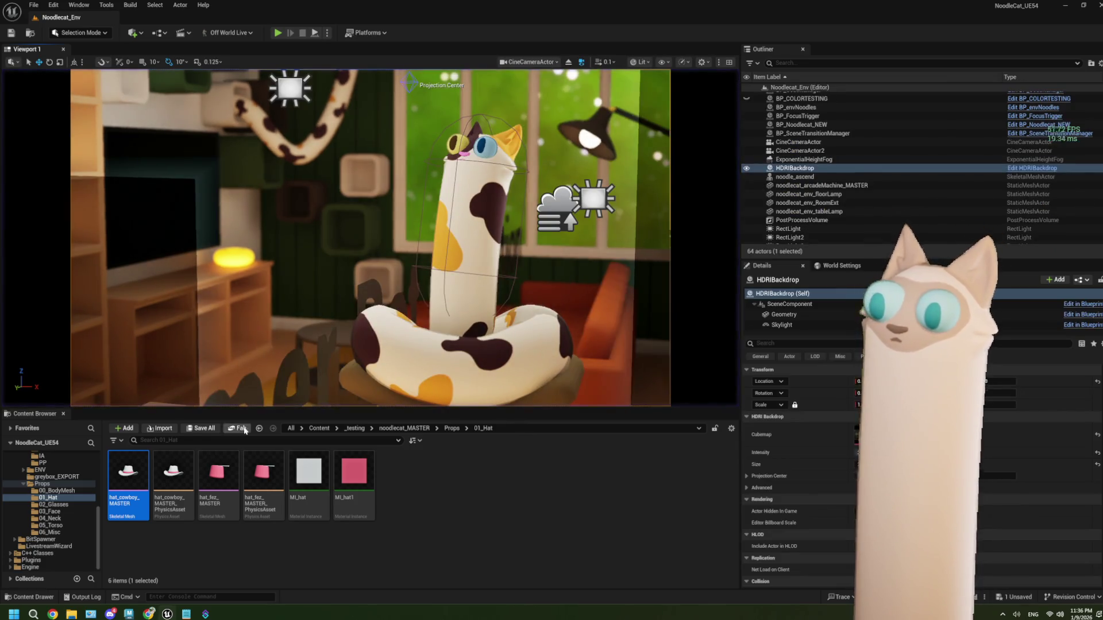
{"action": "double_click", "coordinate": [128, 474]}
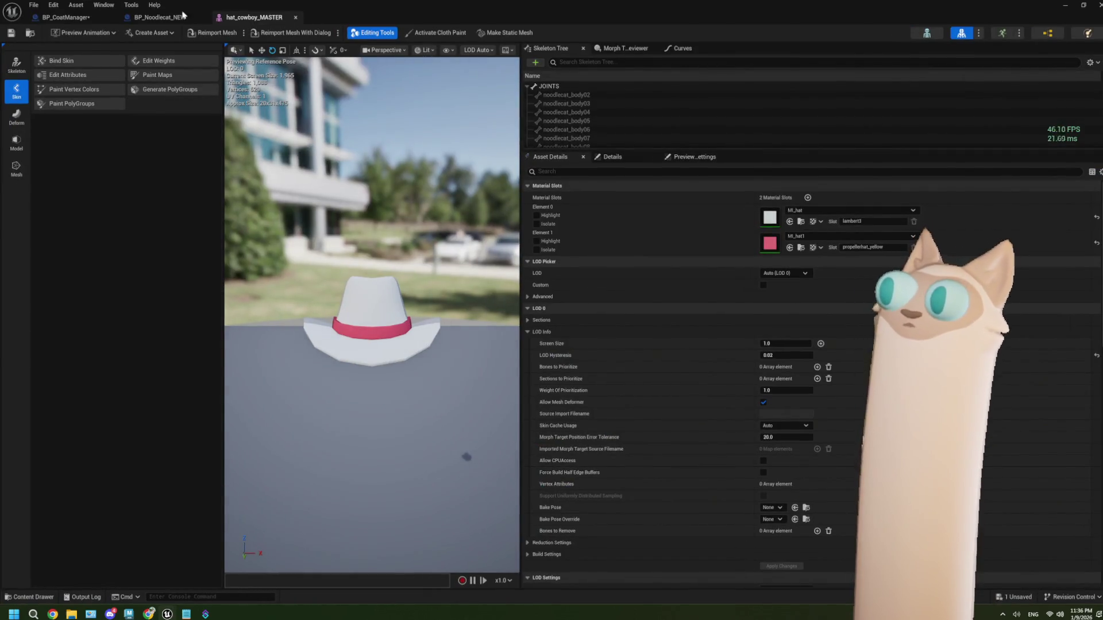
{"action": "left_click", "coordinate": [195, 16]}
{"action": "left_click", "coordinate": [66, 17]}
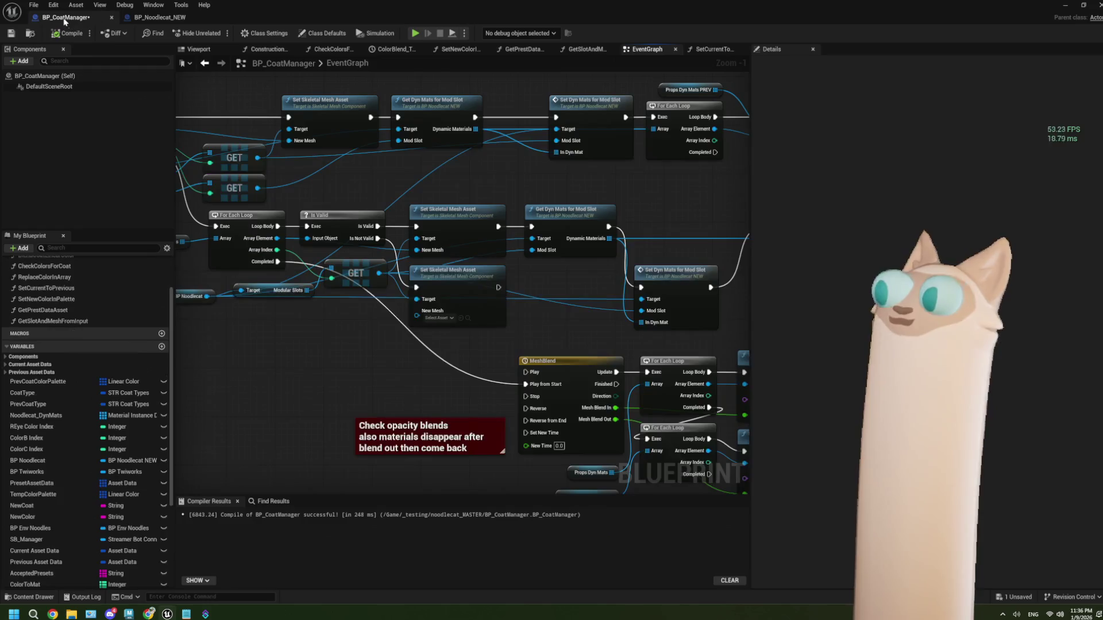
- Pull an execution wire from Is Valid, search 'pr', then cancel without adding a node
{"action": "left_click_drag", "start_coordinate": [472, 344], "coordinate": [514, 343]}
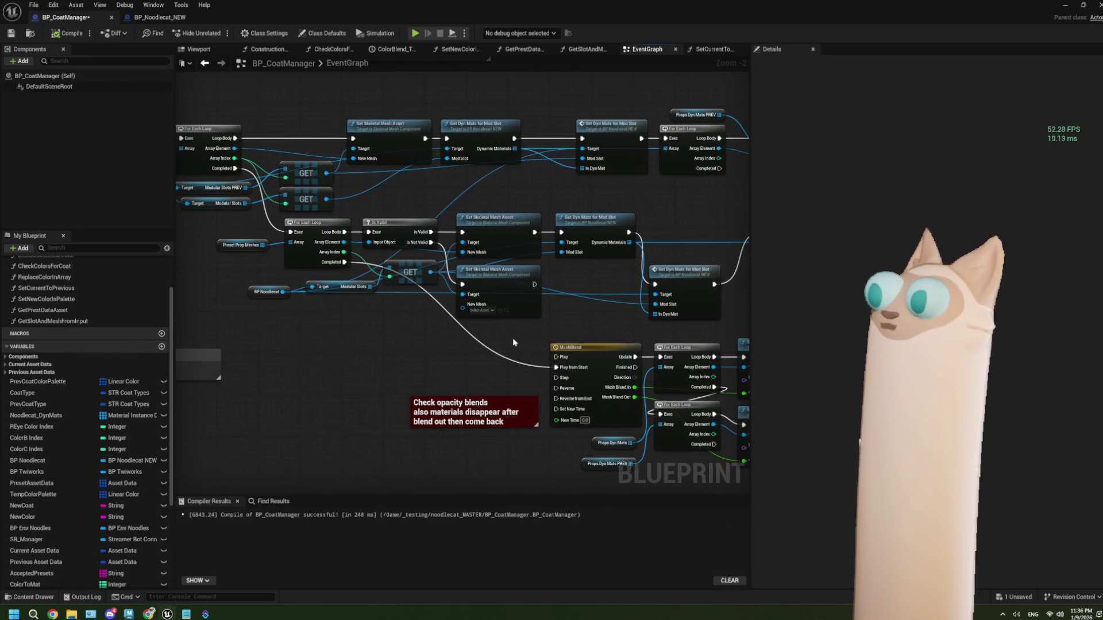
{"action": "left_click_drag", "start_coordinate": [366, 347], "coordinate": [392, 348]}
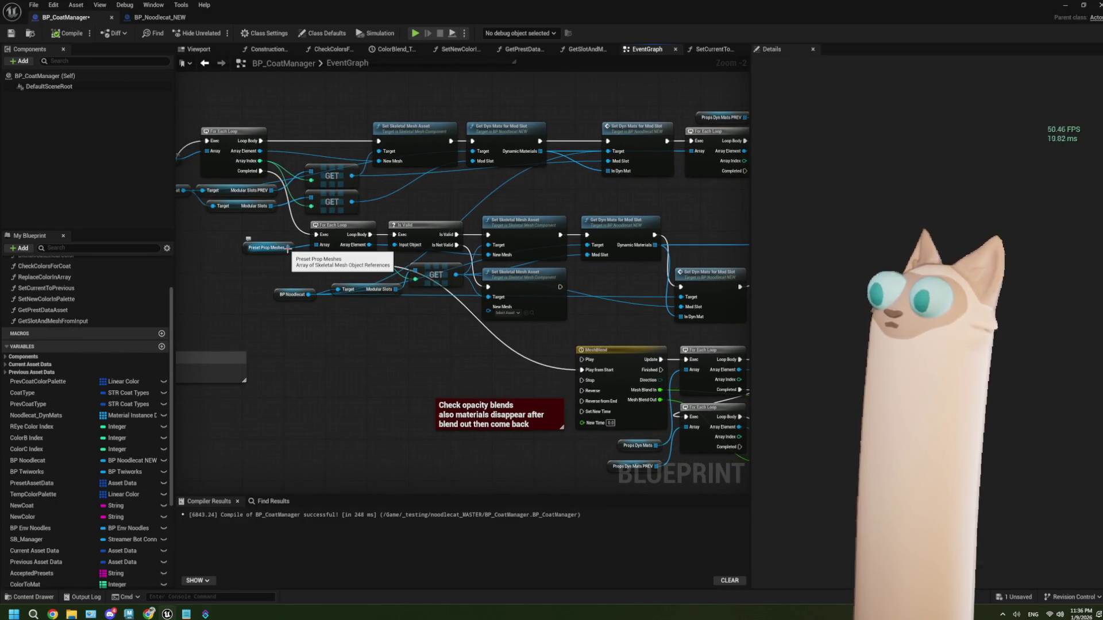
{"action": "scroll", "coordinate": [437, 253], "scroll_direction": "up", "scroll_amount": 2}
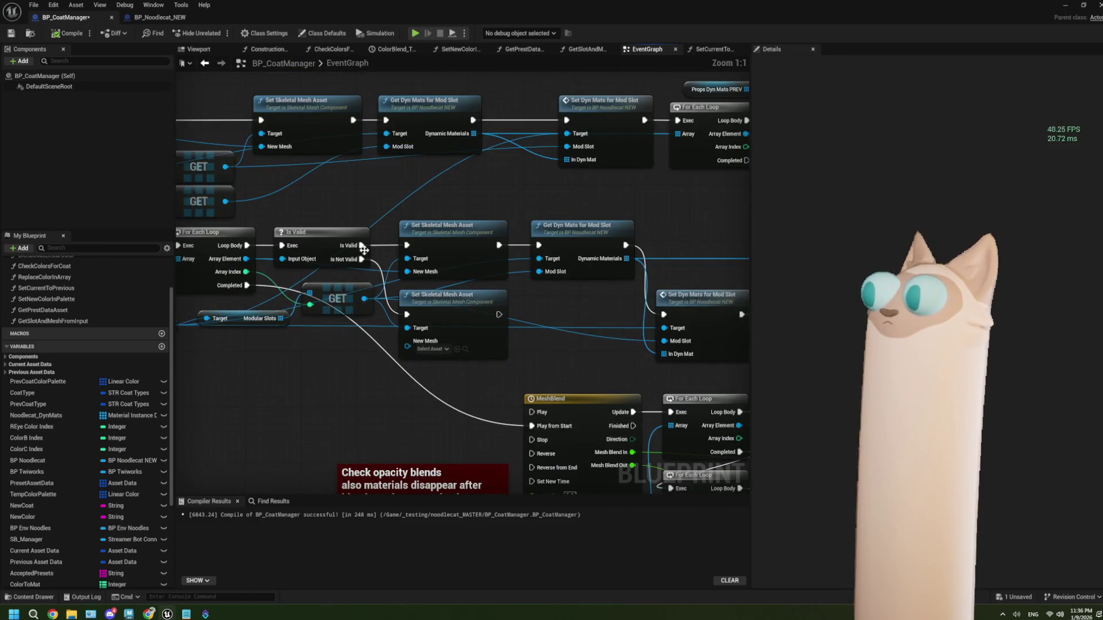
{"action": "left_click_drag", "start_coordinate": [361, 245], "coordinate": [265, 408]}
{"action": "type", "text": "pr"}
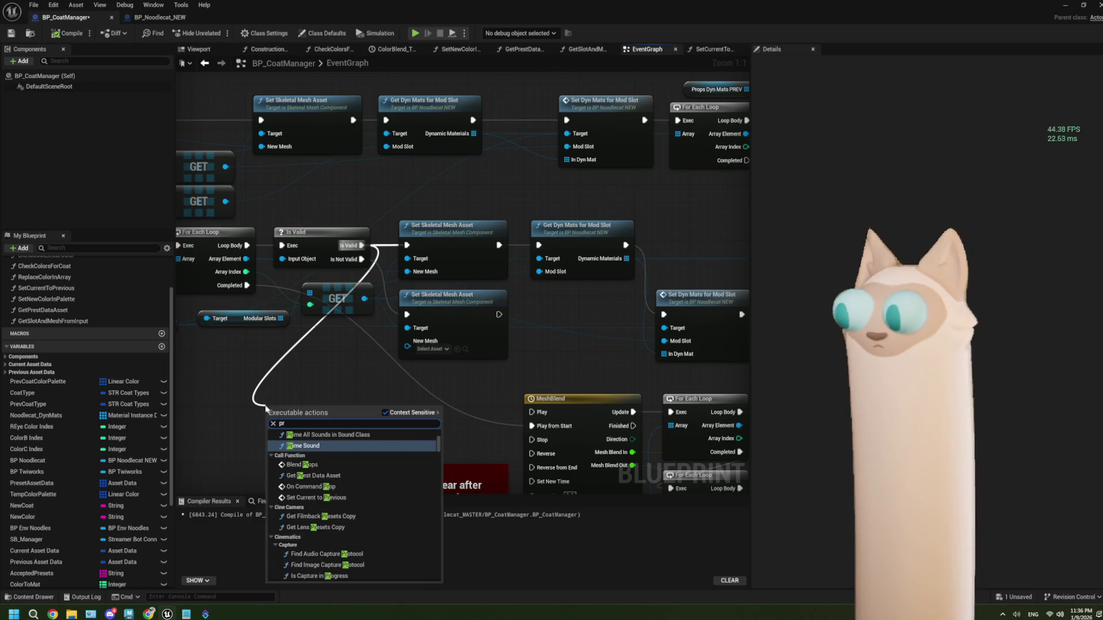
{"action": "left_click", "coordinate": [236, 396]}
- Move the lower Set Dyn Mats for Mod Slot node up in line with Get Dyn Mats
{"action": "left_click_drag", "start_coordinate": [548, 349], "coordinate": [444, 335]}
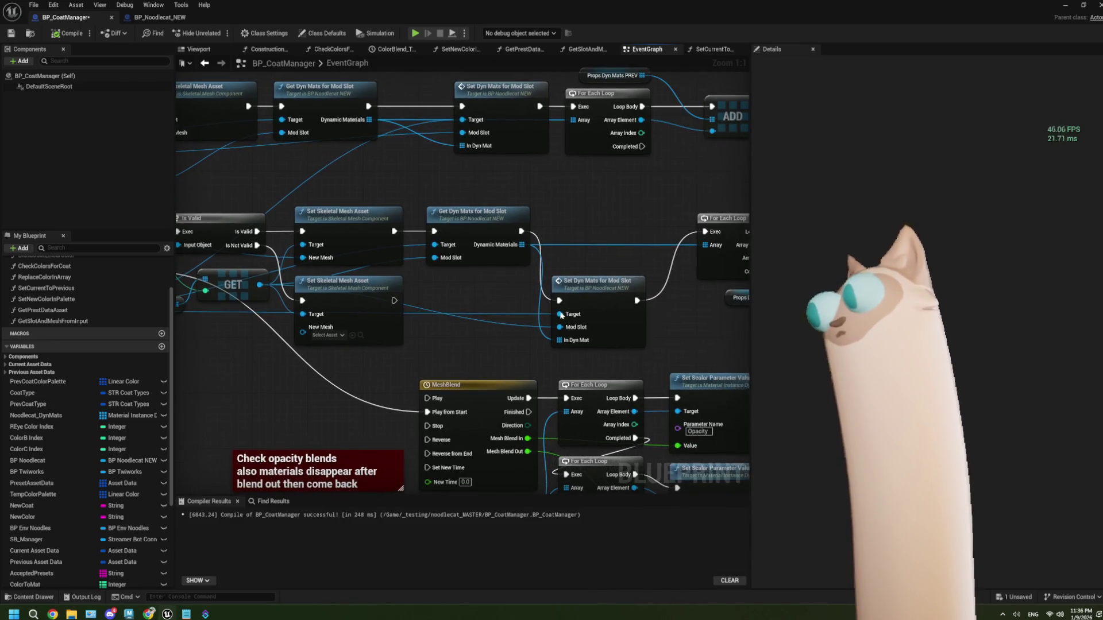
{"action": "left_click_drag", "start_coordinate": [601, 296], "coordinate": [597, 219]}
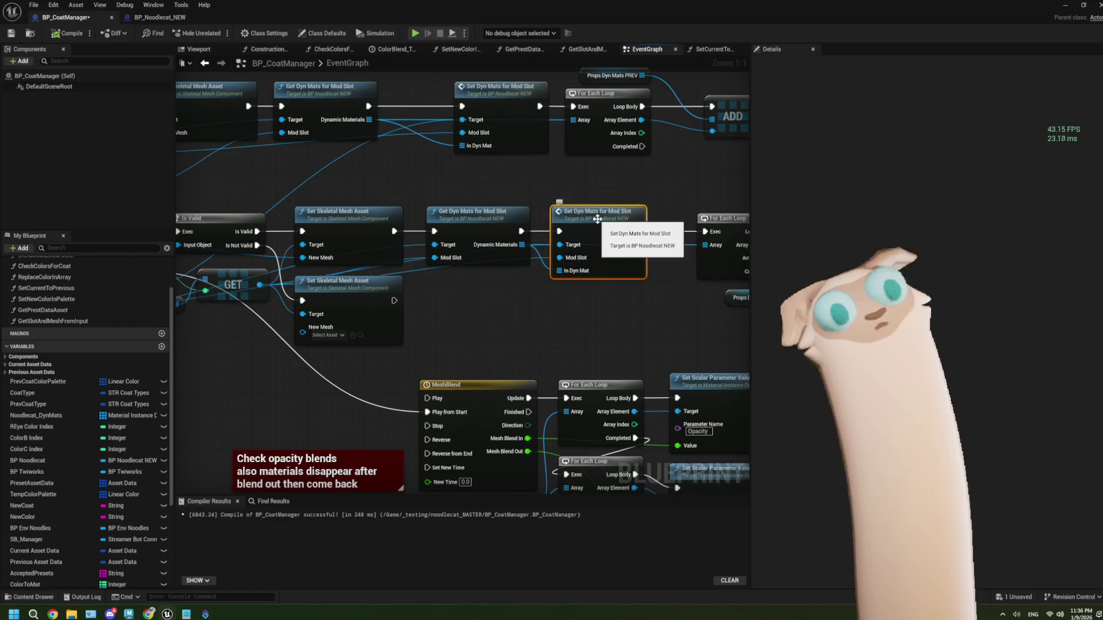
{"action": "mouse_move", "coordinate": [552, 335]}
{"action": "left_mouse_down"}
{"action": "mouse_move", "coordinate": [388, 320]}
{"action": "mouse_move", "coordinate": [414, 298]}
{"action": "mouse_move", "coordinate": [470, 282]}
{"action": "mouse_move", "coordinate": [409, 283]}
{"action": "mouse_move", "coordinate": [540, 274]}
{"action": "left_mouse_up"}
{"action": "mouse_move", "coordinate": [448, 278]}
{"action": "left_mouse_down"}
{"action": "mouse_move", "coordinate": [501, 278]}
{"action": "mouse_move", "coordinate": [396, 289]}
{"action": "left_mouse_up"}
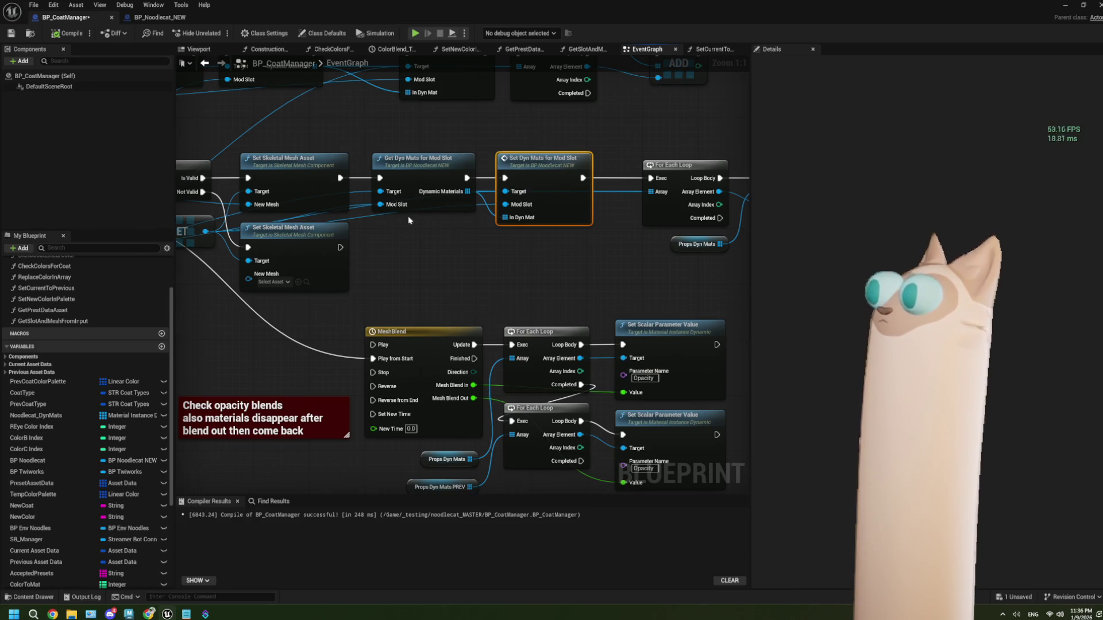
{"action": "left_click_drag", "start_coordinate": [384, 249], "coordinate": [493, 253]}
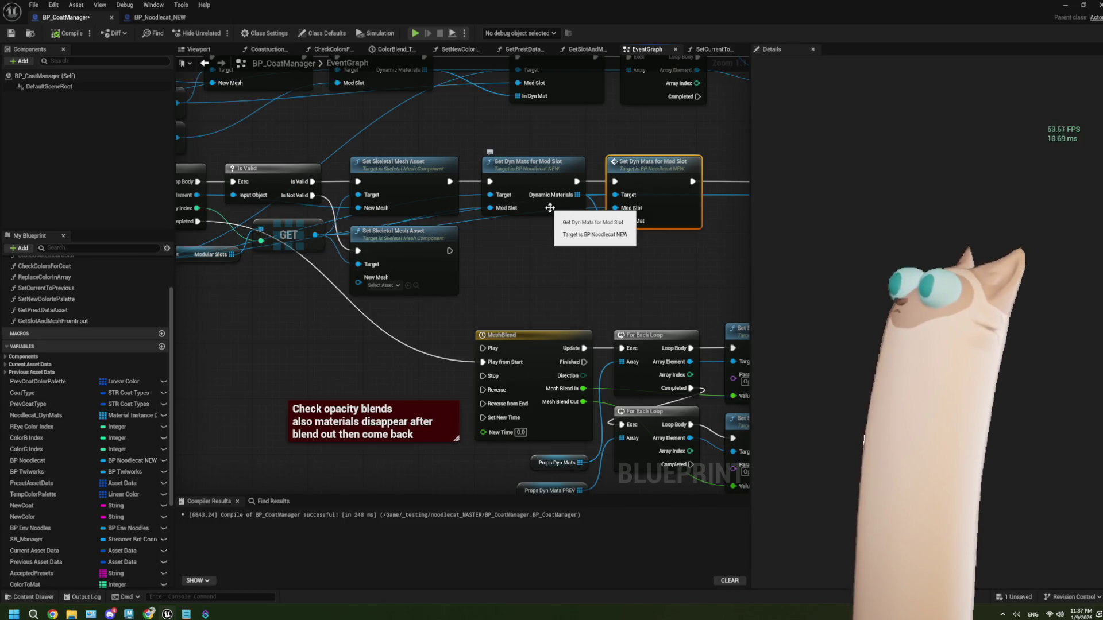
- Move the ADD node down to make room beside the loop
{"action": "left_click_drag", "start_coordinate": [587, 271], "coordinate": [404, 286]}
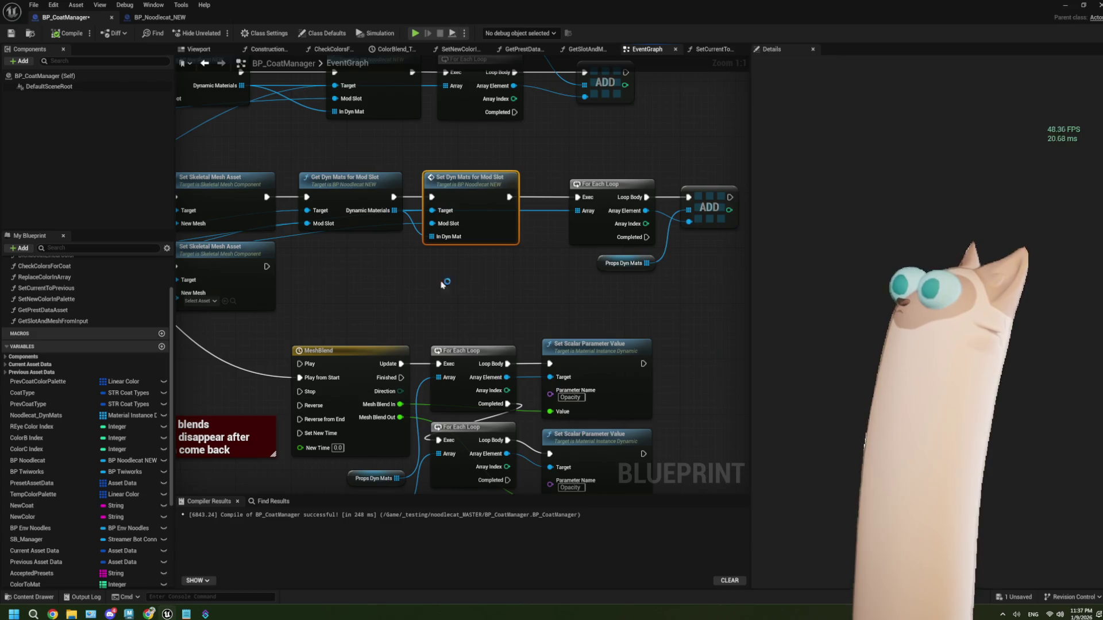
{"action": "left_click_drag", "start_coordinate": [515, 287], "coordinate": [392, 296]}
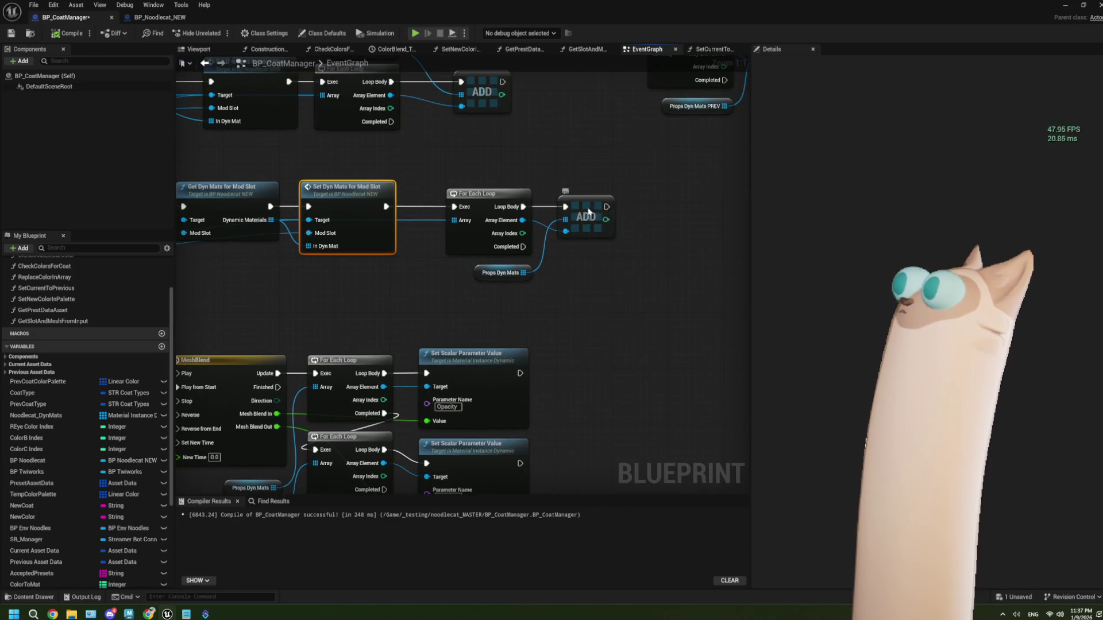
{"action": "left_click_drag", "start_coordinate": [592, 215], "coordinate": [661, 263]}
- Add a Print String on Loop Body that prints each array element, then return to the level editor
{"action": "mouse_move", "coordinate": [523, 207]}
{"action": "left_mouse_down"}
{"action": "mouse_move", "coordinate": [600, 175]}
{"action": "mouse_move", "coordinate": [590, 180]}
{"action": "left_mouse_up"}
{"action": "type", "text": "print"}
{"action": "key", "text": "Return"}
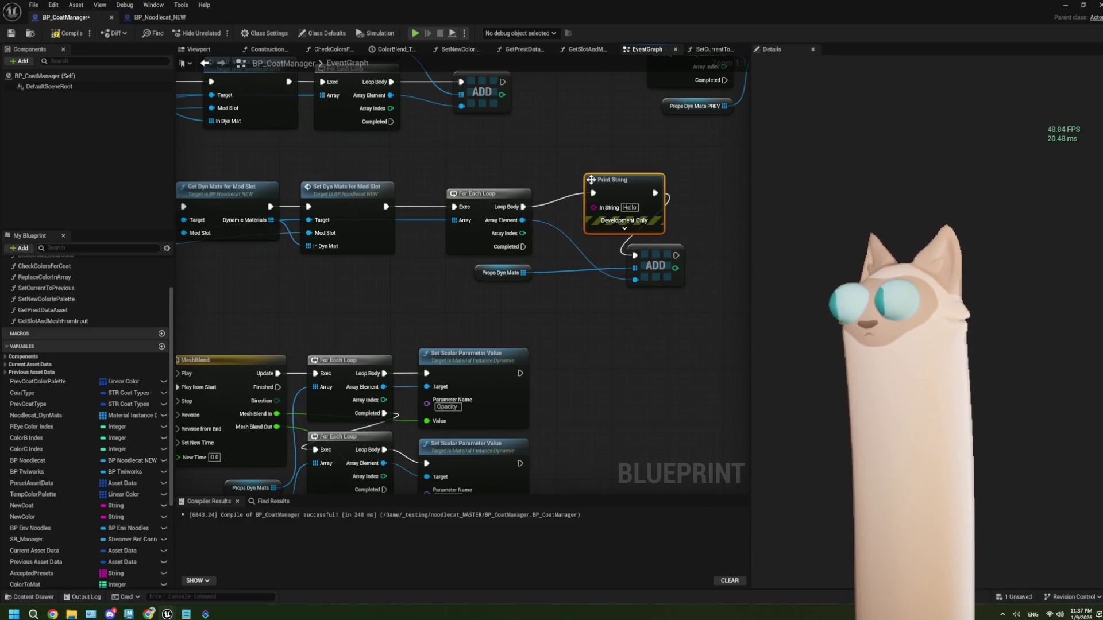
{"action": "left_click_drag", "start_coordinate": [522, 220], "coordinate": [606, 211]}
{"action": "scroll", "coordinate": [584, 239], "scroll_direction": "down", "scroll_amount": 3}
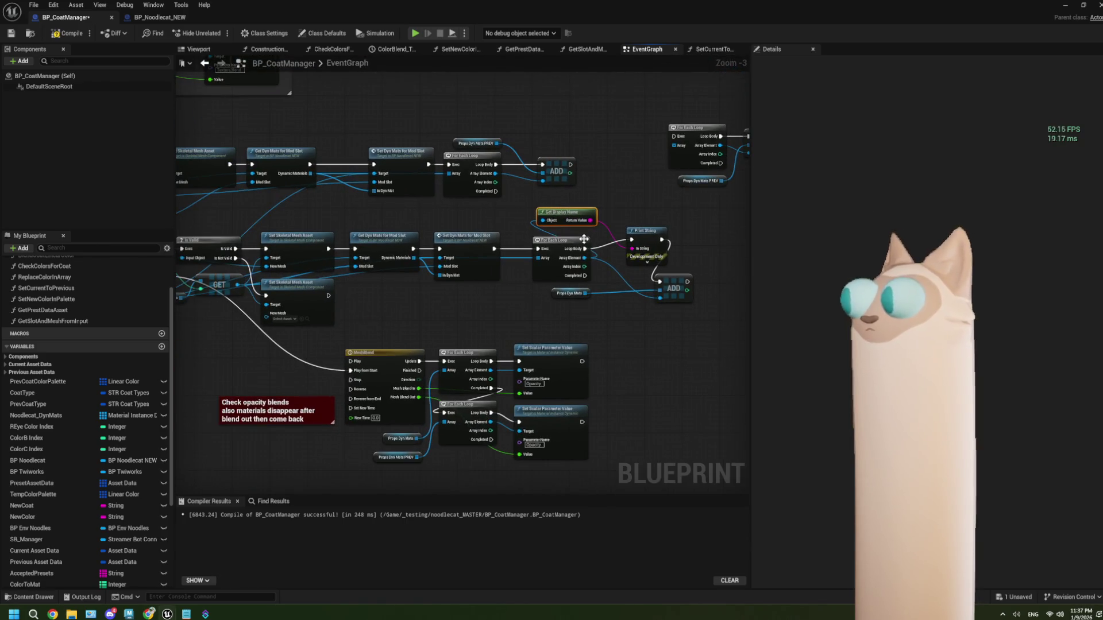
{"action": "scroll", "coordinate": [584, 239], "scroll_direction": "up", "scroll_amount": 1}
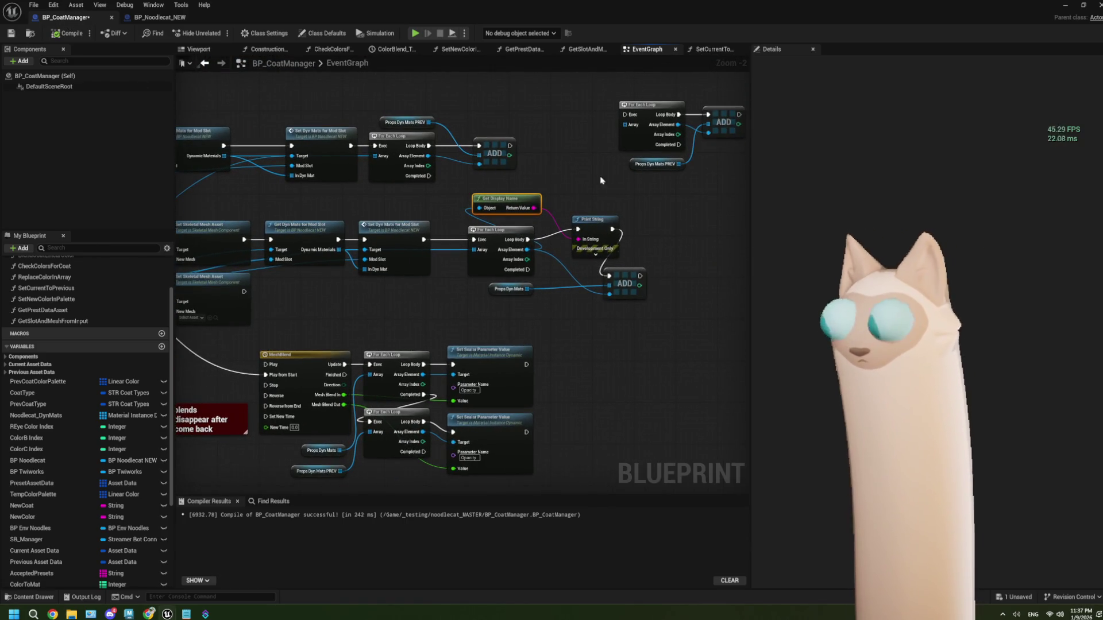
{"action": "scroll", "coordinate": [465, 314], "scroll_direction": "up", "scroll_amount": 2}
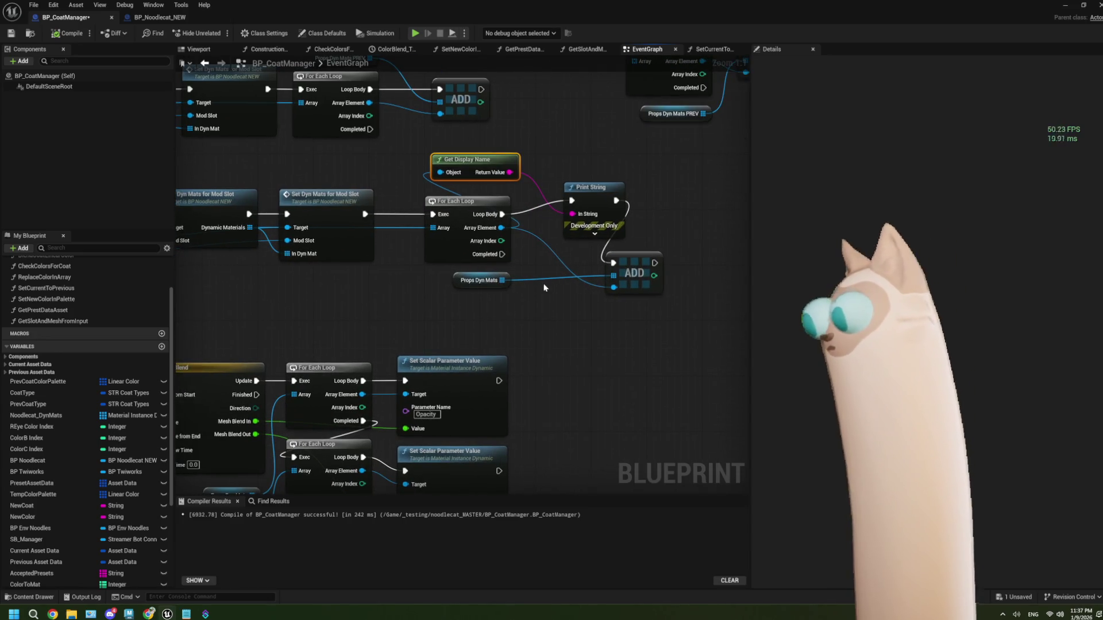
{"action": "left_click", "coordinate": [1065, 4]}
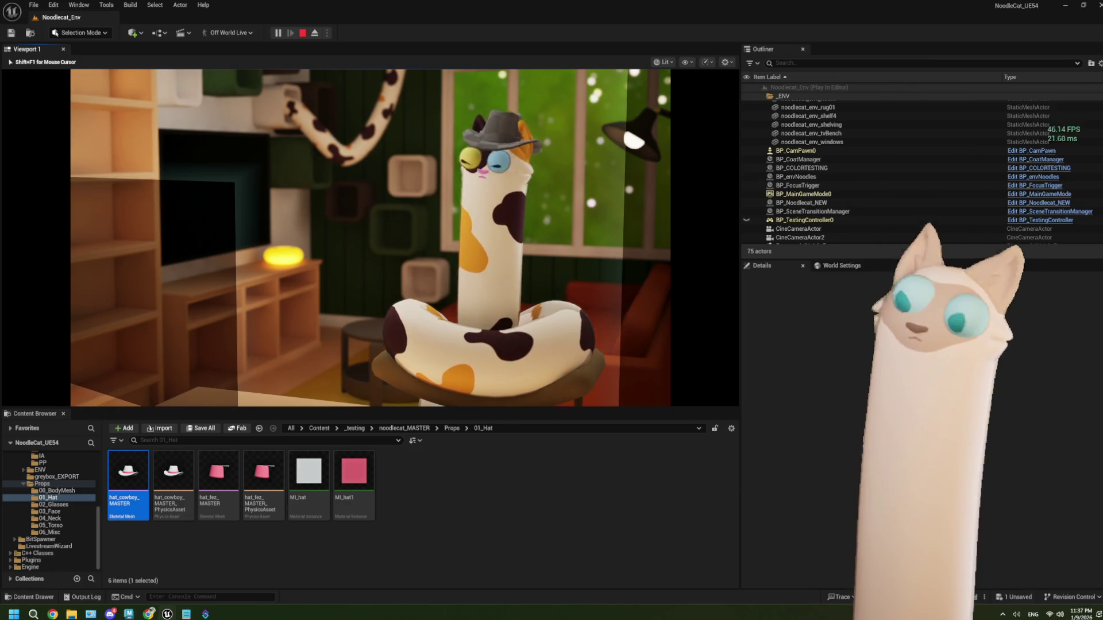
- End the play test, open hat_cowboy_MASTER, and view BP_Noodlecat_NEW's GetDynMatsForModSlot graph
{"action": "key", "text": "Escape"}
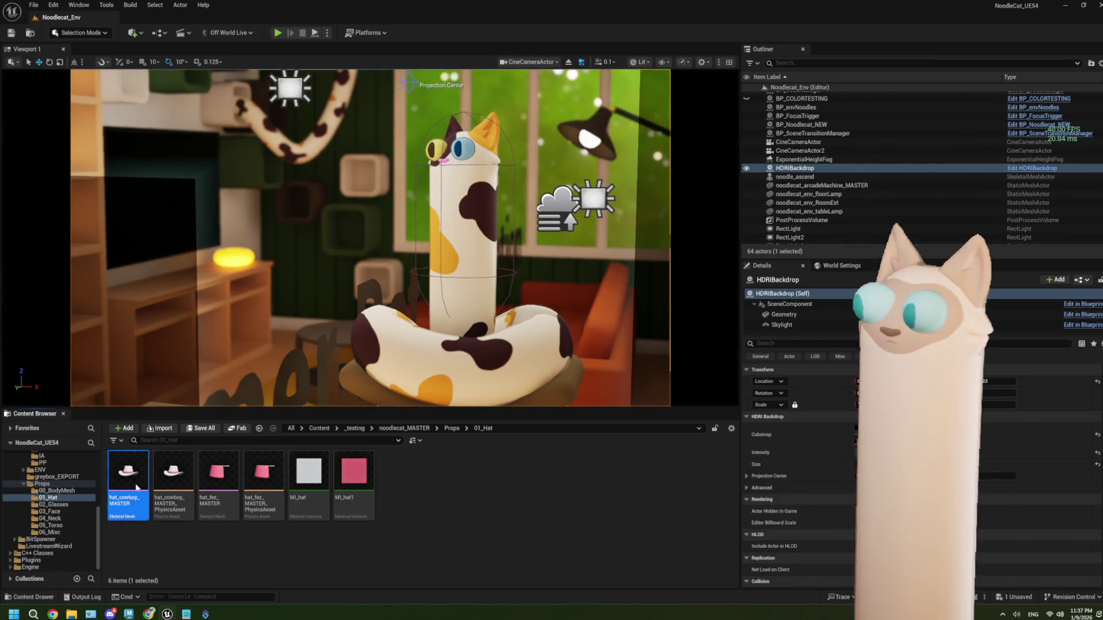
{"action": "double_click", "coordinate": [137, 487]}
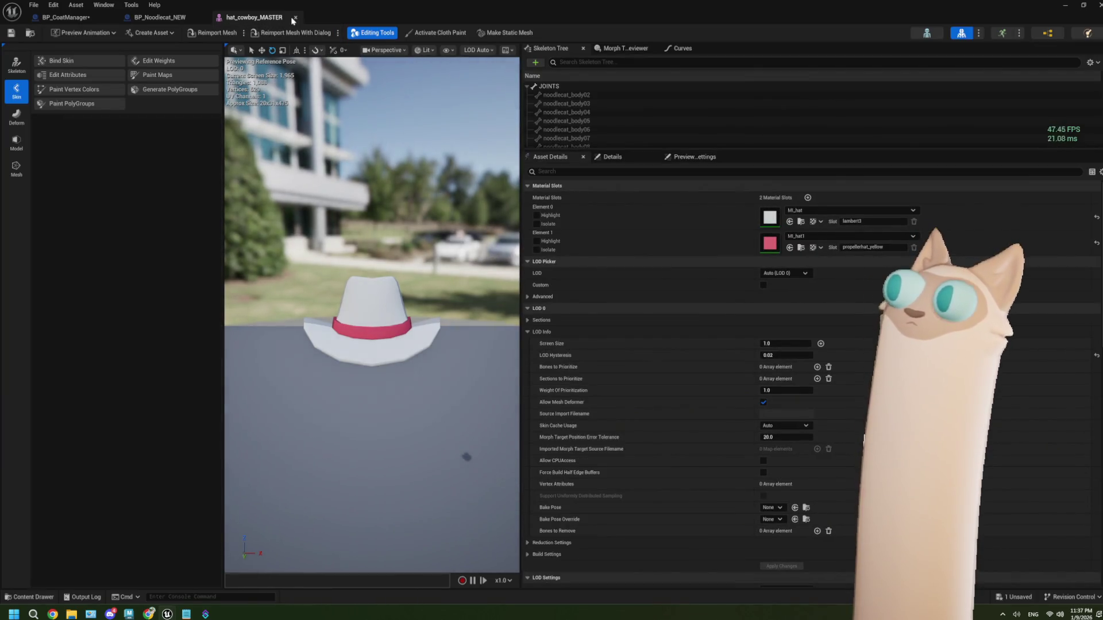
{"action": "left_click", "coordinate": [172, 18]}
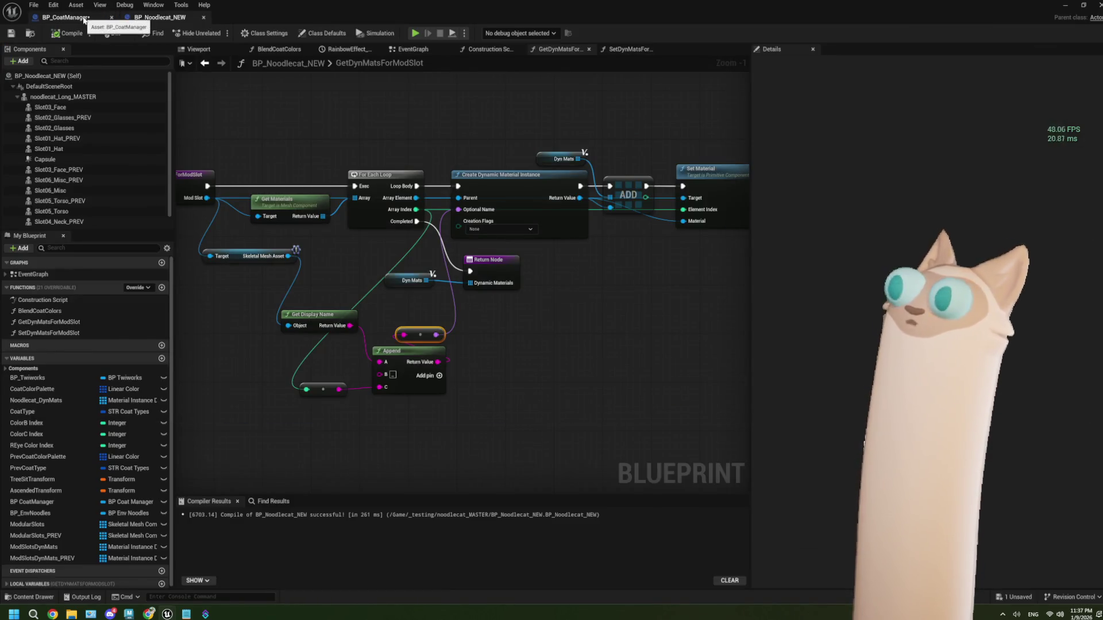
- Delete the Print String debug nodes, rewire Loop Body to ADD, and open SetDynMatsForModSlot
{"action": "scroll", "coordinate": [452, 276], "scroll_direction": "down", "scroll_amount": 1}
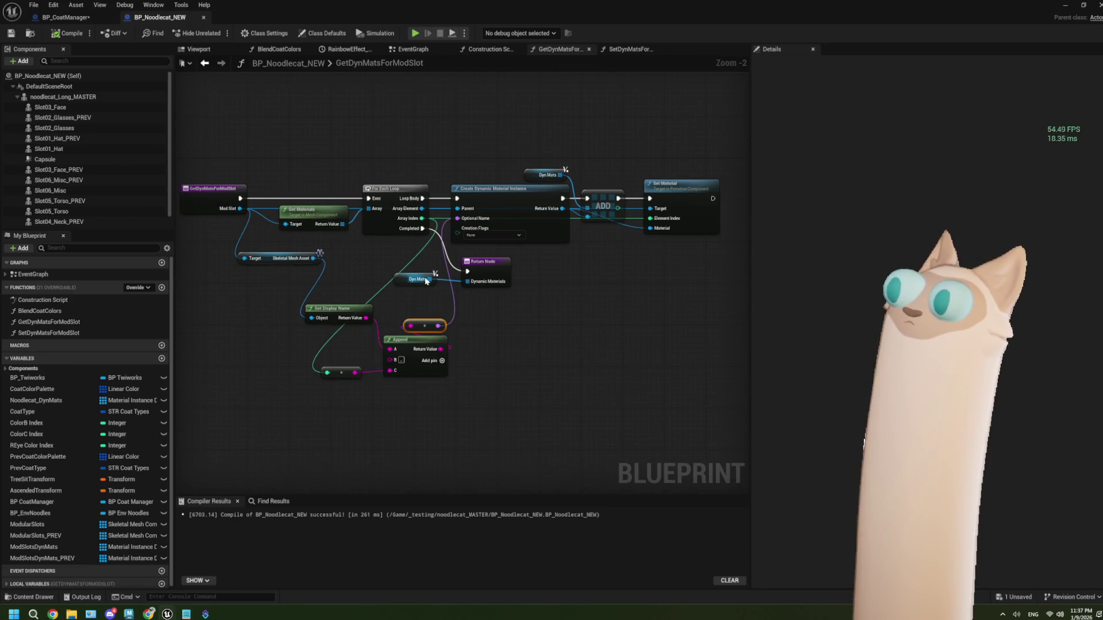
{"action": "left_click", "coordinate": [72, 20]}
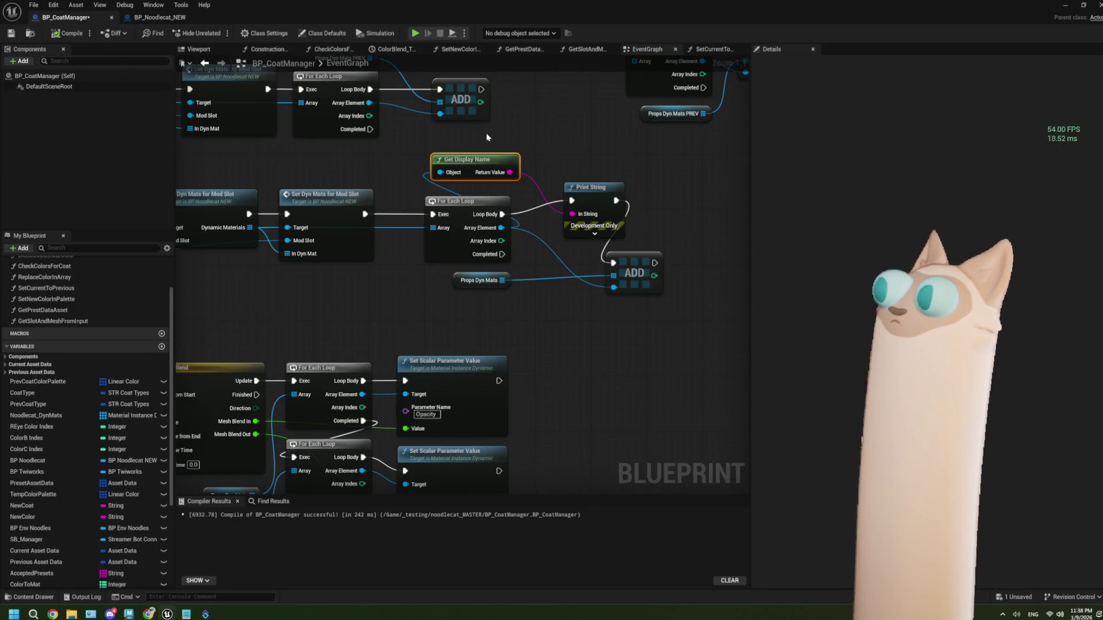
{"action": "left_click", "coordinate": [582, 188], "text": "shift"}
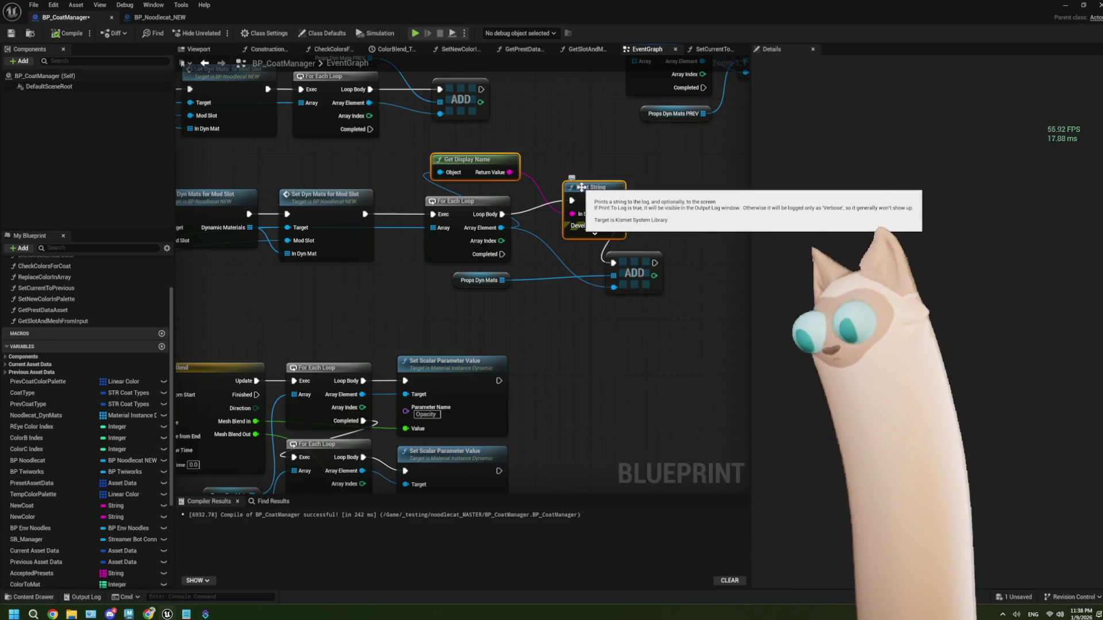
{"action": "key", "text": "Delete"}
{"action": "mouse_move", "coordinate": [502, 214]}
{"action": "left_mouse_down"}
{"action": "mouse_move", "coordinate": [615, 261]}
{"action": "mouse_move", "coordinate": [620, 253]}
{"action": "mouse_move", "coordinate": [548, 204]}
{"action": "left_mouse_up"}
{"action": "left_click_drag", "start_coordinate": [464, 294], "coordinate": [575, 269]}
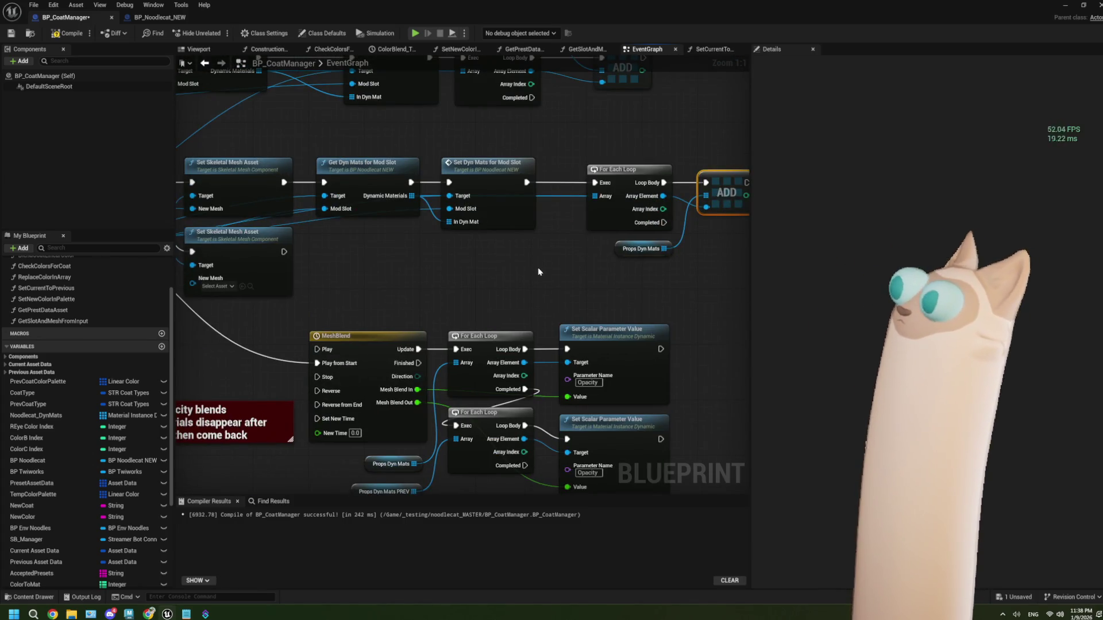
{"action": "double_click", "coordinate": [513, 228]}
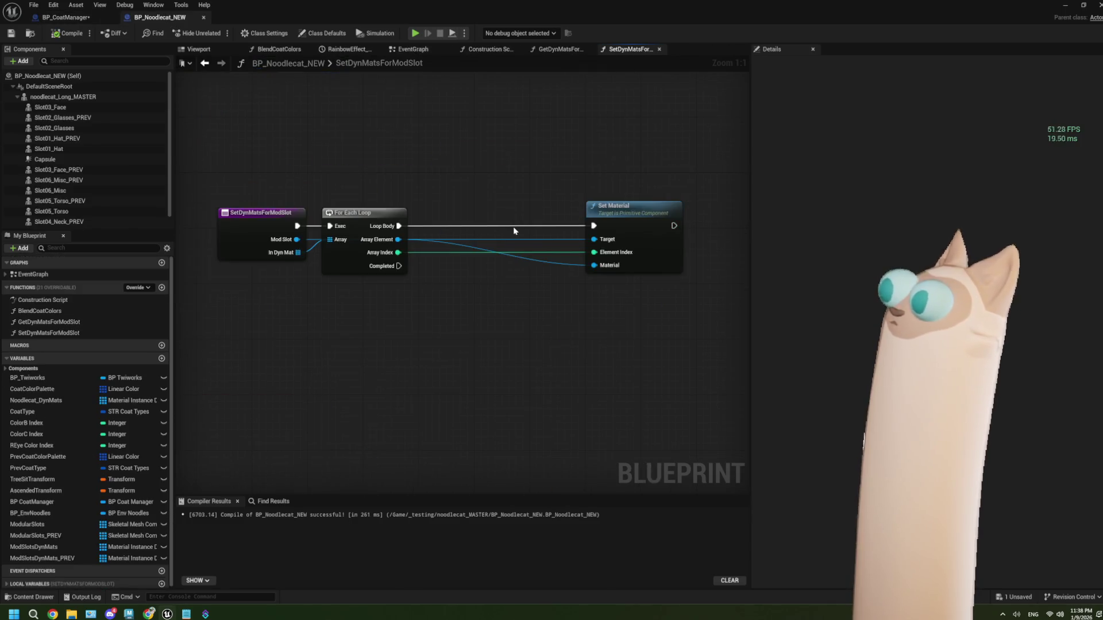
{"action": "left_click_drag", "start_coordinate": [660, 220], "coordinate": [532, 217]}
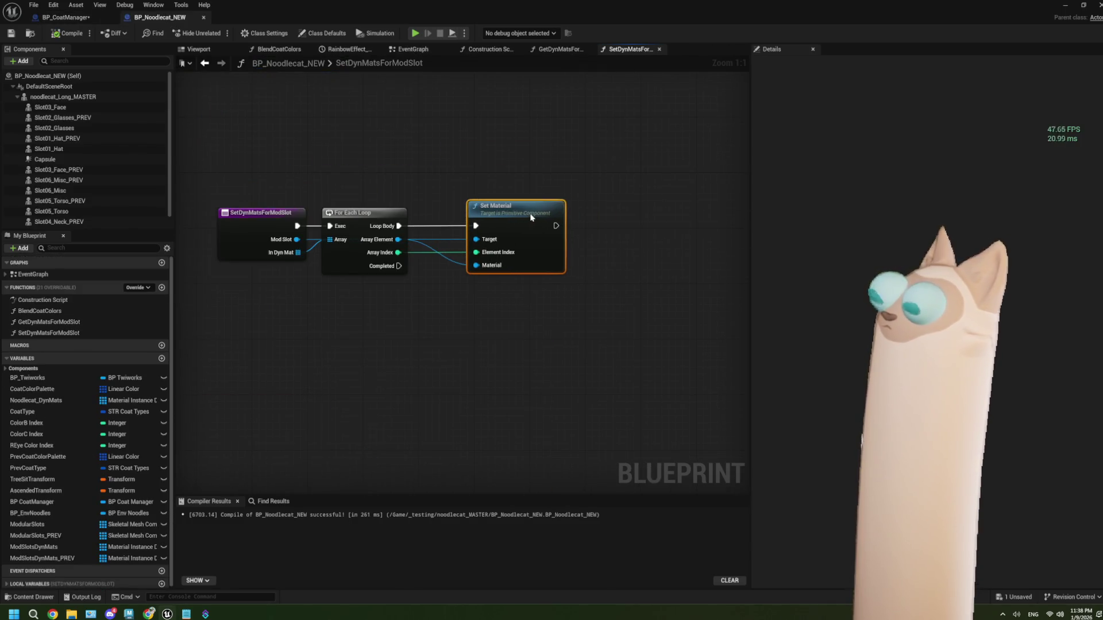